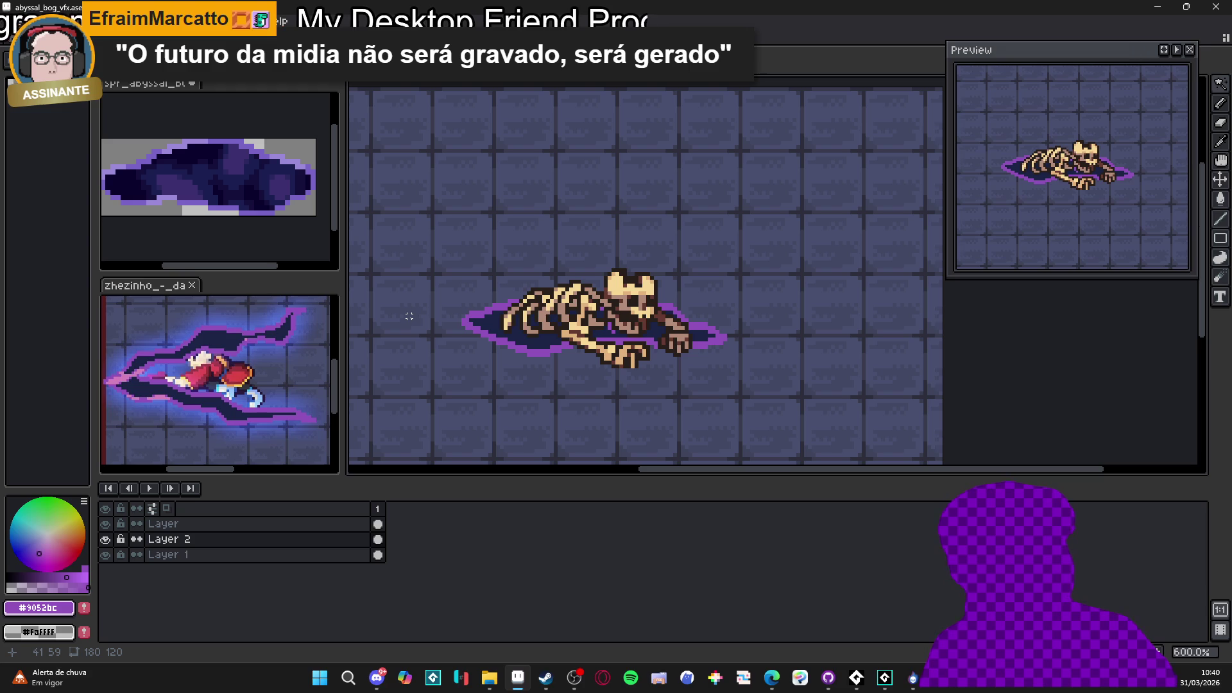
Zoom the bog sprite in and out, then bring the Steam SpriteMancer page to the front
scroll(410, 317, "up", 2)
scroll(424, 314, "down", 2)
scroll(466, 306, "up", 4)
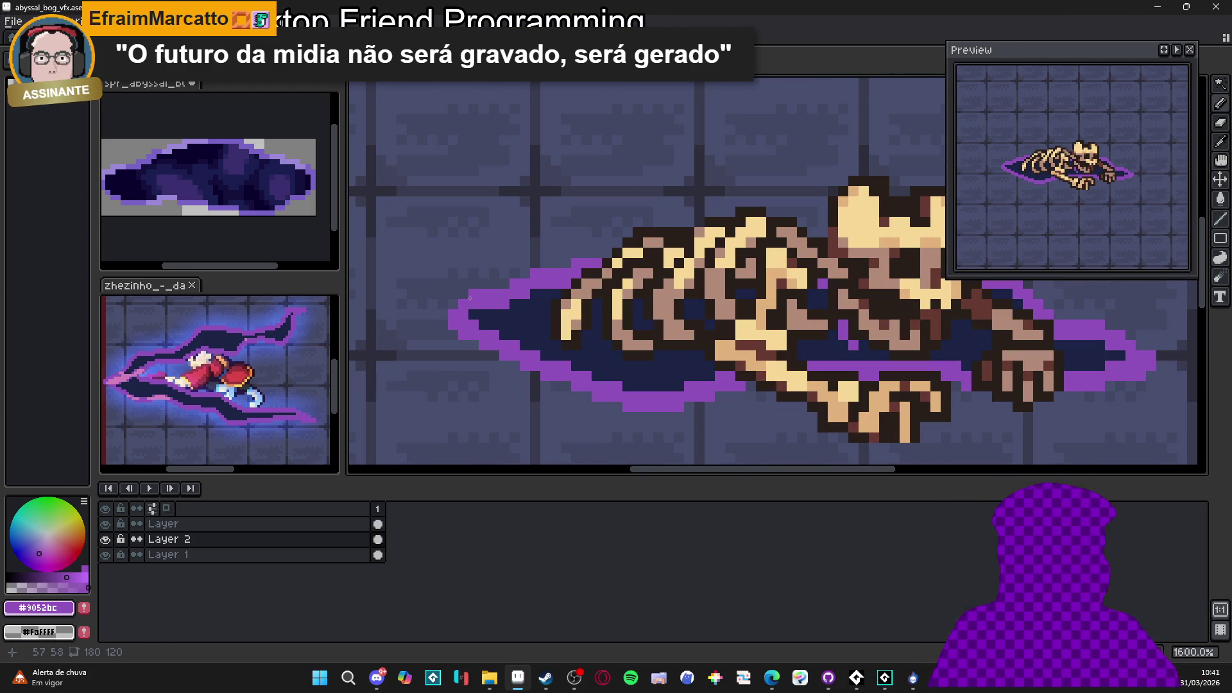
left_click(547, 677)
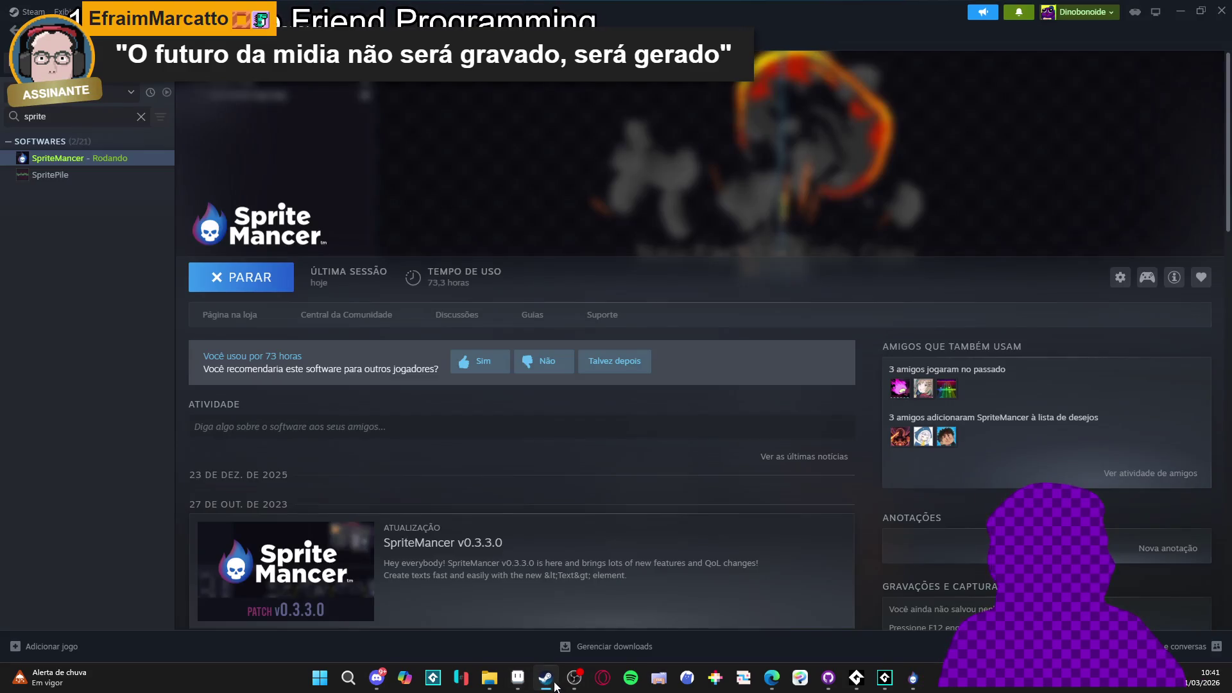
Use the taskbar to switch from the Steam SpriteMancer page back to the Aseprite bog sprite
left_click(547, 677)
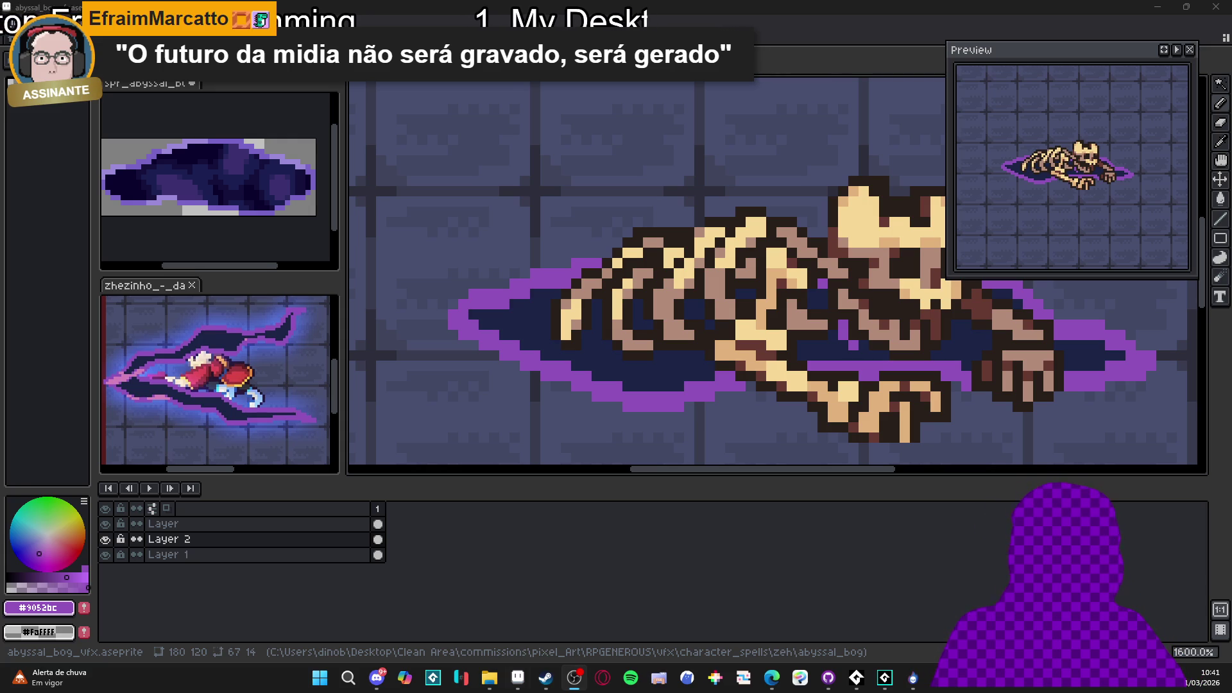
scroll(491, 298, "down", 1)
scroll(491, 298, "up", 1)
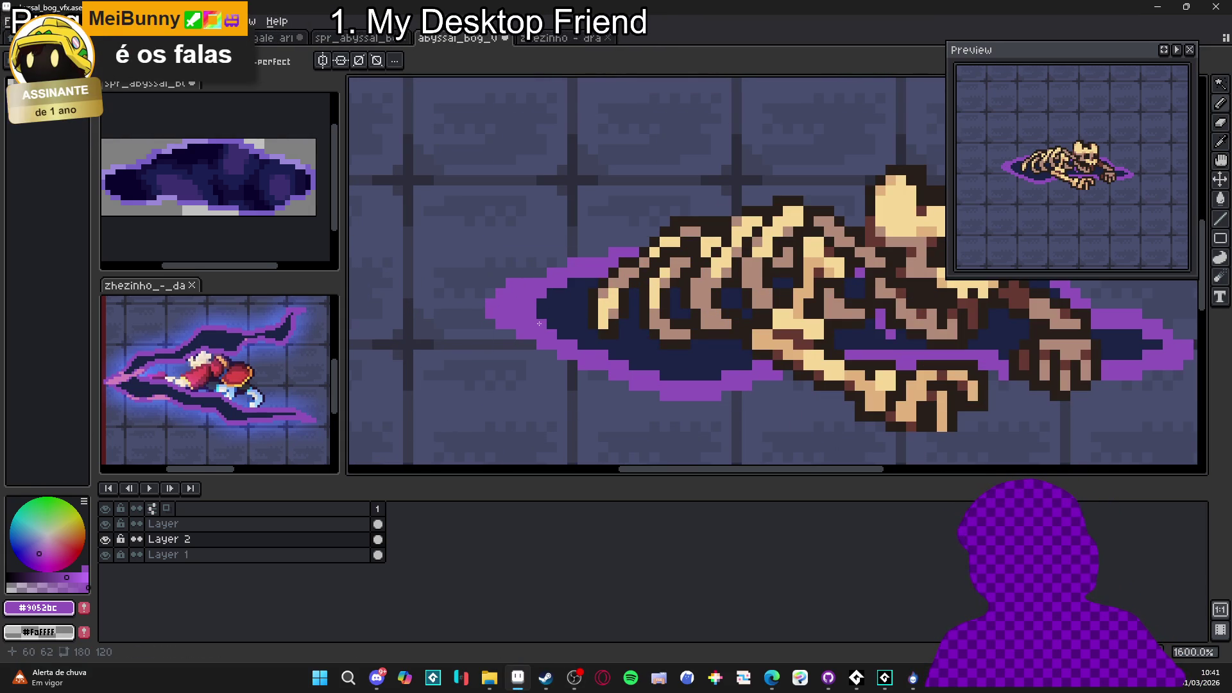
scroll(540, 321, "down", 3)
scroll(484, 316, "up", 3)
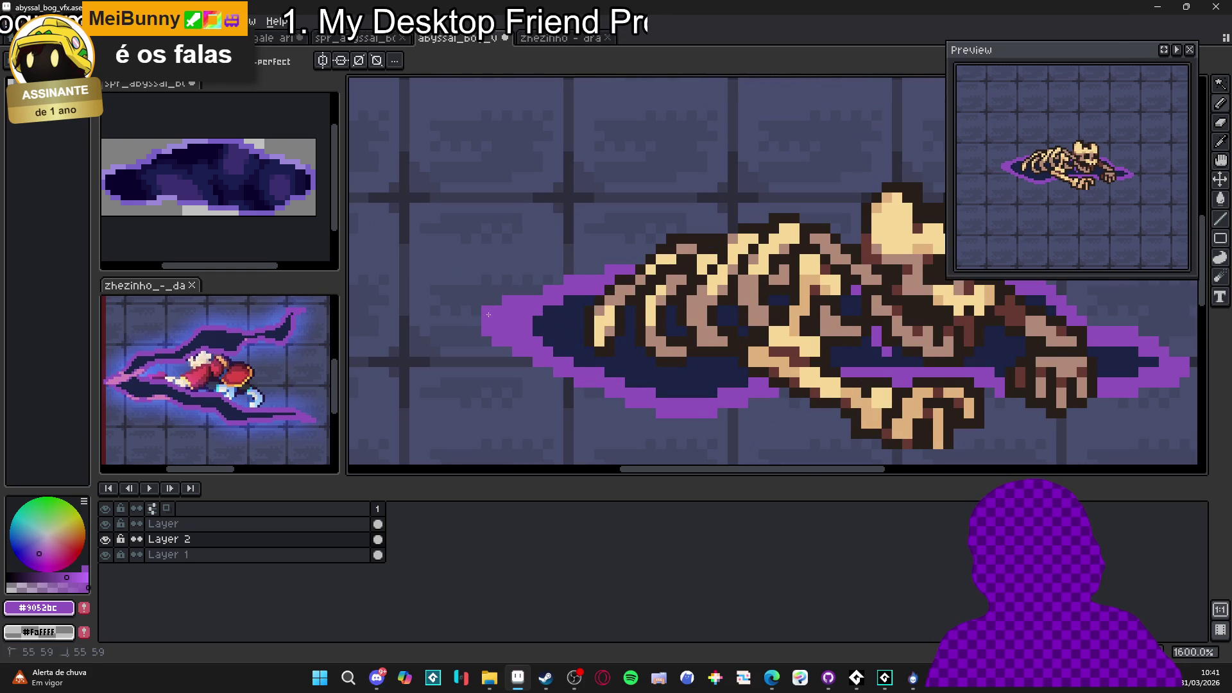
scroll(488, 314, "down", 4)
scroll(718, 339, "up", 2)
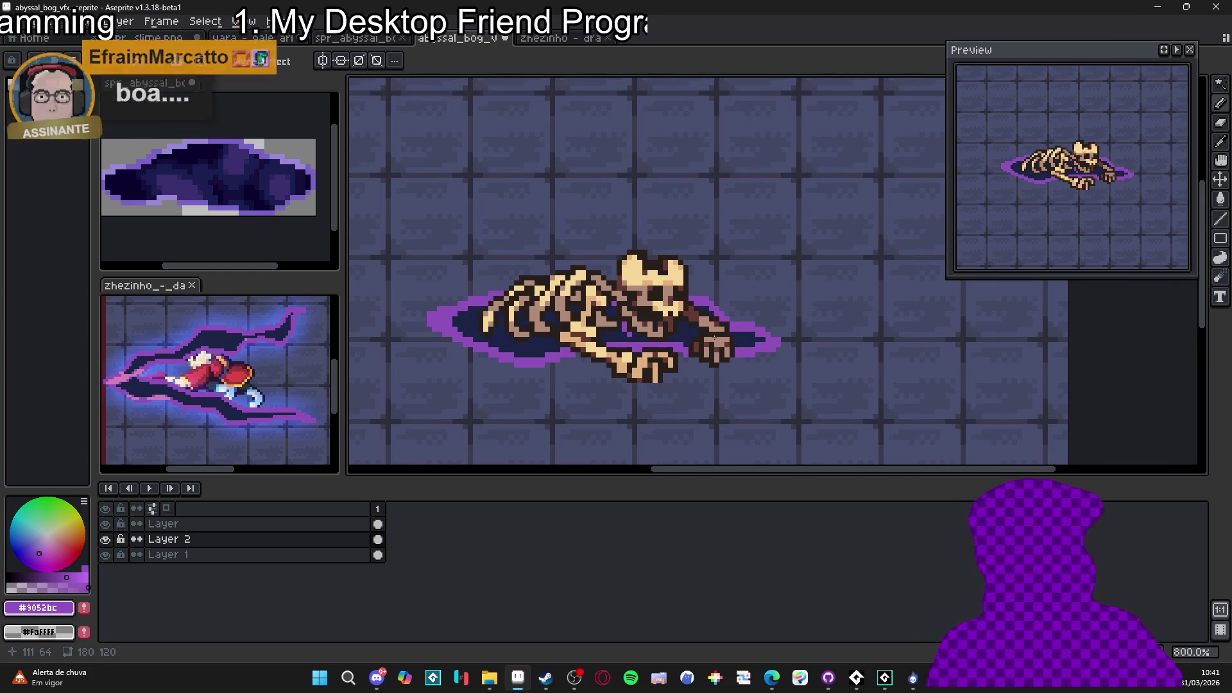
scroll(717, 338, "left", 1)
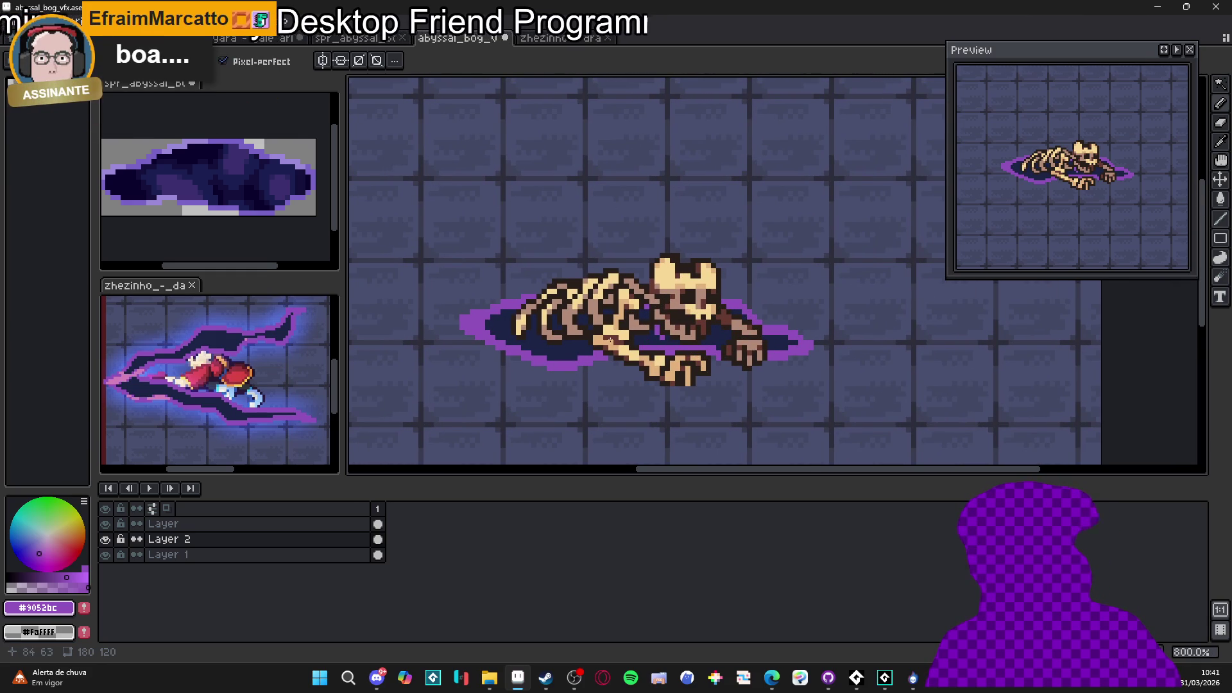
scroll(509, 348, "up", 1)
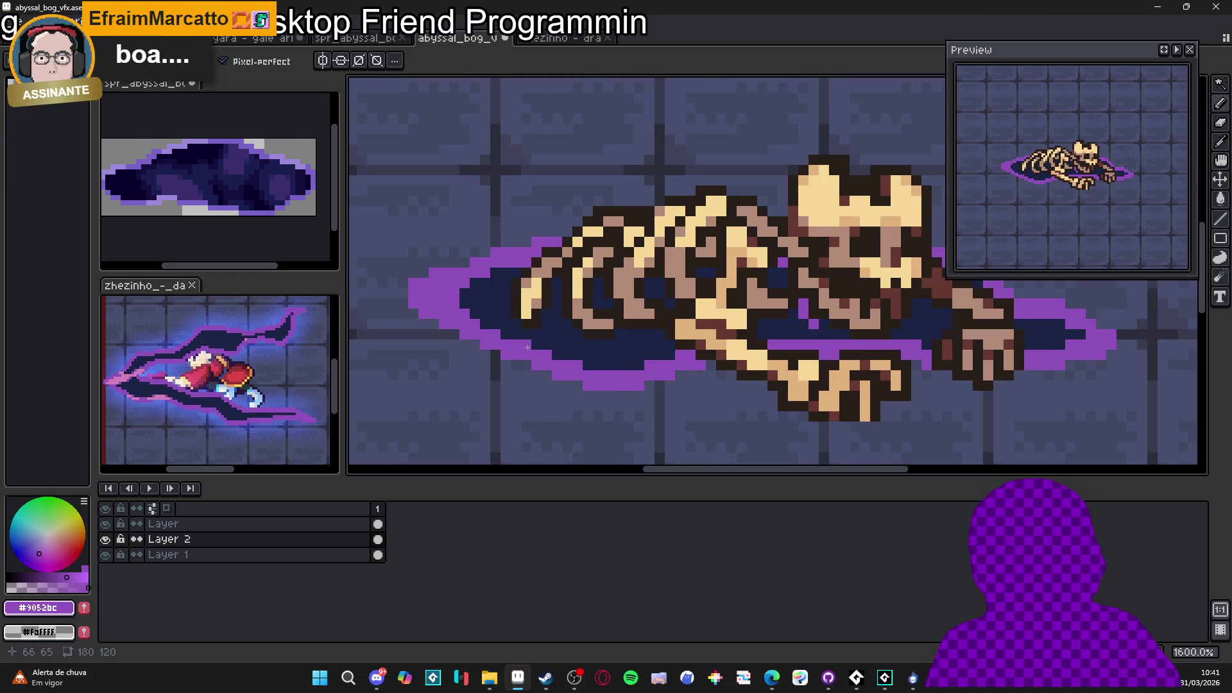
scroll(527, 347, "down", 1)
scroll(526, 337, "up", 2)
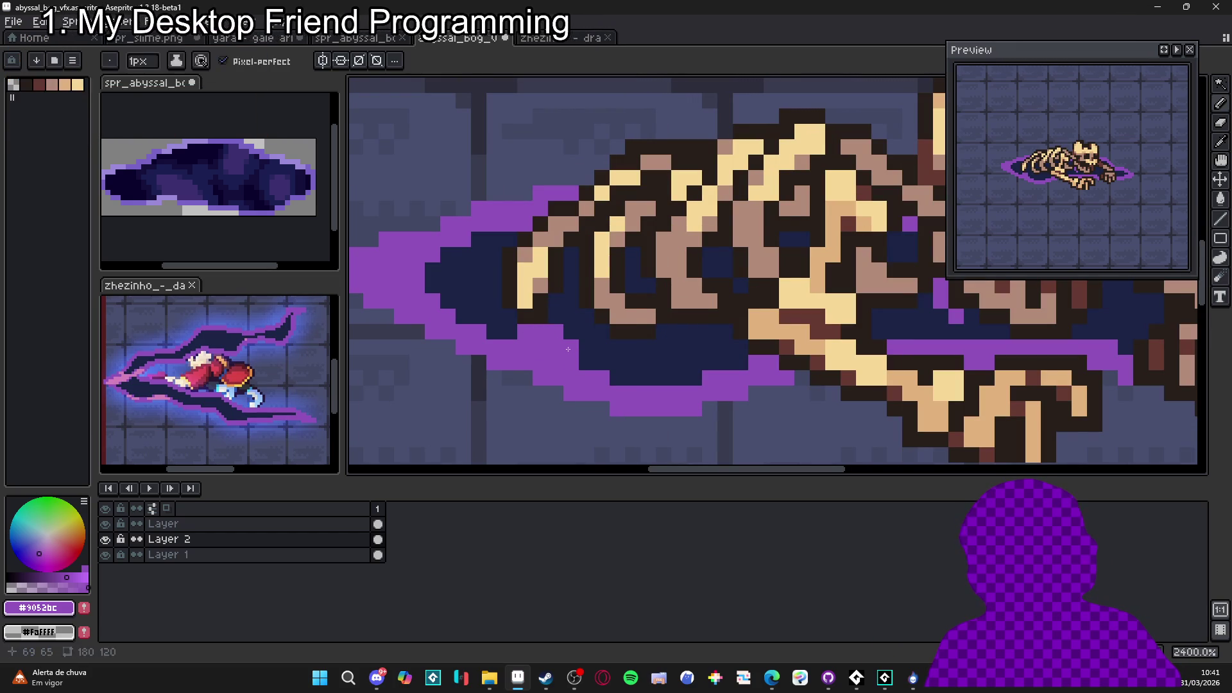
scroll(581, 366, "down", 4)
scroll(601, 369, "up", 3)
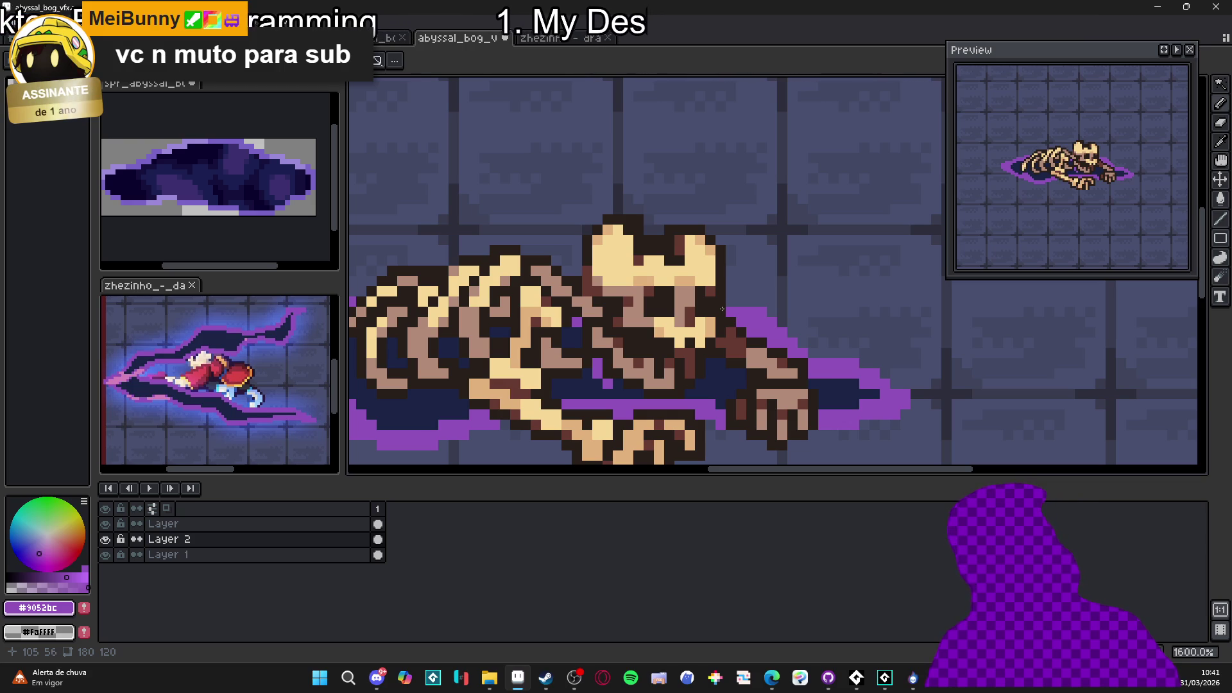
scroll(722, 308, "down", 4)
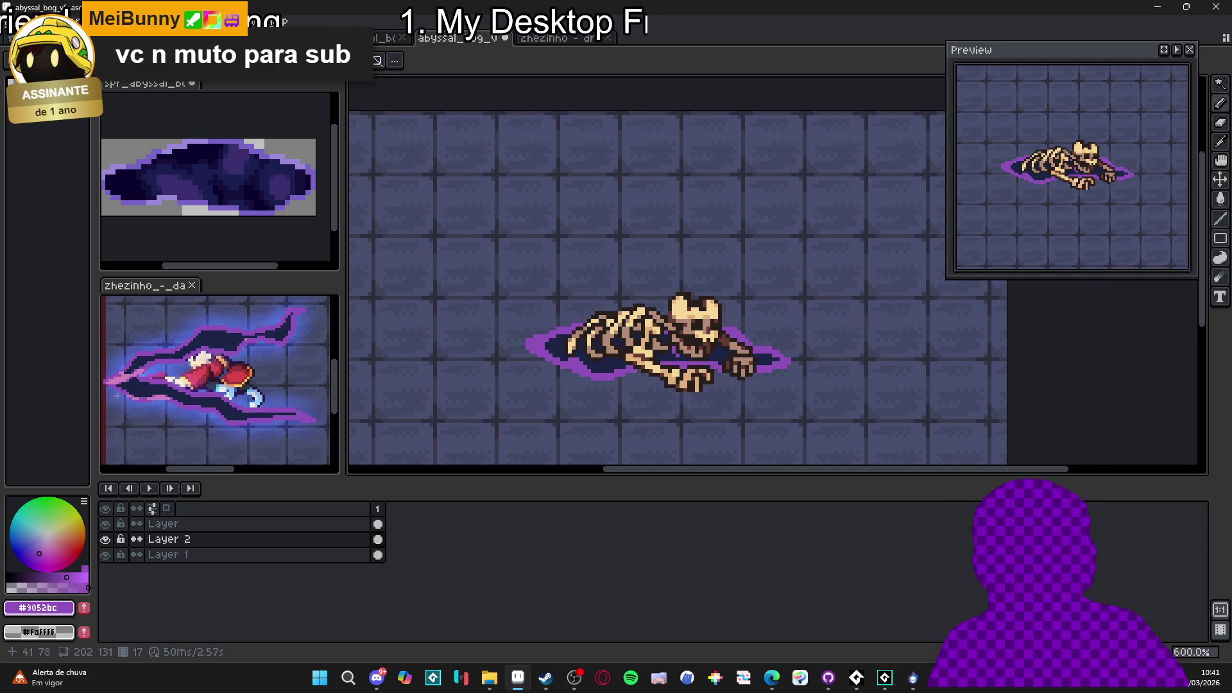
scroll(138, 367, "up", 2)
Paint light-pink #d480bb highlight pixels along the puddle's lower and left rim
left_click(138, 367)
scroll(579, 368, "up", 1)
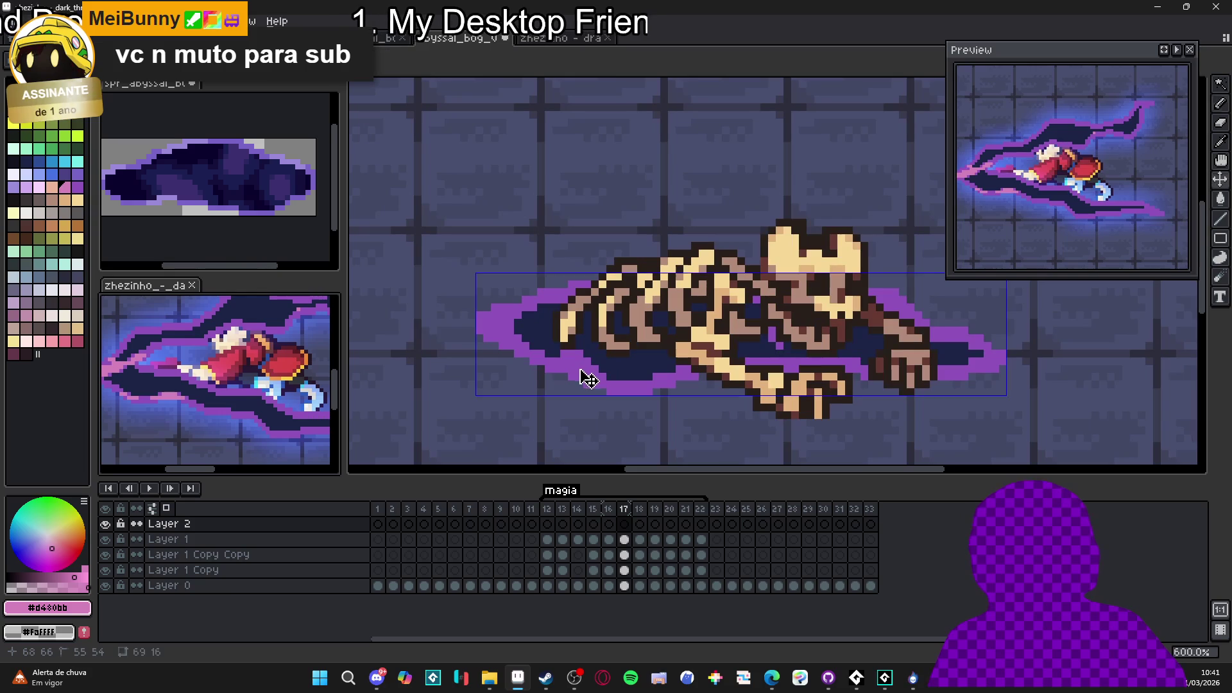
left_click_drag(580, 368, 634, 385)
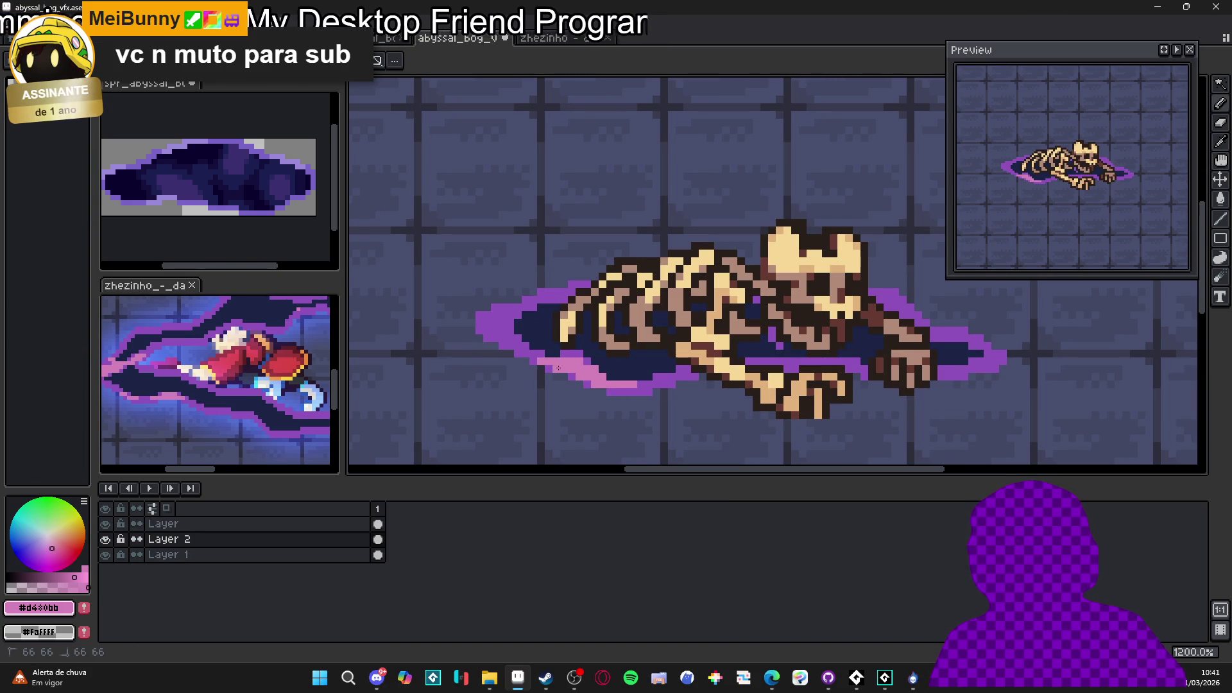
left_click(494, 335)
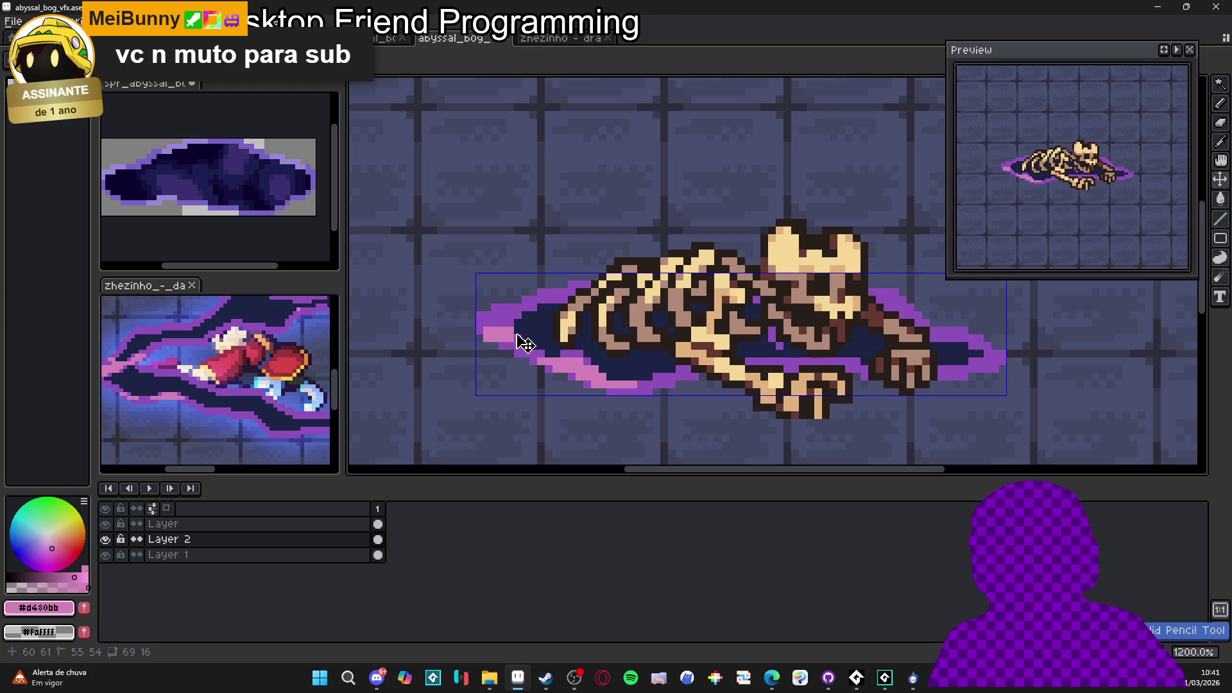
left_click(503, 331)
left_click(507, 325)
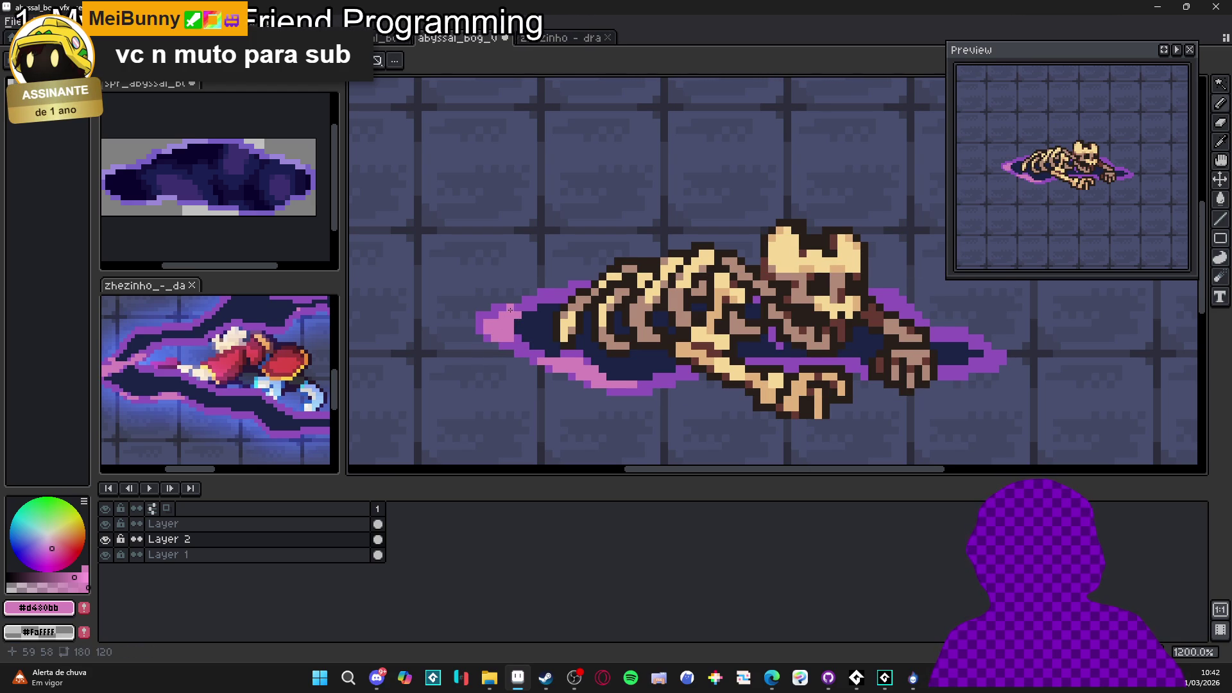
left_click(545, 301)
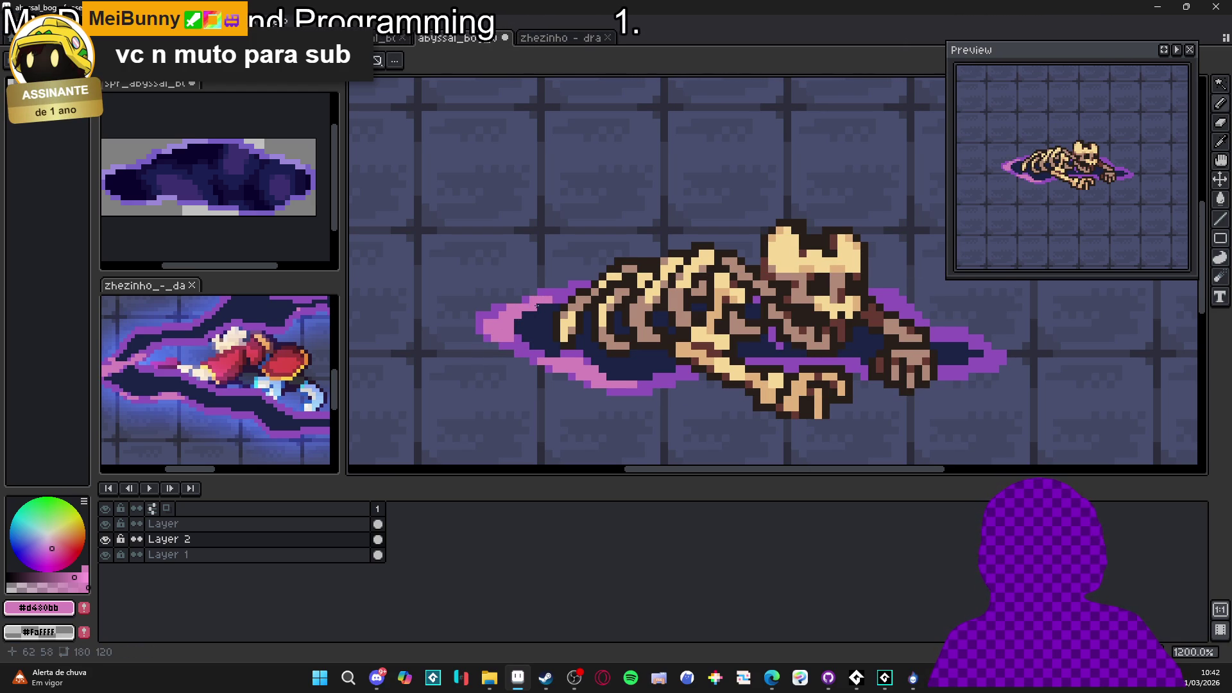
Add light-pink highlights along the upper rim and beside the skull
scroll(561, 296, "down", 3)
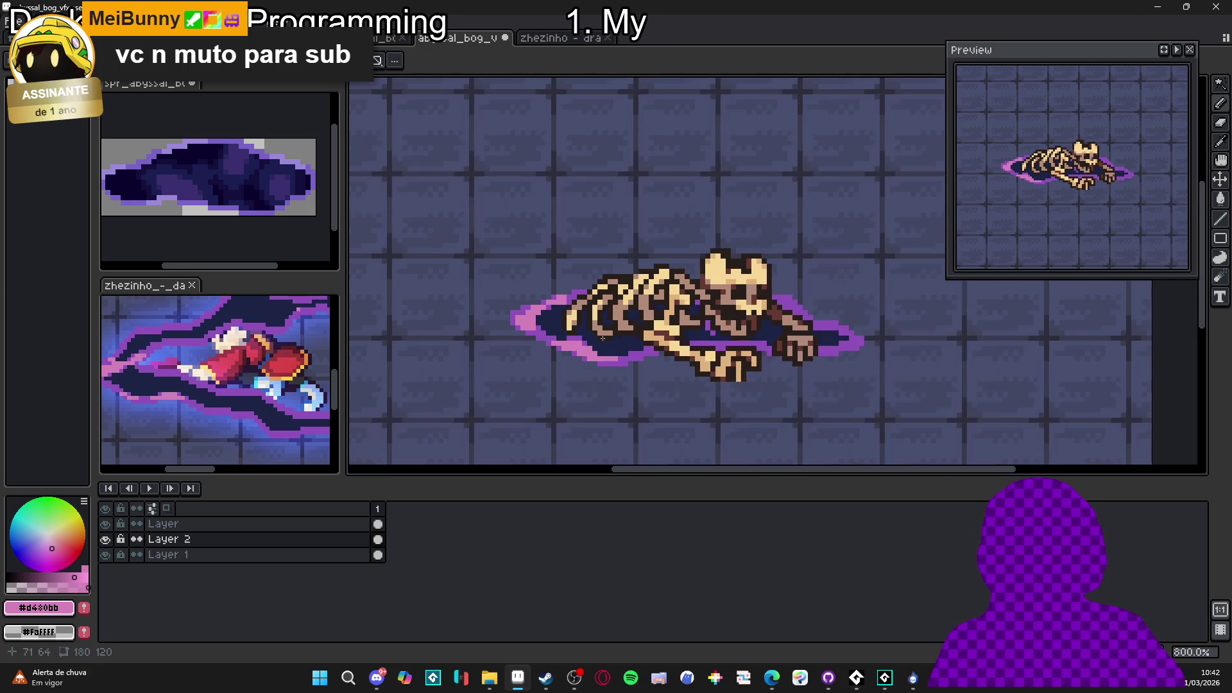
scroll(782, 315, "up", 4)
left_click(745, 295)
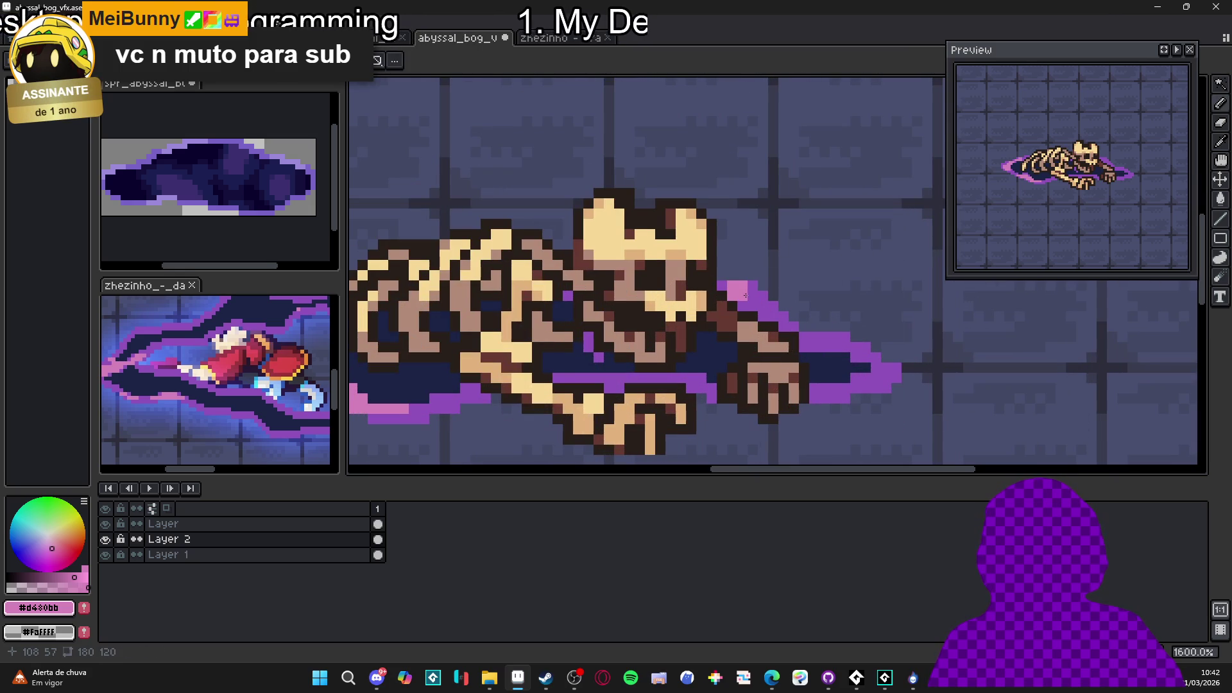
left_click(749, 306)
left_click(769, 306)
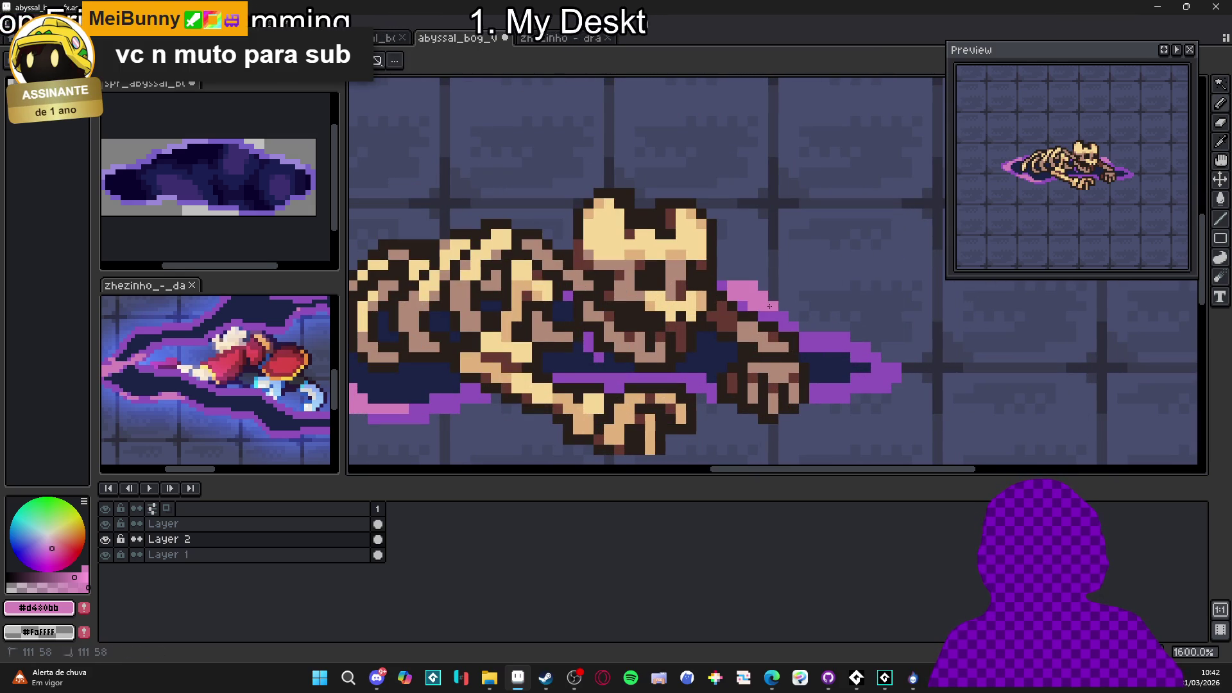
left_click(846, 347)
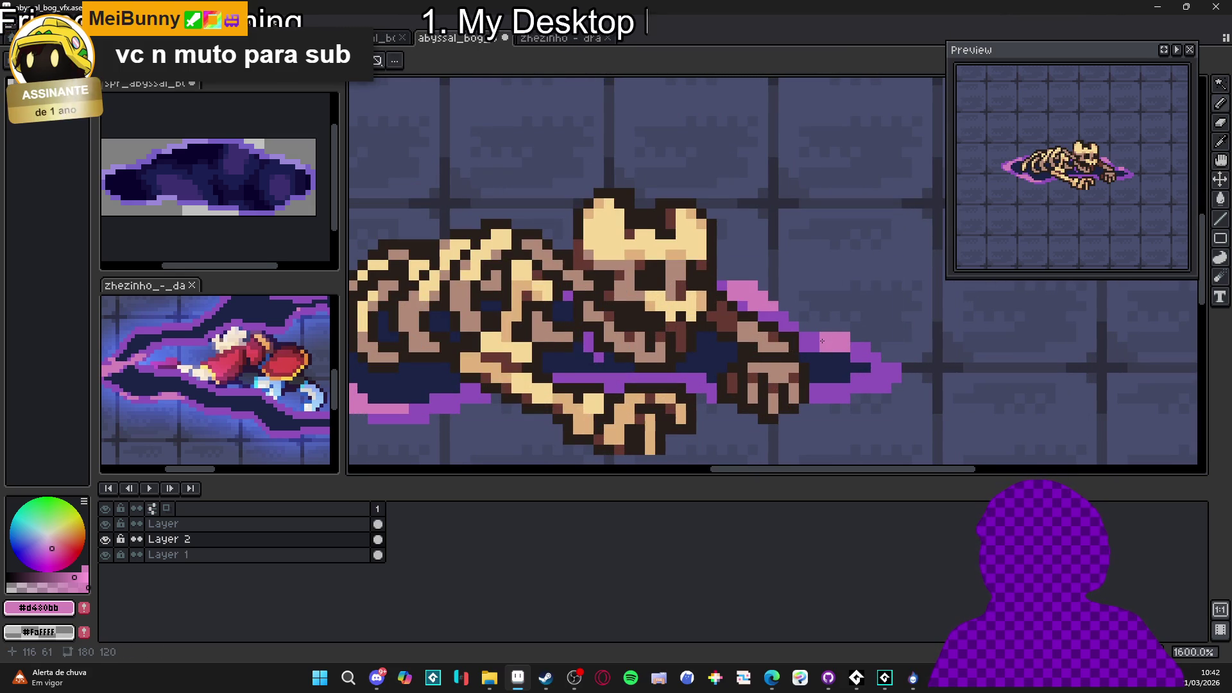
Draw and touch up a light-pink highlight along the puddle's right rim
scroll(865, 357, "down", 1)
scroll(924, 429, "up", 4)
mouse_move(924, 414)
left_mouse_down()
mouse_move(895, 404)
mouse_move(832, 421)
left_mouse_up()
left_click(942, 387)
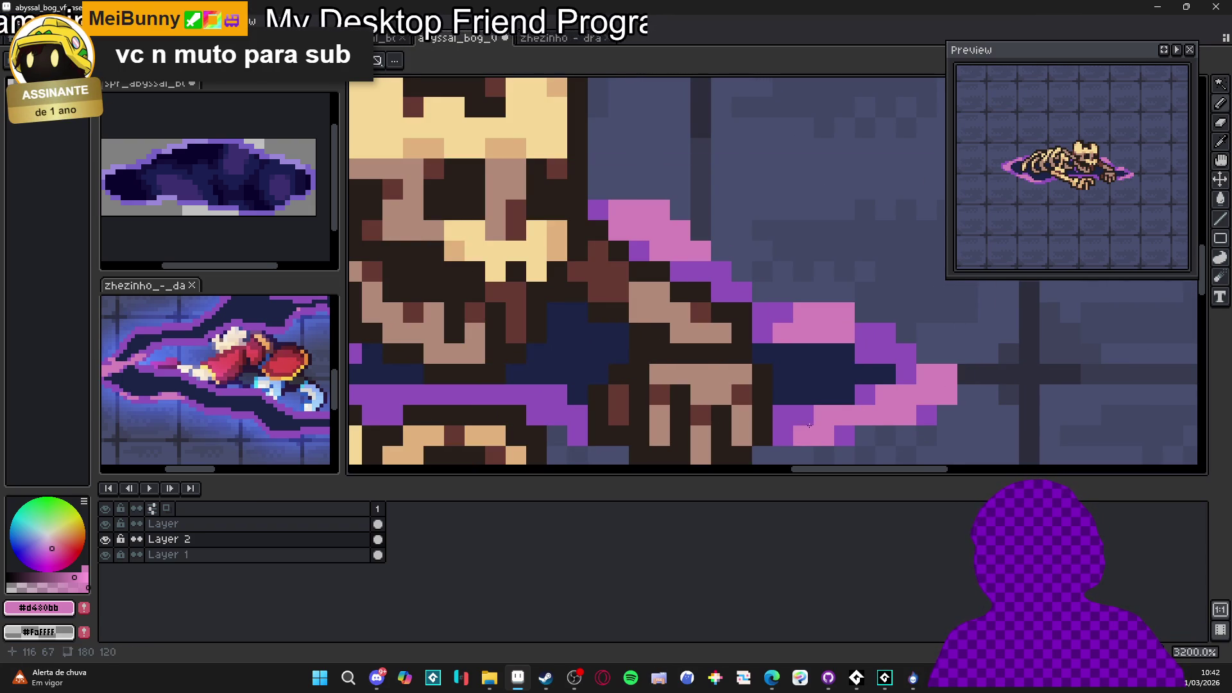
left_click(805, 416)
scroll(796, 423, "down", 4)
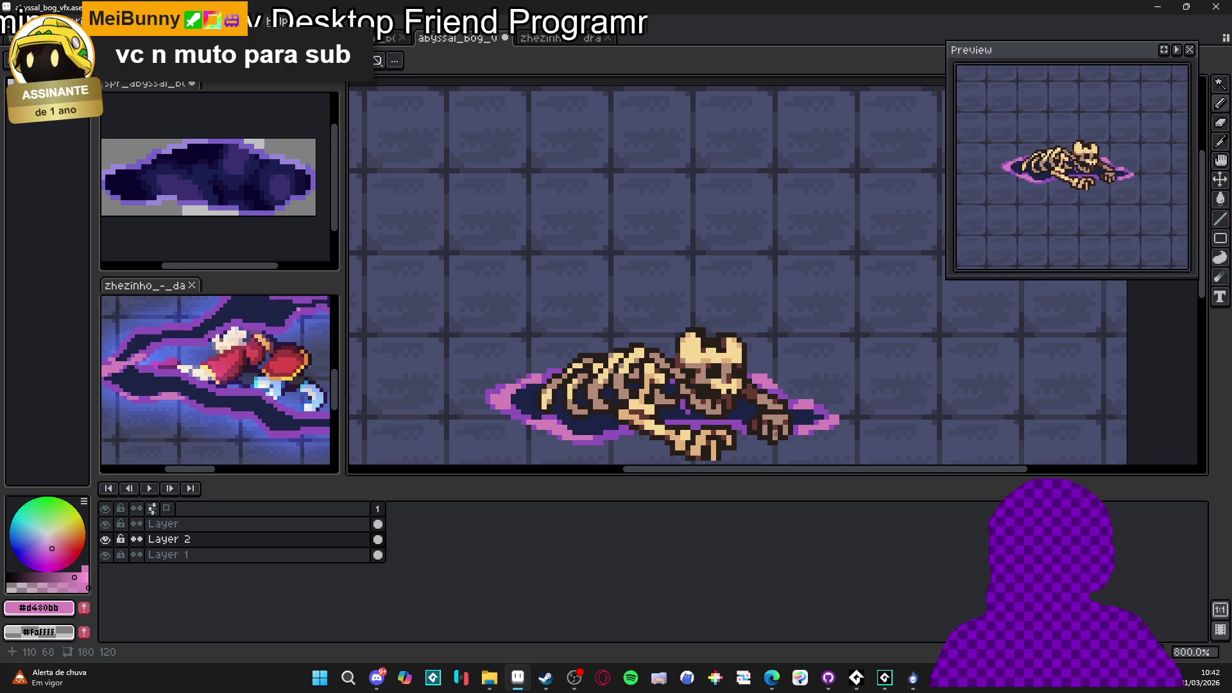
scroll(770, 436, "up", 3)
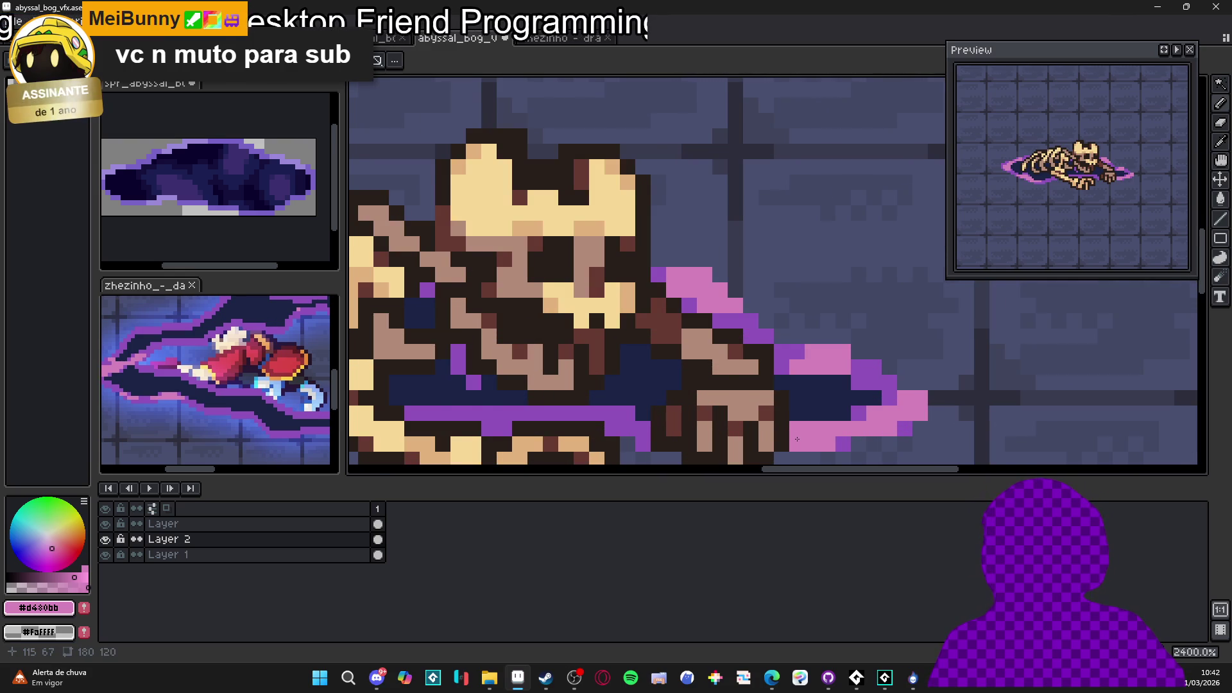
scroll(636, 435, "down", 3)
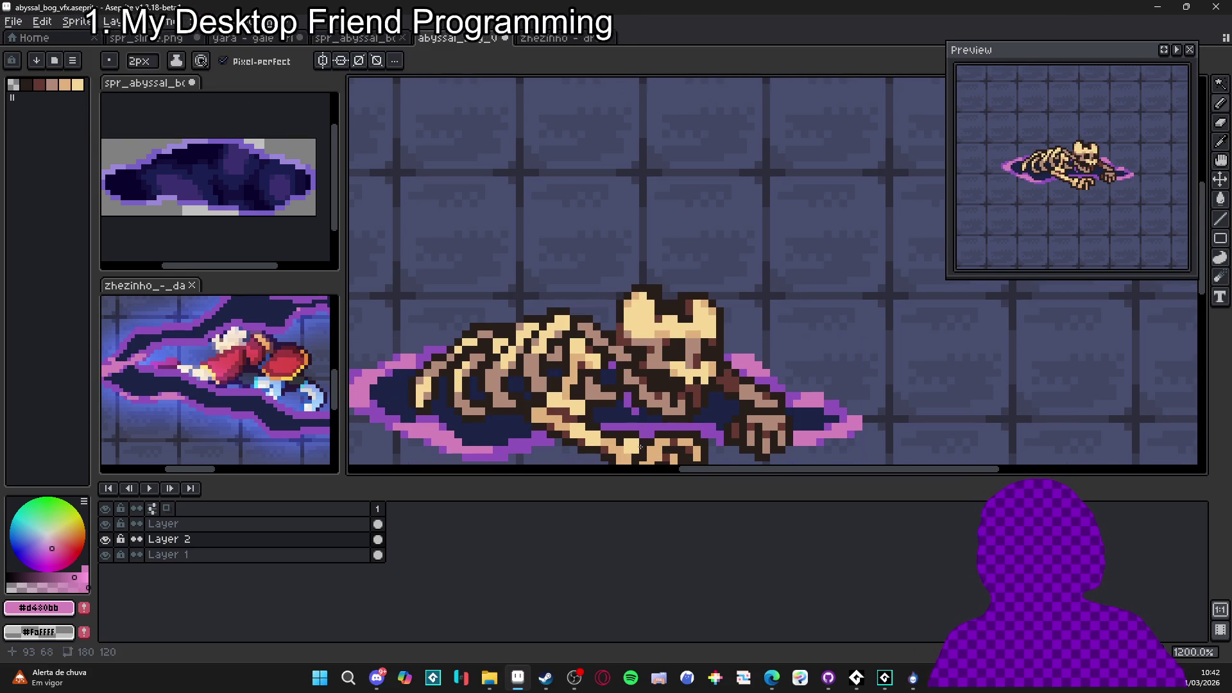
key("ctrl")
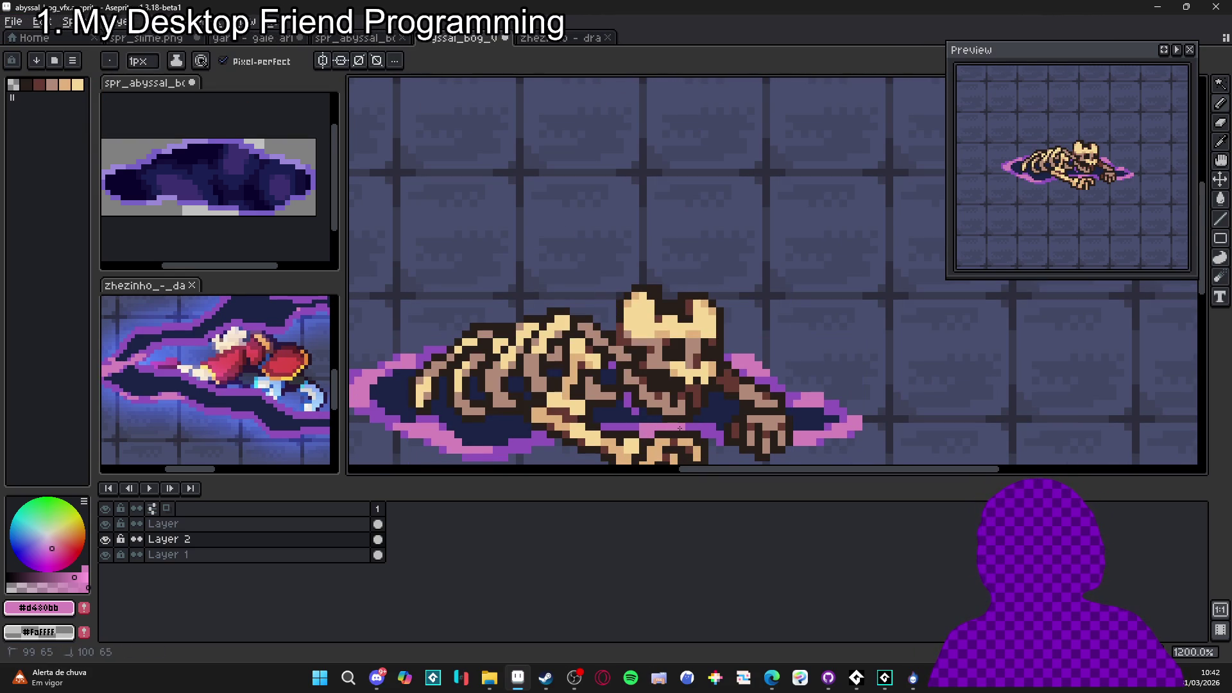
left_click_drag(640, 425, 664, 429)
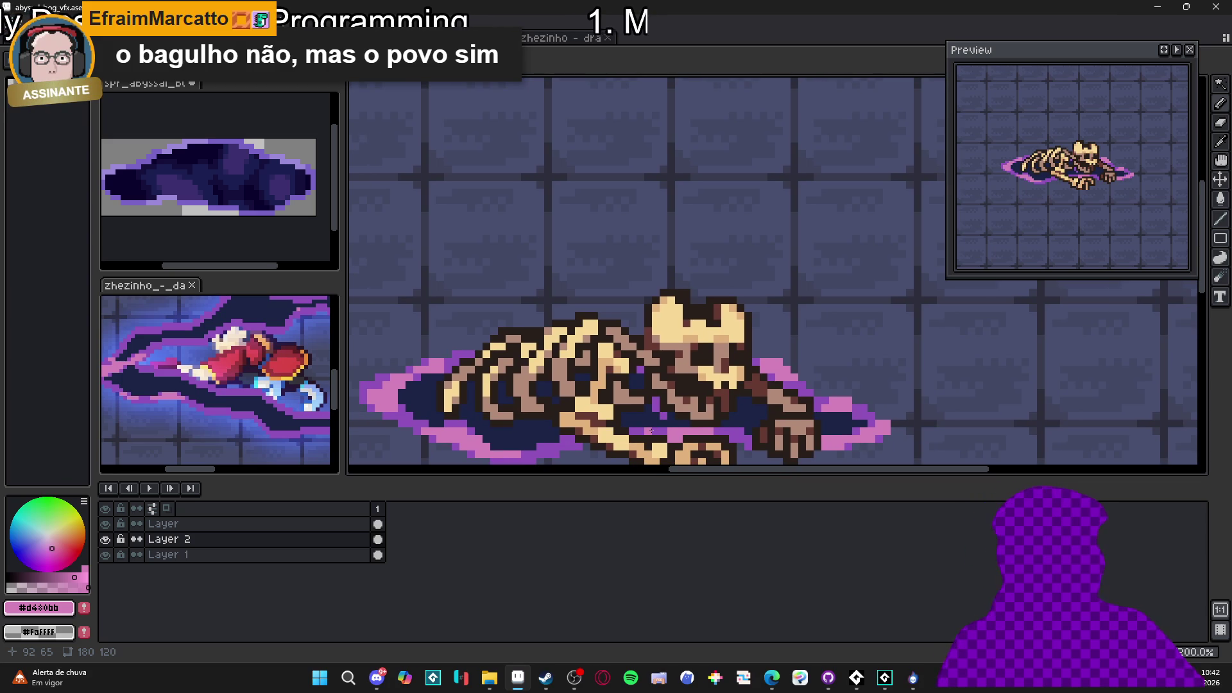
Select Layer 1's puddle pixels and add a new empty Layer 3 above it
scroll(651, 430, "down", 2)
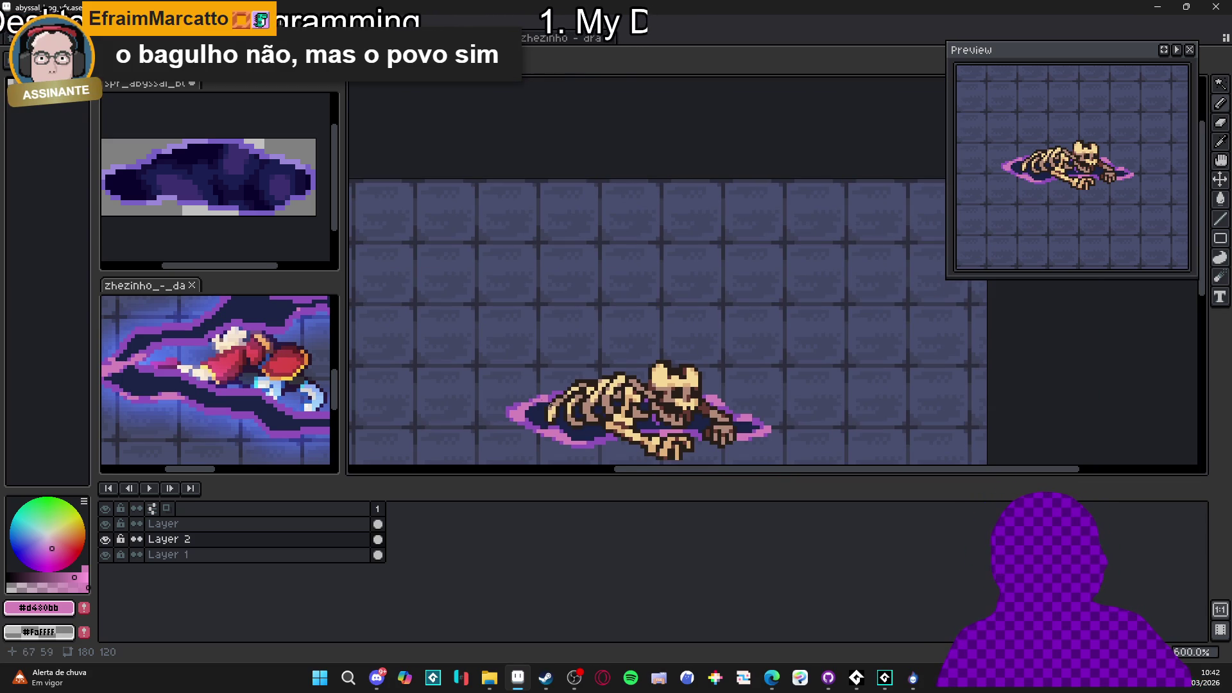
scroll(563, 420, "down", 1)
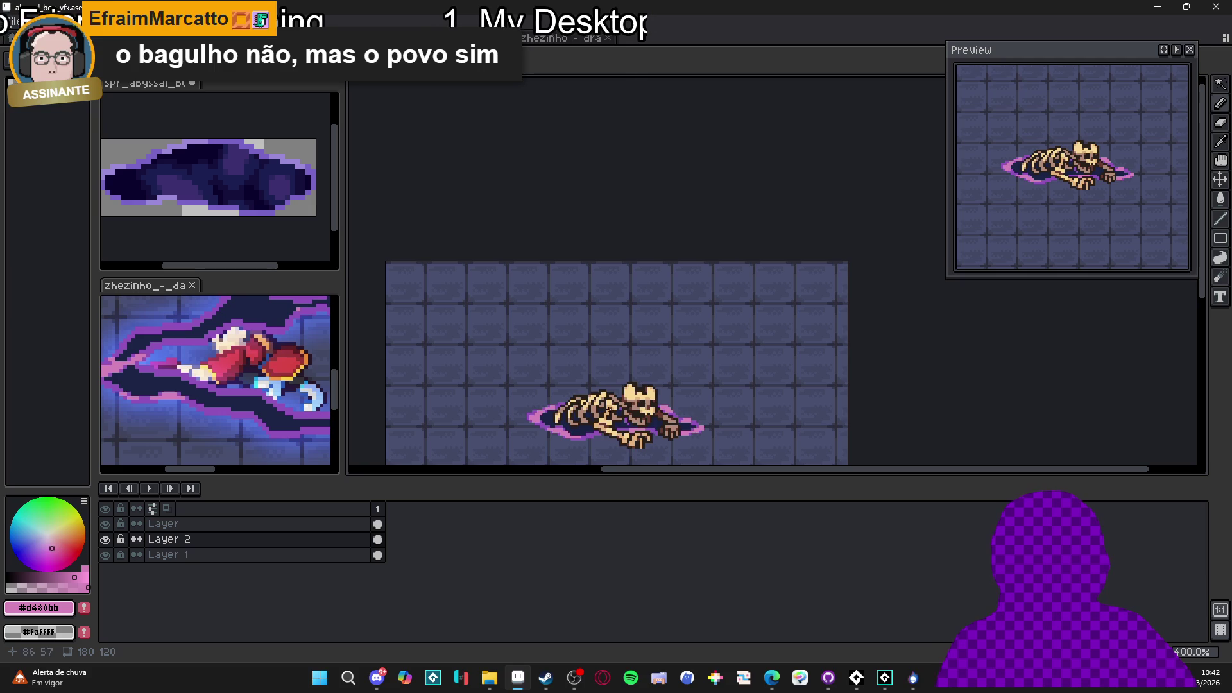
scroll(577, 430, "up", 1)
left_click(109, 540)
left_click(111, 540)
left_click(208, 556)
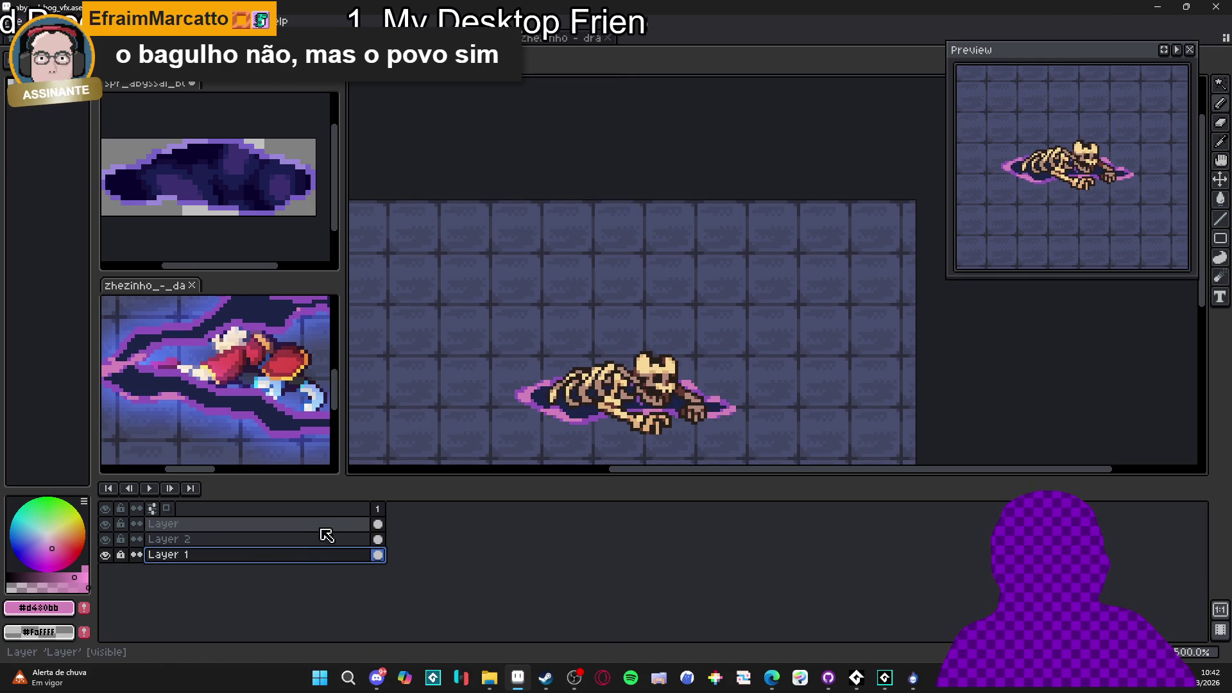
left_click(377, 554, "ctrl")
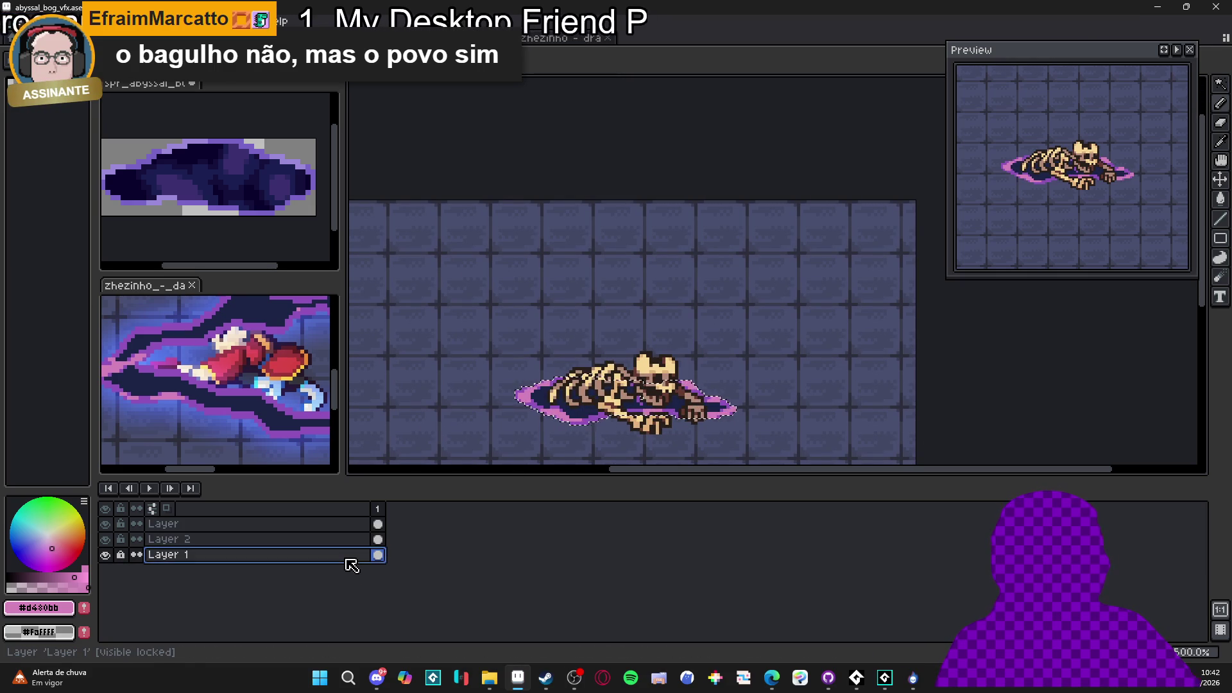
key("shift+n")
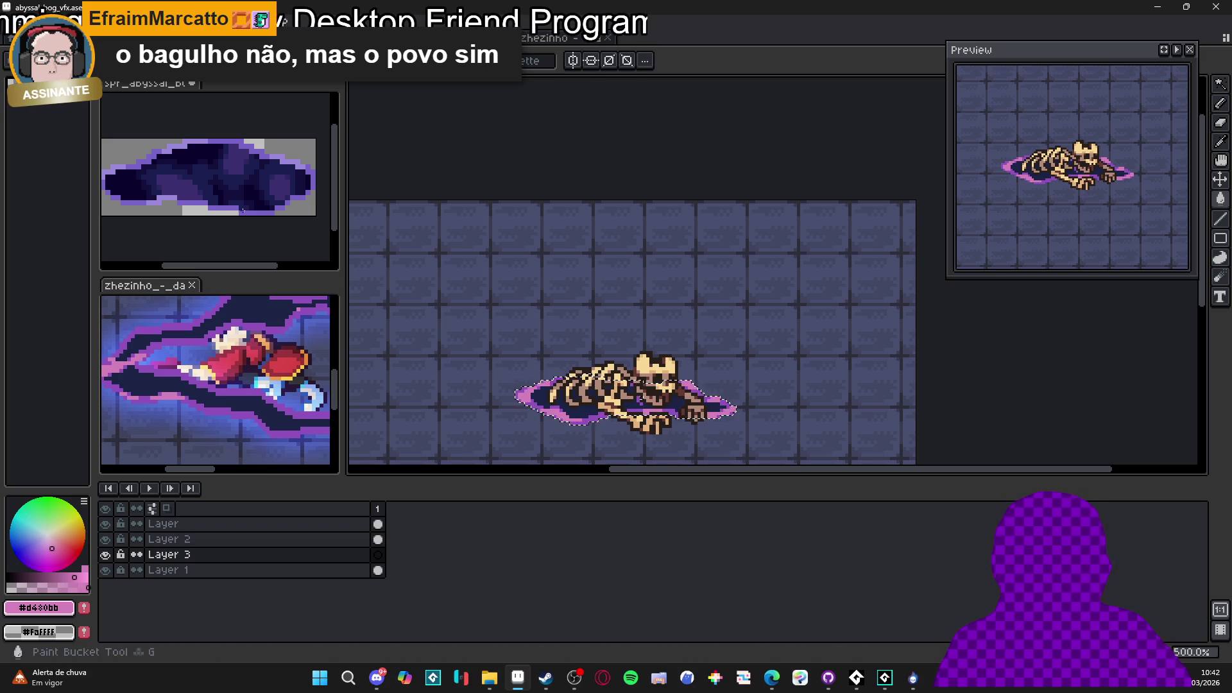
Load the AAP-Splendor128 palette and pick a blue for the Paint Bucket
left_click(243, 234)
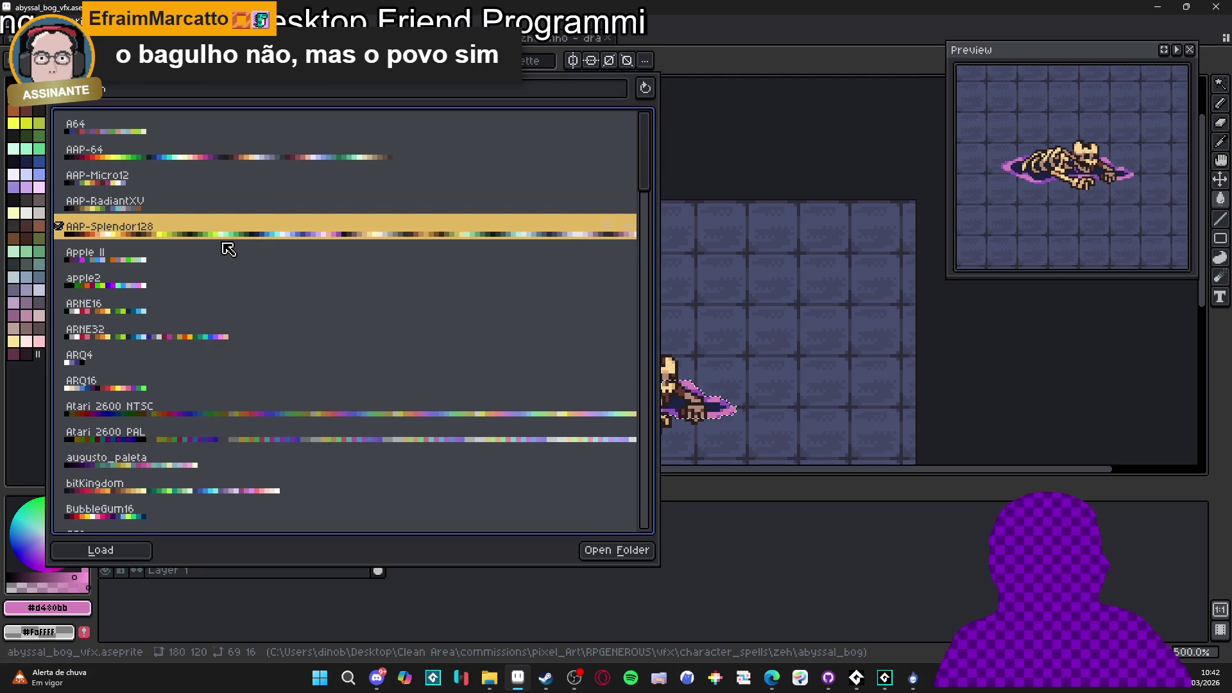
left_click(38, 376)
left_click(51, 174)
key("g")
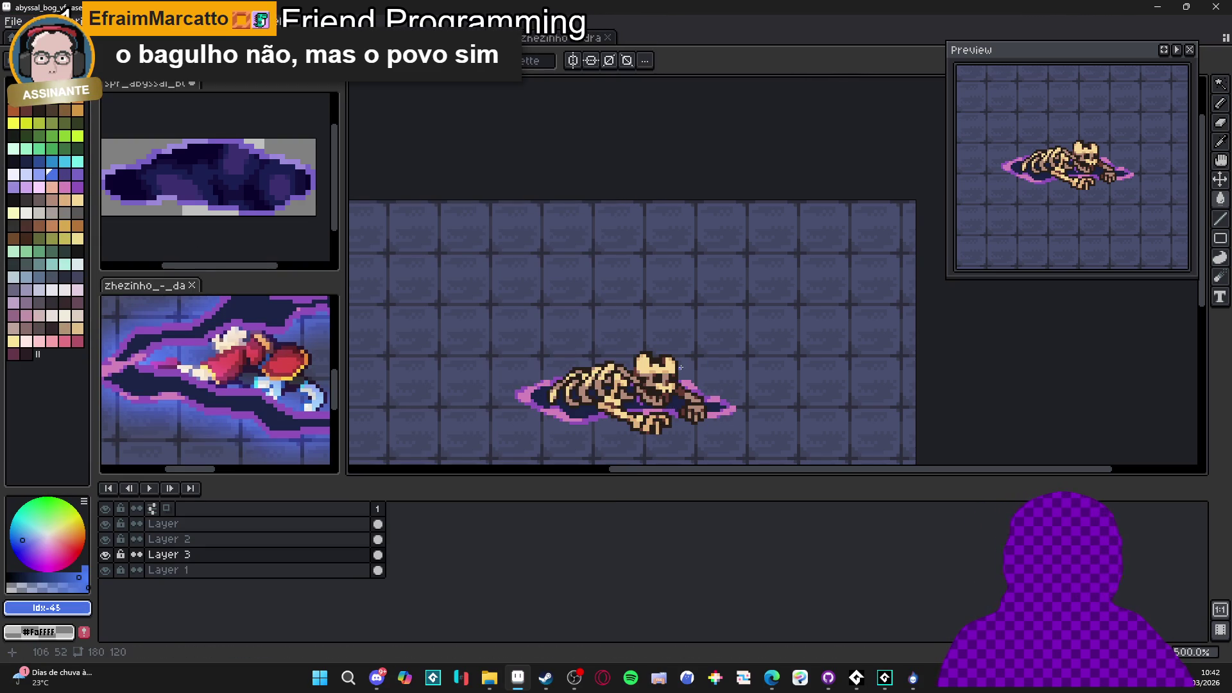
key("ctrl+shift+b")
Blur Layer 3 with the blur-17x17 Convolution Matrix kernel
left_click(837, 238)
scroll(839, 239, "down", 1)
left_click(848, 225)
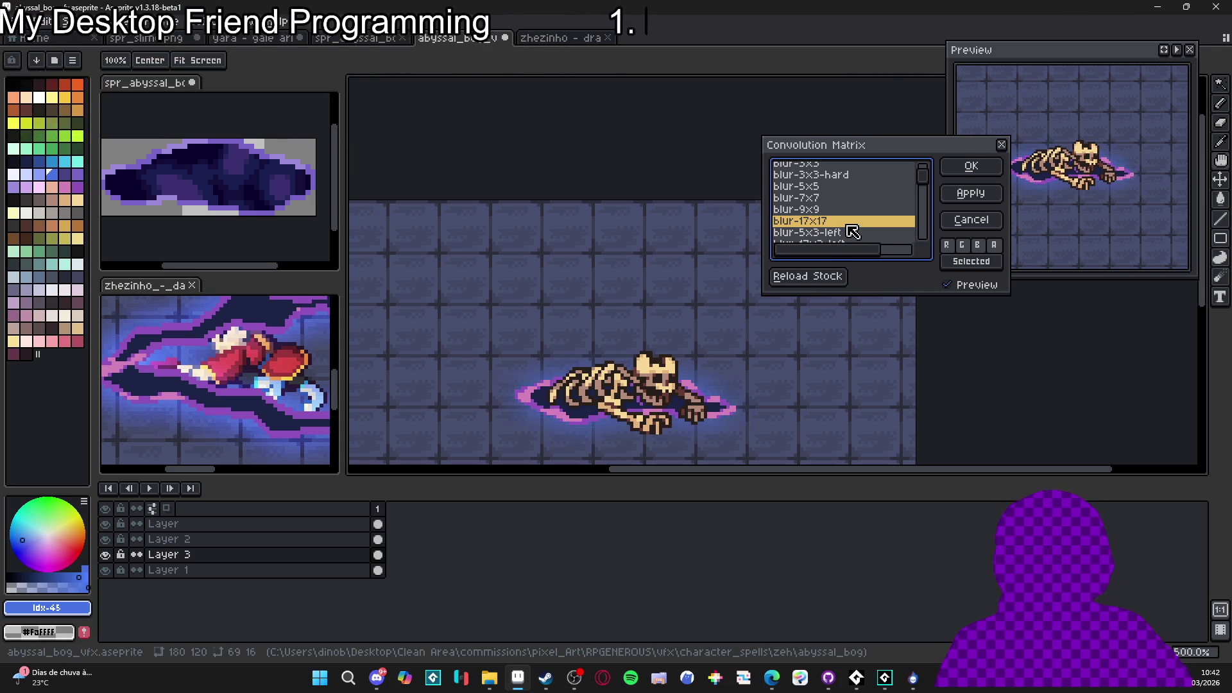
left_click(955, 168)
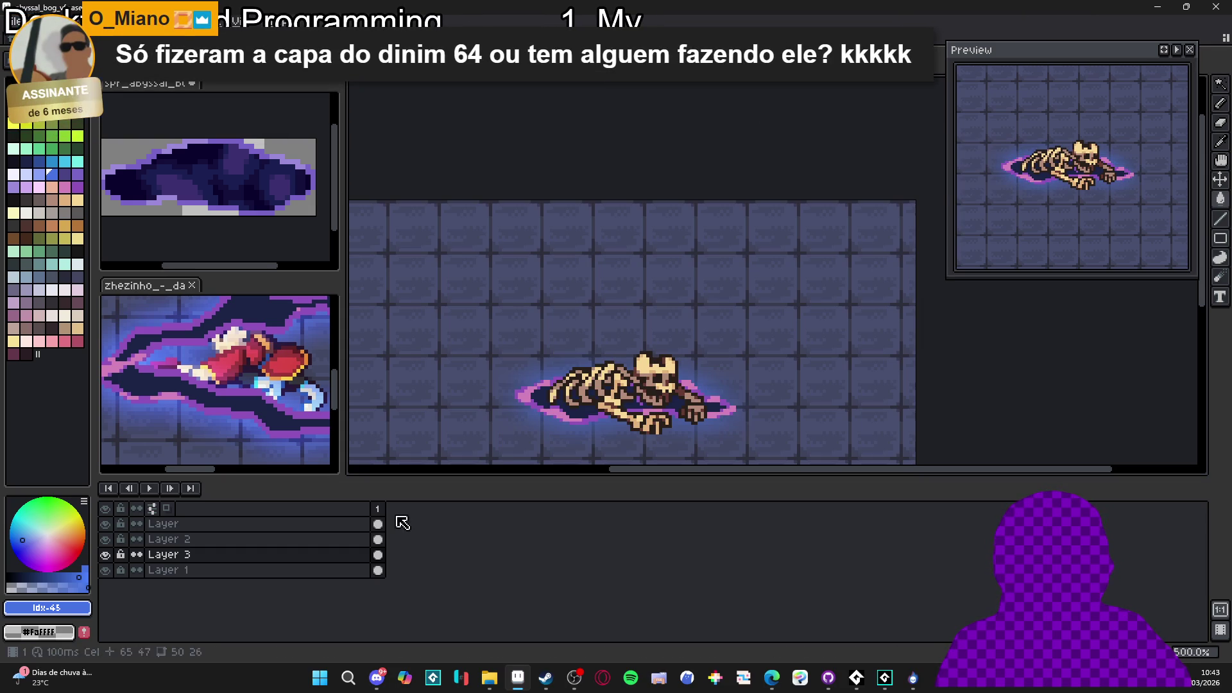
Set Layer 3's blend mode to Lighten in its layer properties
double_click(350, 555)
left_click(1008, 308)
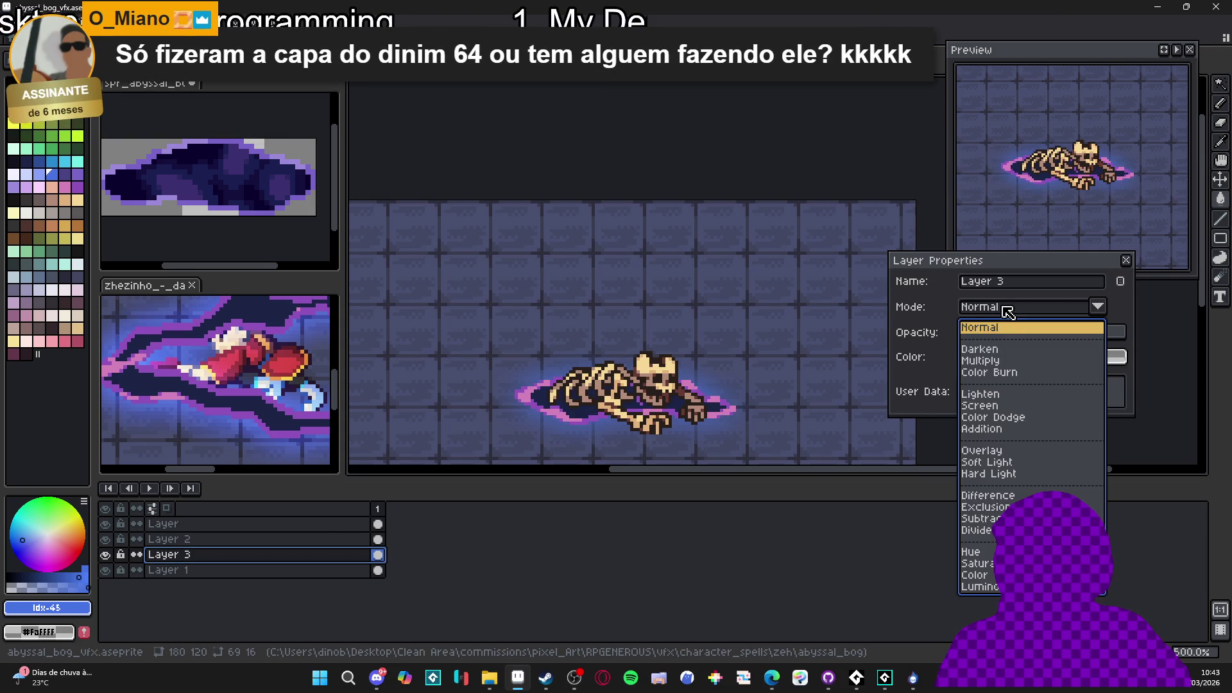
left_click(1002, 406)
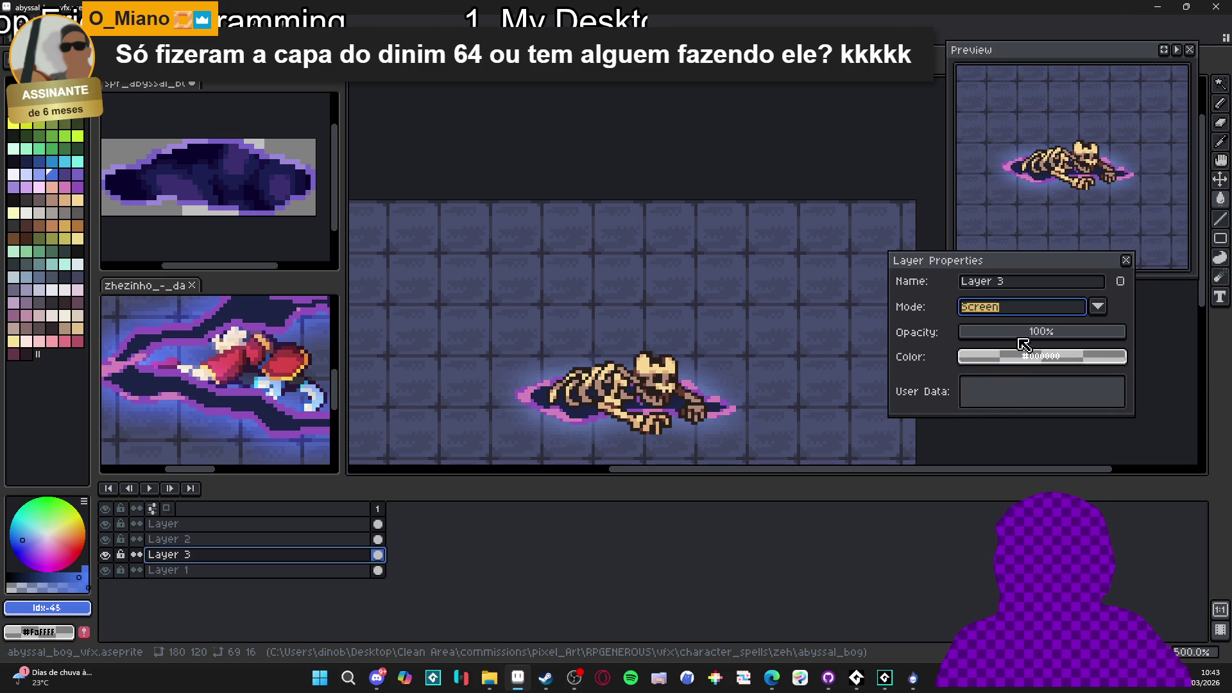
left_click(1028, 308)
left_click(992, 395)
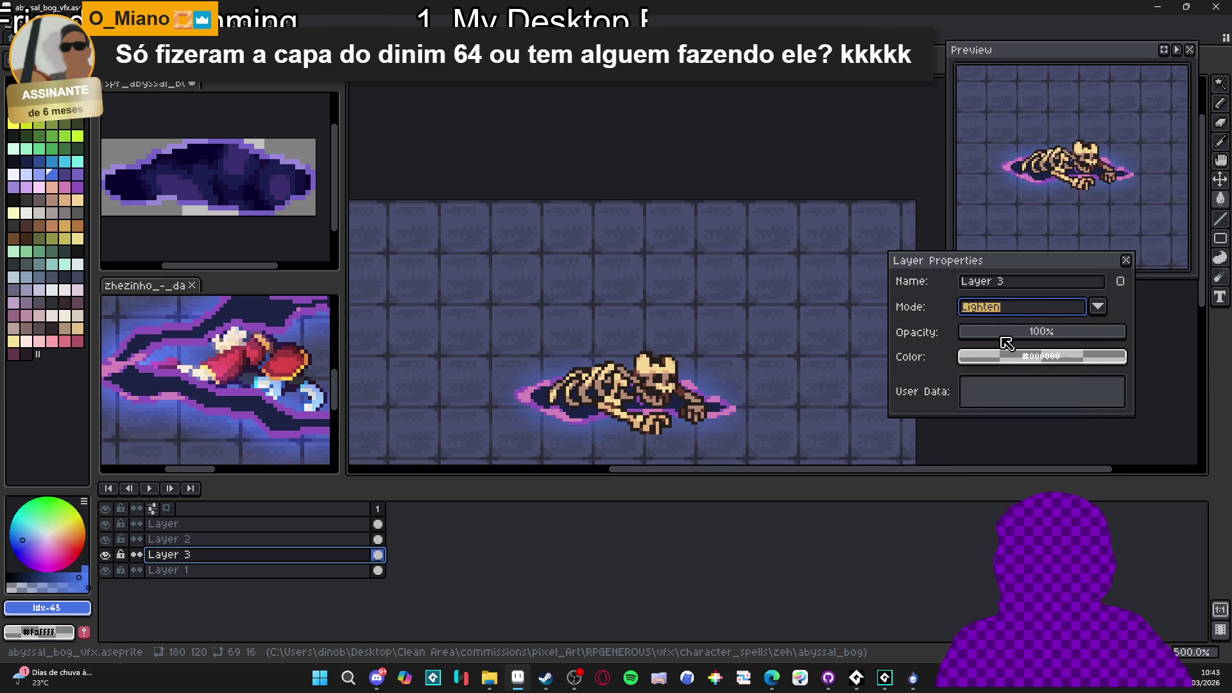
left_click(1126, 261)
Duplicate Layer 3, then undo the duplication
key("minus")
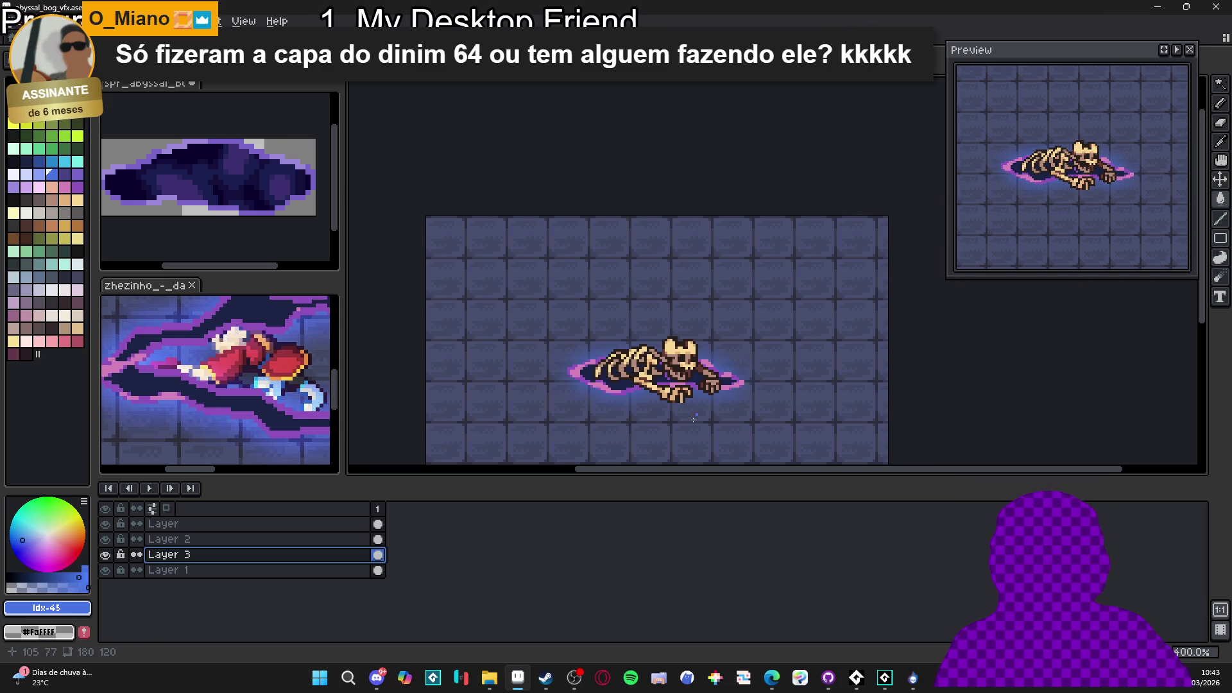
right_click(334, 556)
left_click(382, 606)
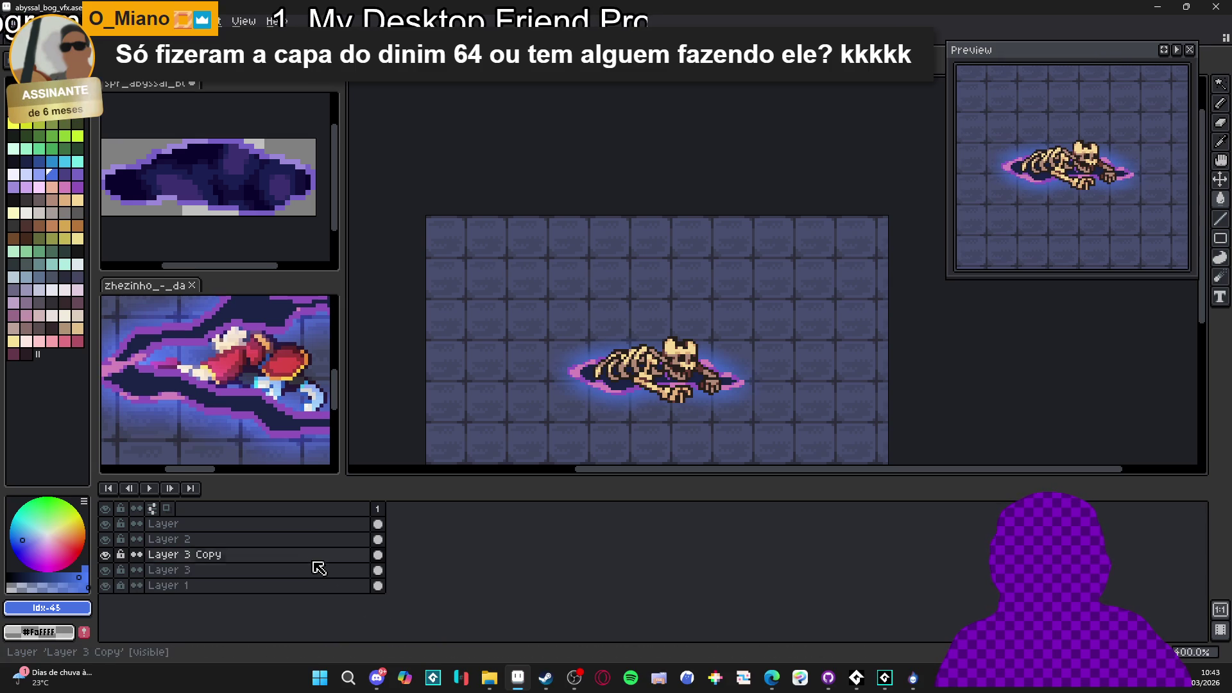
key("ctrl+z")
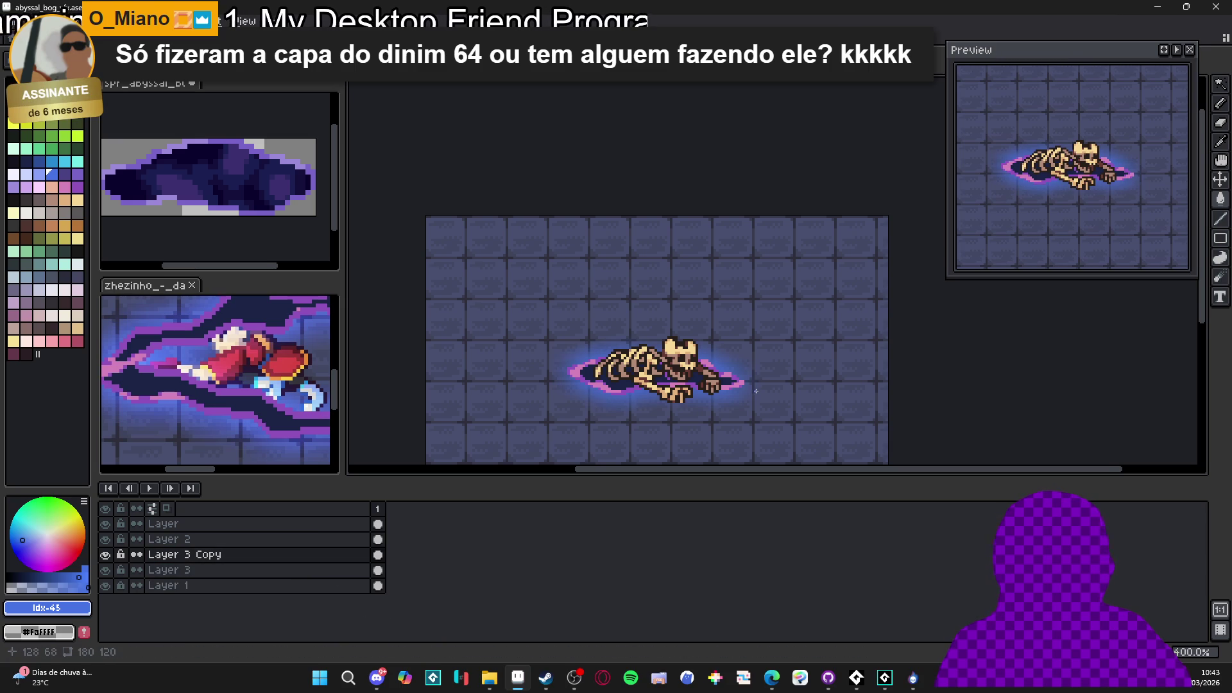
scroll(649, 388, "up", 1)
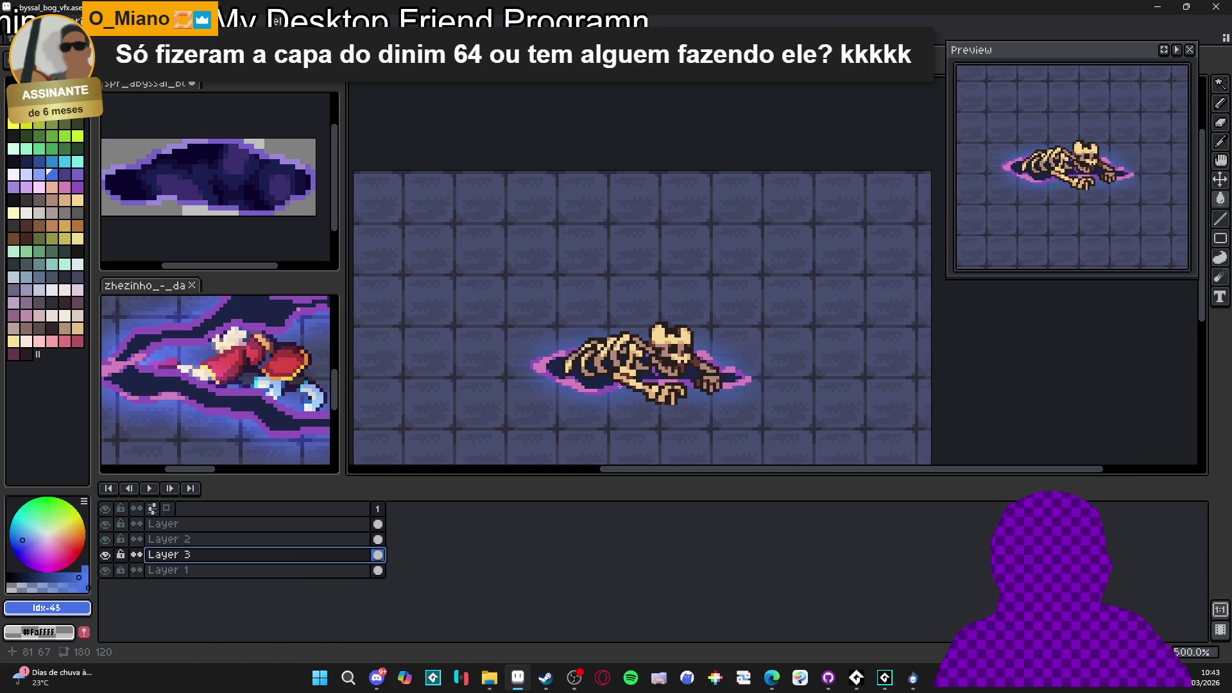
scroll(649, 388, "down", 1)
scroll(648, 388, "up", 1)
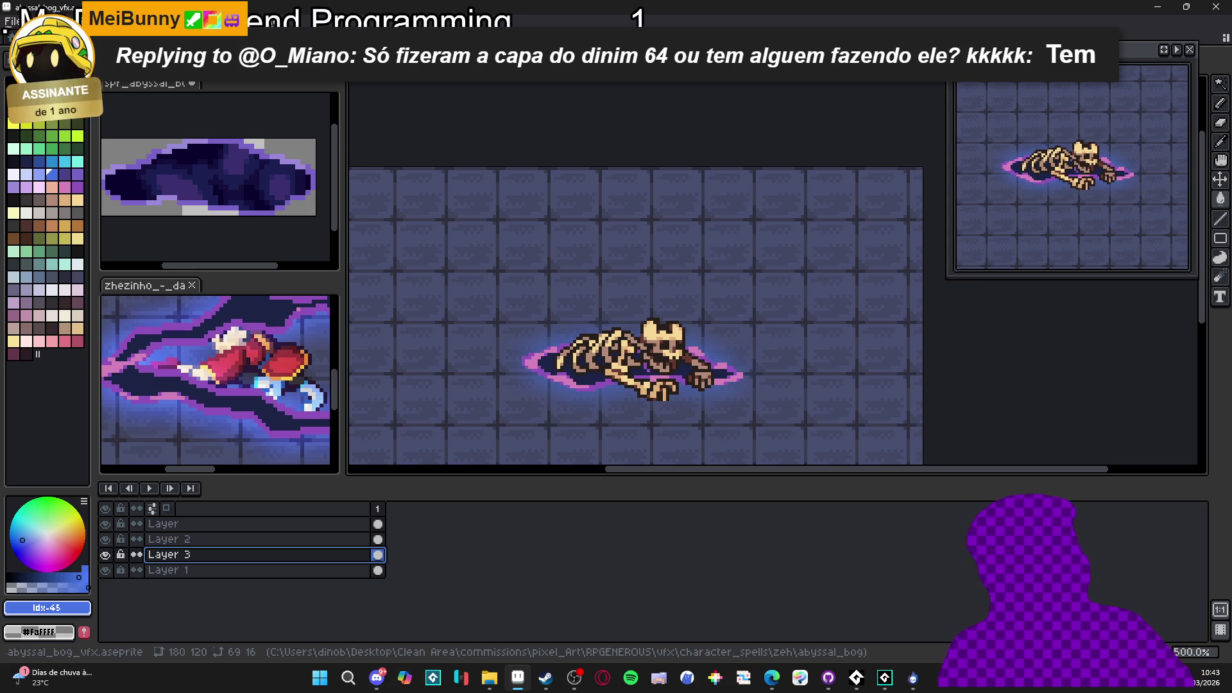
mouse_move(499, 682)
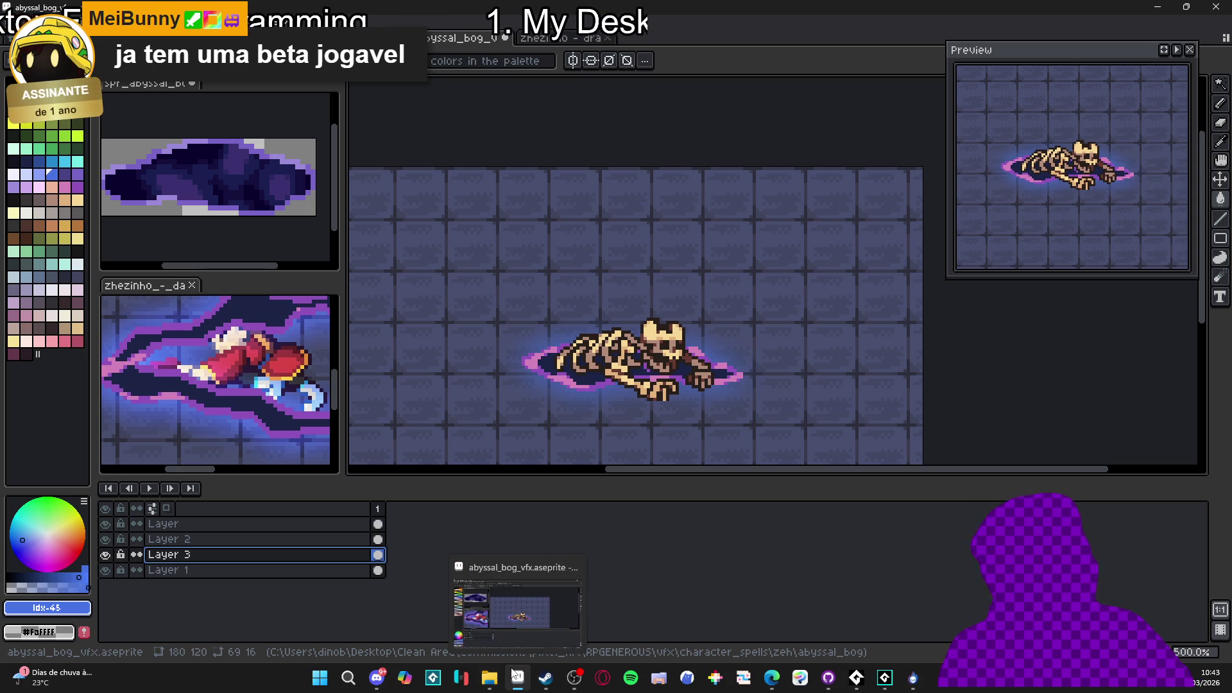
mouse_move(558, 685)
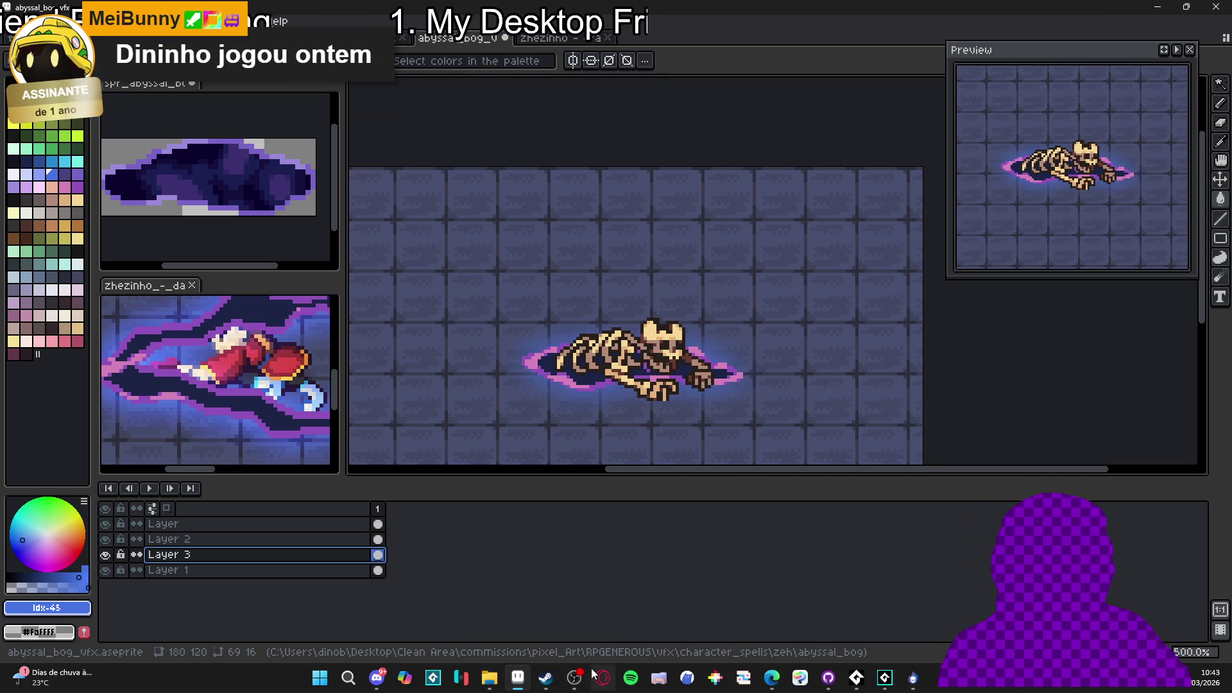
left_click(479, 646)
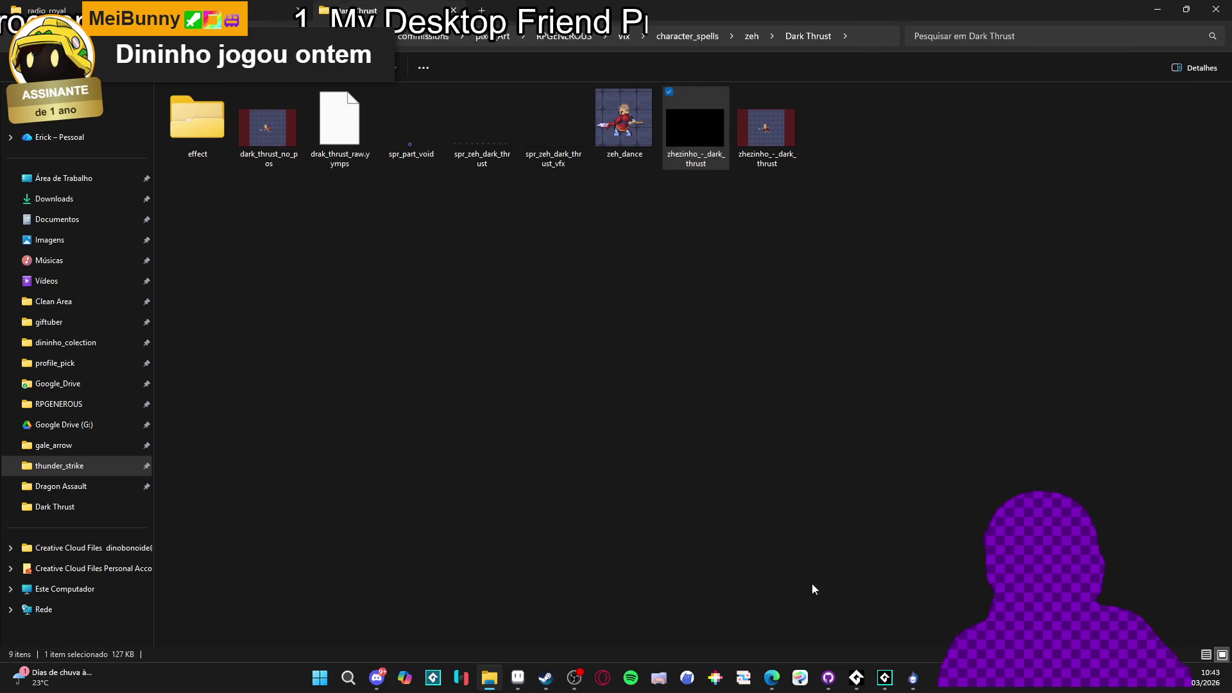
key("super+d")
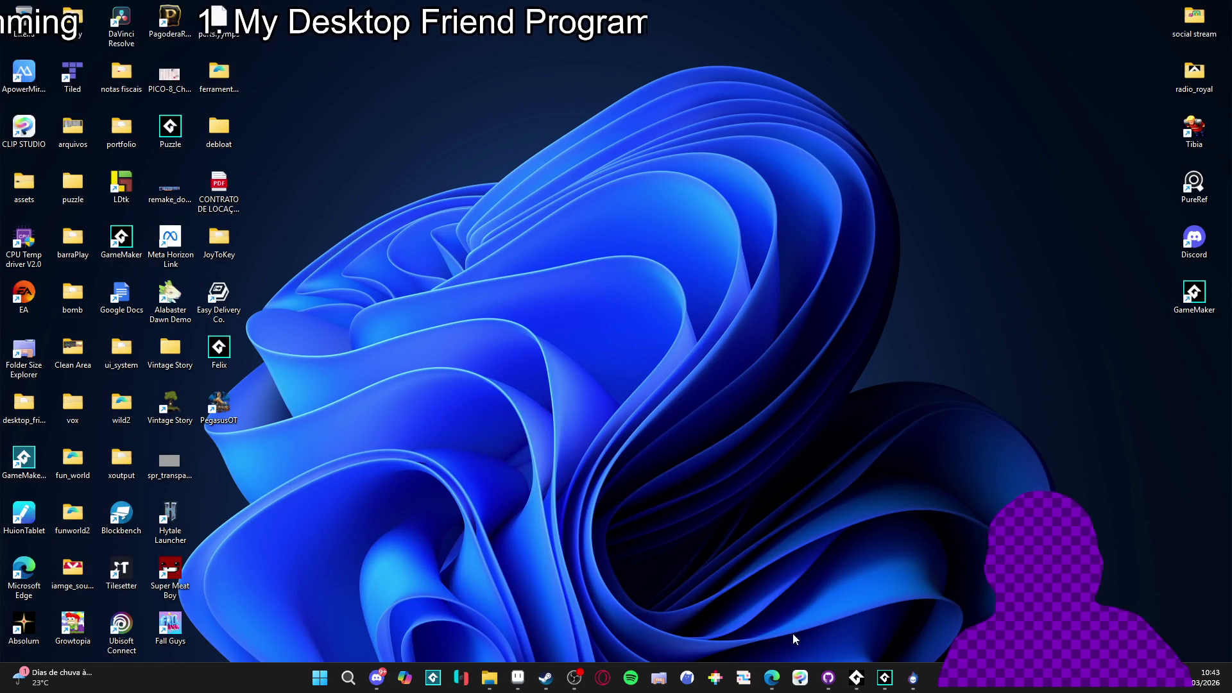
mouse_move(771, 678)
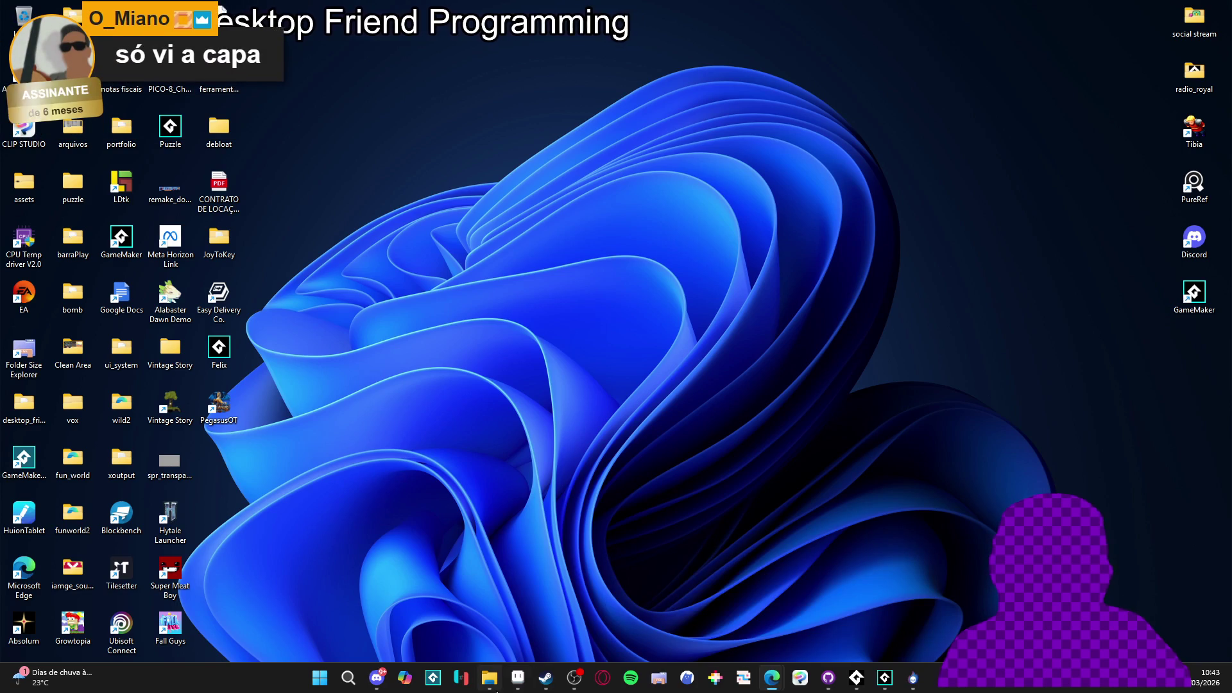
left_click(517, 678)
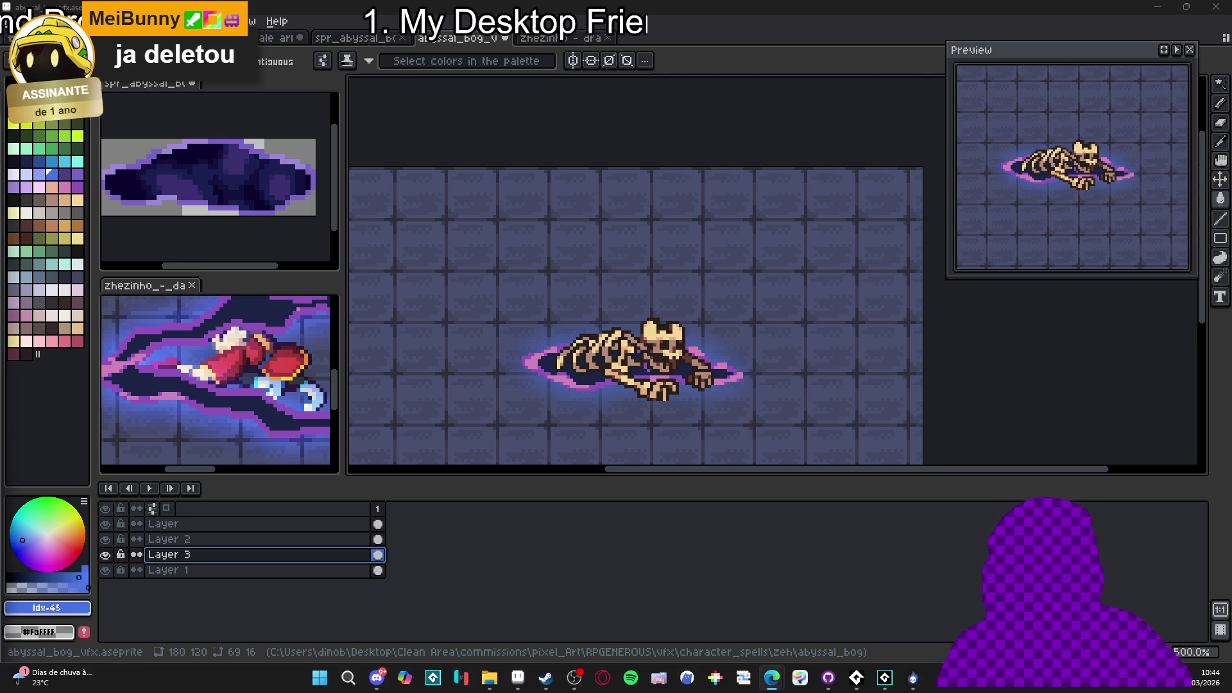
key("alt+Tab")
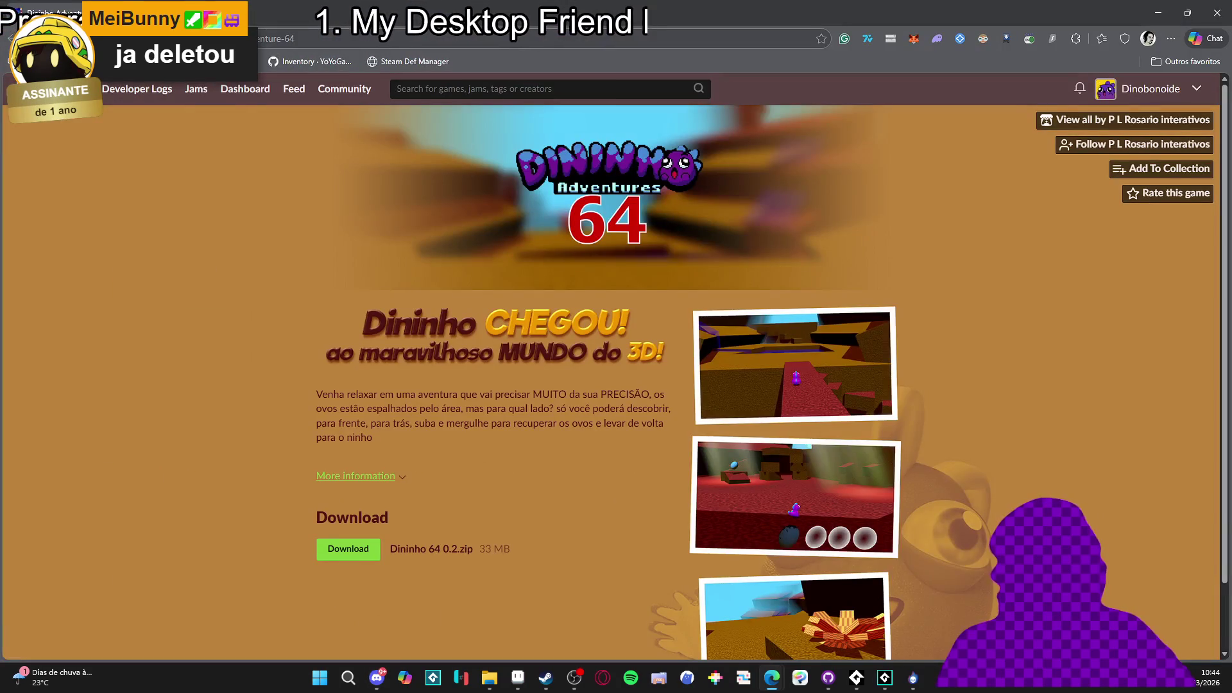
scroll(477, 389, "down", 2)
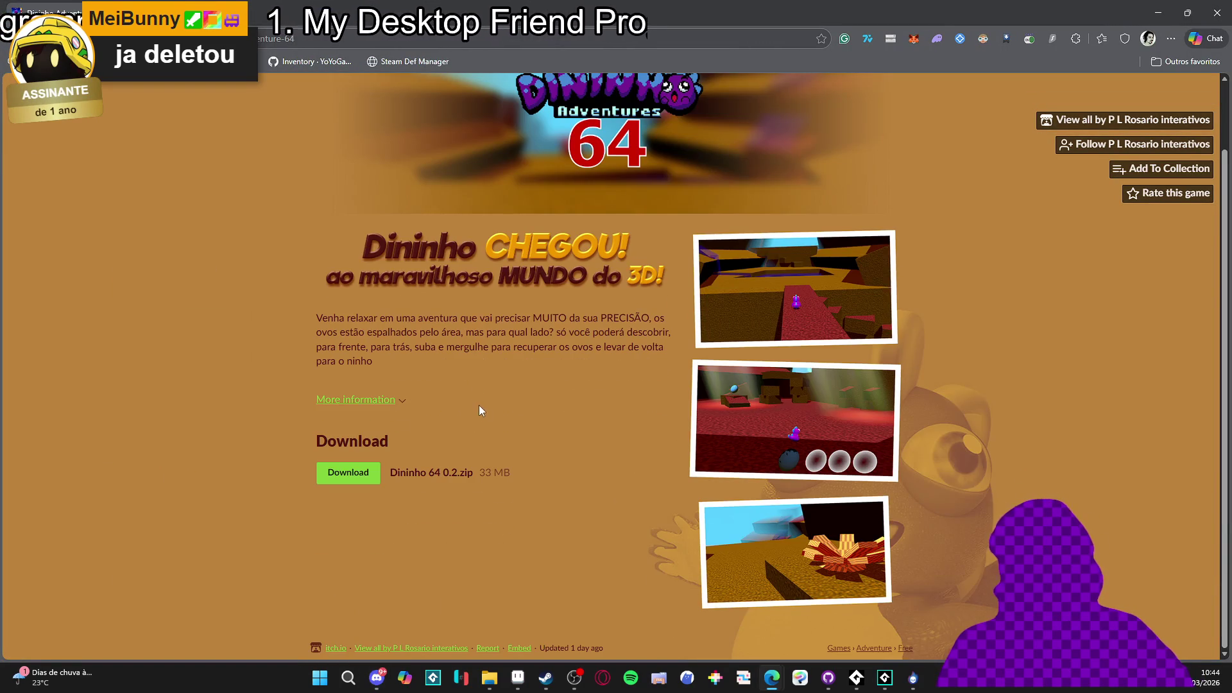
left_click(824, 340)
key("Escape")
left_click(826, 456)
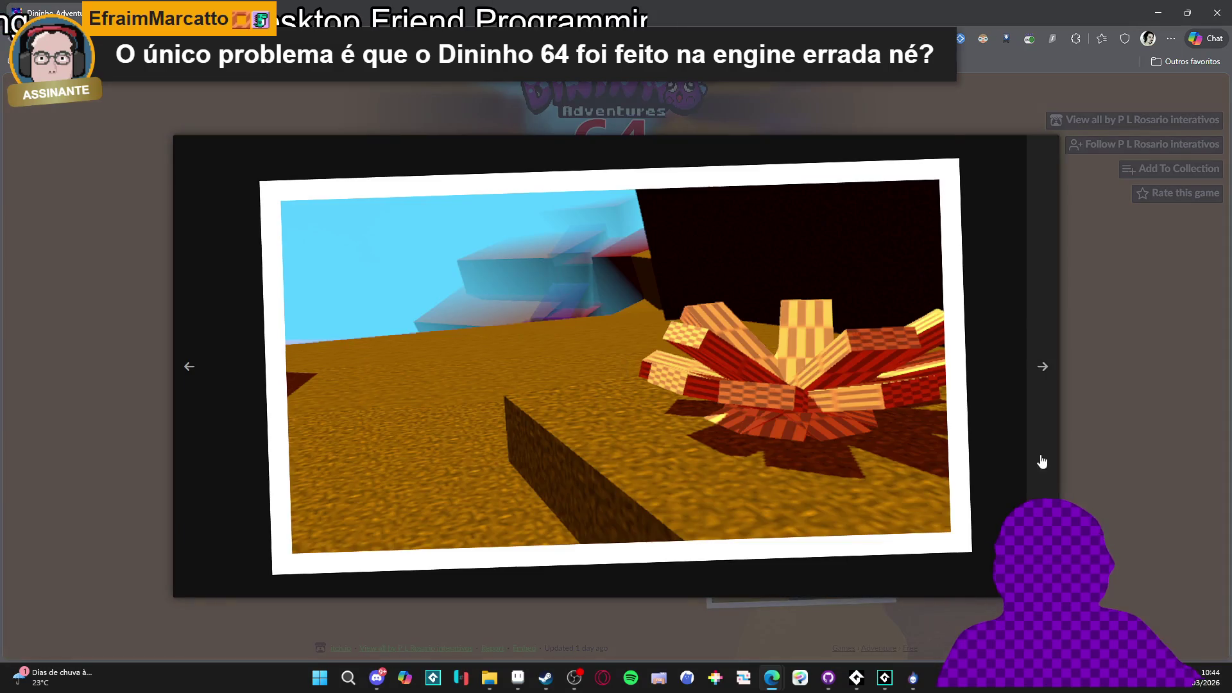
left_click(1095, 394)
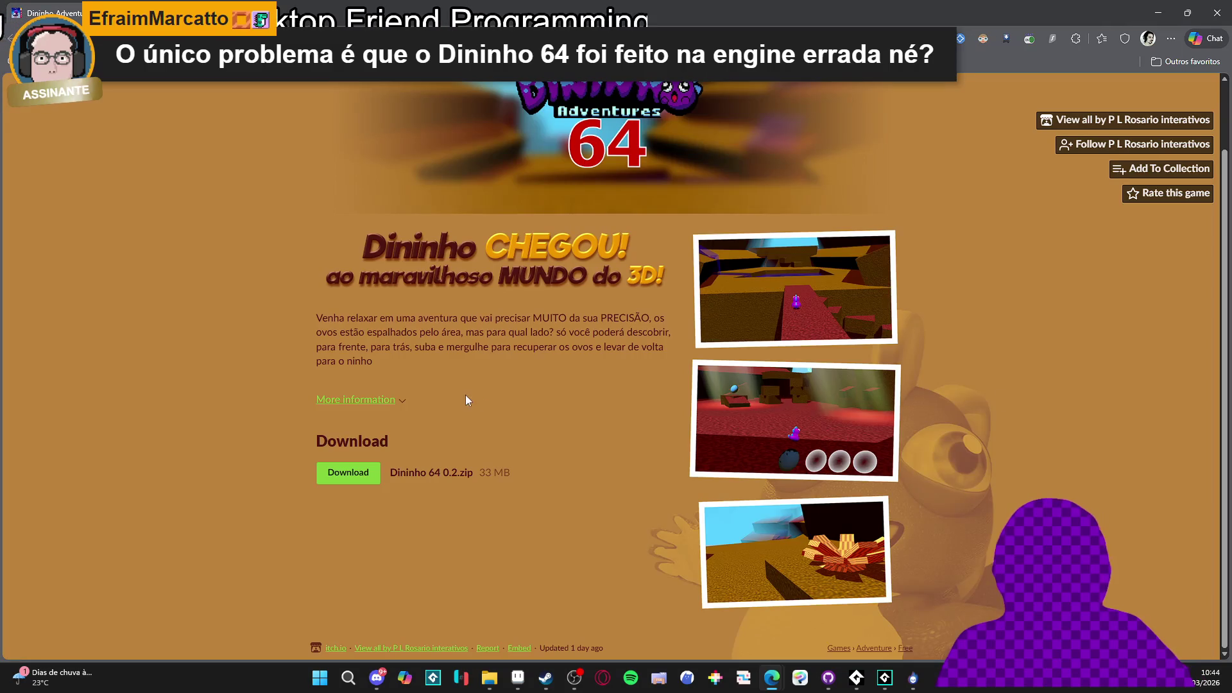
scroll(581, 362, "up", 1)
scroll(581, 360, "down", 1)
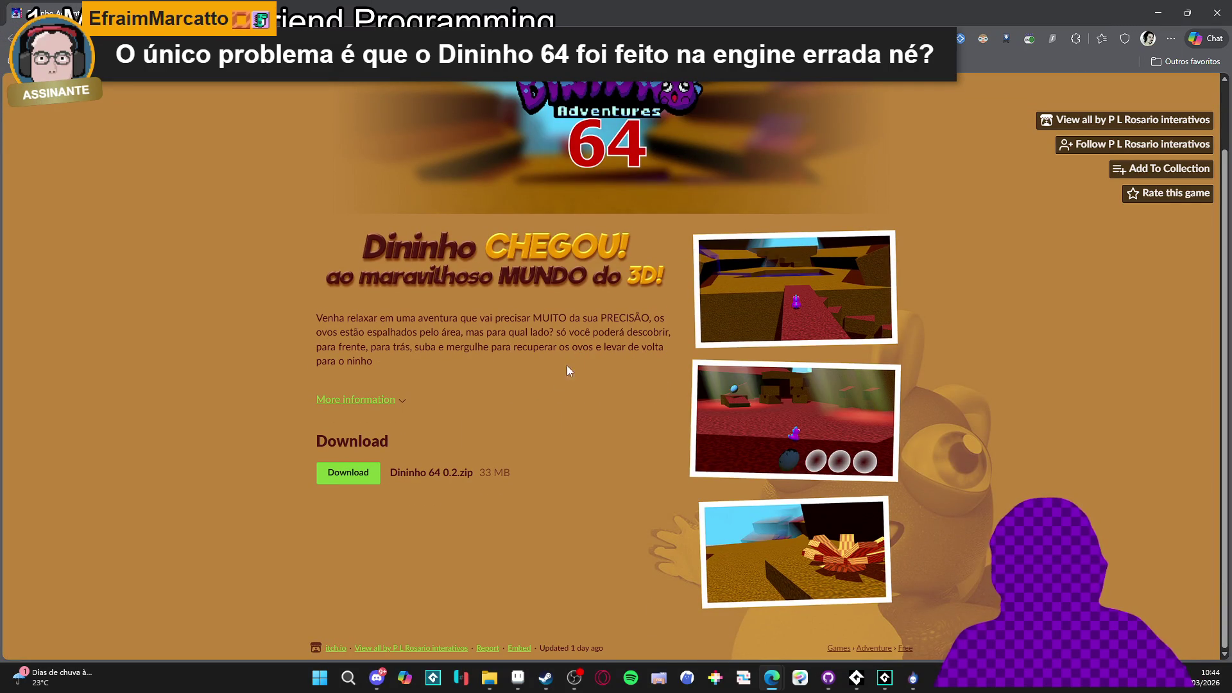
scroll(577, 361, "up", 1)
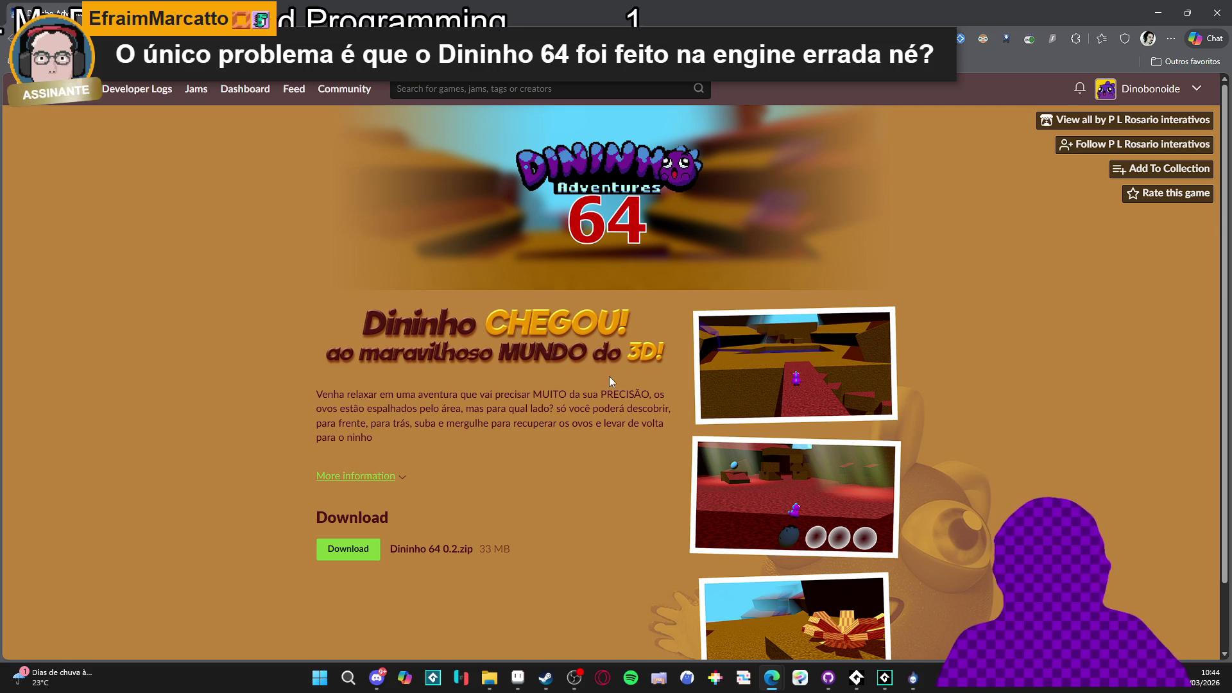
scroll(901, 209, "down", 1)
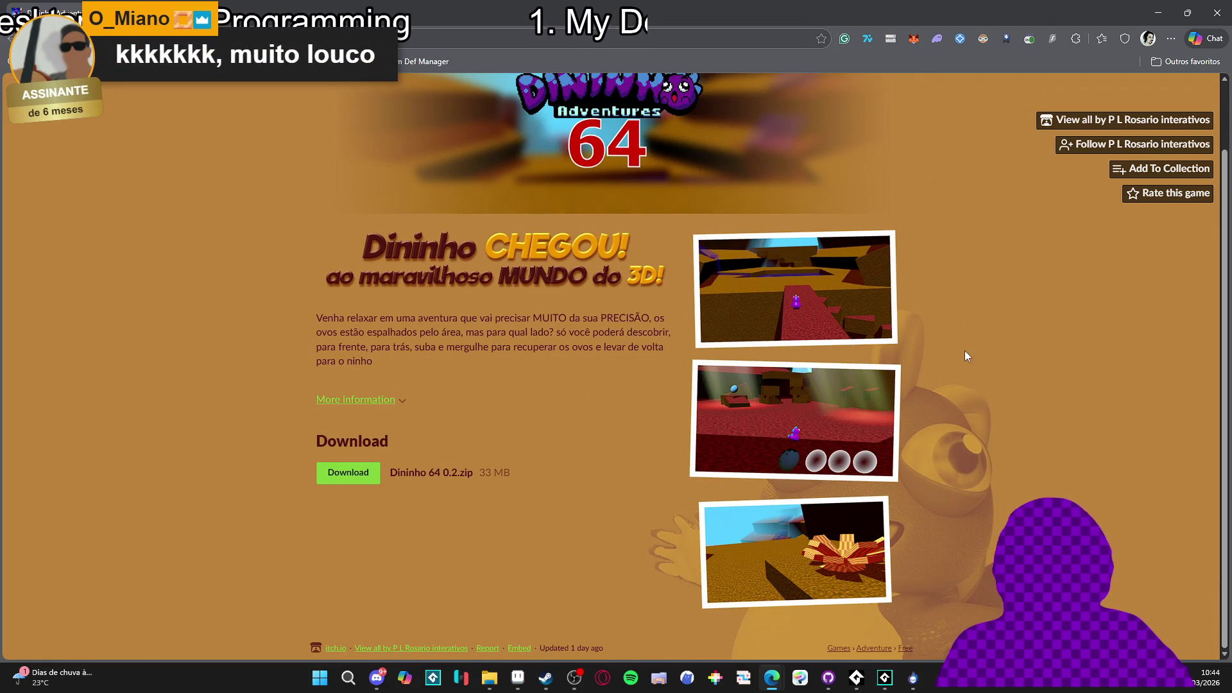
key("alt+Tab")
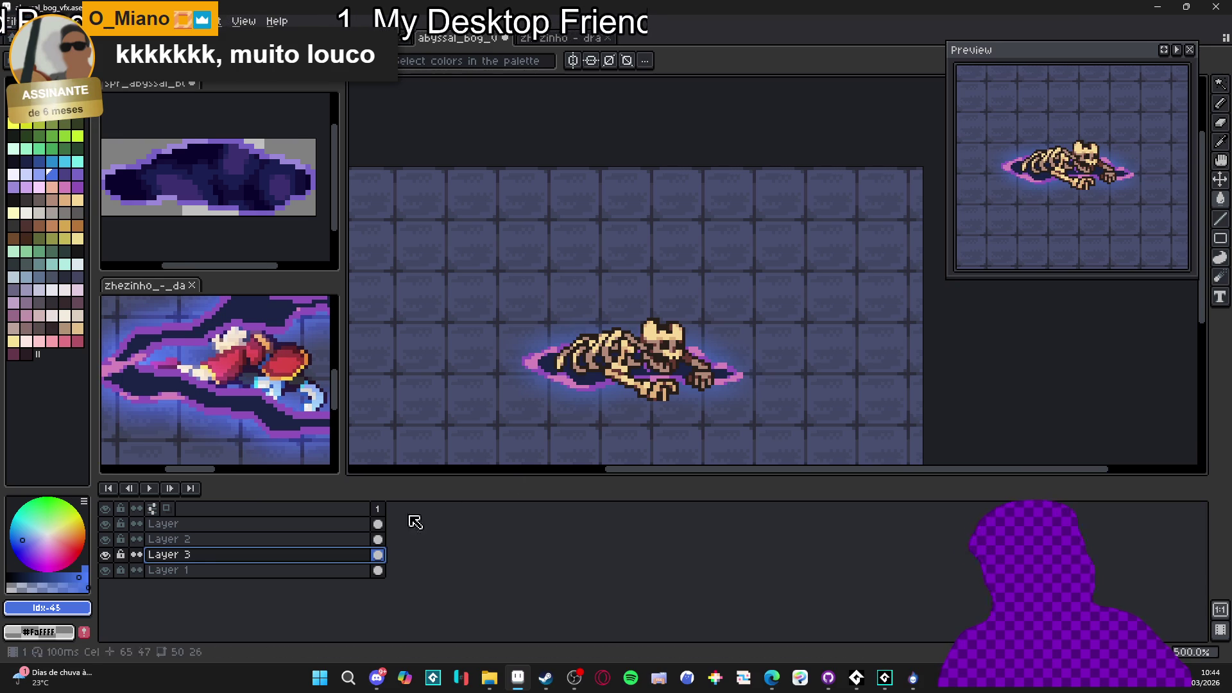
Hide the skeleton layer and paint stray pixels in the puddle centre navy on Layer 2
left_click(106, 524)
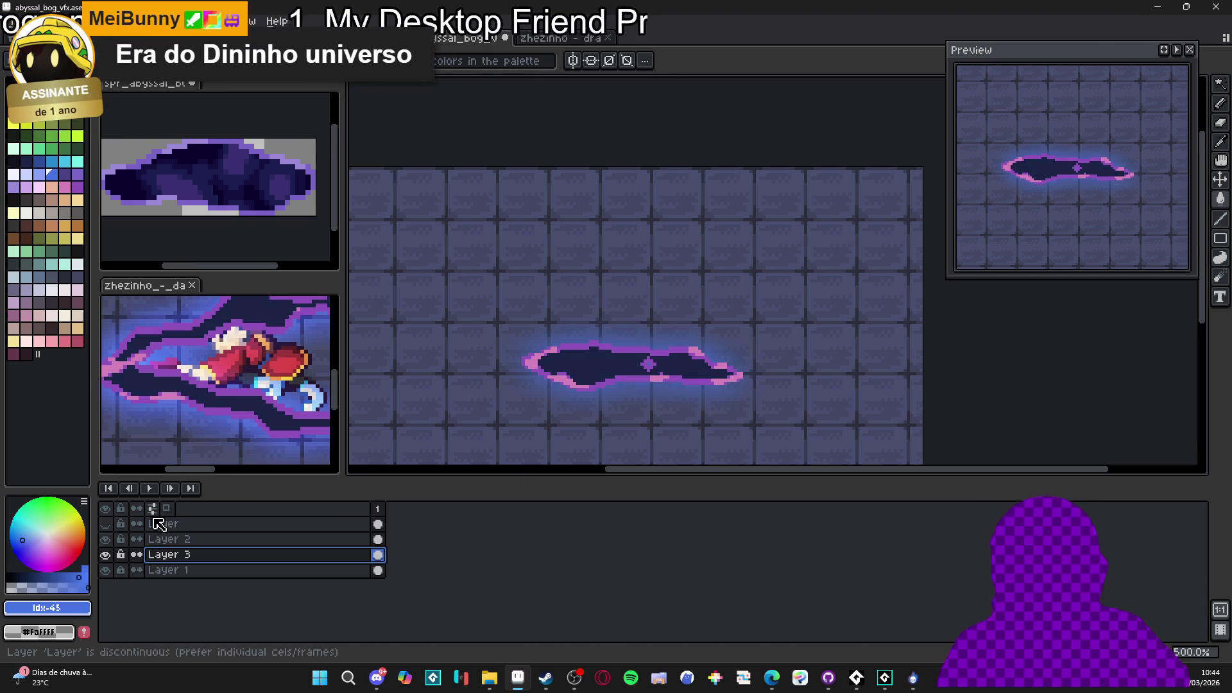
scroll(610, 358, "up", 4)
key("b")
key("Up")
scroll(571, 356, "up", 1)
mouse_move(575, 357)
left_mouse_down()
mouse_move(686, 360)
mouse_move(646, 357)
left_mouse_up()
scroll(716, 354, "up", 1)
left_click(726, 398, "alt")
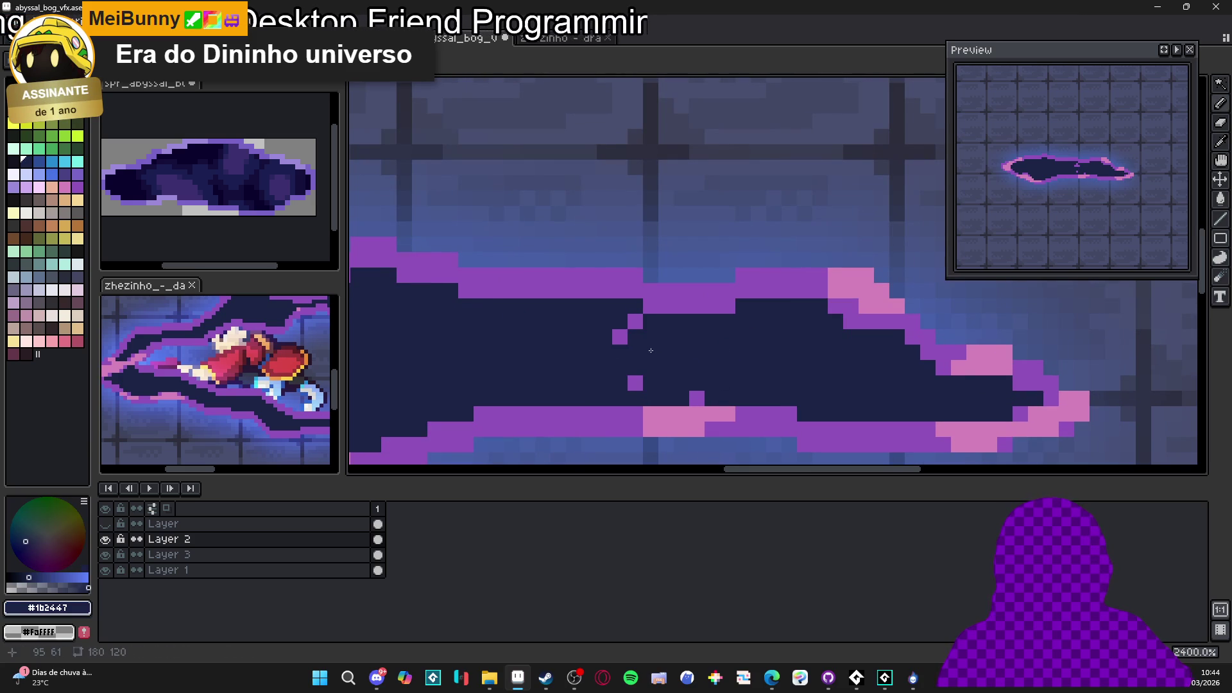
left_click(697, 398)
Eyedrop the pink rim colour and paint a stray rim pixel pink
scroll(697, 399, "down", 4)
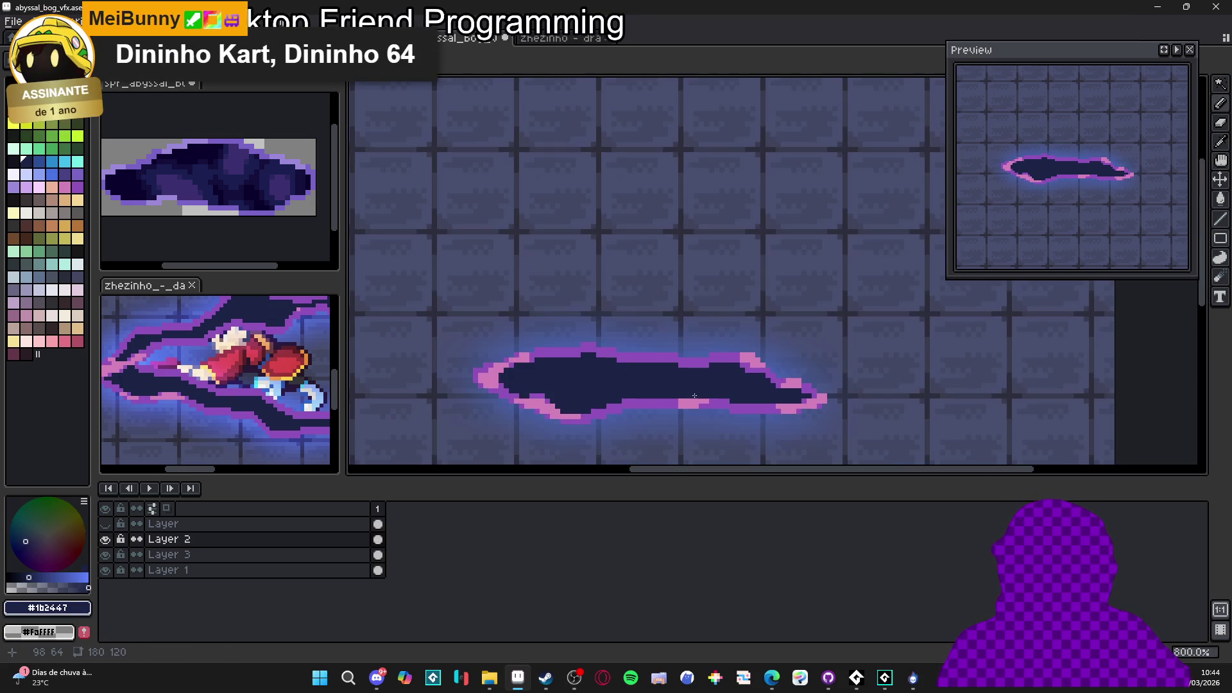
scroll(746, 354, "up", 2)
scroll(747, 354, "up", 1)
left_click(756, 365, "alt")
left_click(743, 359)
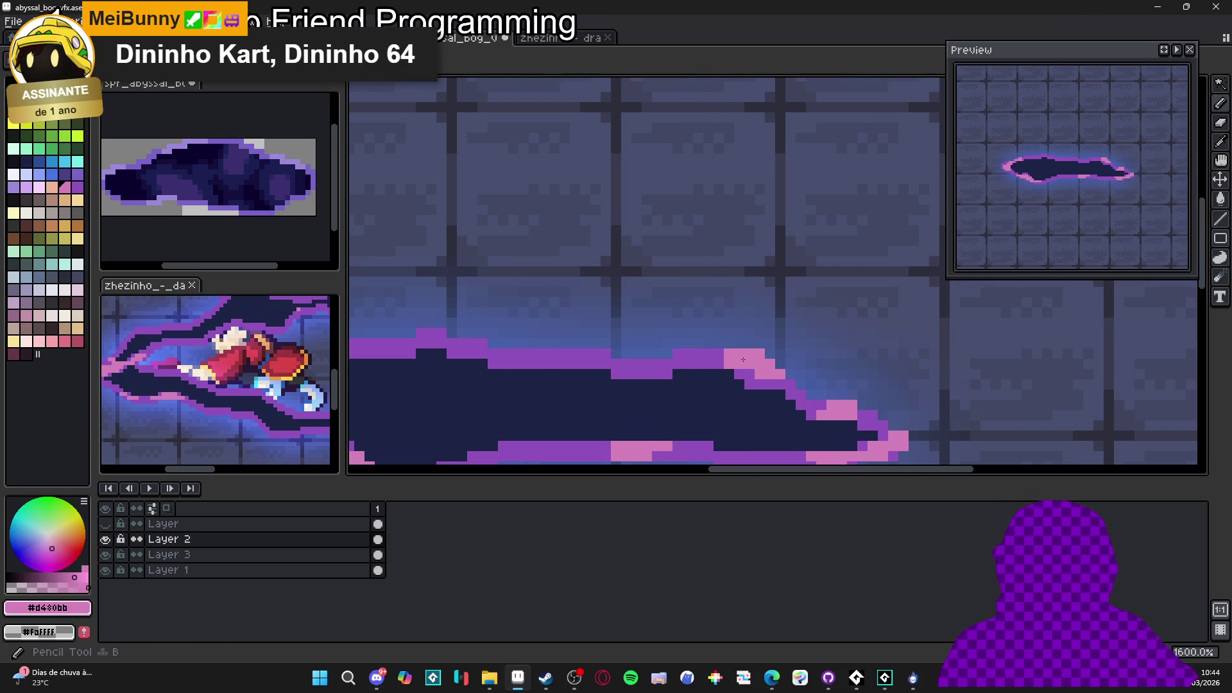
Check the puddle outline at different zooms and hide the tiled background layer
scroll(647, 378, "left", 2)
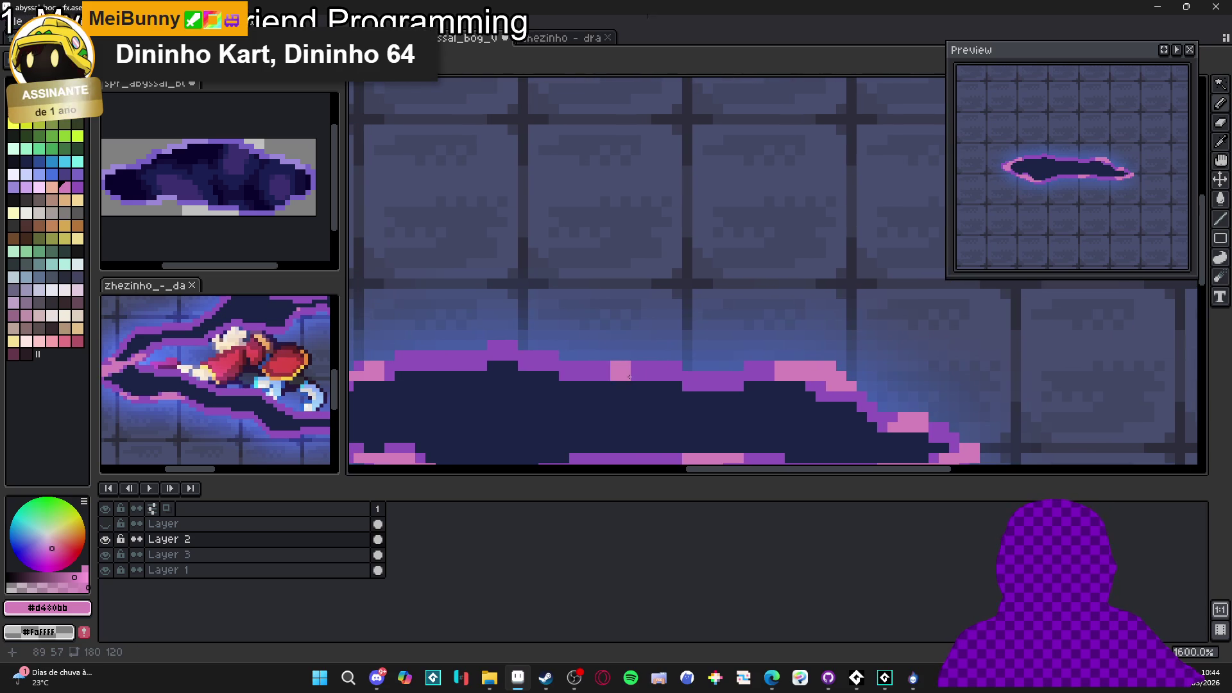
scroll(635, 379, "down", 3)
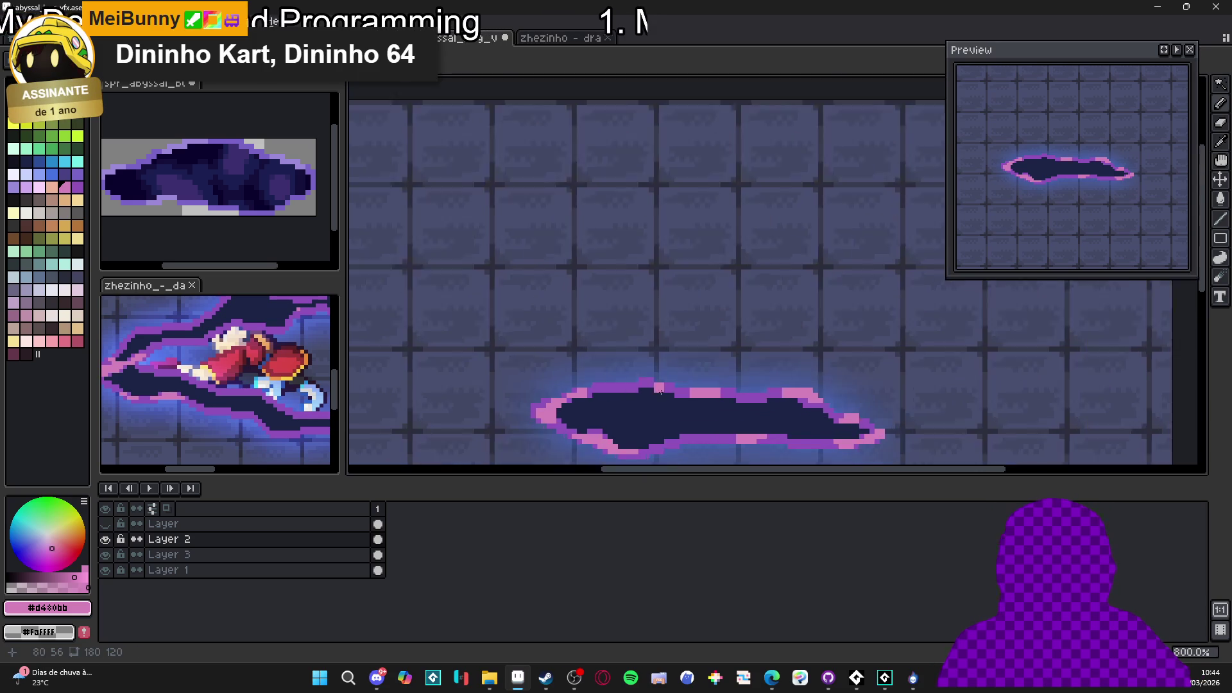
scroll(559, 337, "up", 5)
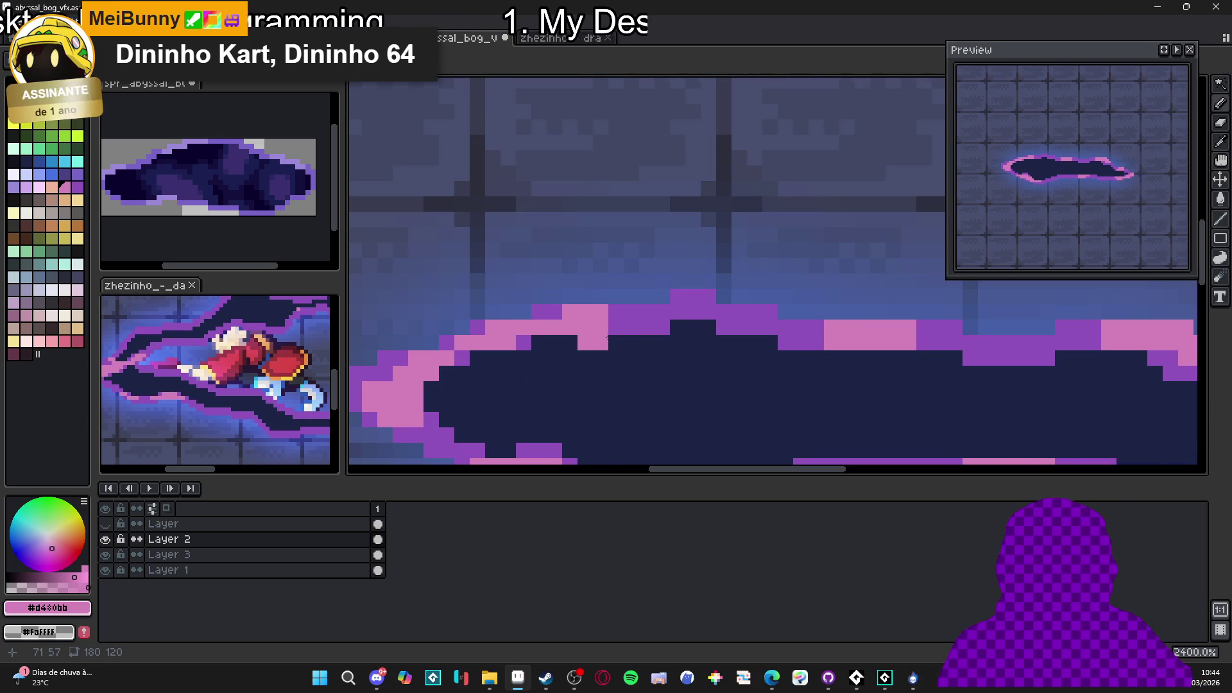
scroll(604, 332, "down", 5)
scroll(640, 347, "up", 3)
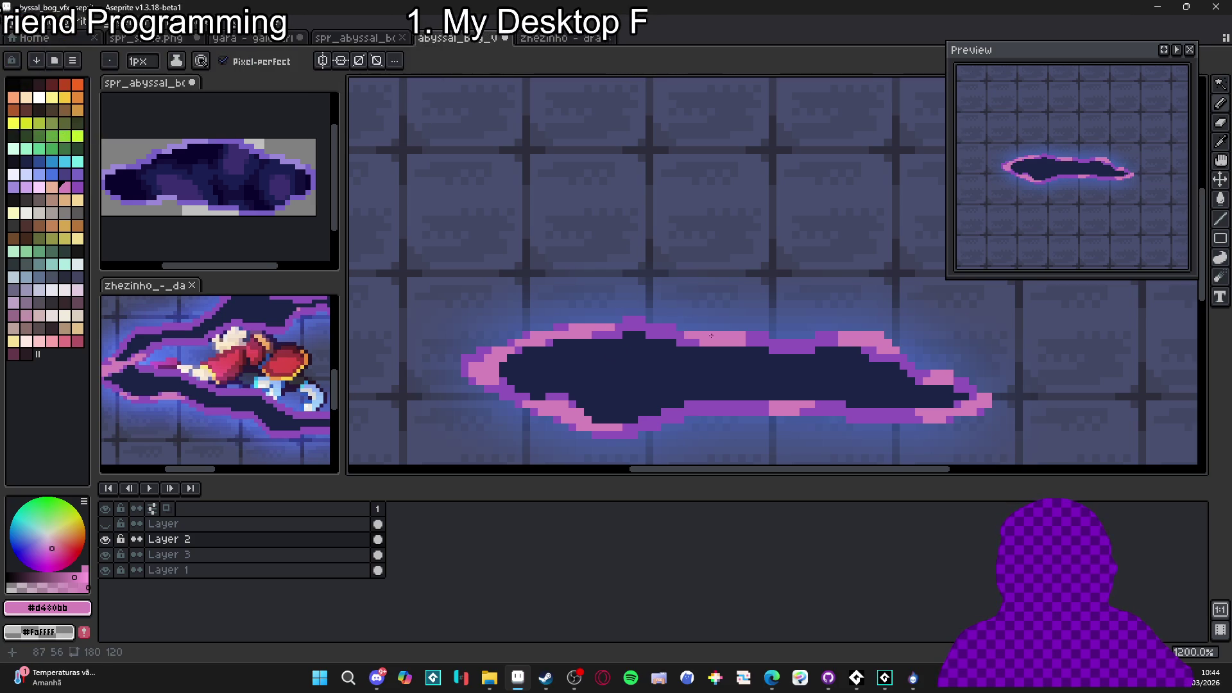
key("b")
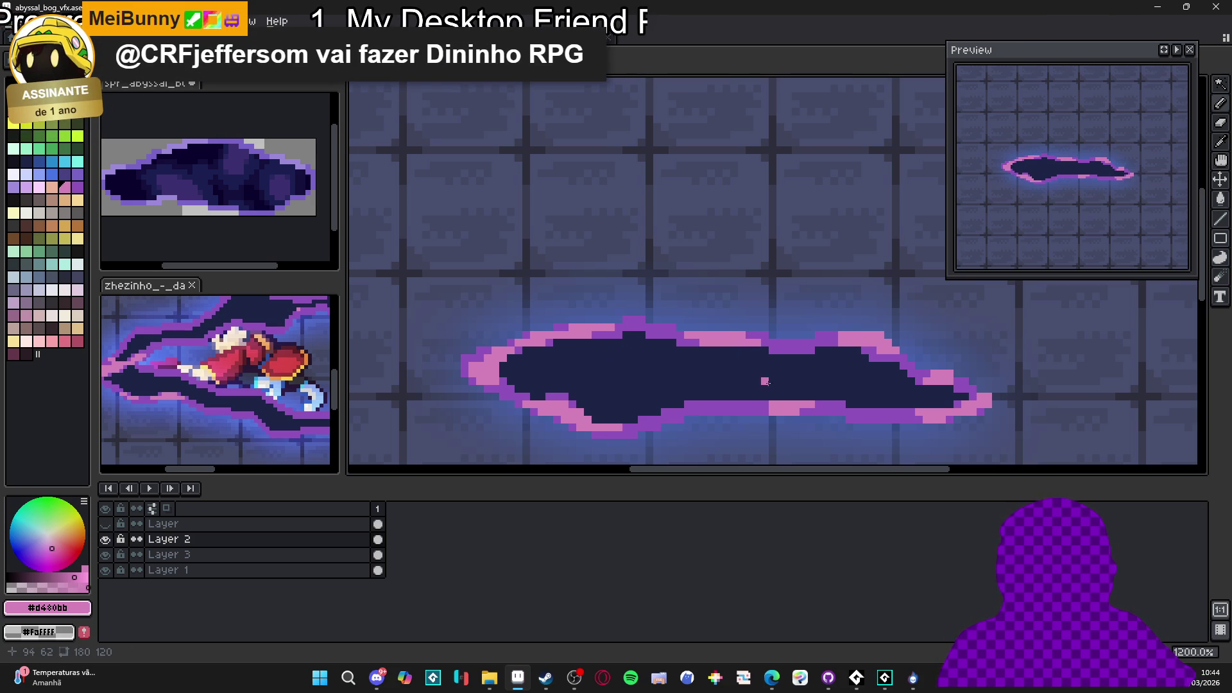
scroll(745, 409, "down", 4)
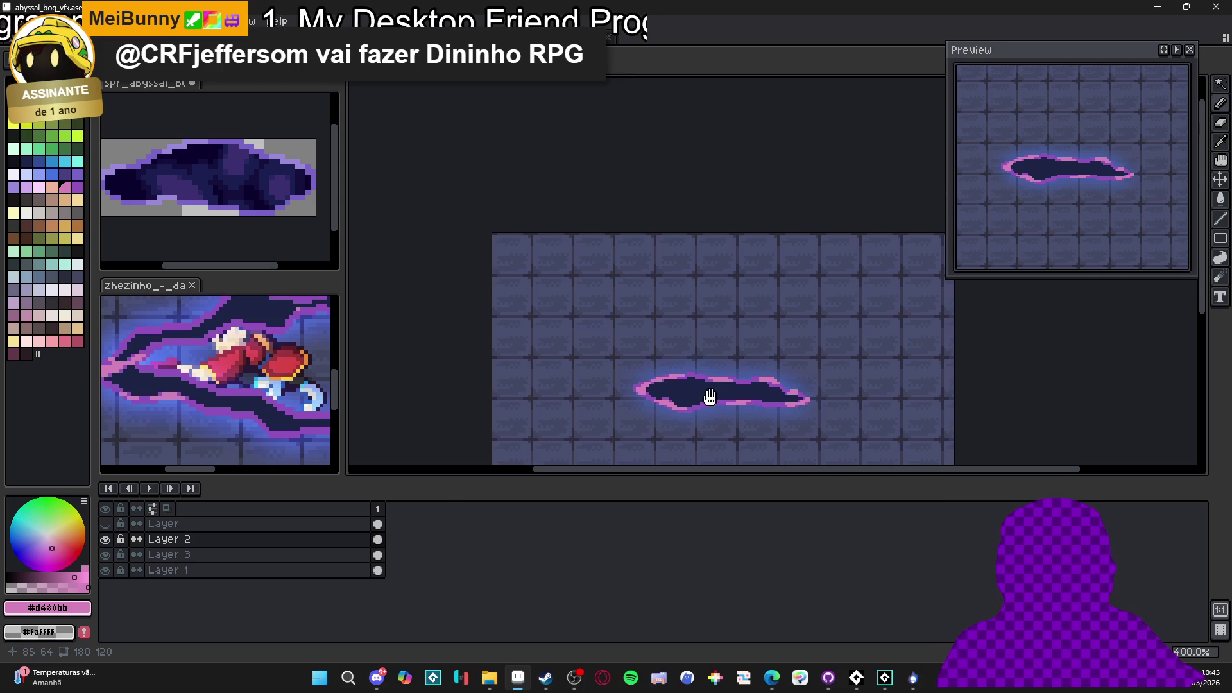
scroll(602, 416, "up", 1)
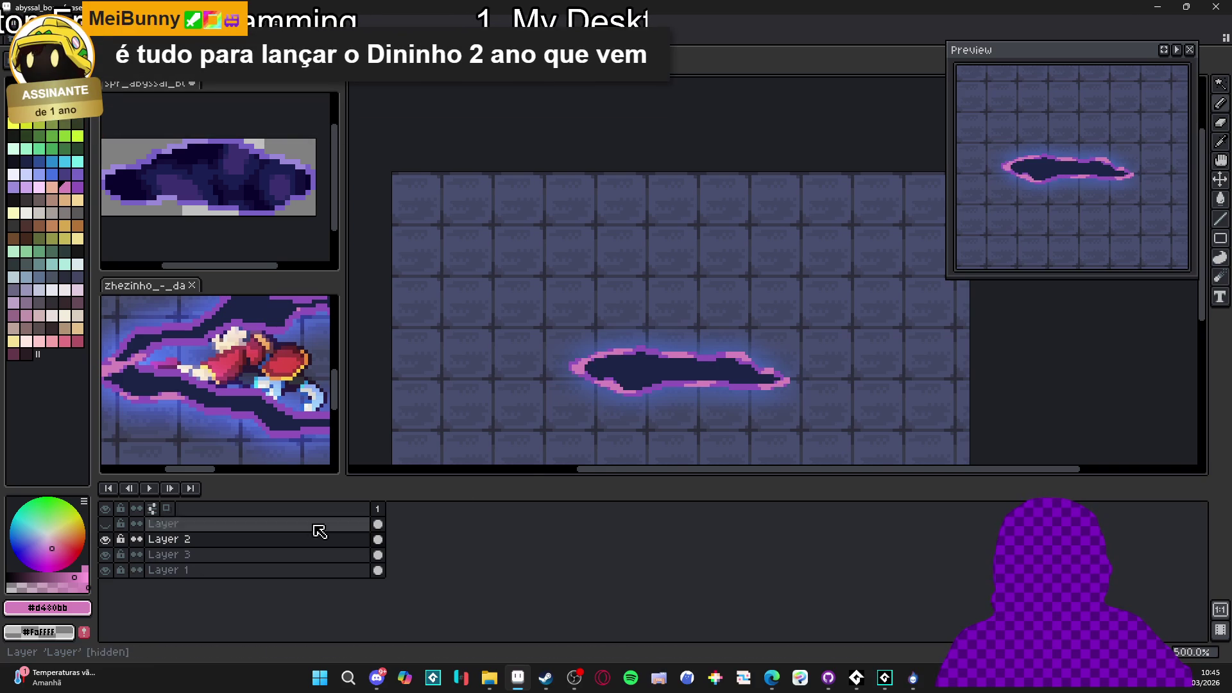
left_click(106, 570)
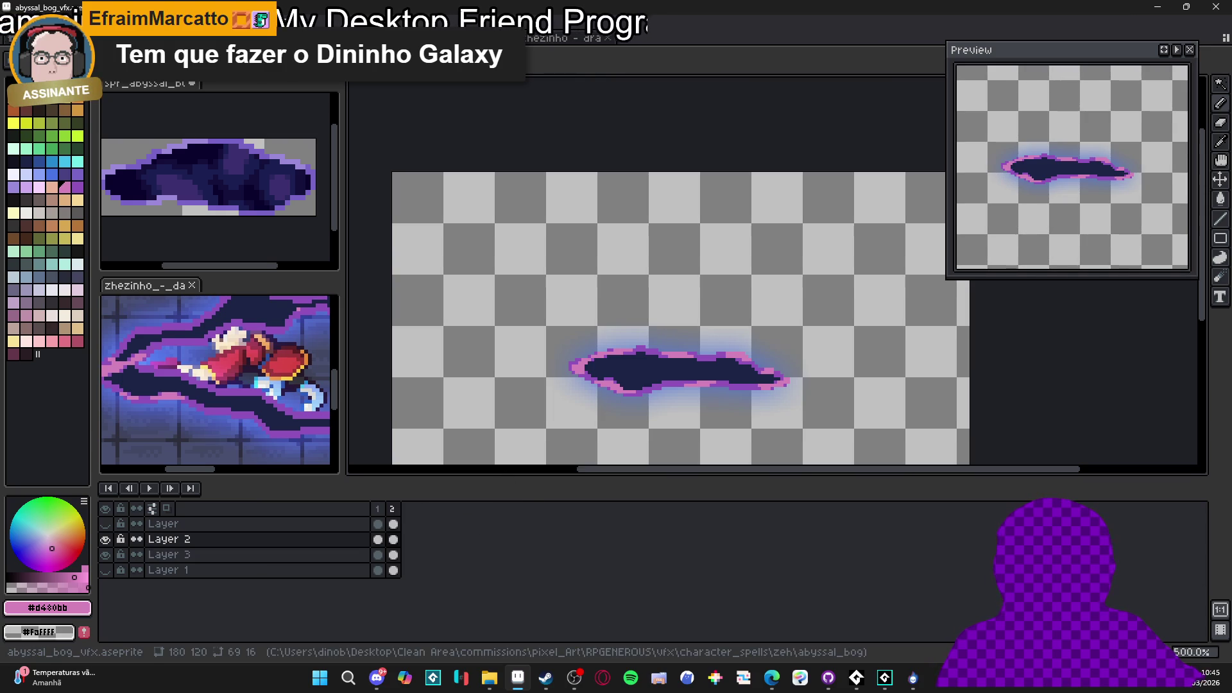
Add a new tag starting on frame 2
left_click(392, 509)
right_click(393, 508)
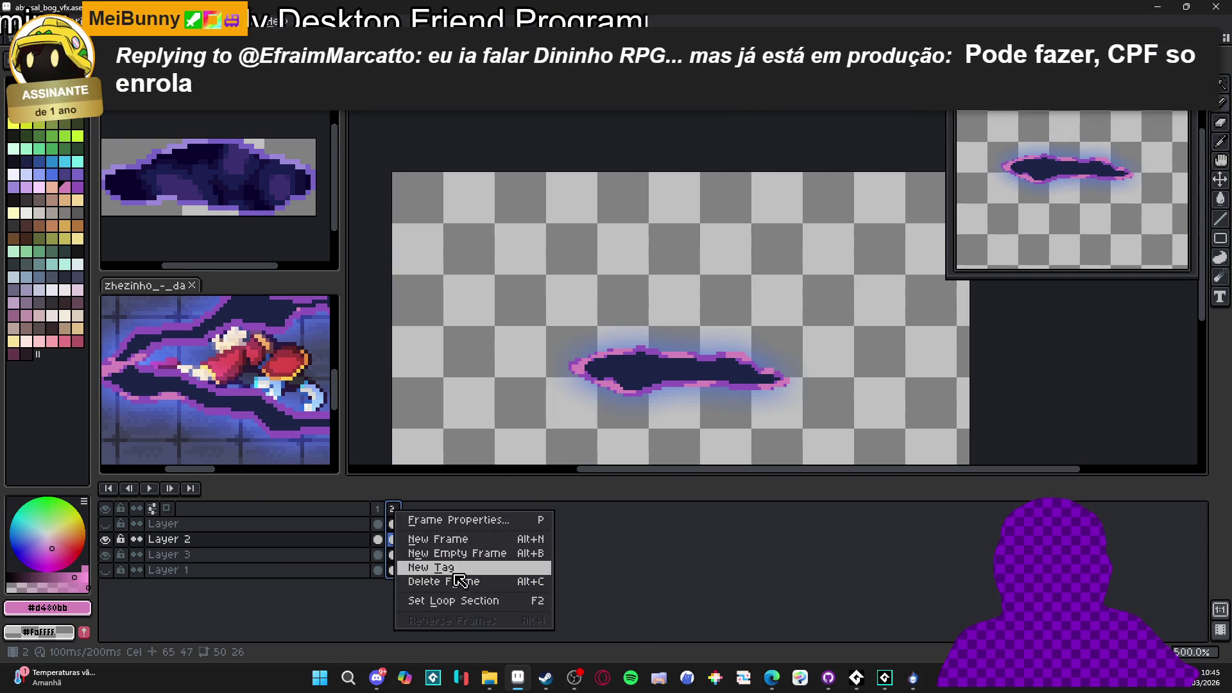
left_click(449, 575)
left_click(612, 449)
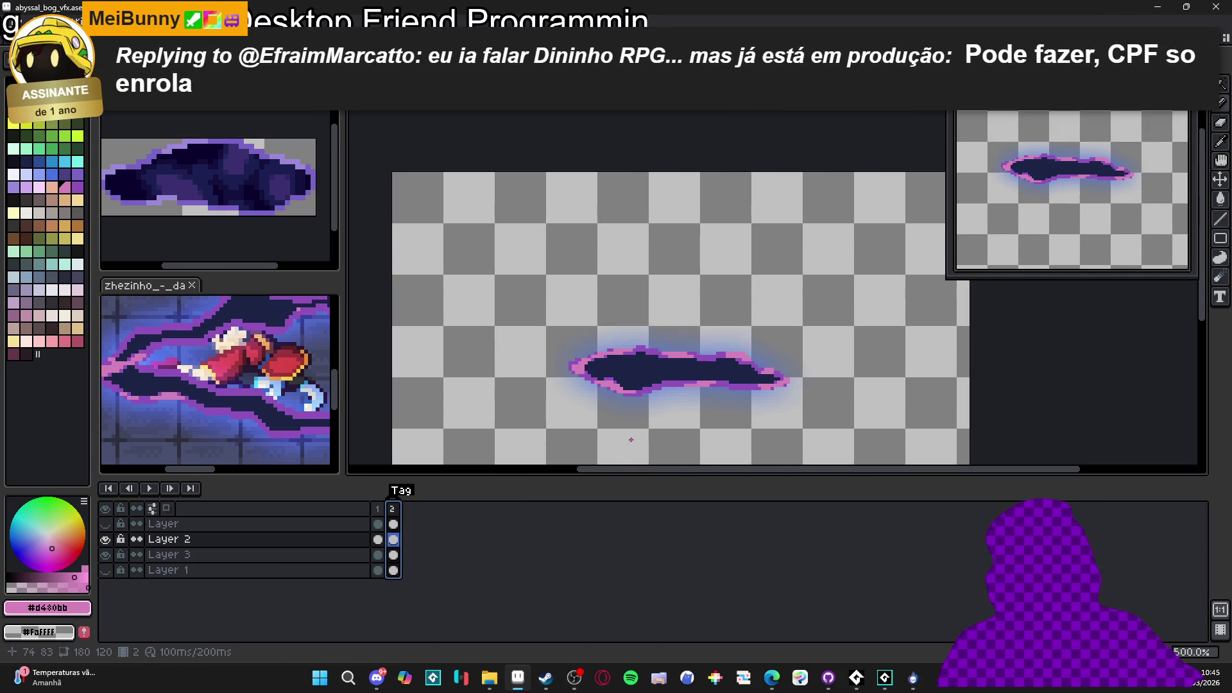
Extend the animation to eight frames and clear Layer 3's glow from frames 2–7
key("alt+n")
key("alt+n")
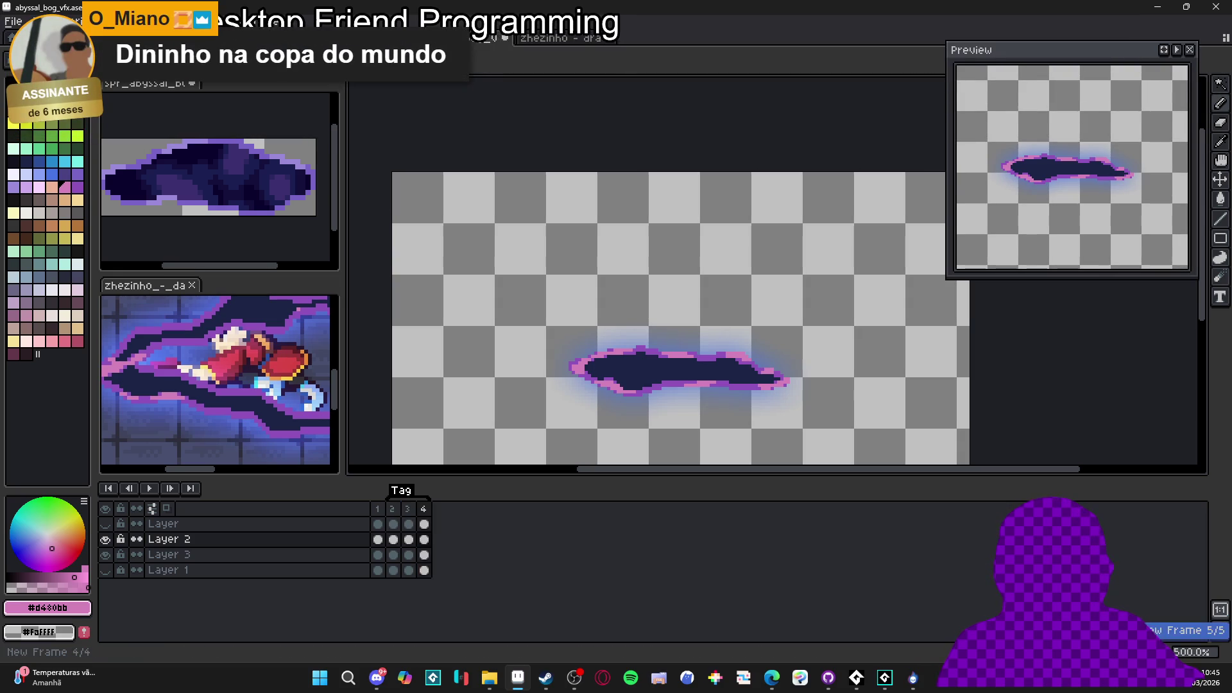
key("alt+n")
left_click_drag(471, 510, 413, 518)
left_click(106, 540)
left_click(410, 524)
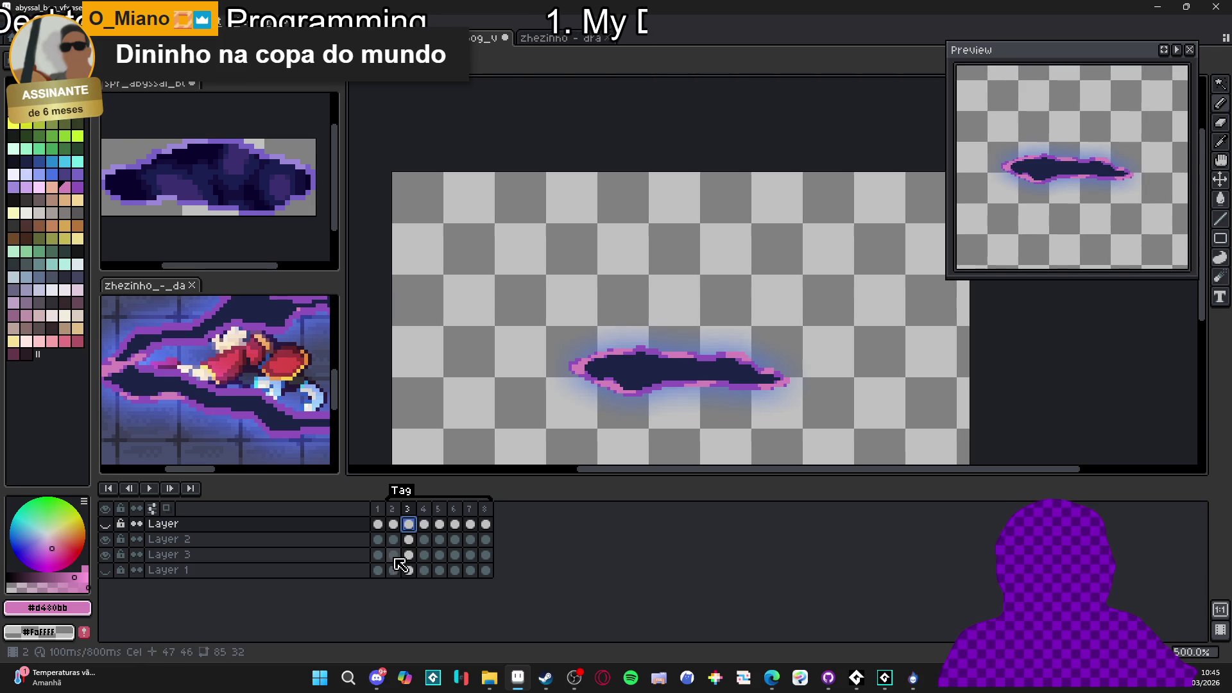
left_click(409, 556)
left_click_drag(393, 556, 473, 555)
key("Delete")
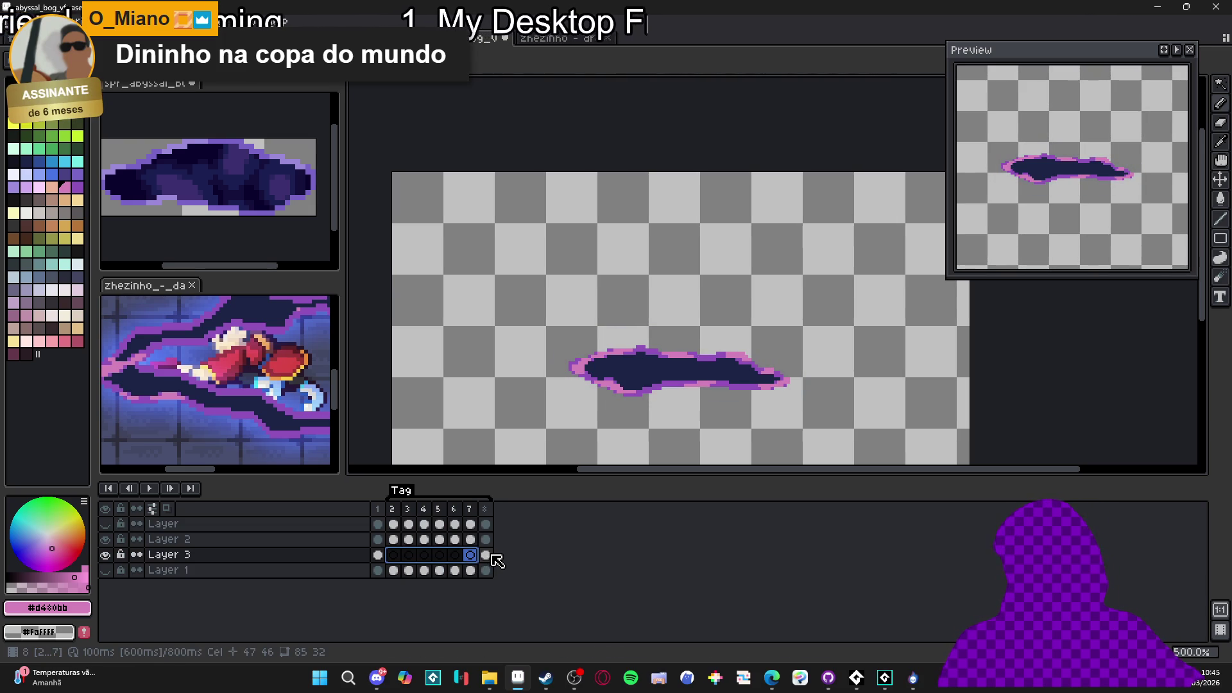
Check frame 8's glow and reselect Layer 2's frame 2 cel
left_click(489, 554)
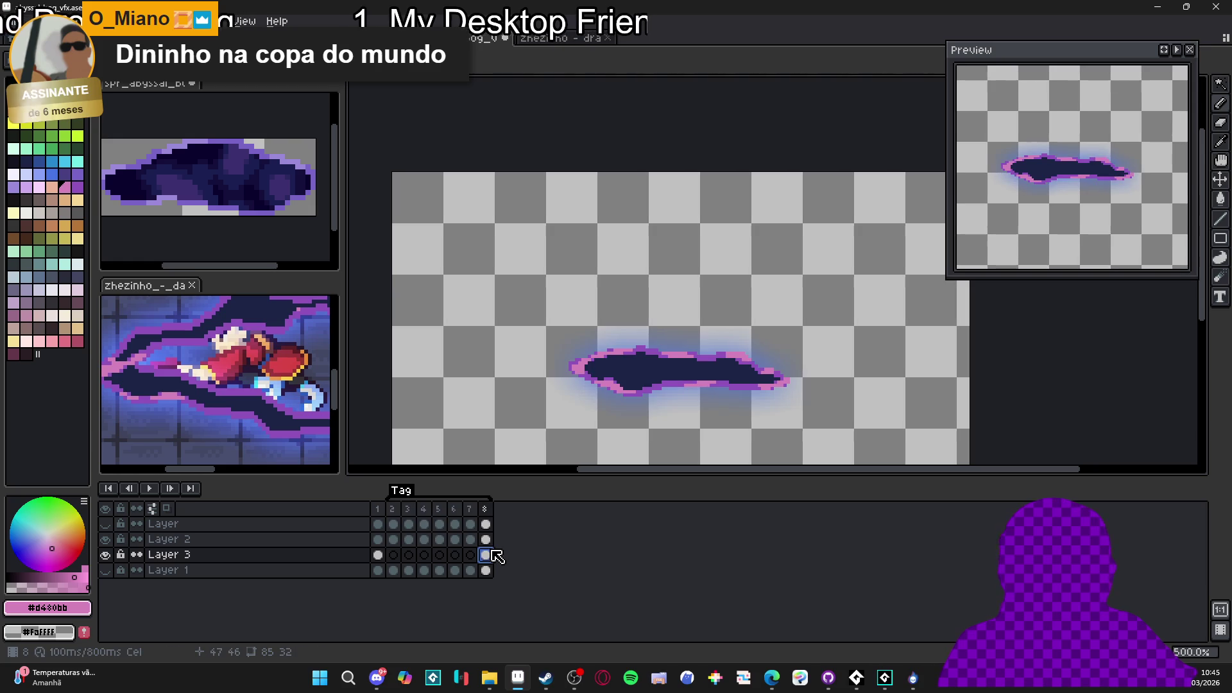
left_click(393, 540)
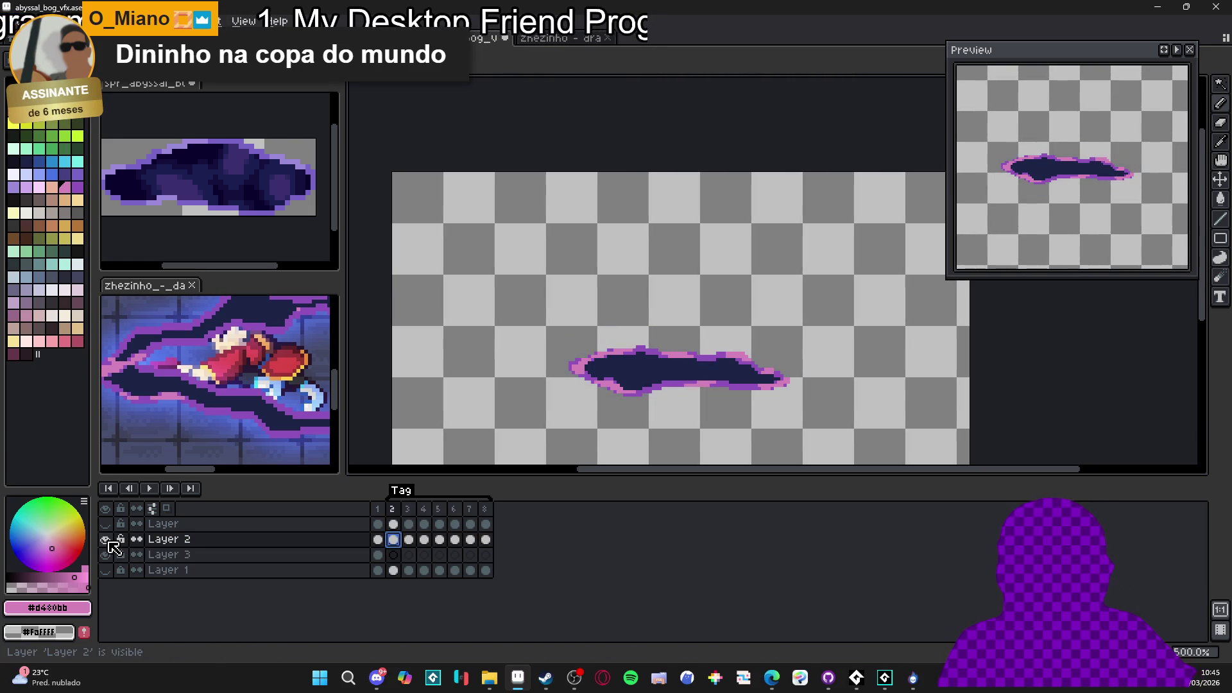
left_click(394, 525)
left_click(393, 540)
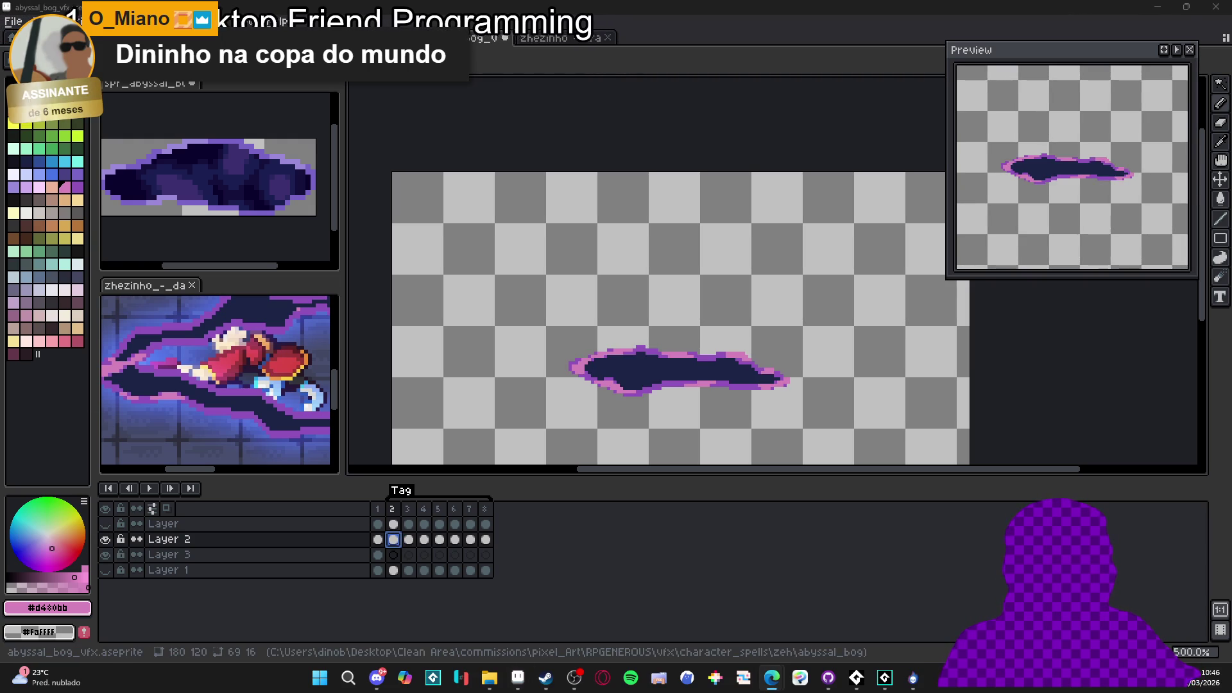
left_click_drag(257, 5, 525, 5)
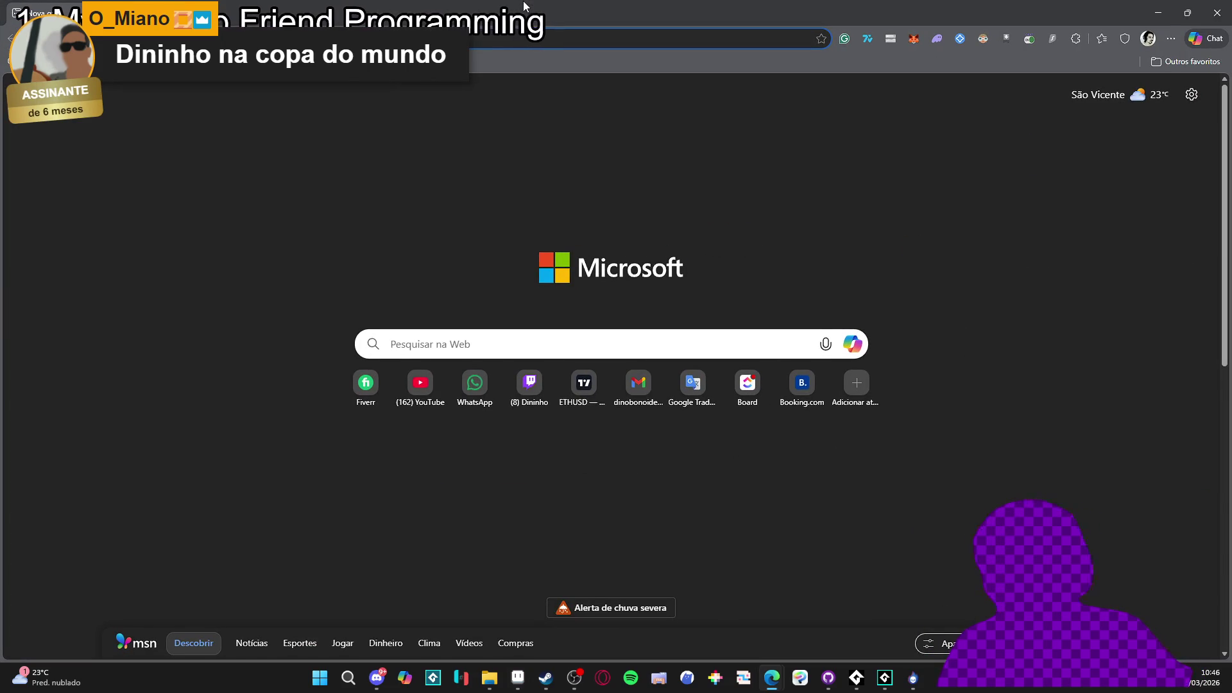
Search Google for 'nintendo soccer', dropping 'games' from the suggested query
type("ni")
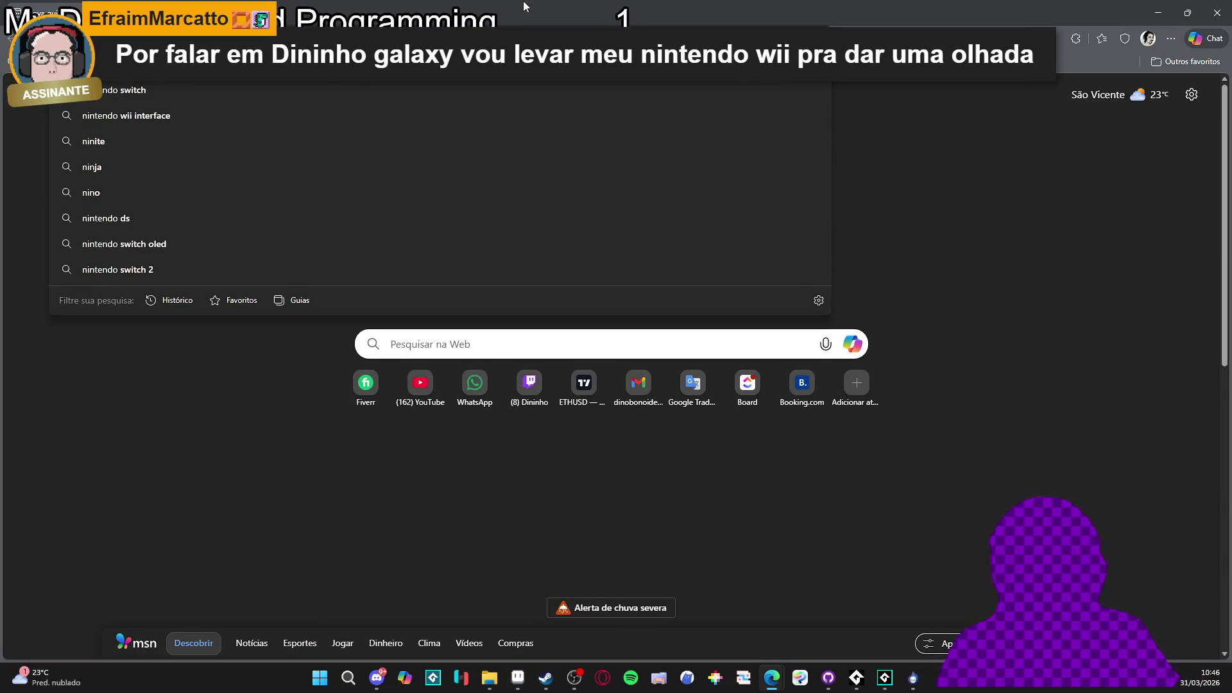
key("Escape")
key("Return")
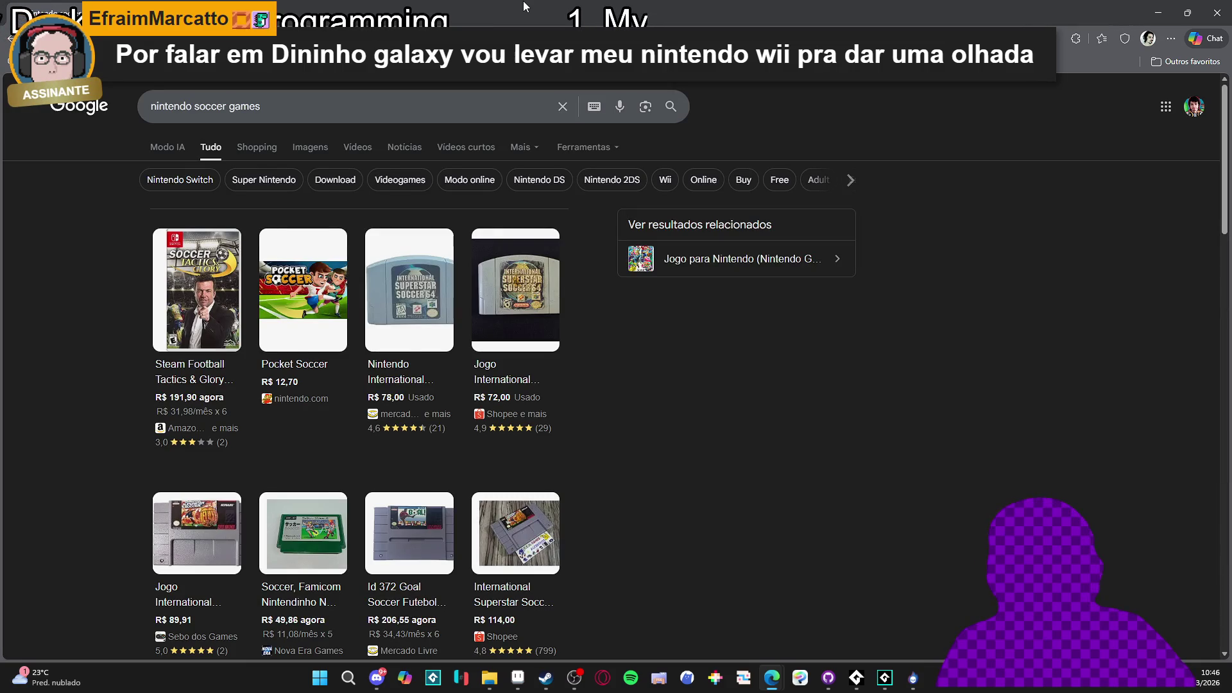
scroll(107, 247, "down", 4)
scroll(106, 248, "up", 4)
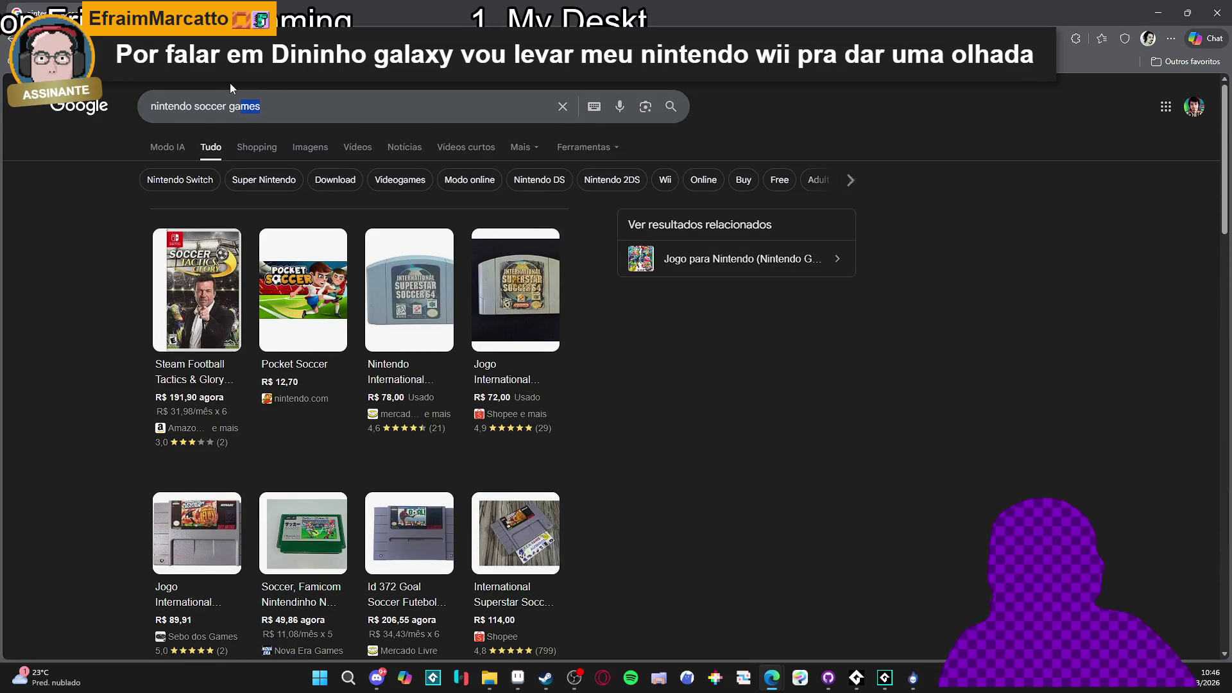
left_click(271, 105)
key("ctrl+shift+Left")
key("BackSpace")
key("Return")
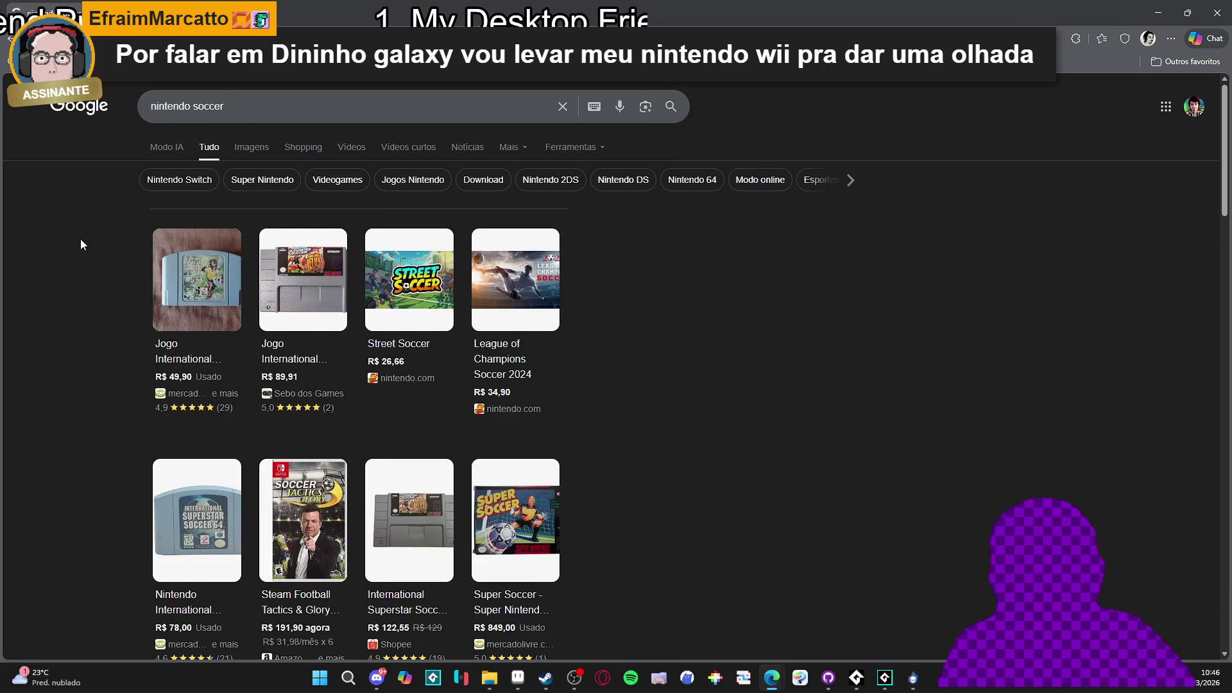
Search for Nintendo Mario Strikers Battle League Switch from the 'nintendo stri' suggestions
scroll(80, 238, "down", 3)
scroll(106, 209, "up", 3)
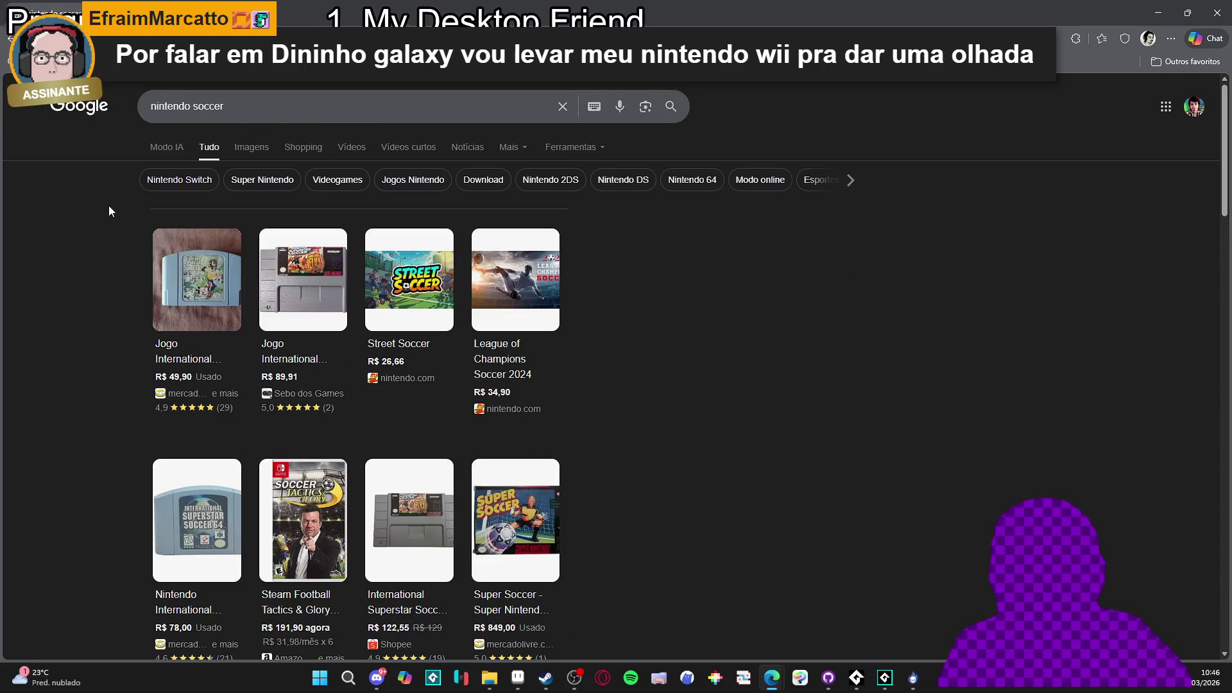
scroll(109, 205, "down", 9)
scroll(113, 195, "up", 8)
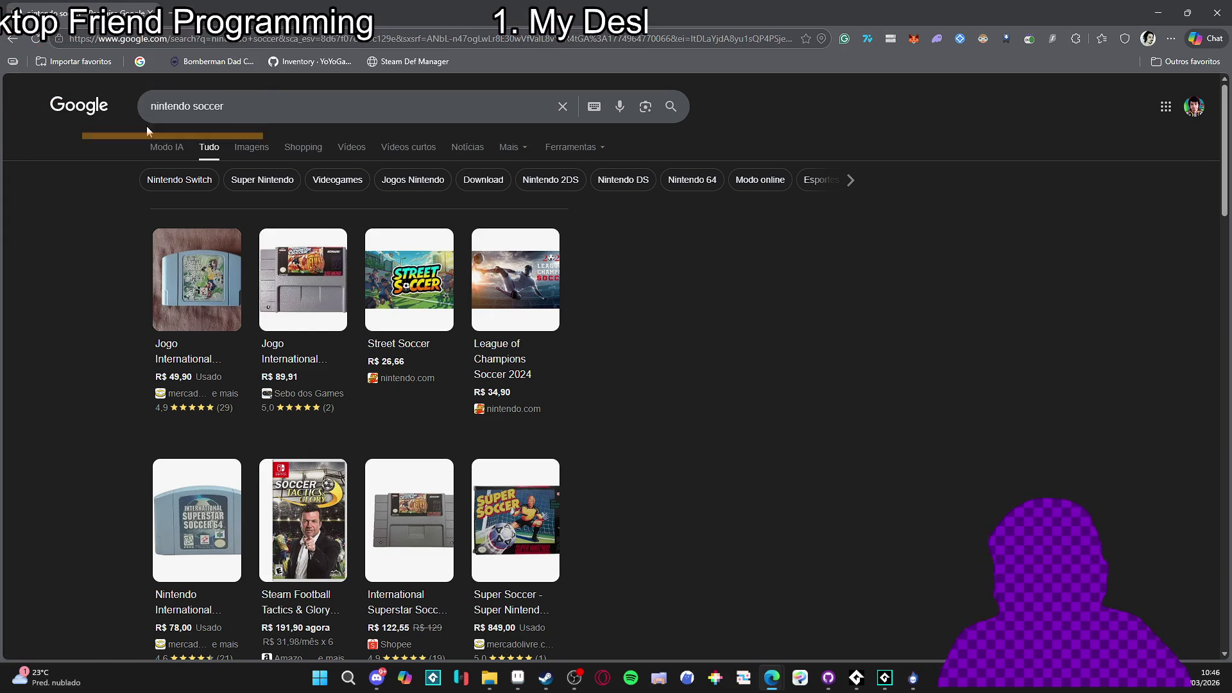
scroll(37, 145, "down", 5)
scroll(38, 146, "down", 4)
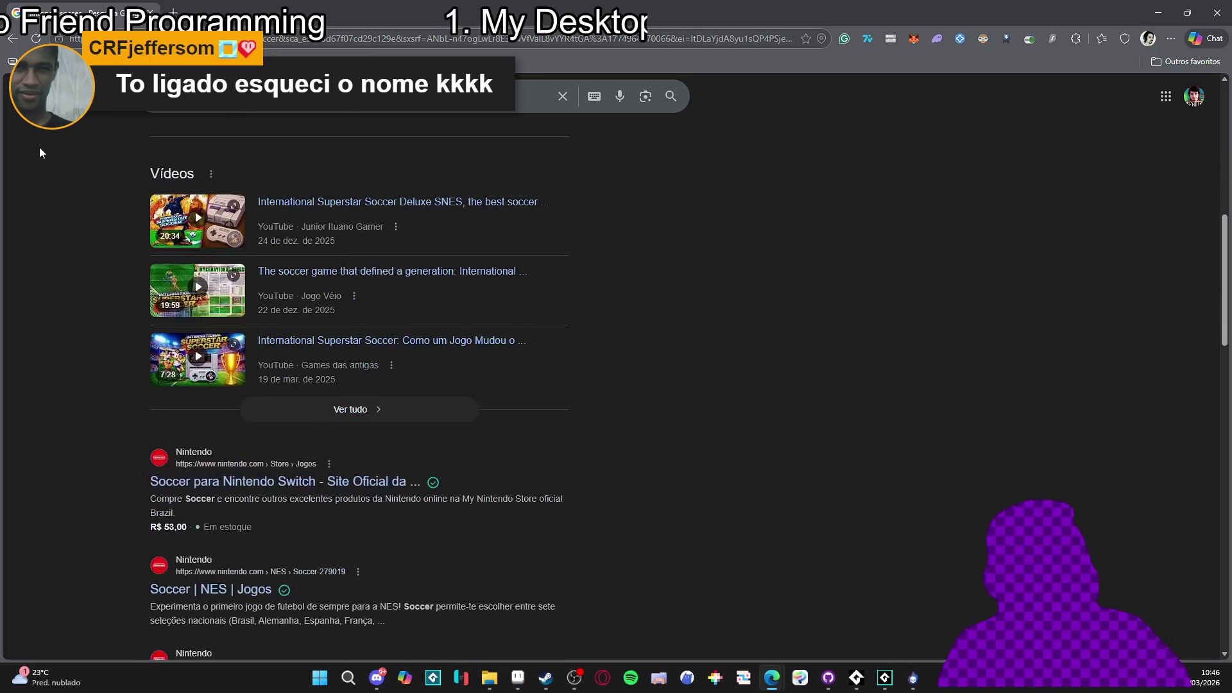
scroll(40, 147, "up", 5)
scroll(40, 150, "up", 4)
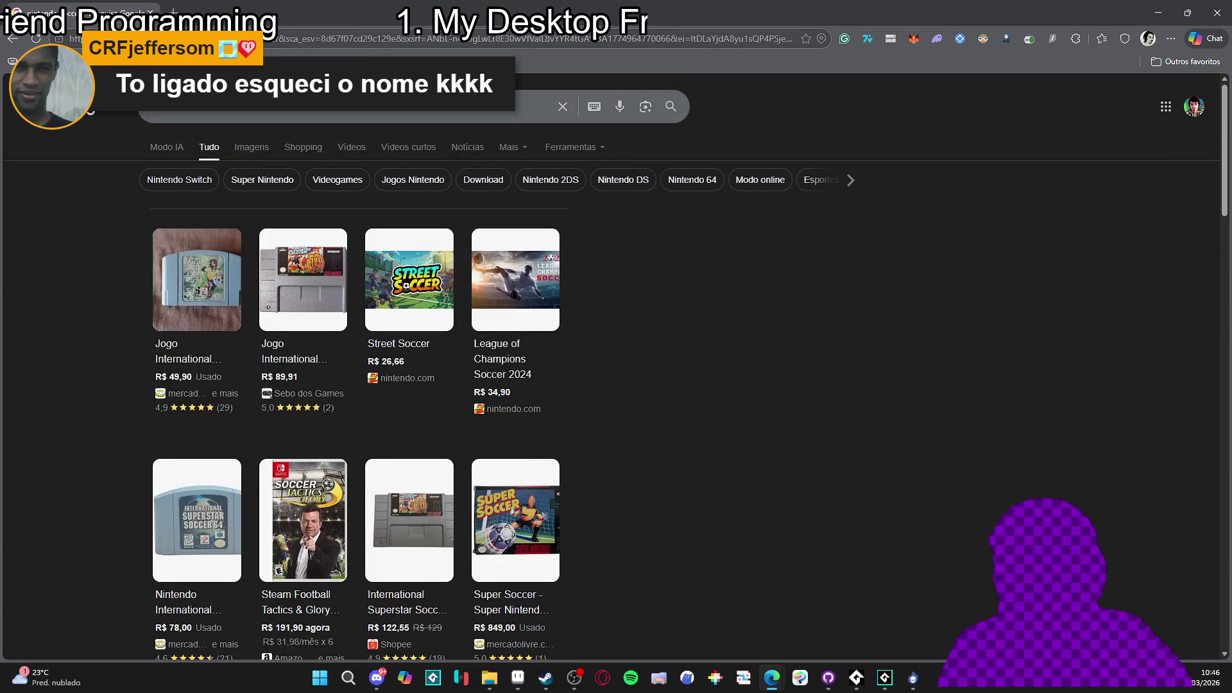
left_click(320, 106)
type("nintendo stri")
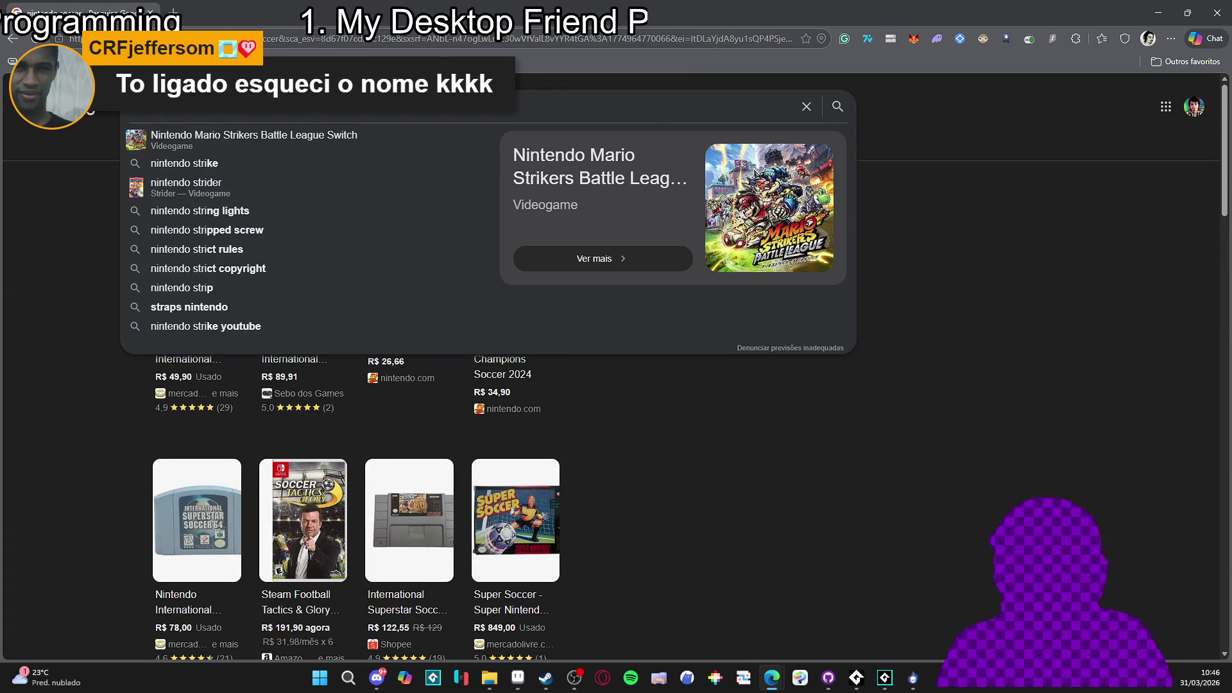
key("Down")
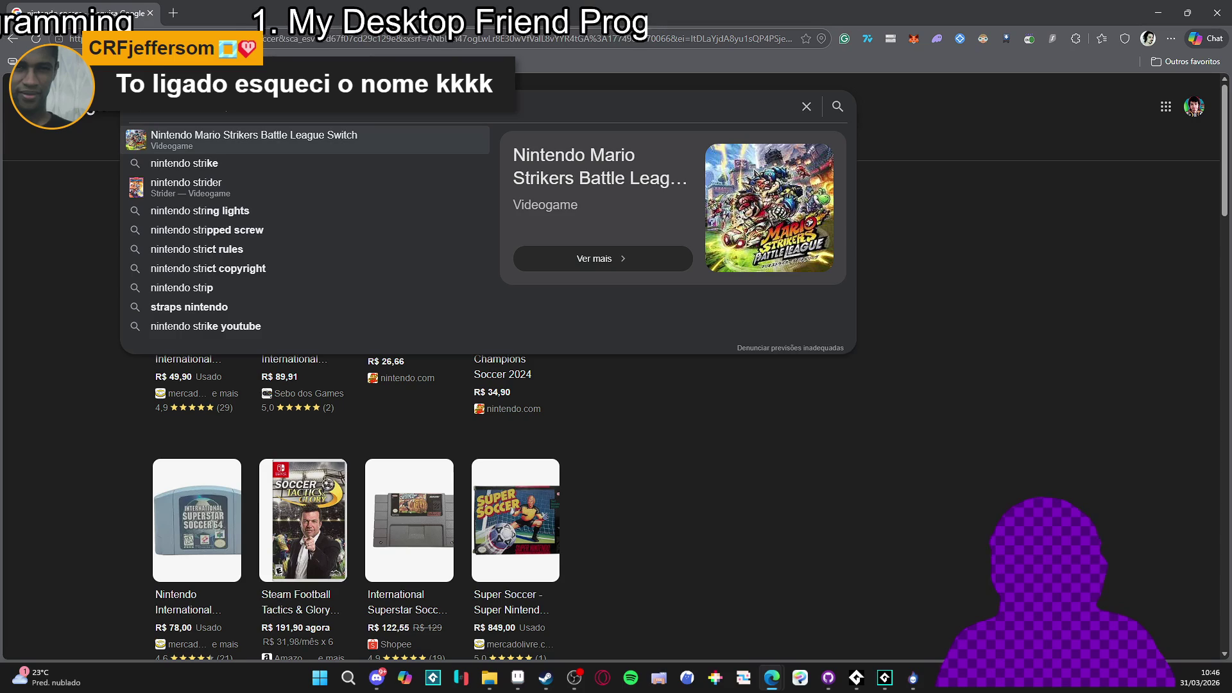
key("Return")
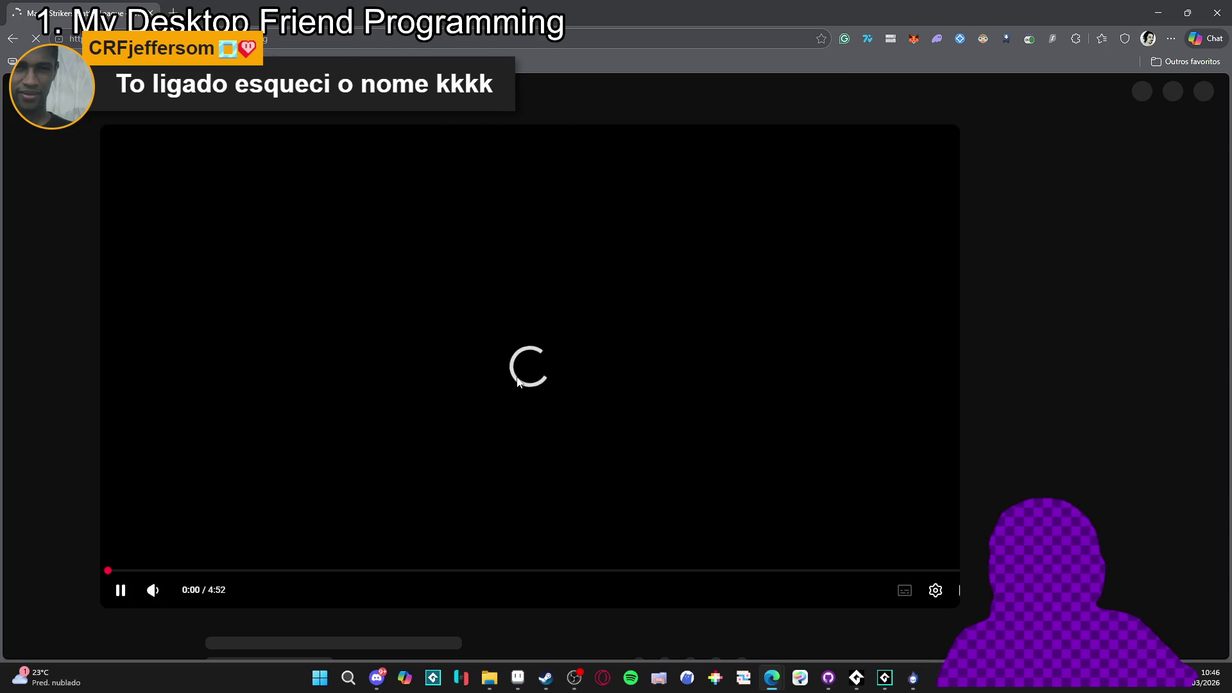
Skip the trailer to 1:40, 2:23 and 3:10, then select Layer 2's cels in frames 3–7
left_click(334, 468)
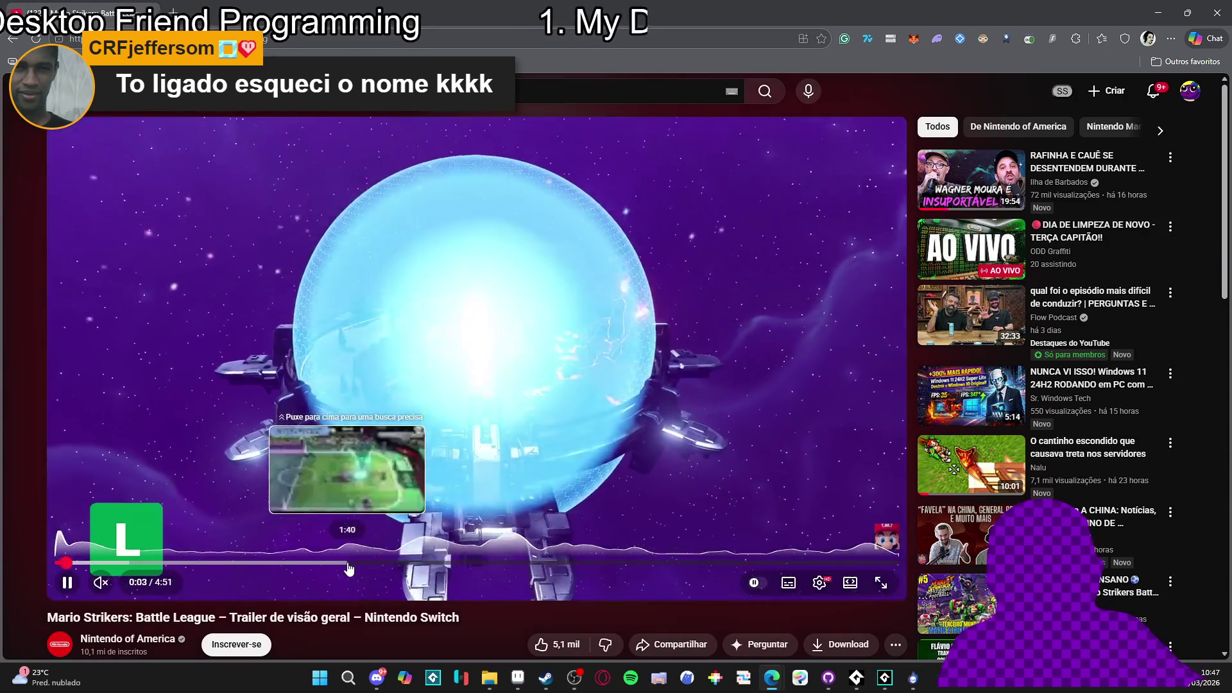
left_click(346, 564)
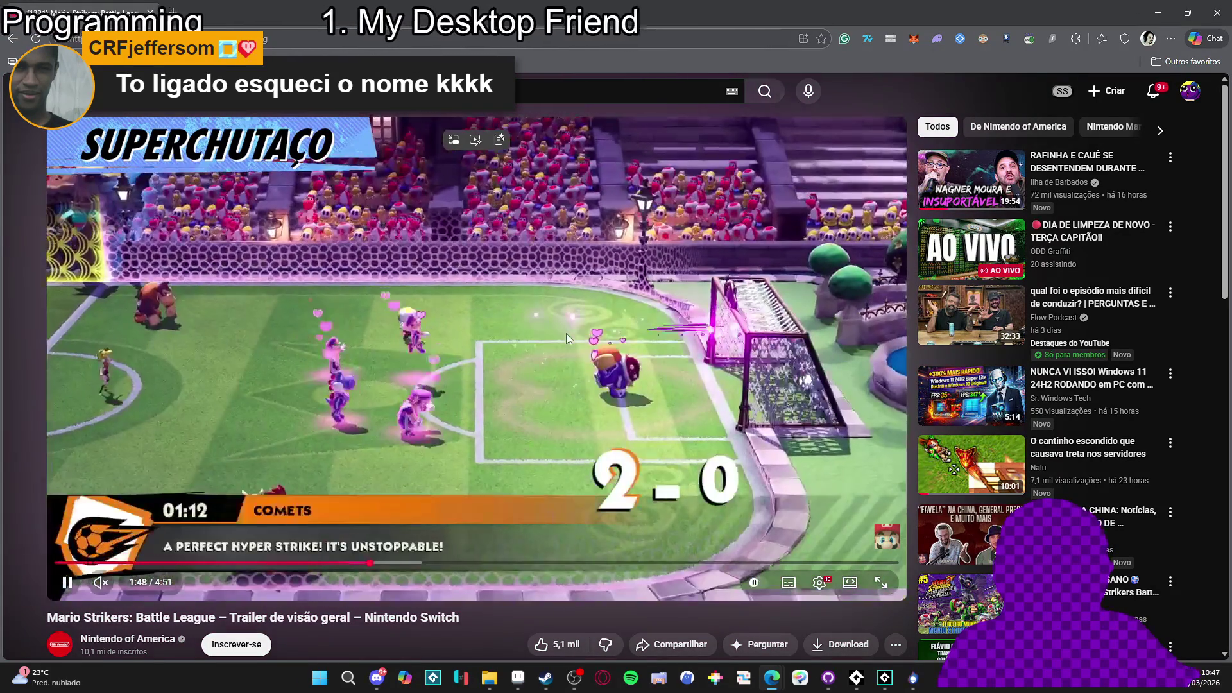
left_click(465, 564)
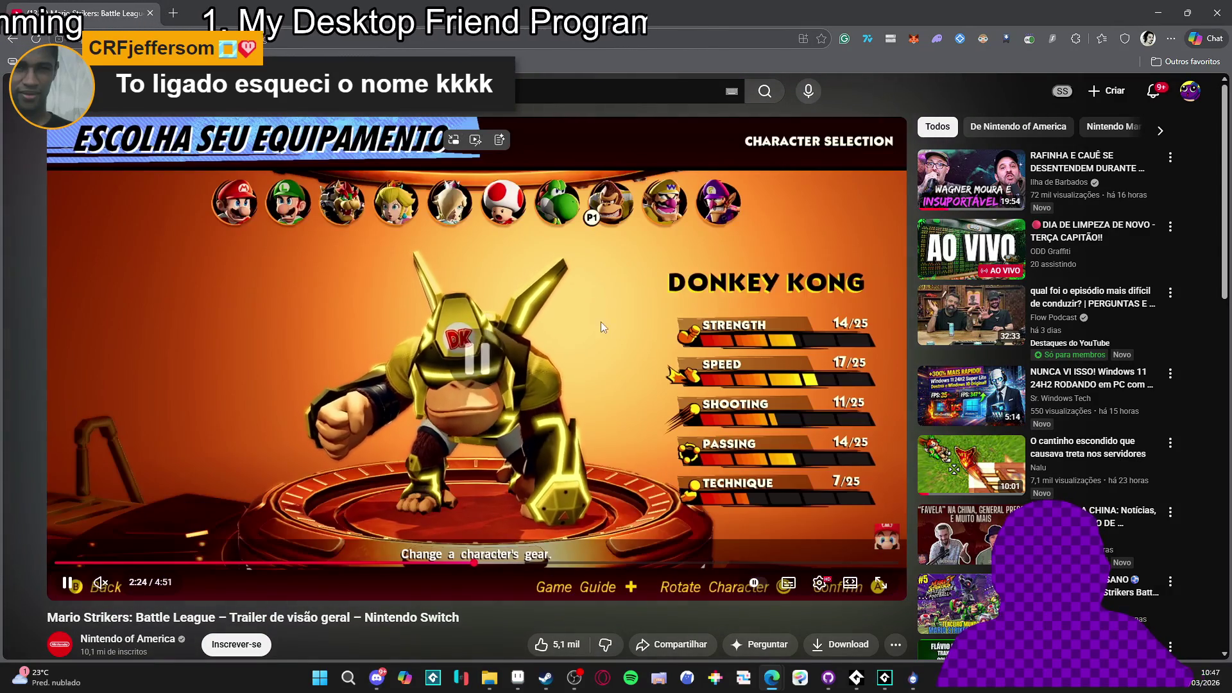
left_click(599, 391)
left_click(596, 449)
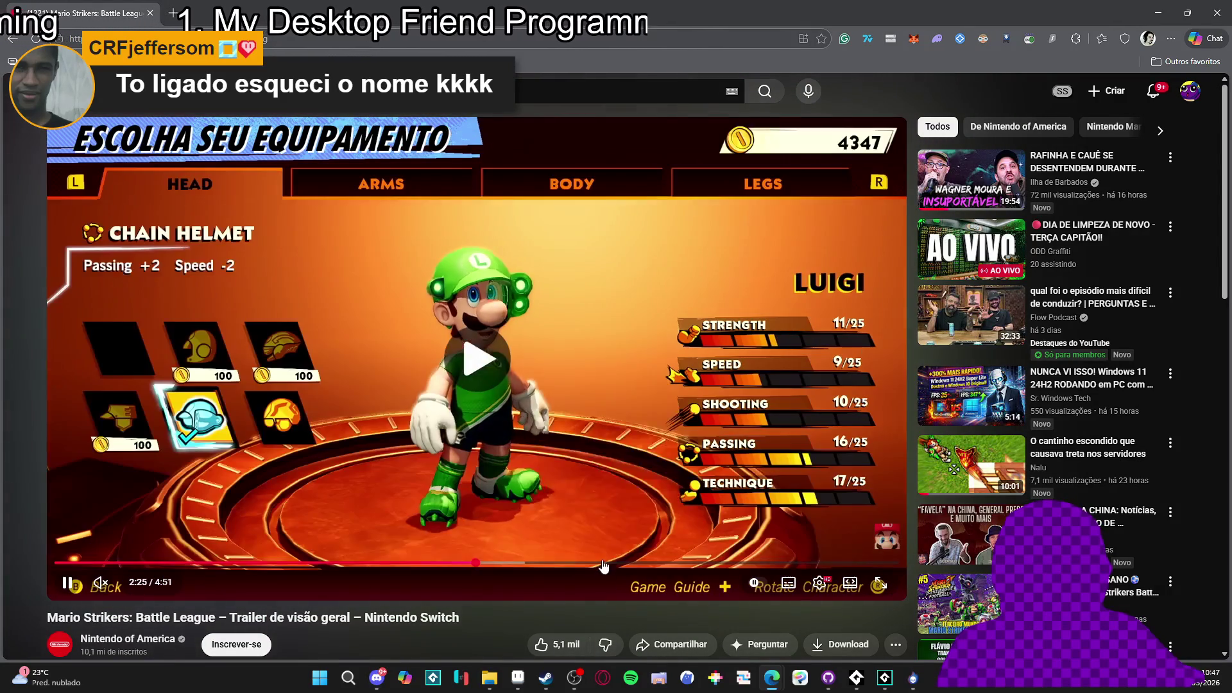
left_click(604, 564)
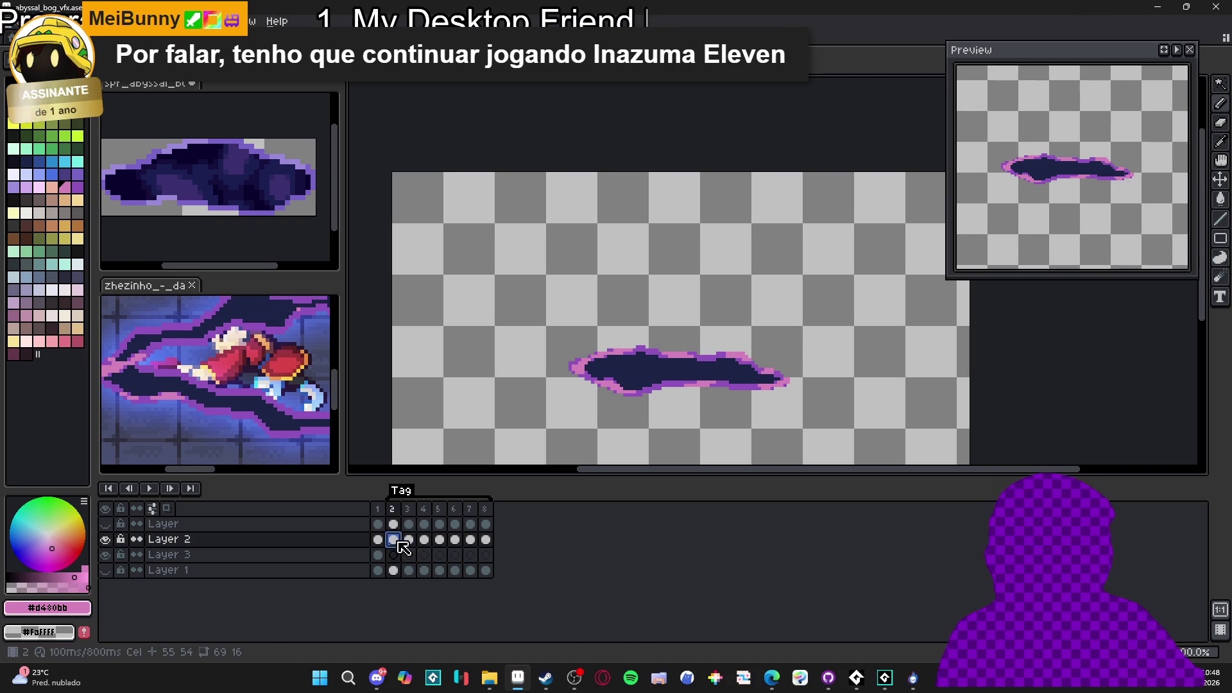
left_click_drag(411, 548, 489, 550)
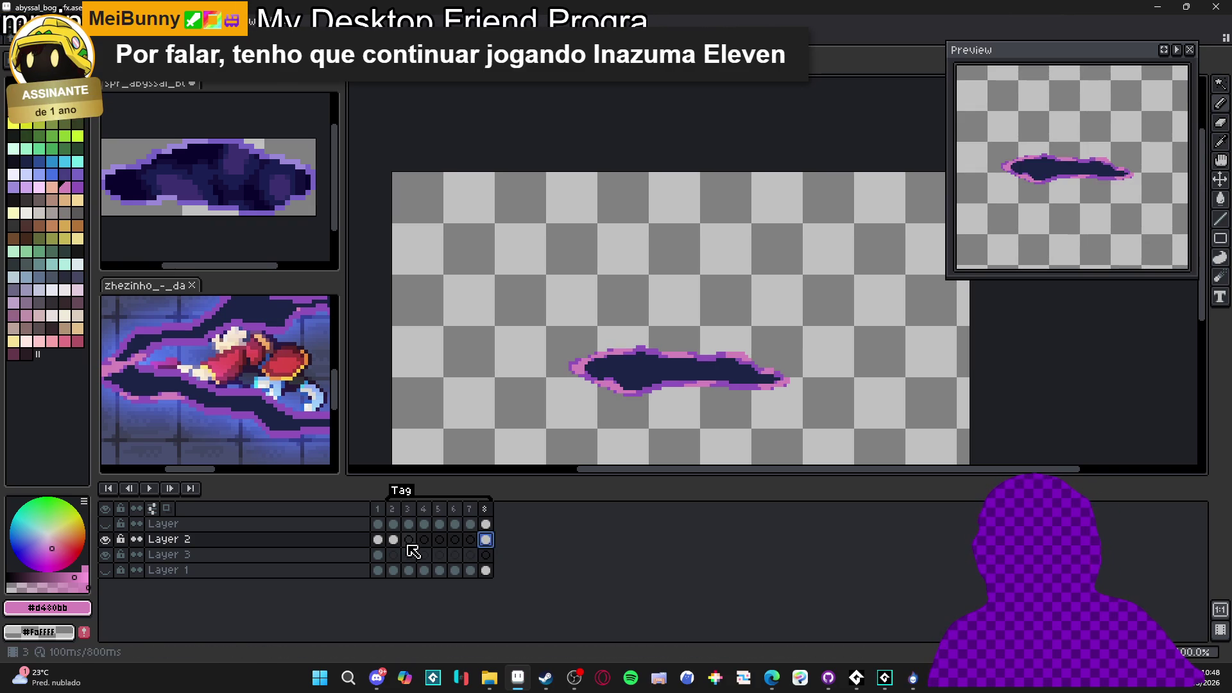
Shrink the pasted puddle on frames 2 and 3 into thin slivers
key("ctrl+t")
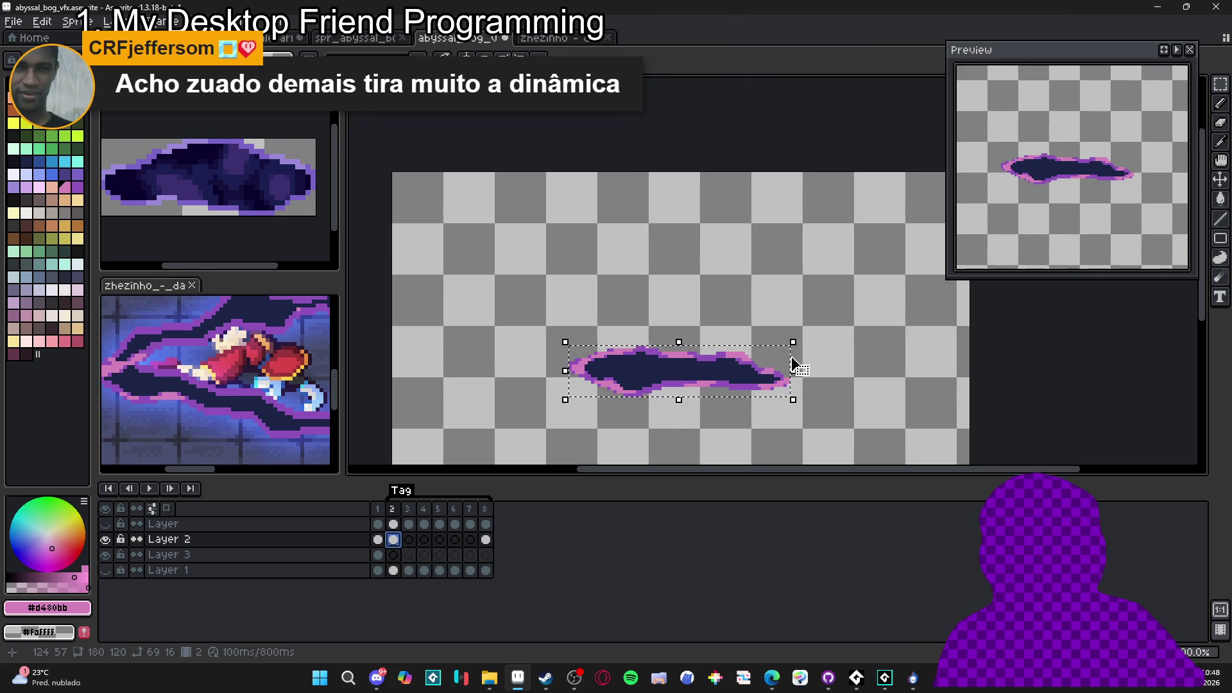
mouse_move(794, 344)
left_mouse_down()
mouse_move(764, 360)
mouse_move(708, 357)
left_mouse_up()
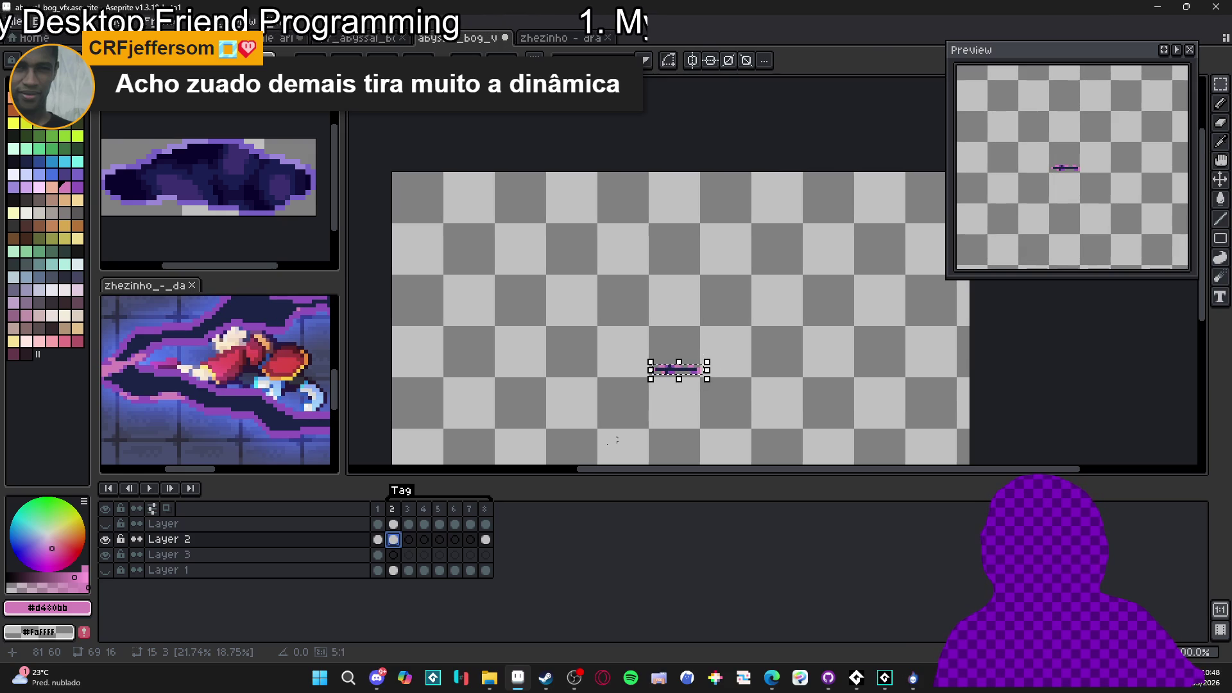
key("Return")
left_click(486, 540)
left_click(409, 540)
key("ctrl+v")
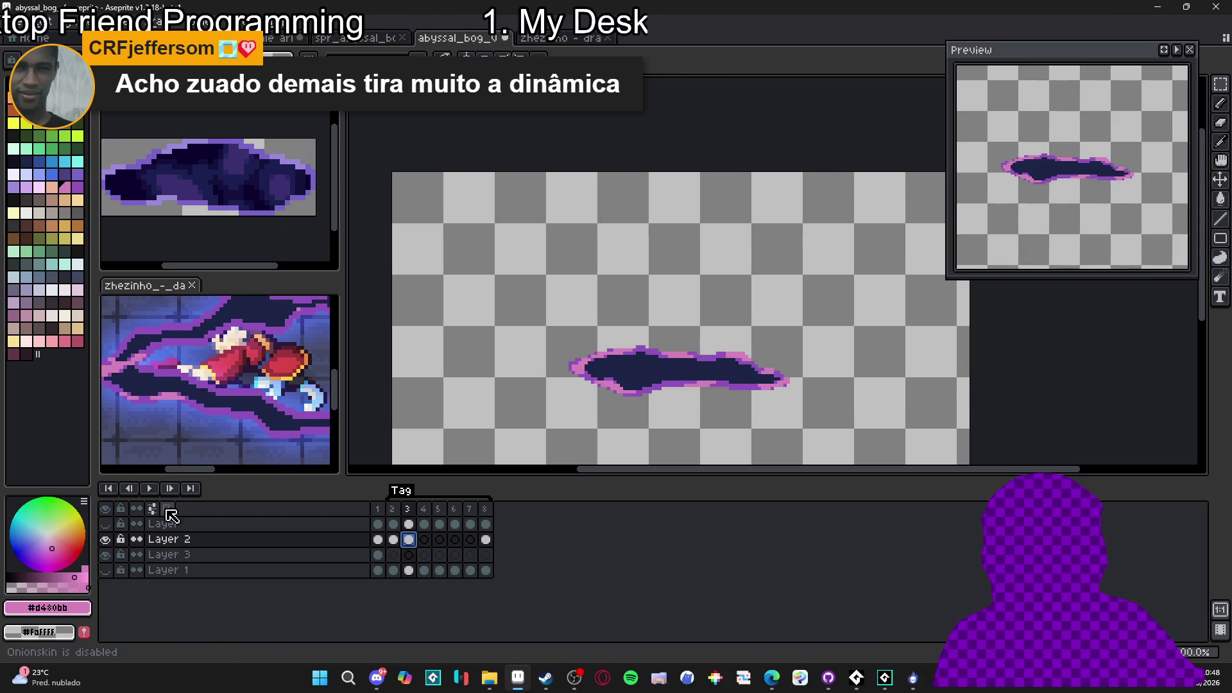
left_click_drag(797, 345, 679, 361)
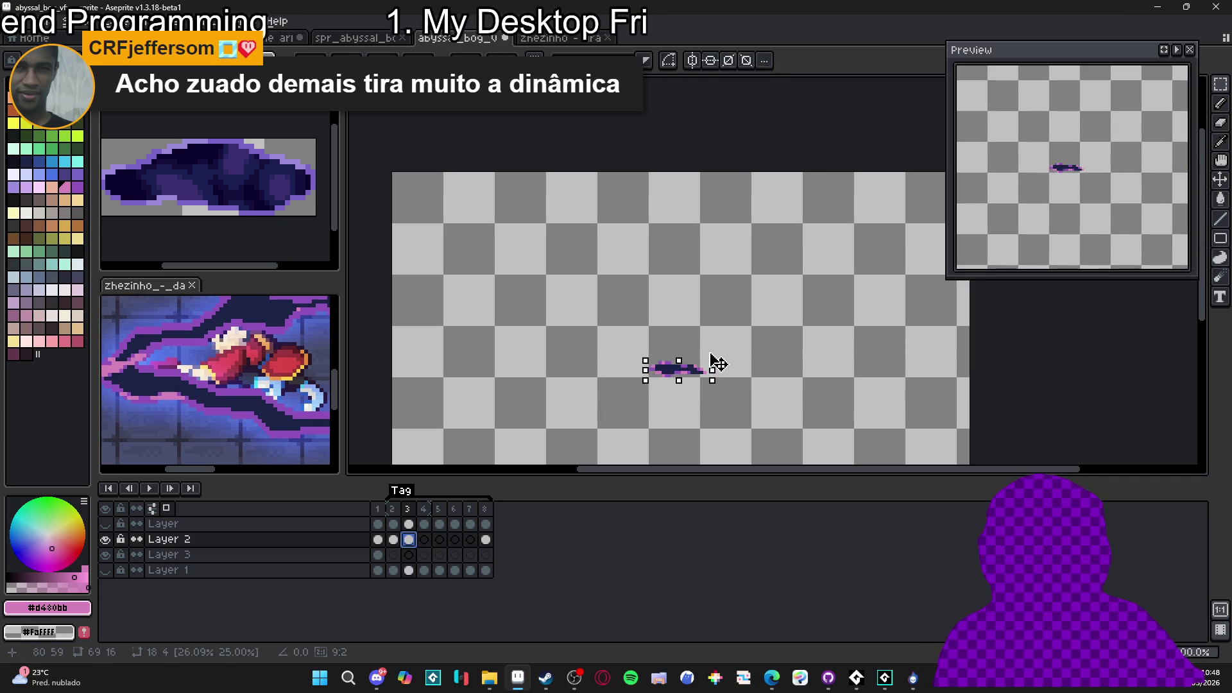
key("Return")
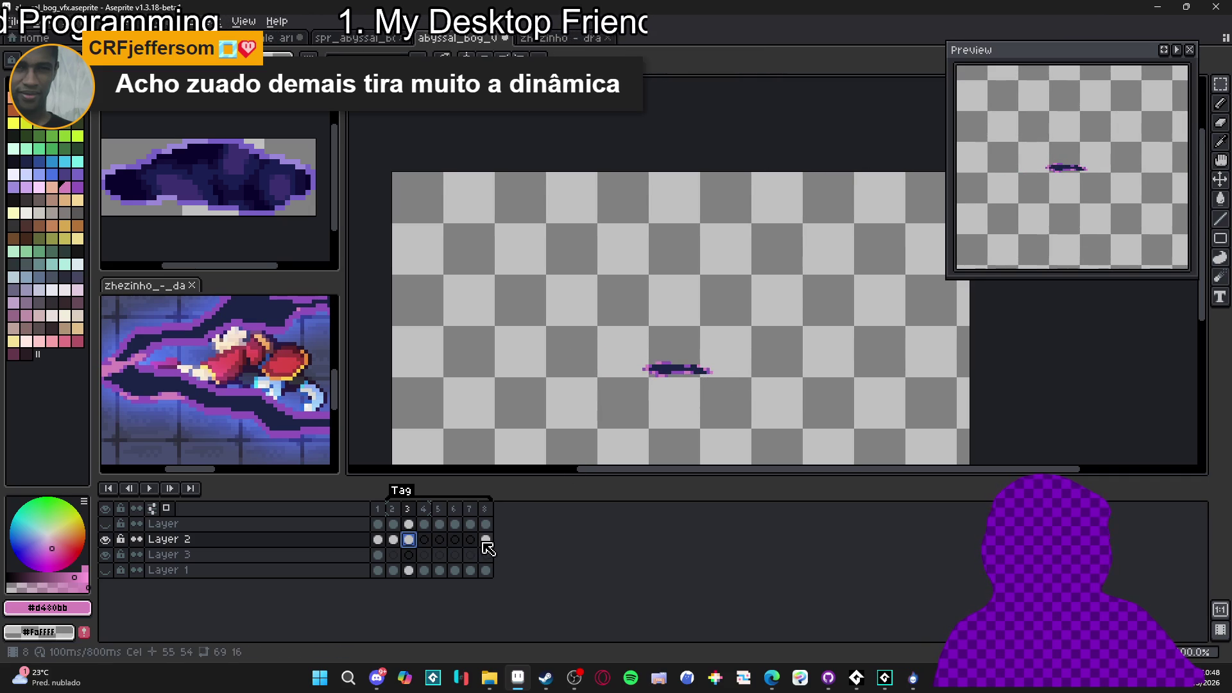
Scale frame 4's puddle narrower and paste a slightly wider puddle into frame 5
left_click(486, 541)
left_click(423, 540)
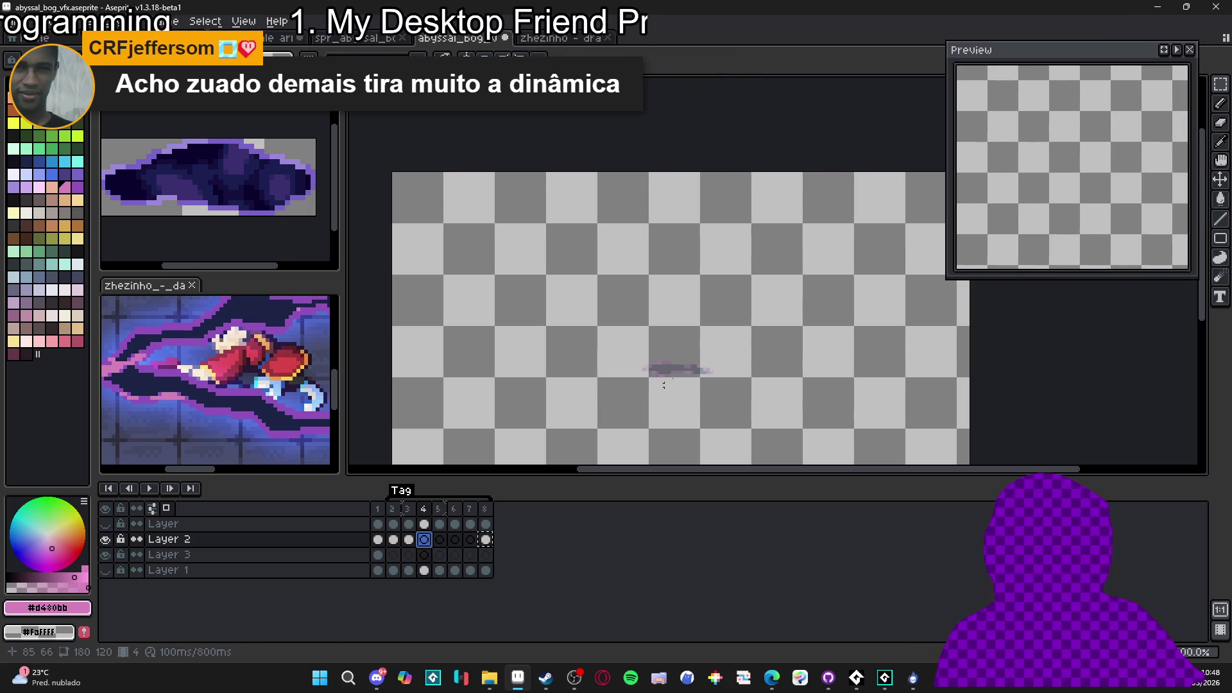
mouse_move(794, 346)
left_mouse_down()
mouse_move(684, 369)
mouse_move(761, 354)
left_mouse_up()
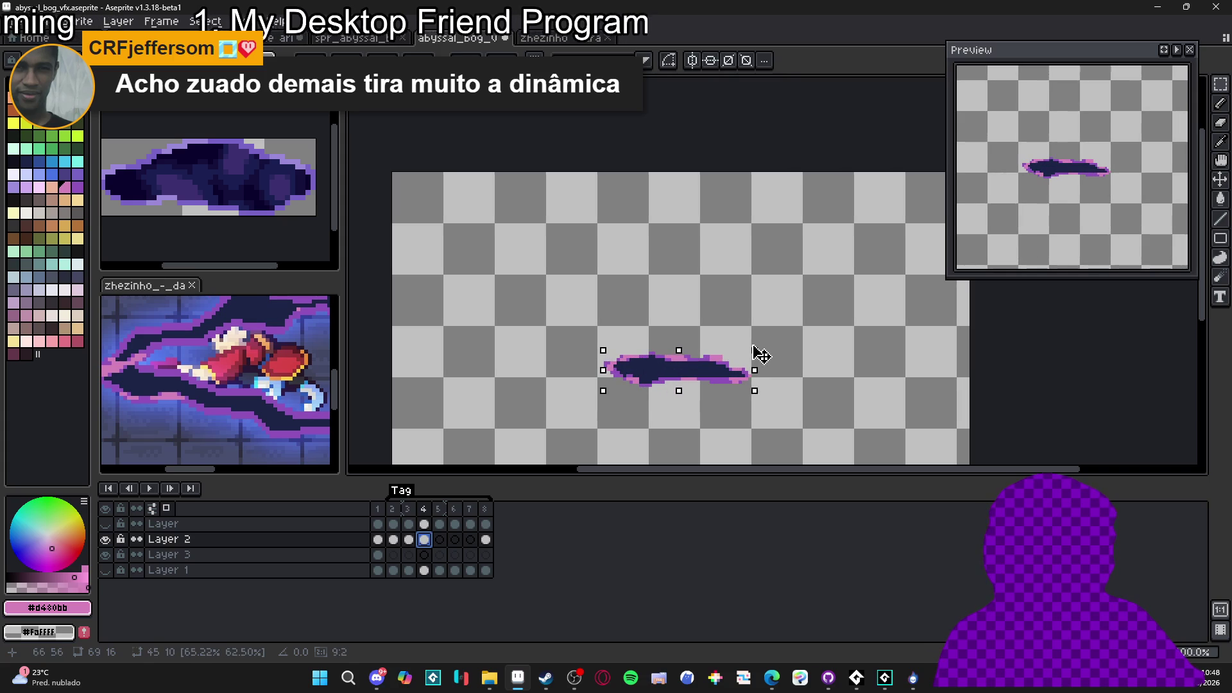
key("ctrl+d")
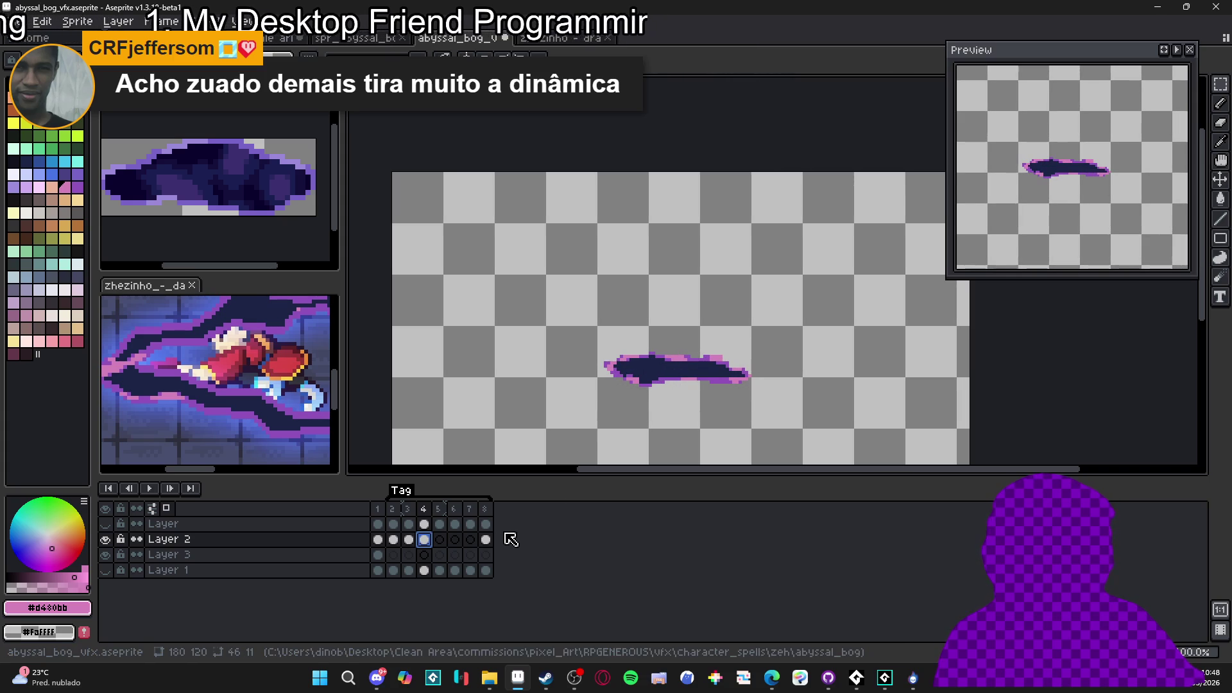
left_click(487, 543)
left_click(440, 541)
key("ctrl+v")
left_click_drag(800, 341, 815, 347)
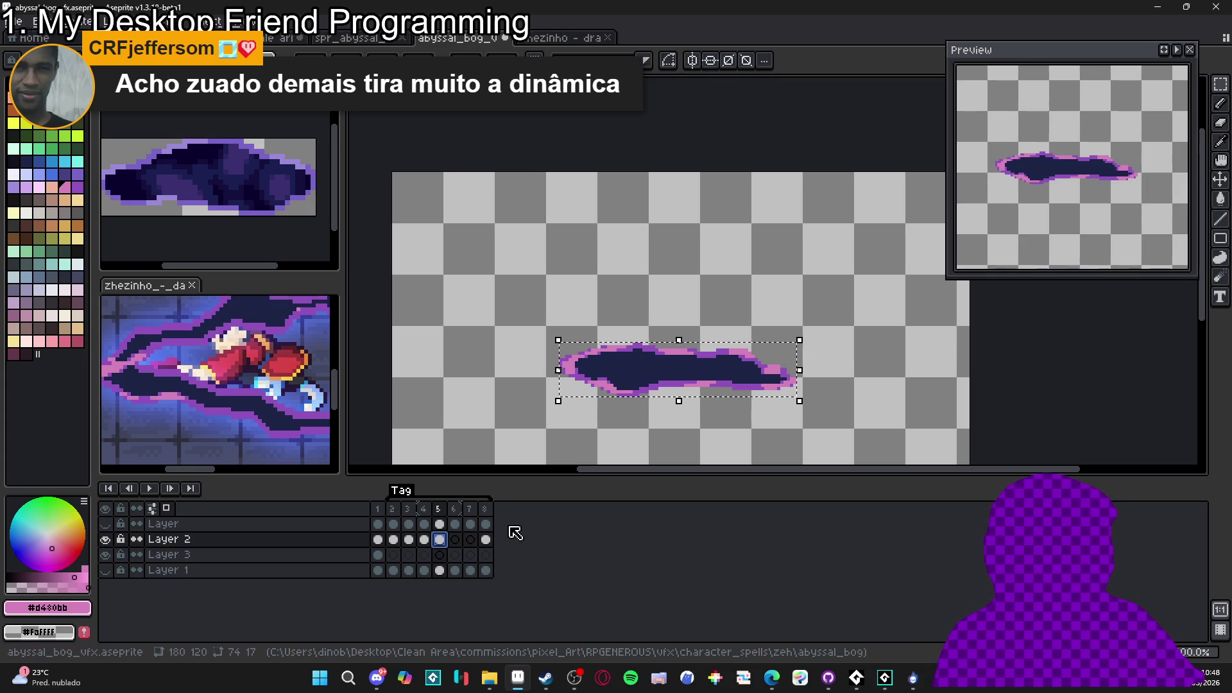
Move the full puddle cel from frame 8 to frame 6 and open the animation tag's properties
left_click(486, 539)
left_click_drag(486, 540, 455, 540)
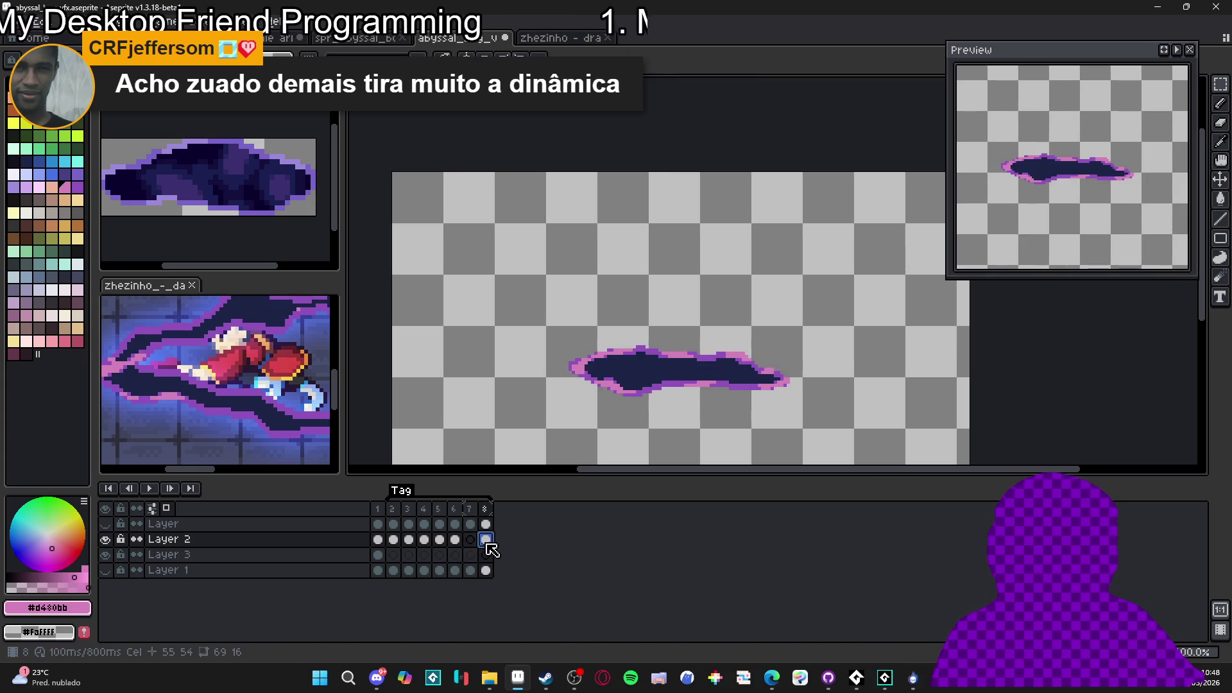
double_click(401, 491)
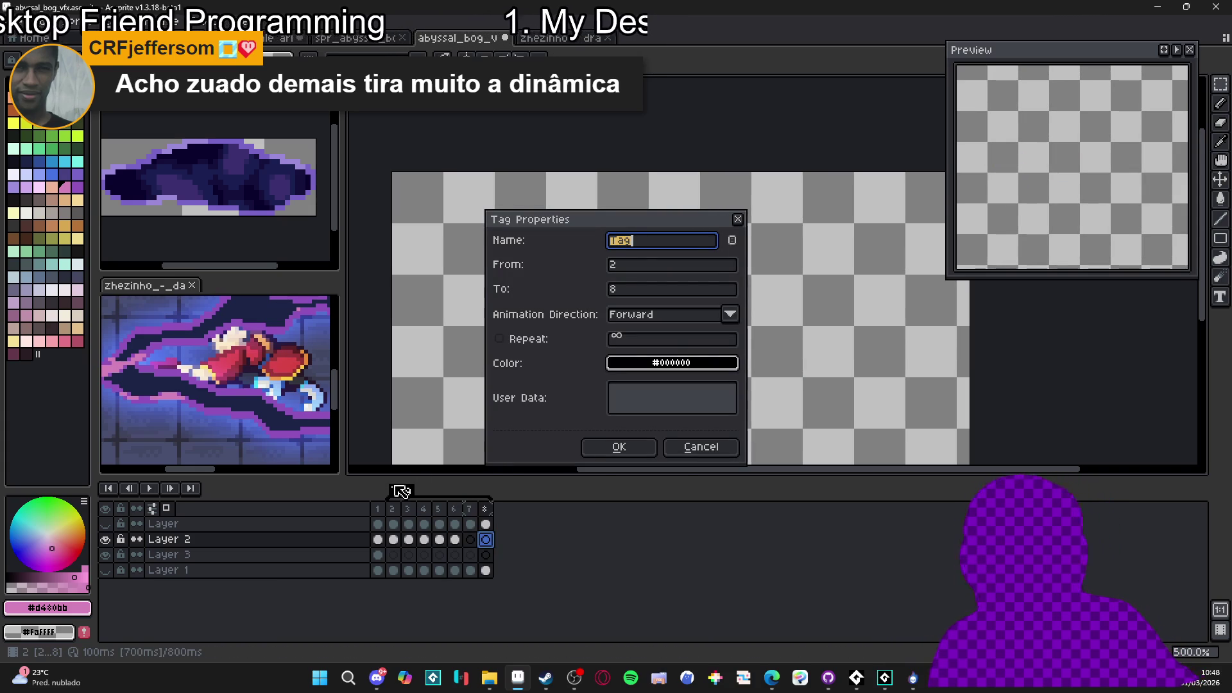
key("Tab")
key("Tab")
key("Return")
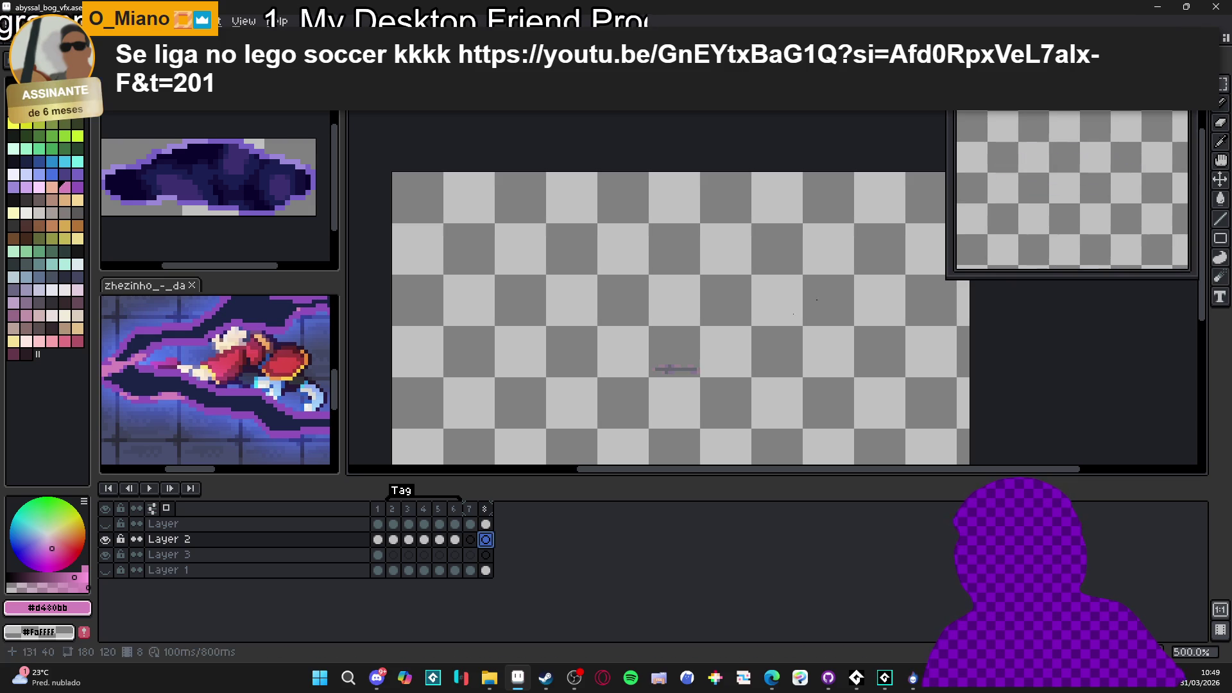
left_click(399, 540)
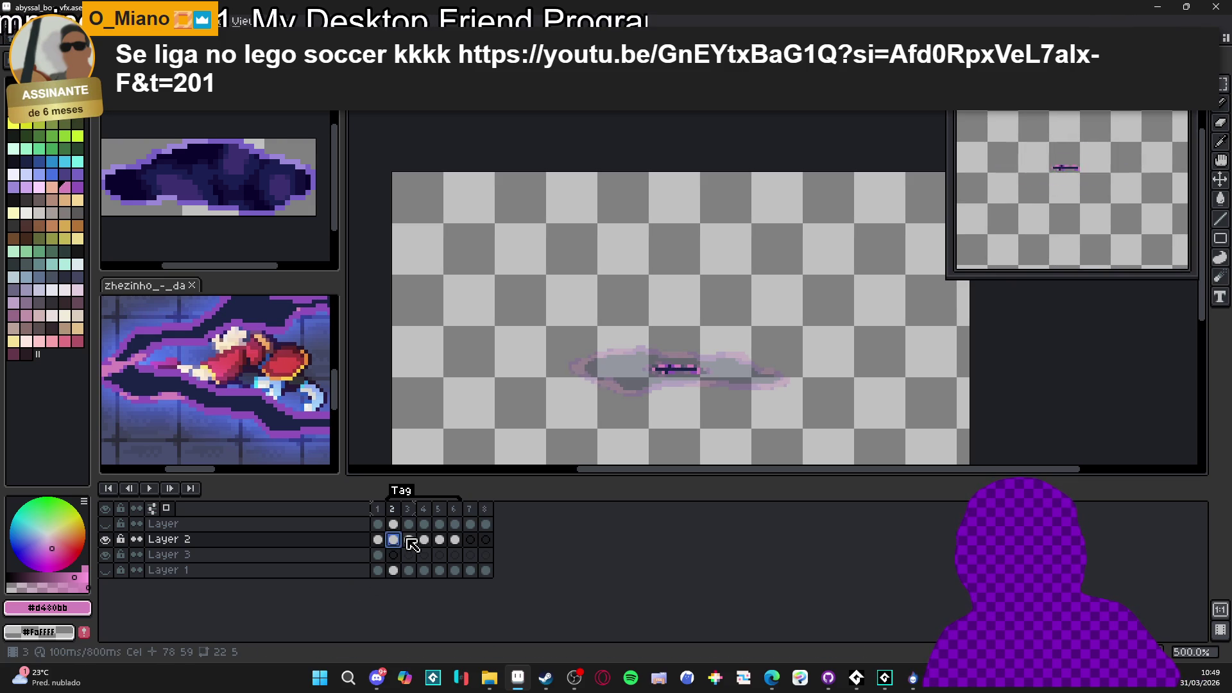
left_click(408, 540)
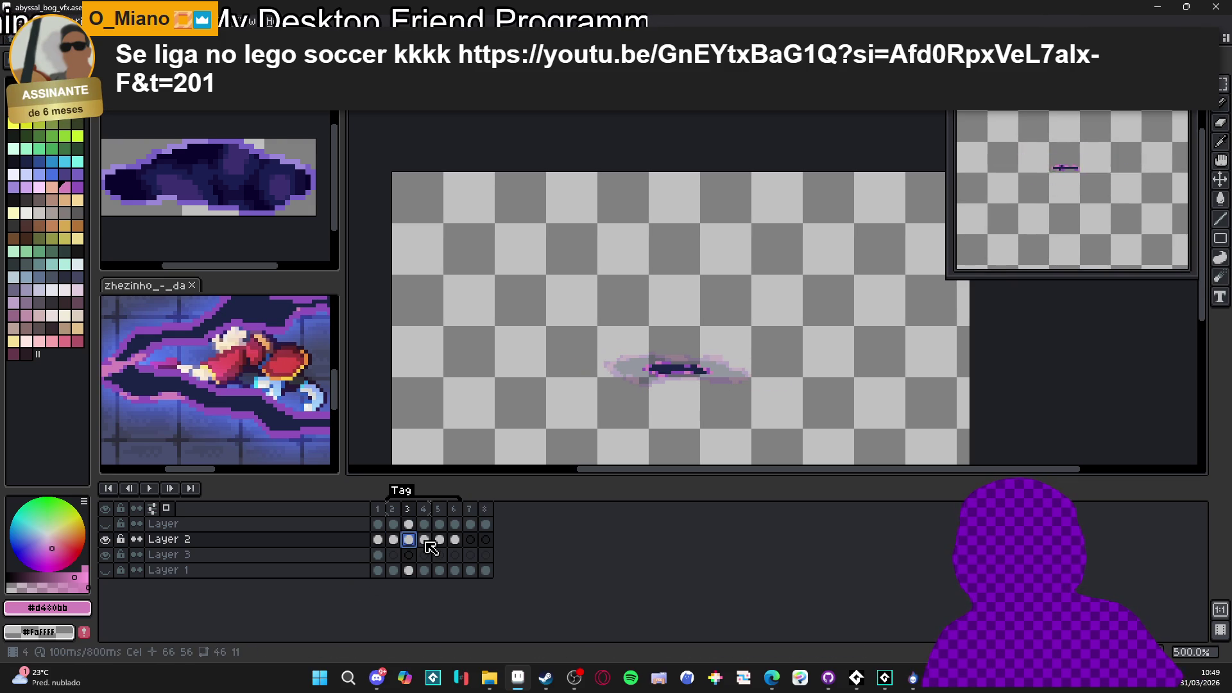
key("Right")
key("Right")
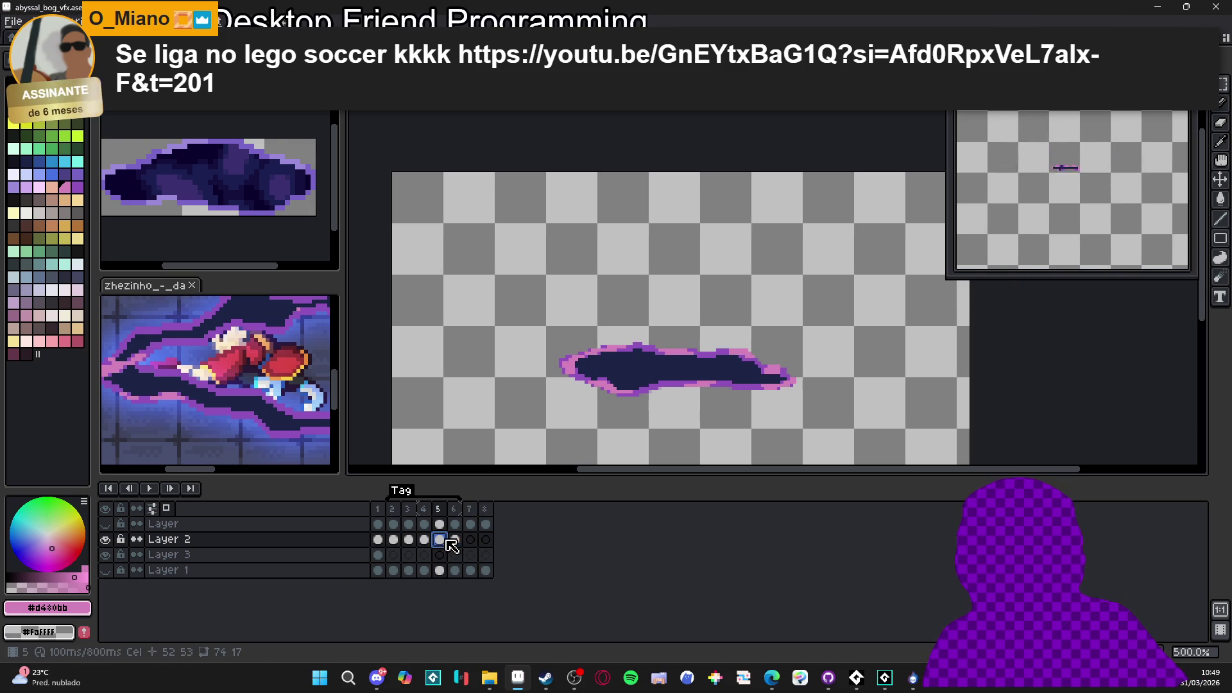
left_click(456, 541)
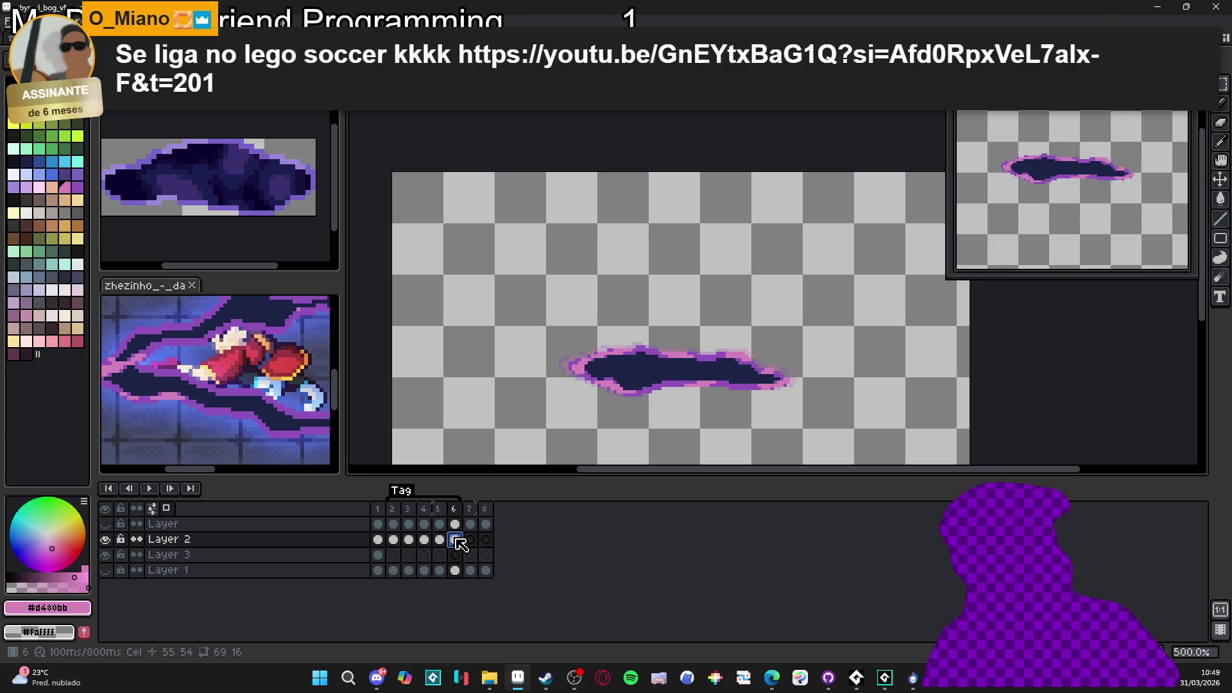
Raise frame 6's duration in Frame Properties
double_click(457, 541)
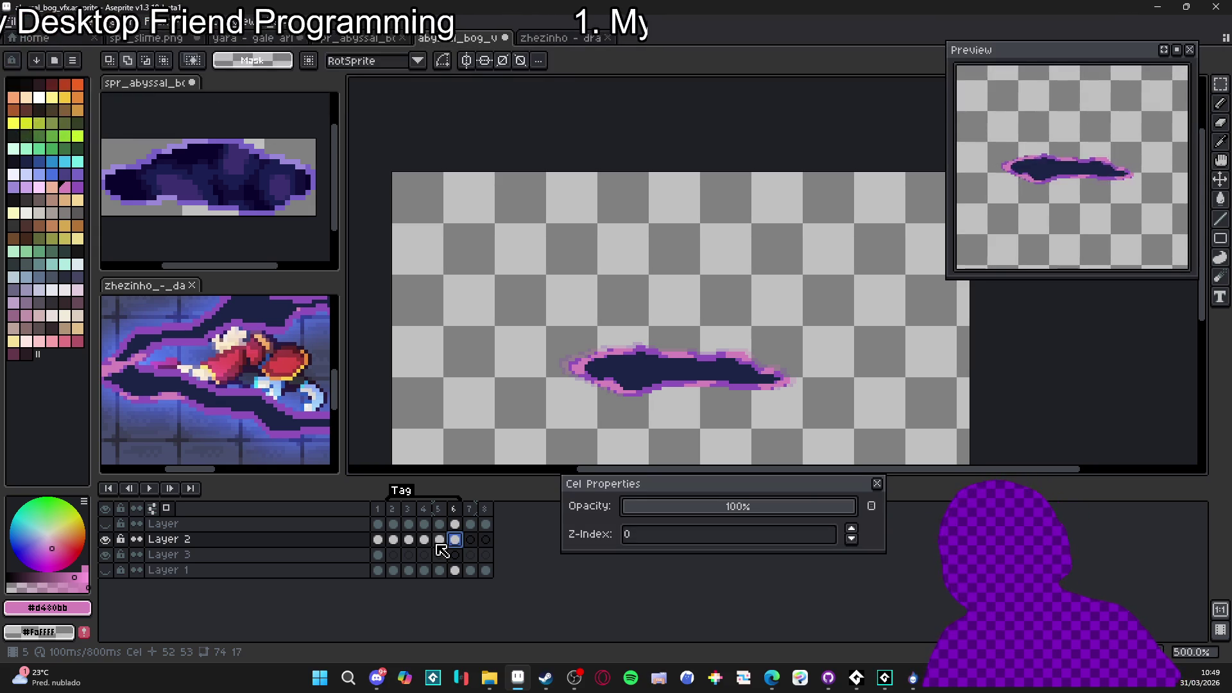
left_click(878, 483)
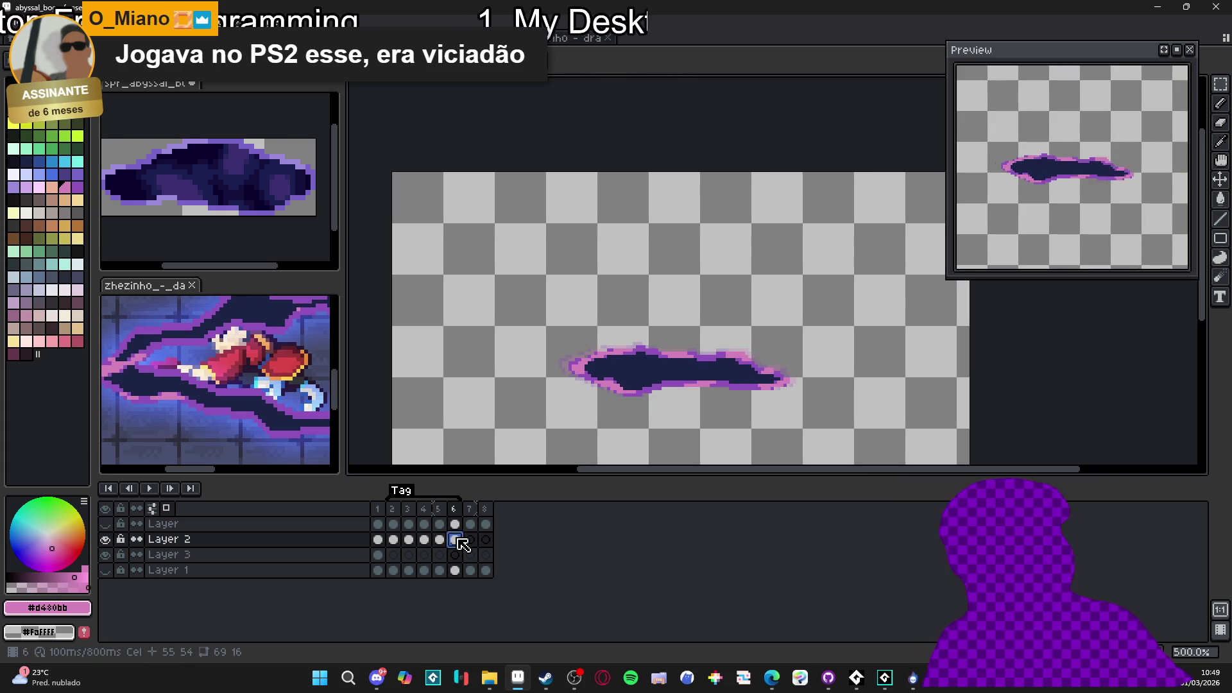
key("p")
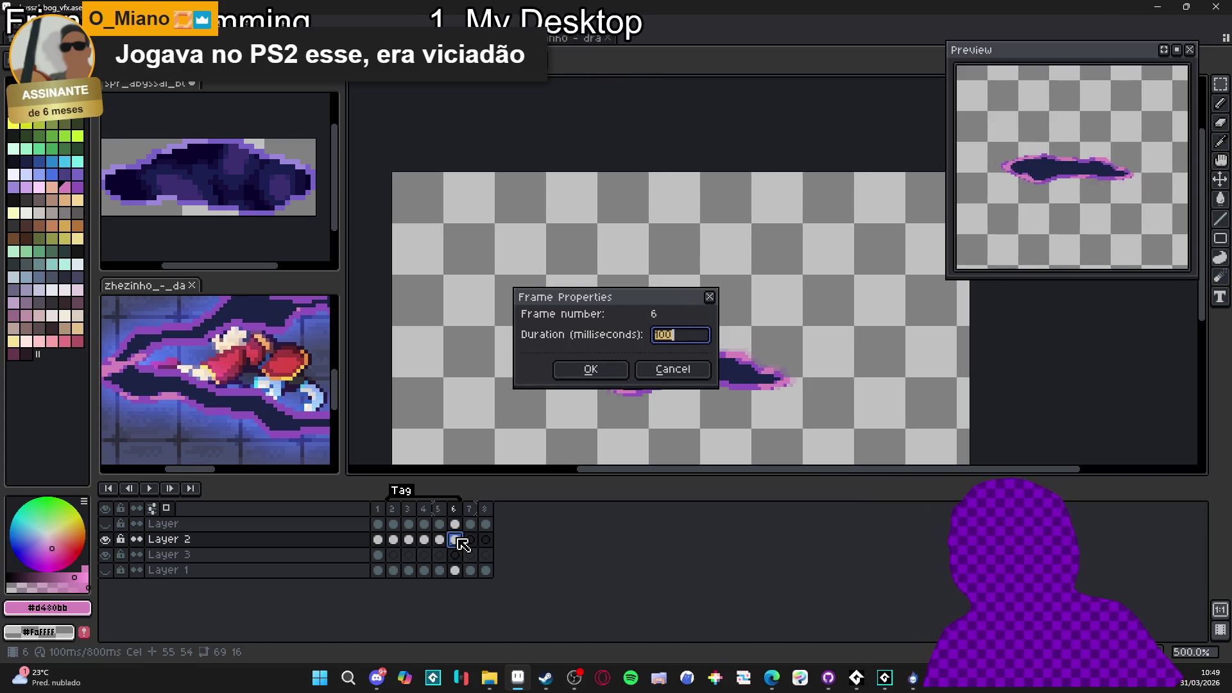
key("Return")
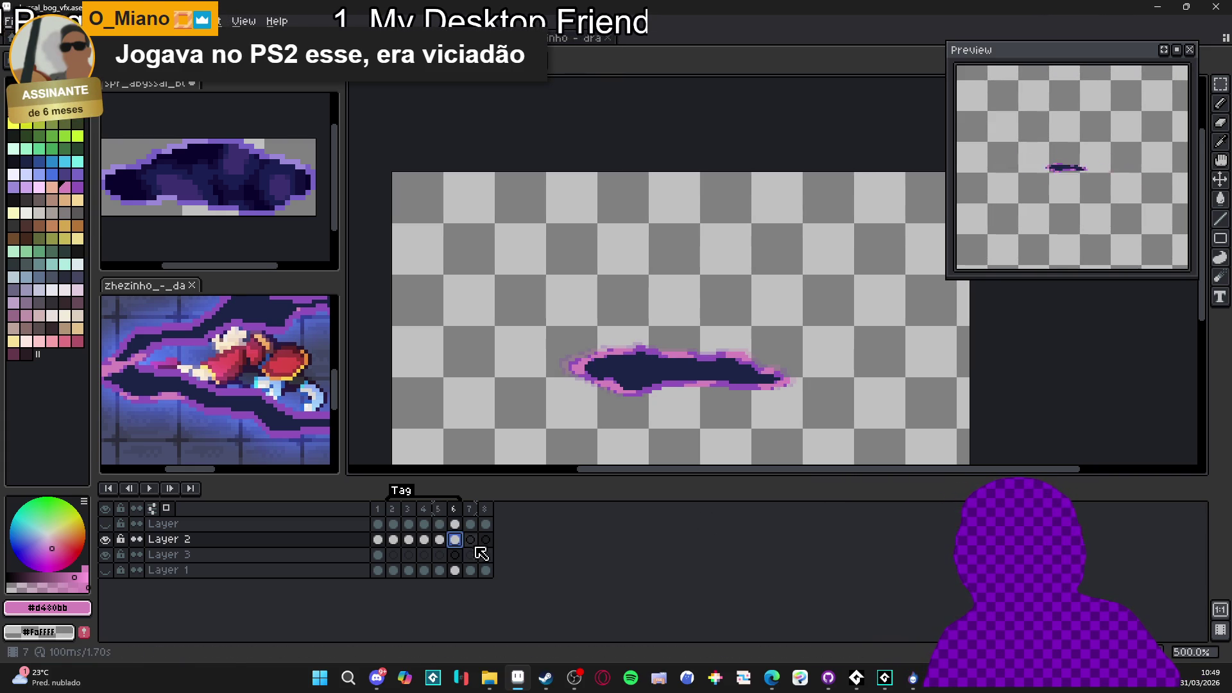
Delete the empty frames 7 and 8, then switch to the browser video
left_click_drag(469, 509, 496, 518)
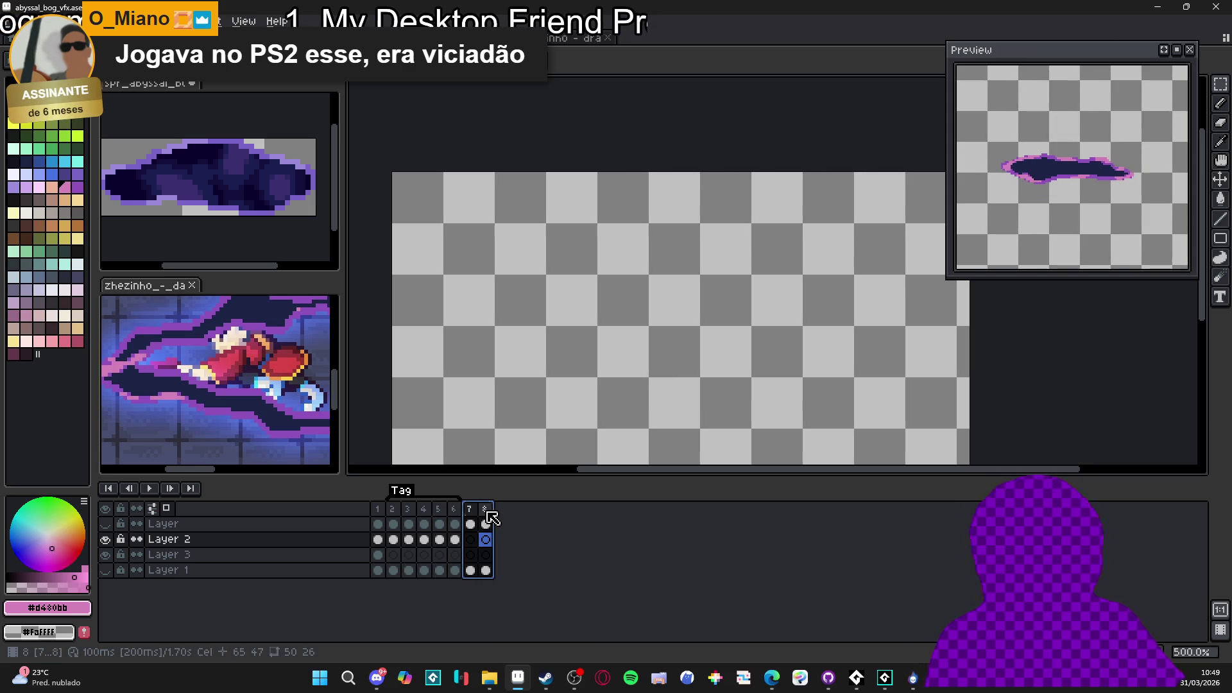
key("Delete")
left_click(410, 525)
left_click(410, 525)
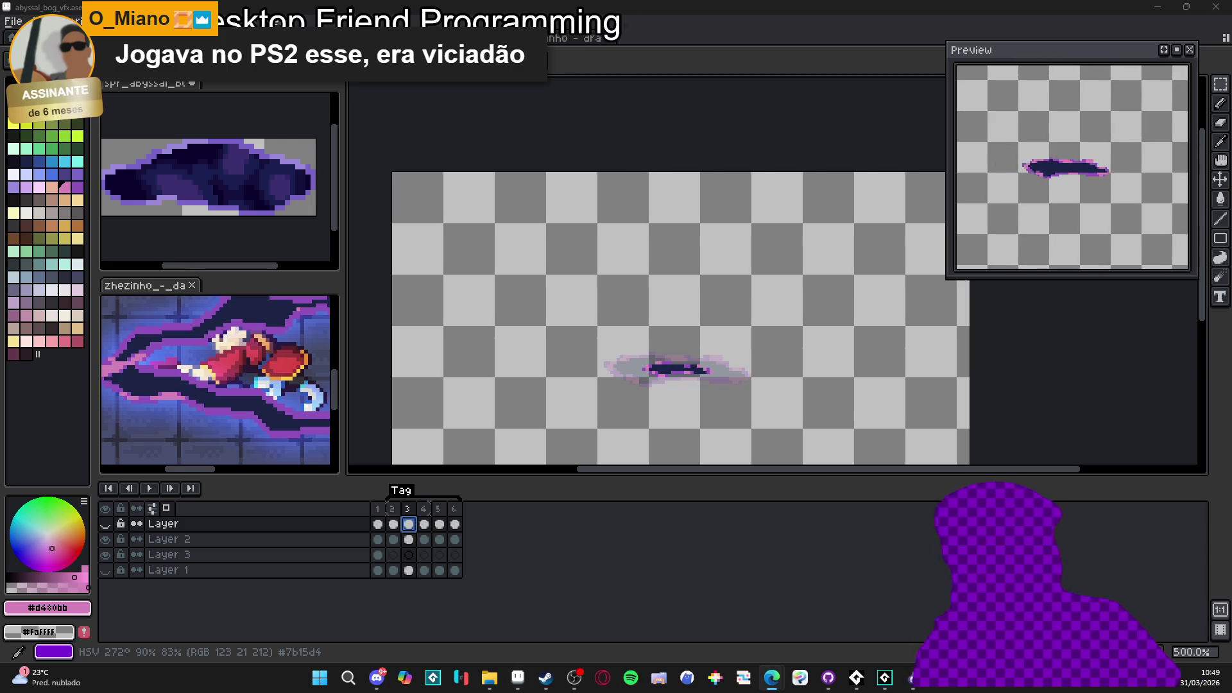
key("alt+Tab")
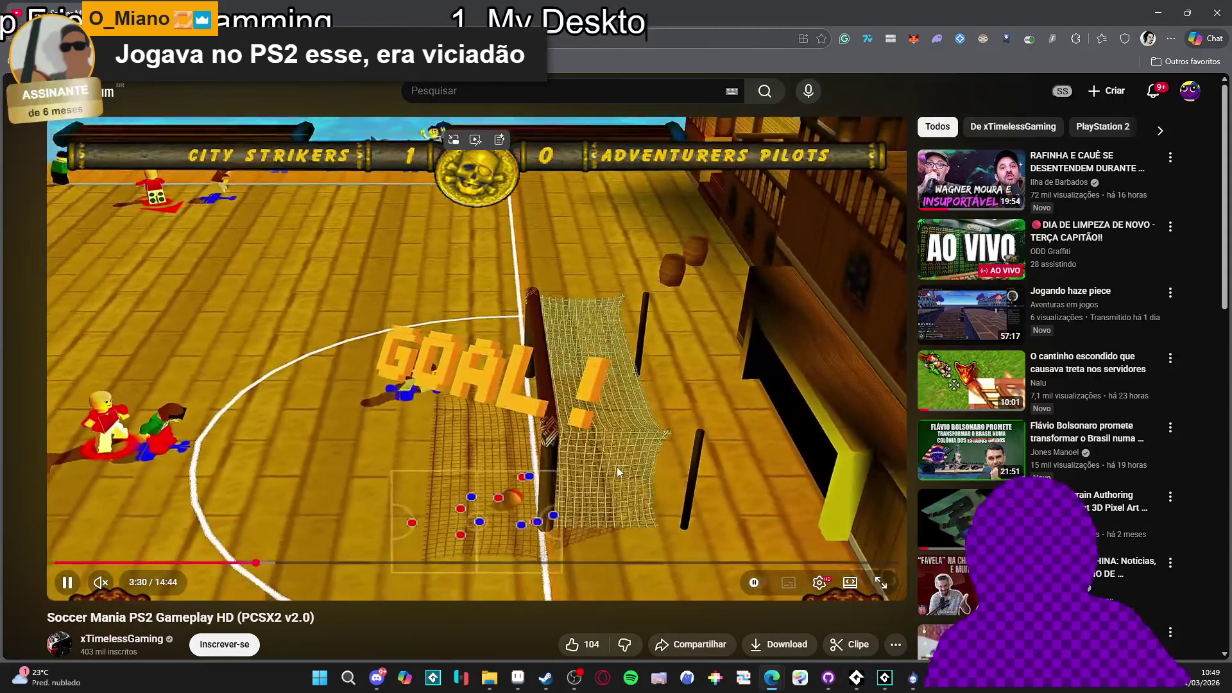
Pause and resume the Soccer Mania gameplay video, then skip ahead to 5:29
left_click(624, 392)
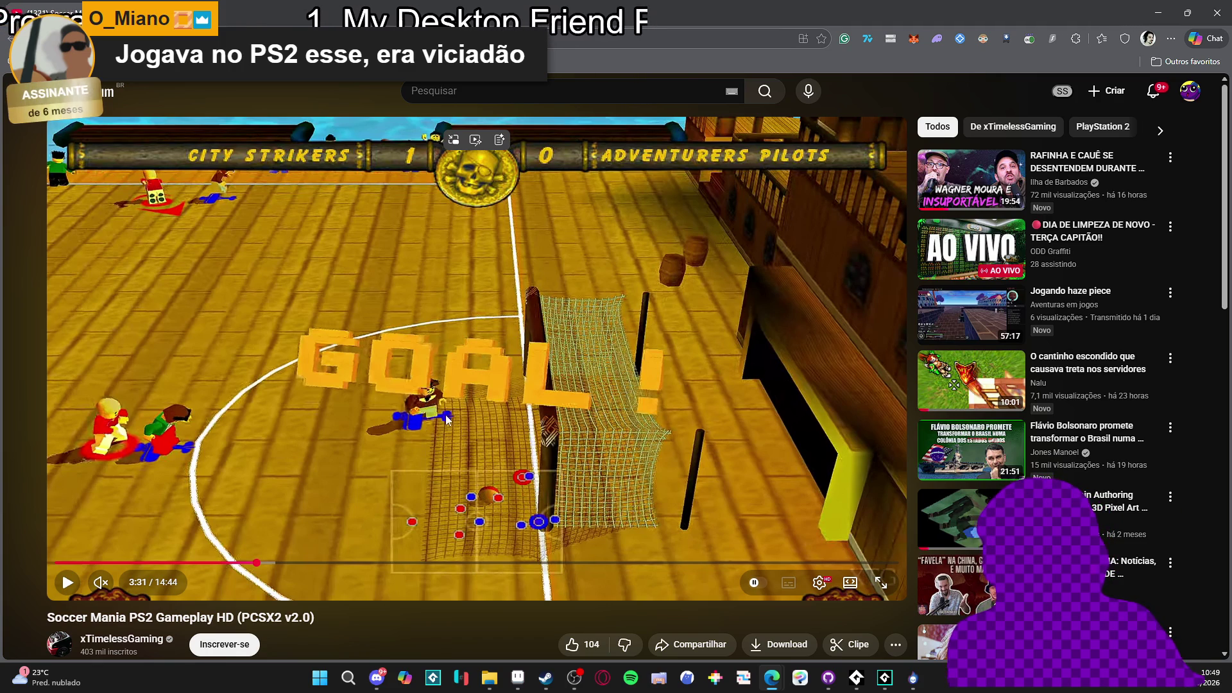
left_click(521, 302)
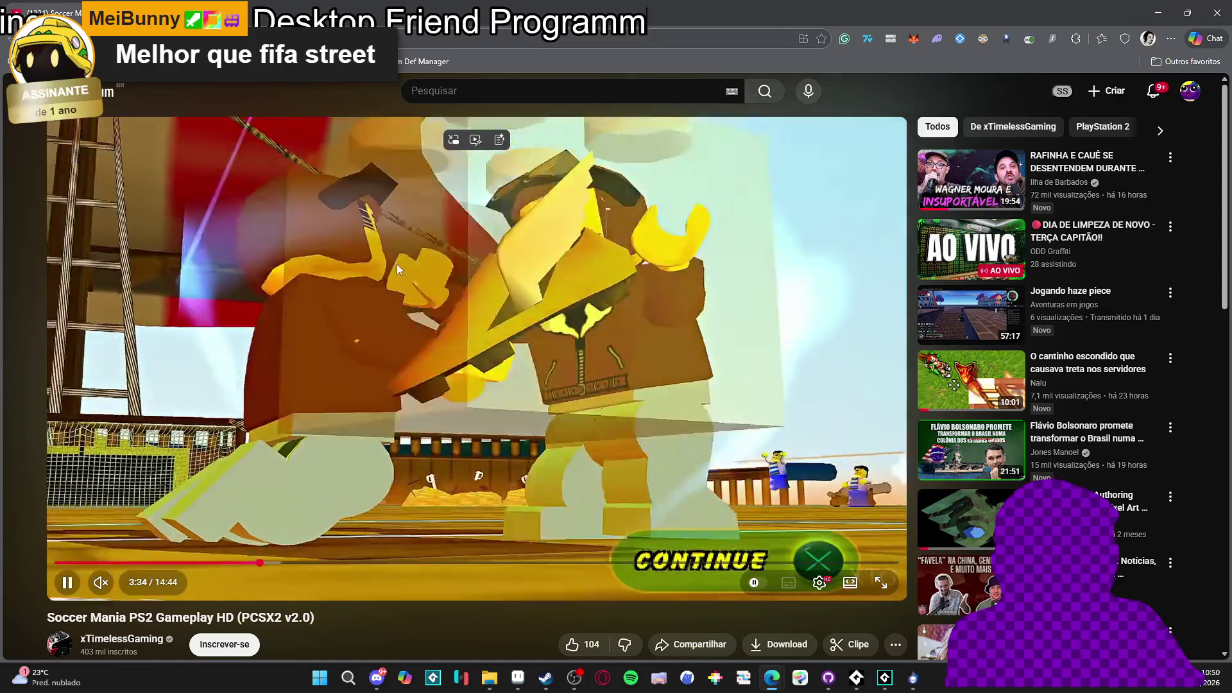
scroll(382, 392, "down", 1)
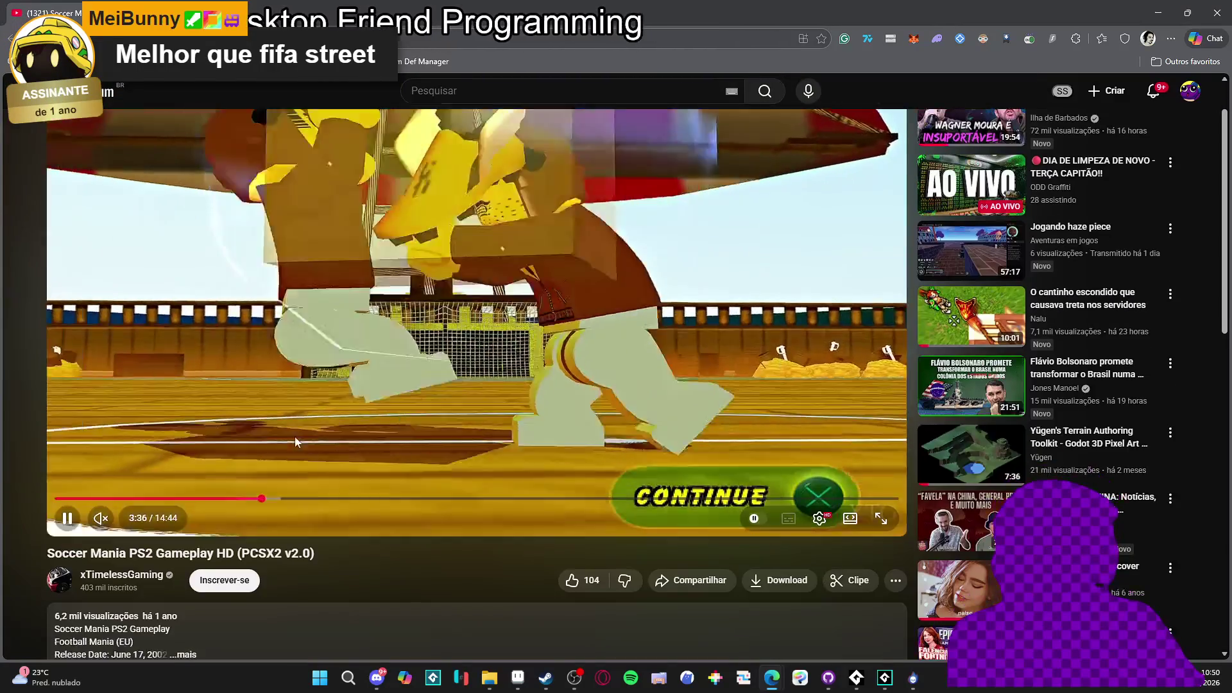
scroll(295, 436, "up", 1)
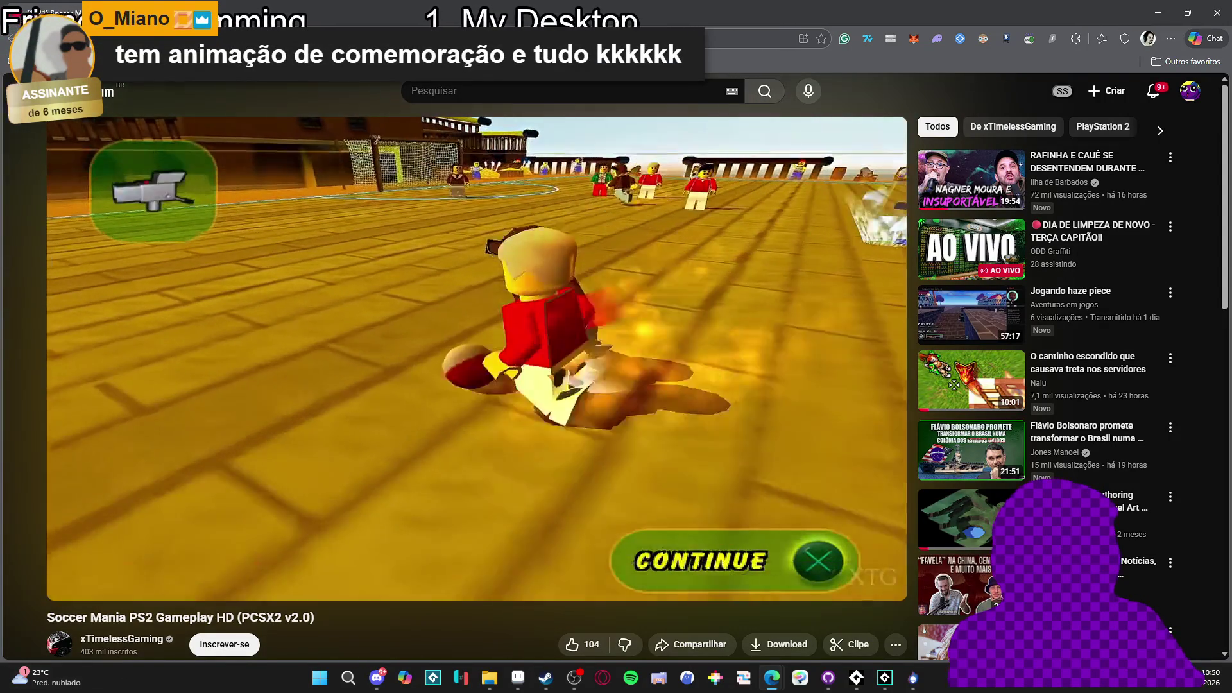
left_click_drag(274, 563, 369, 563)
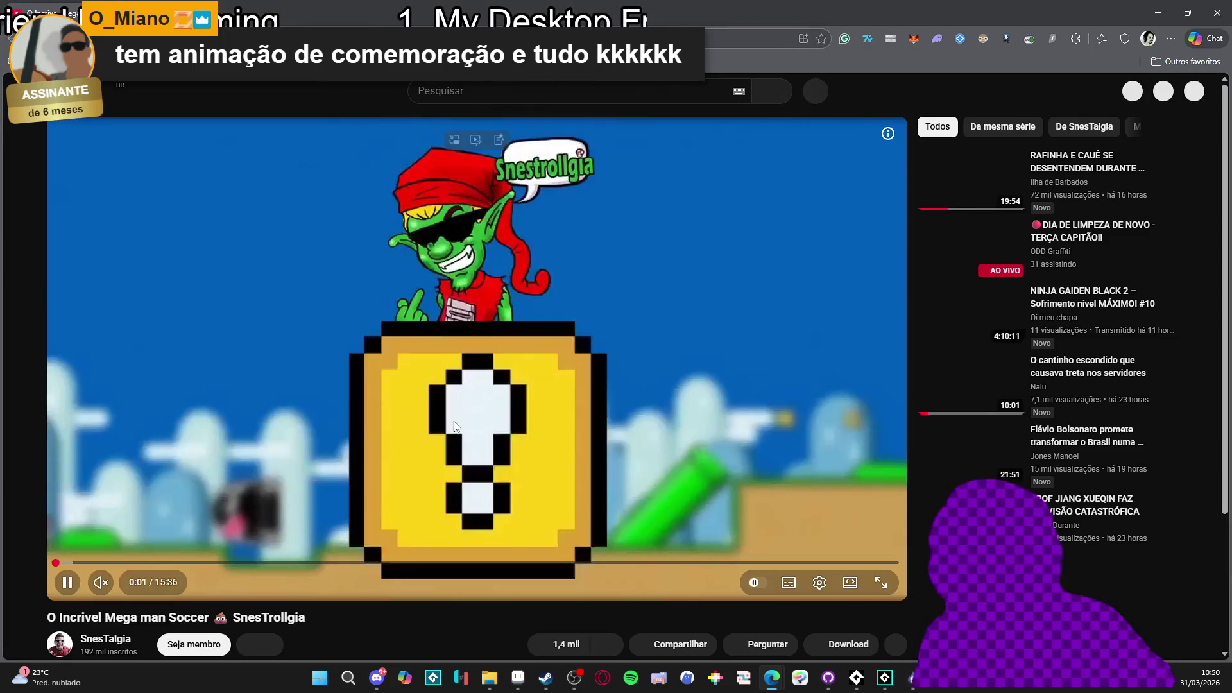
Skip the Mega Man Soccer video through 4:23, 6:17 and 7:05, pause at 7:17, return to Aseprite
left_click(294, 564)
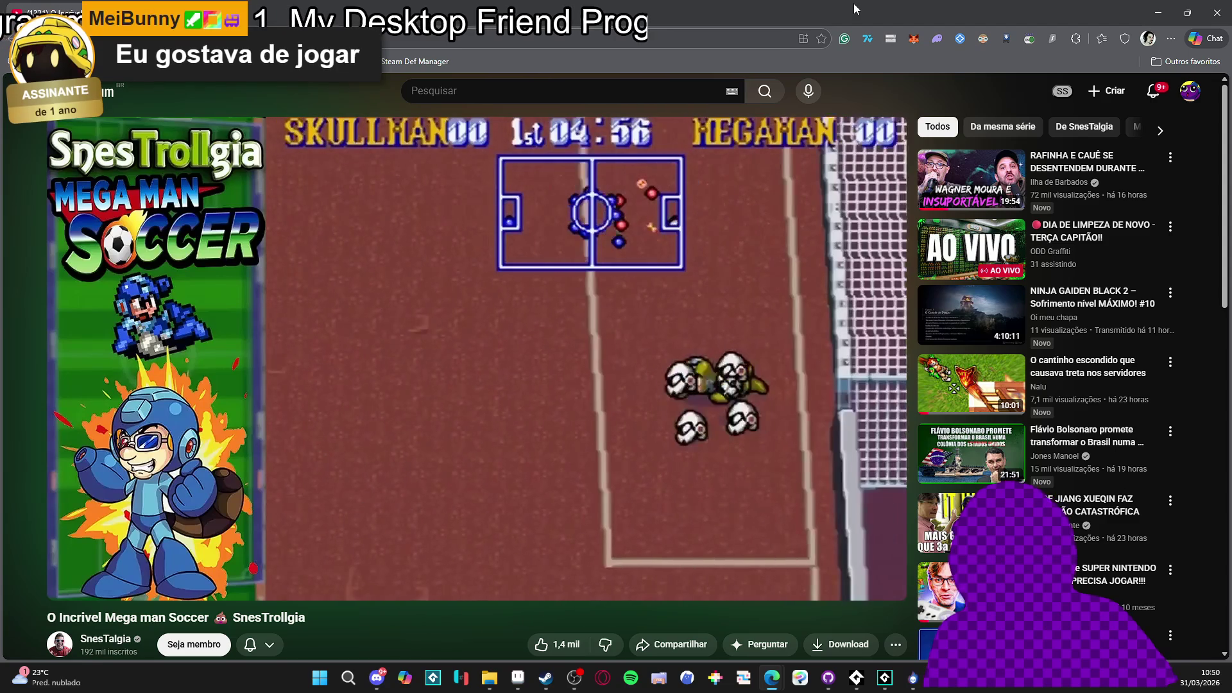
mouse_move(657, 381)
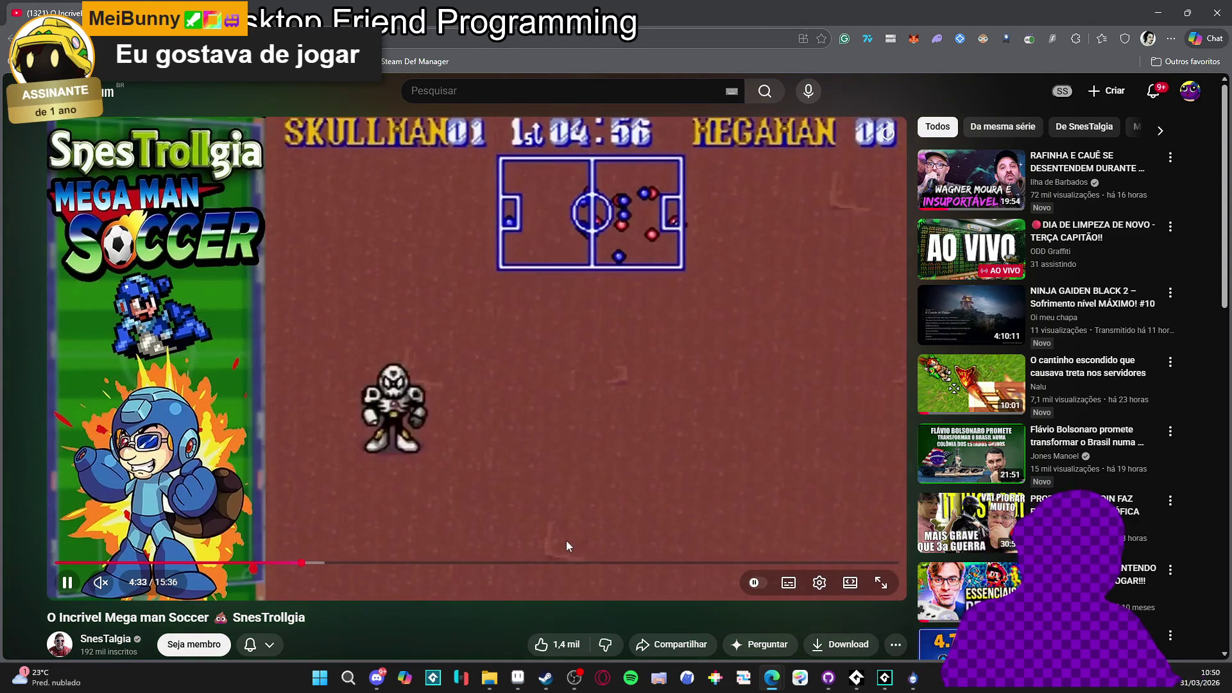
left_click(395, 563)
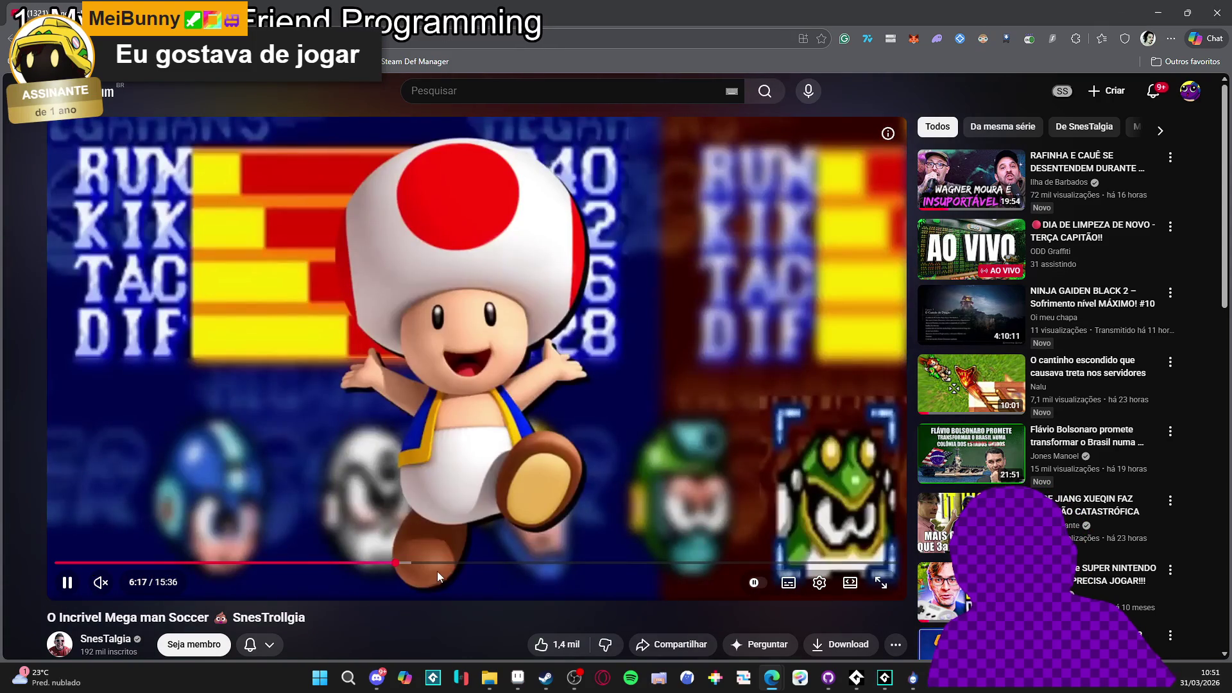
left_click(438, 563)
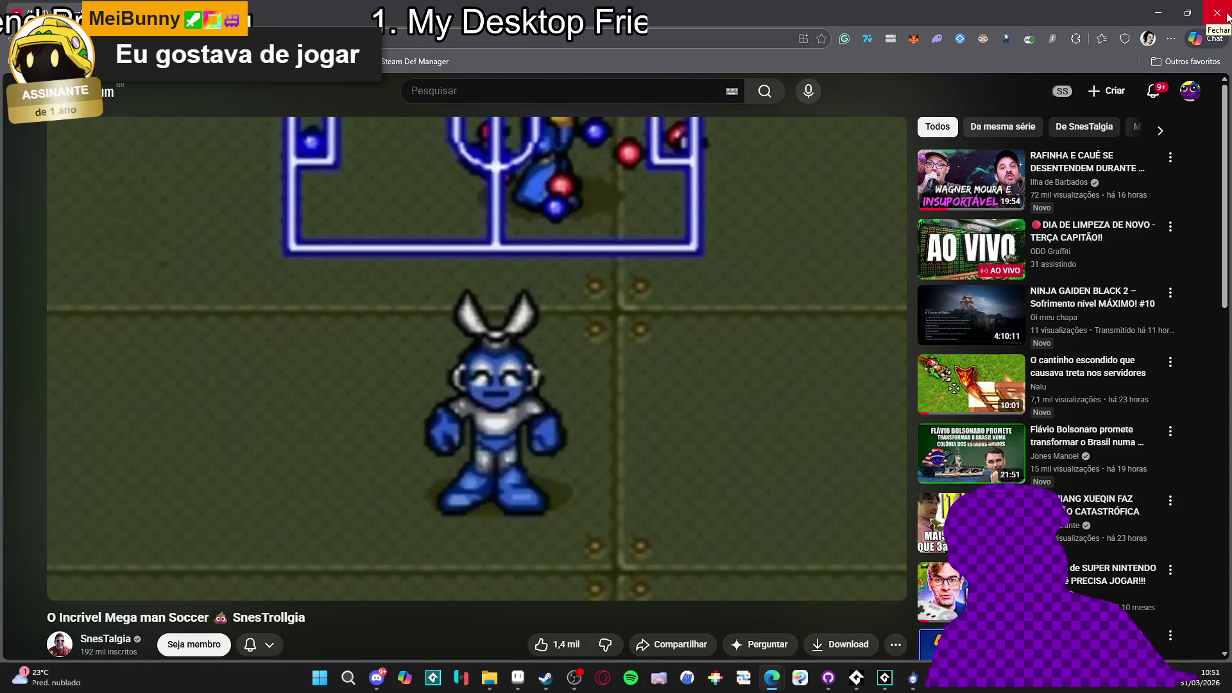
mouse_move(769, 296)
left_click(553, 399)
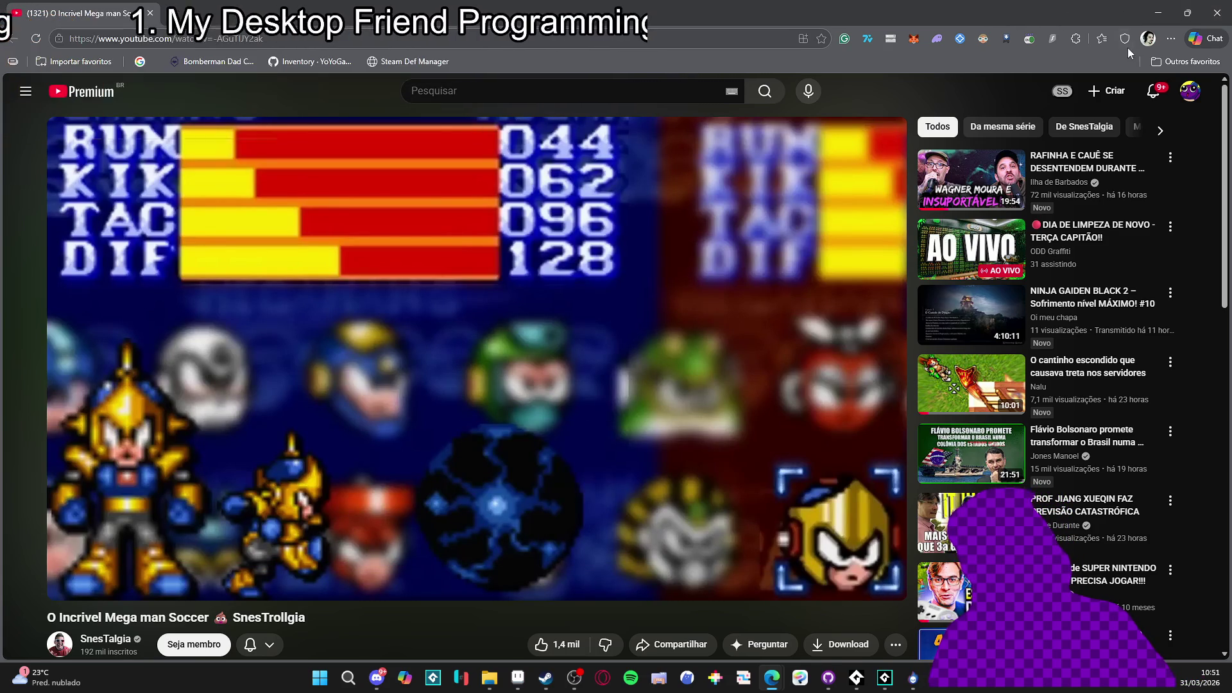
key("alt+Tab")
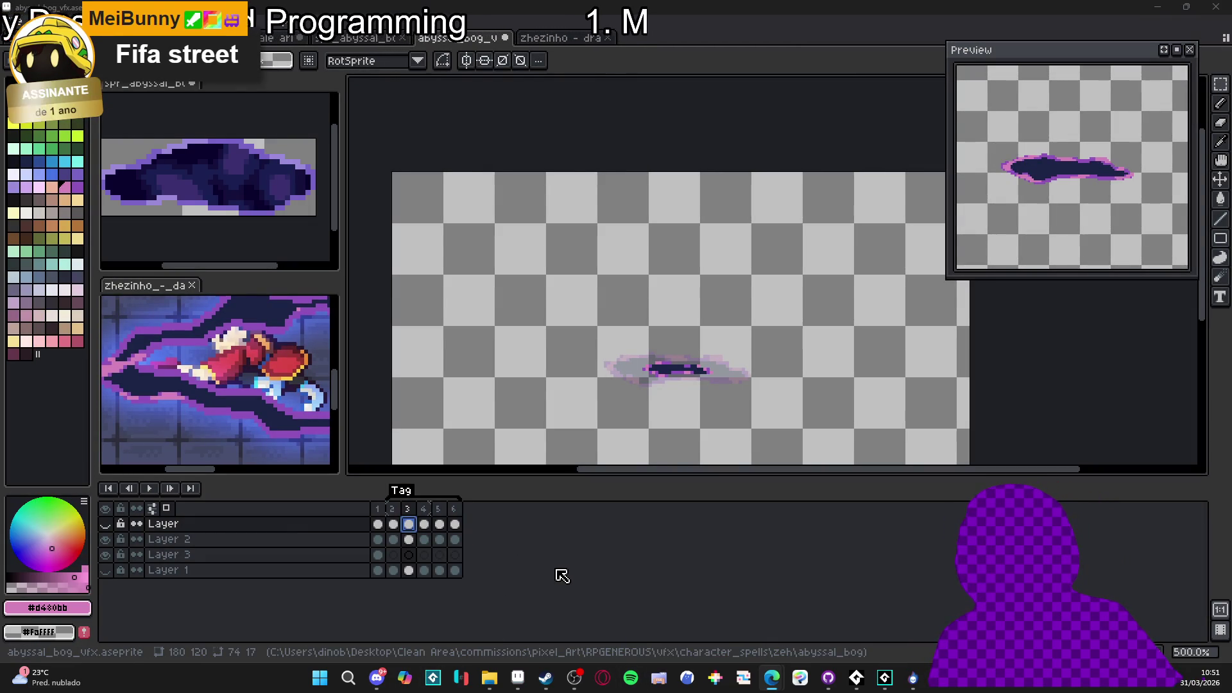
Repaint frame 2's small navy and pink puddle in purple #9052bc on Layer 2
left_click(391, 509)
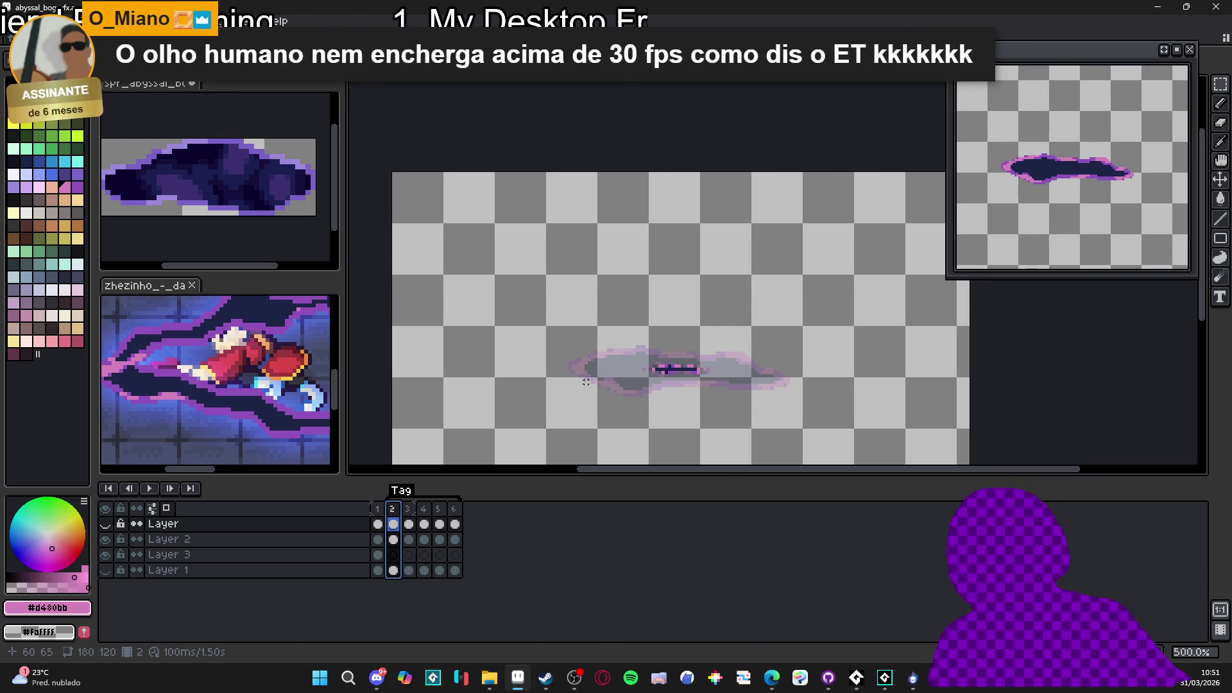
scroll(687, 371, "up", 7)
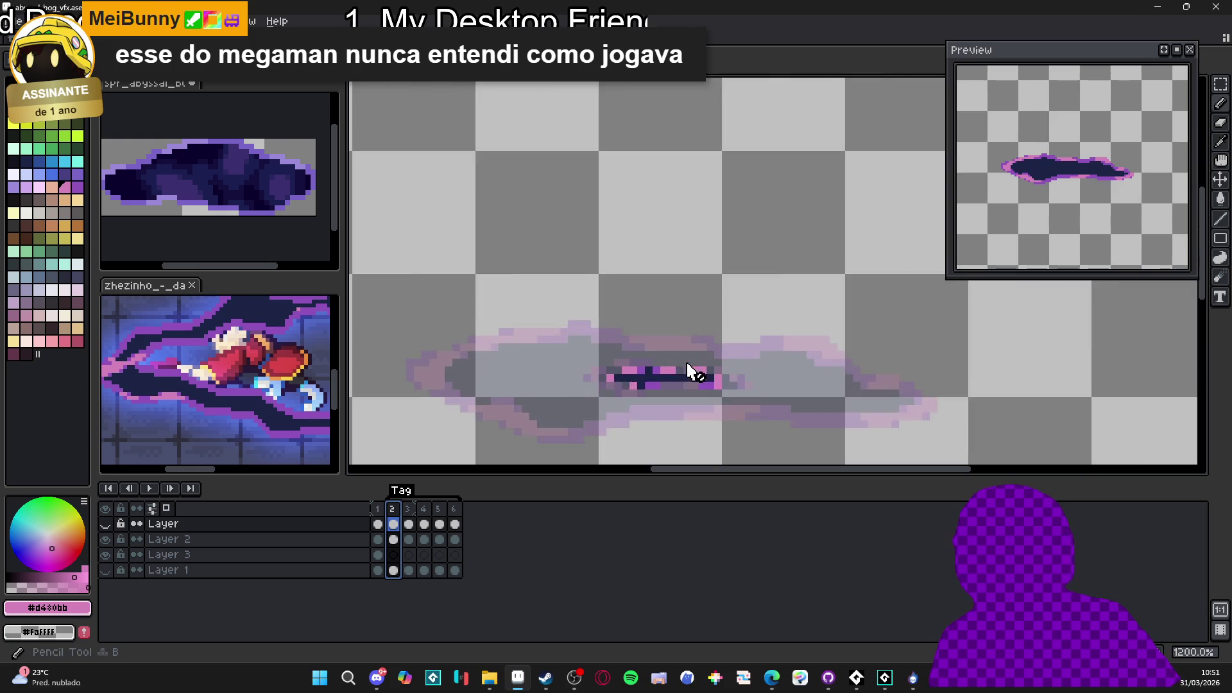
left_click(653, 389, "ctrl")
left_click(629, 407, "alt")
mouse_move(634, 377)
left_mouse_down()
mouse_move(626, 393)
mouse_move(736, 397)
left_mouse_up()
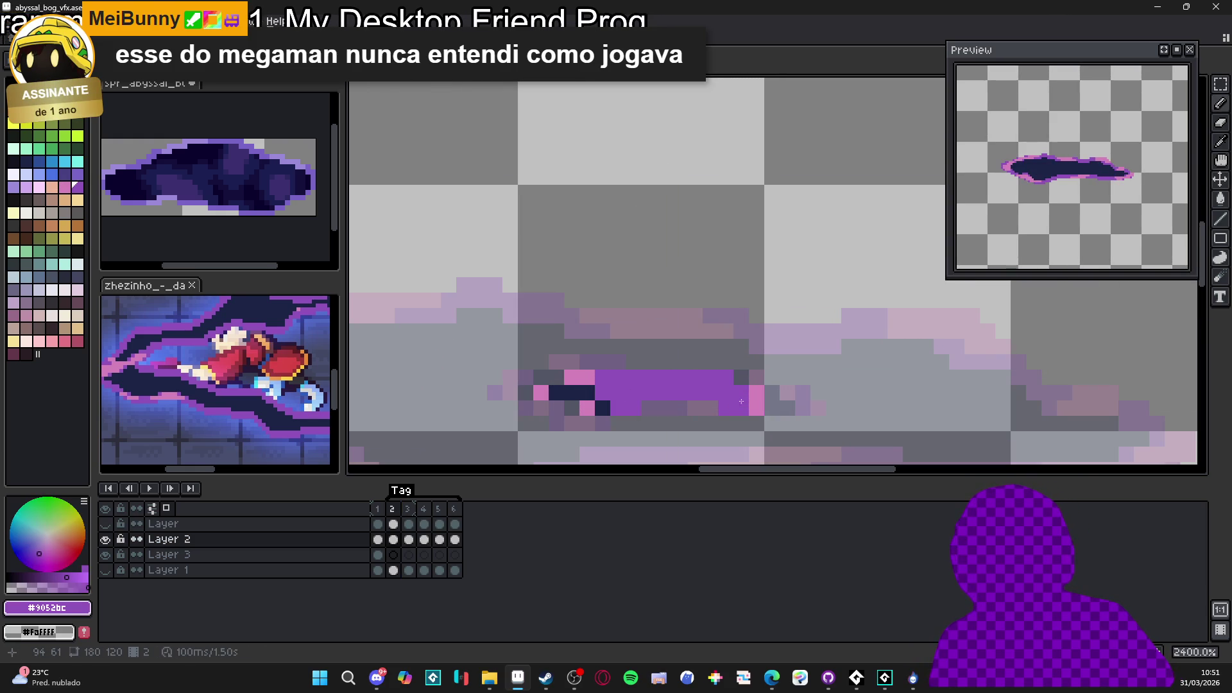
left_click_drag(587, 393, 596, 403)
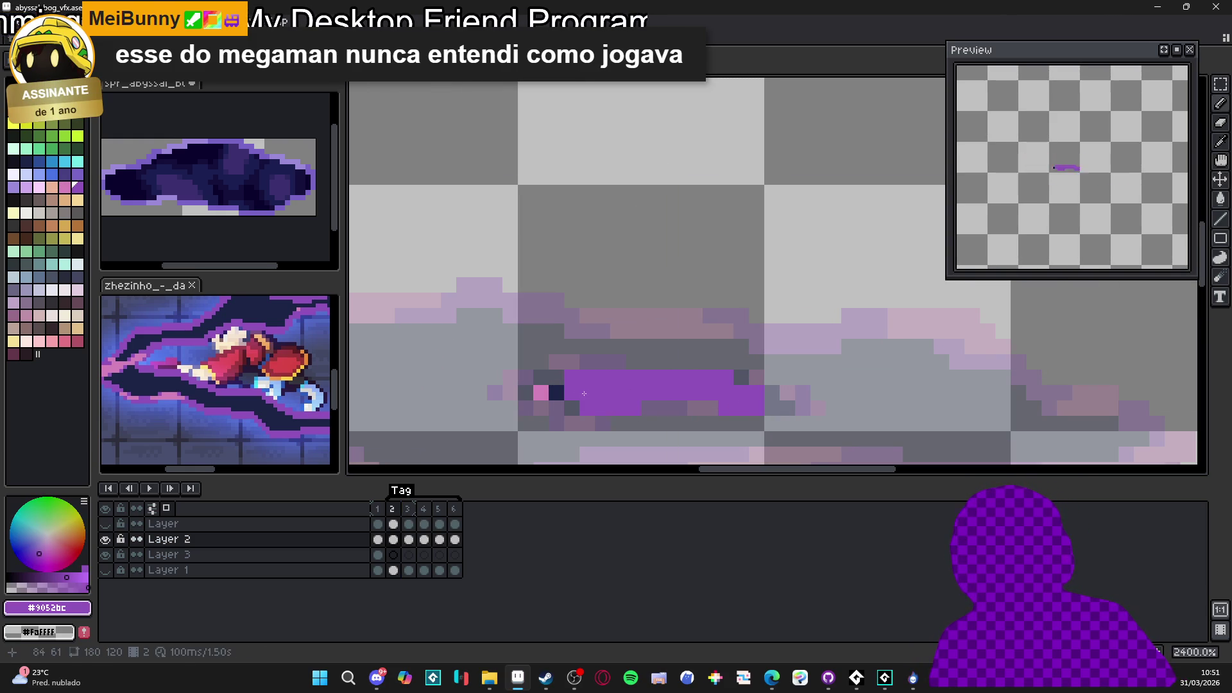
left_click(541, 393)
scroll(580, 394, "down", 1)
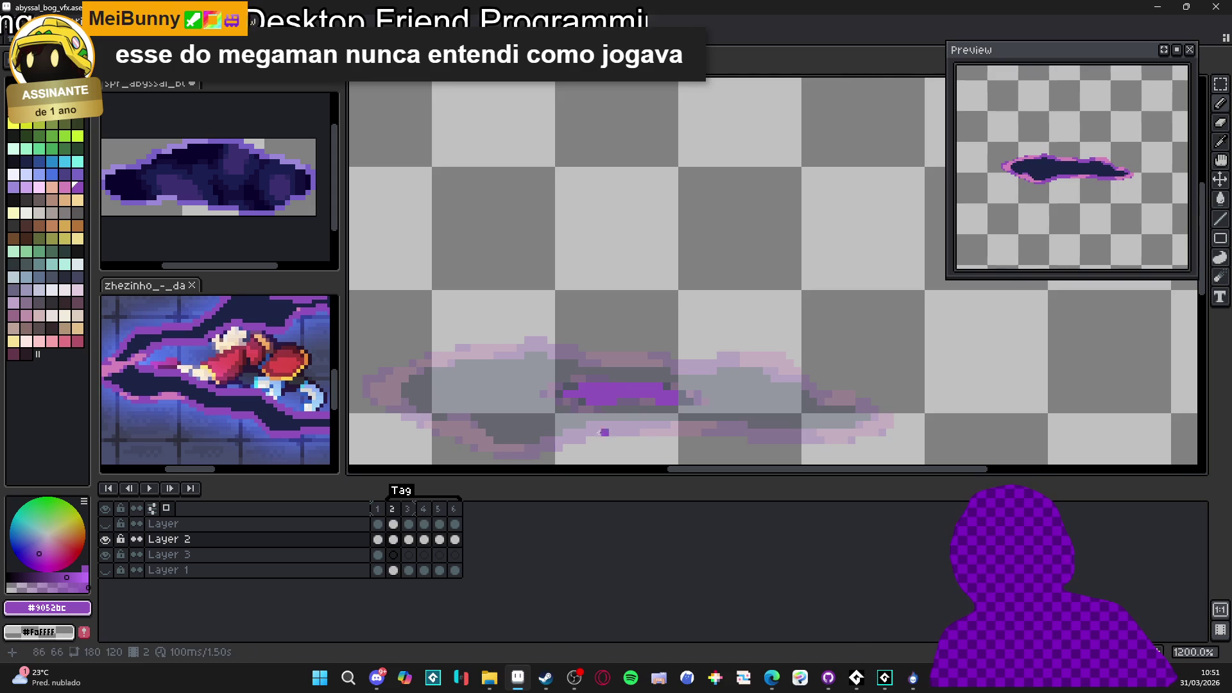
Repaint frame 3's dark navy puddle centre and edges in purple #9052bc
left_click(410, 509)
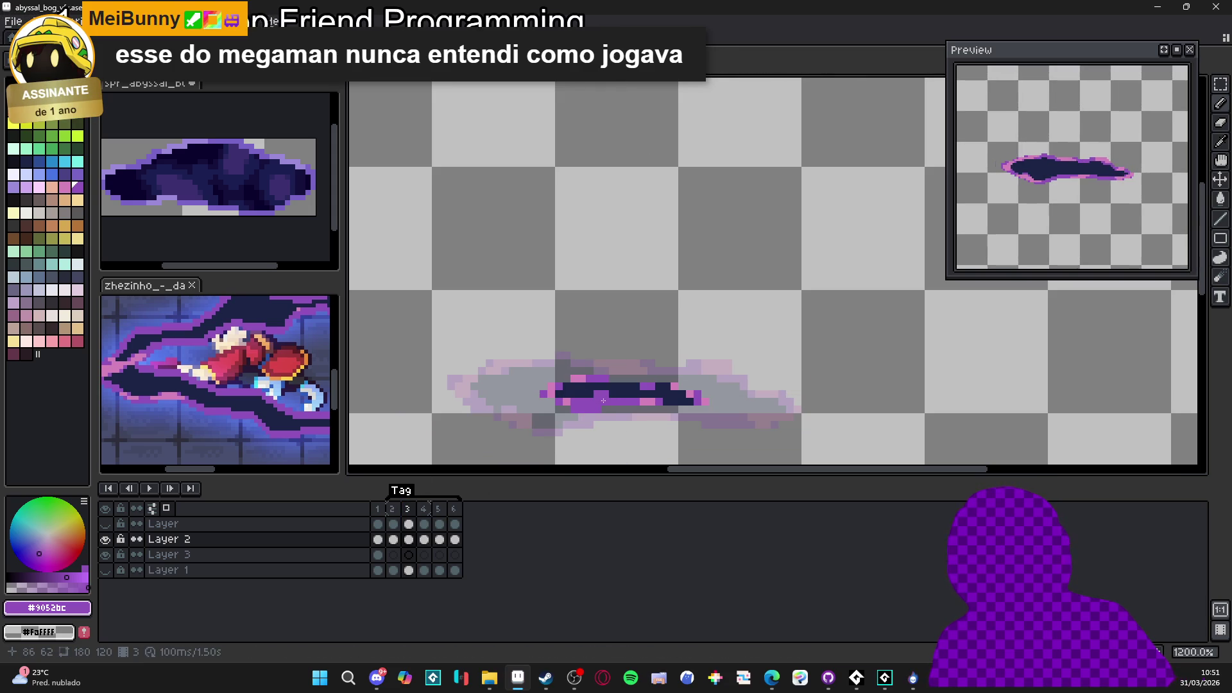
left_click(584, 398)
left_click_drag(592, 394, 693, 404)
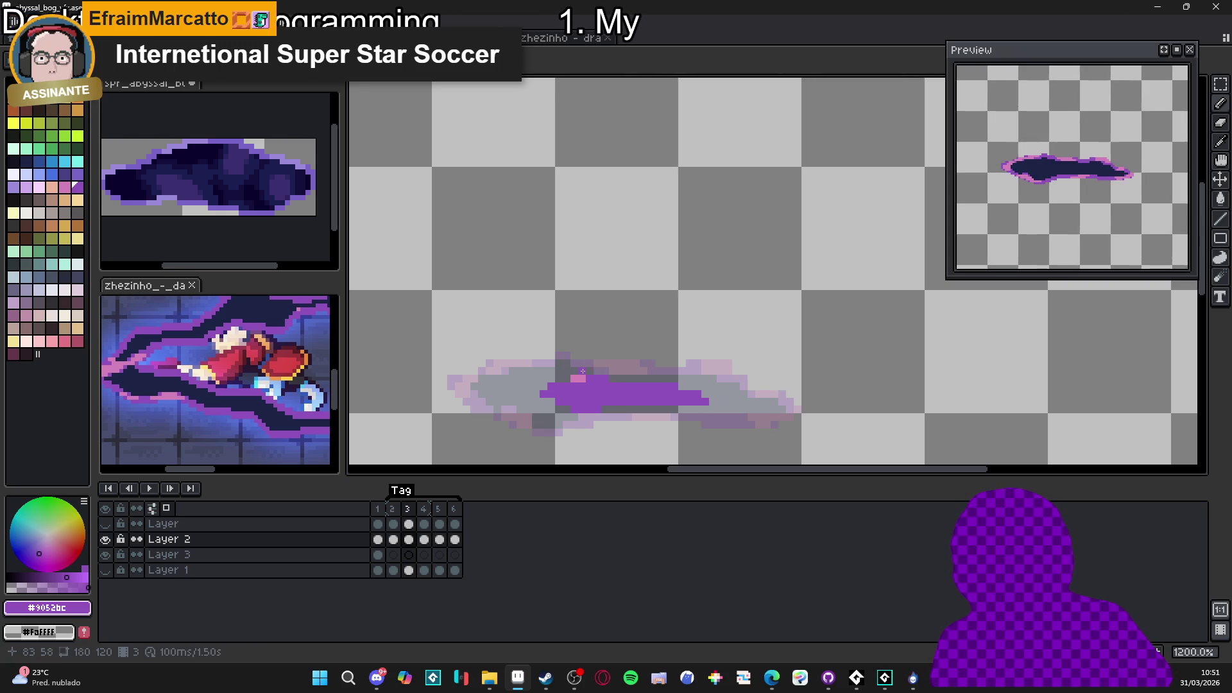
left_click_drag(580, 377, 576, 378)
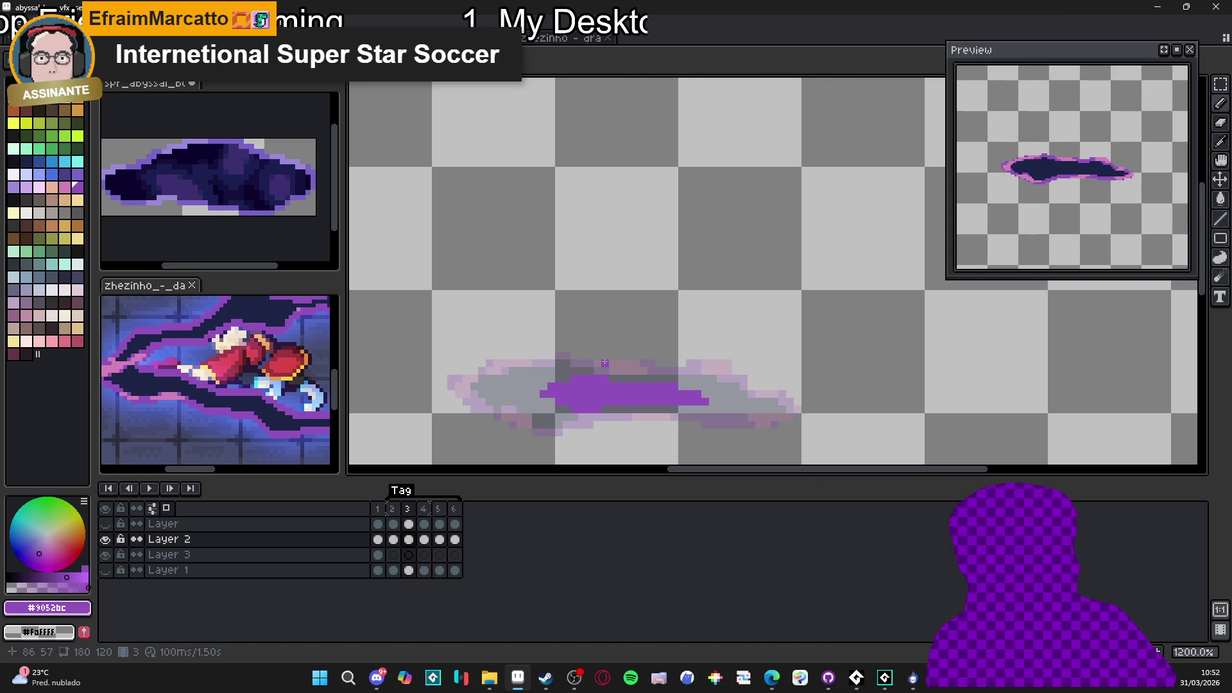
key("Right")
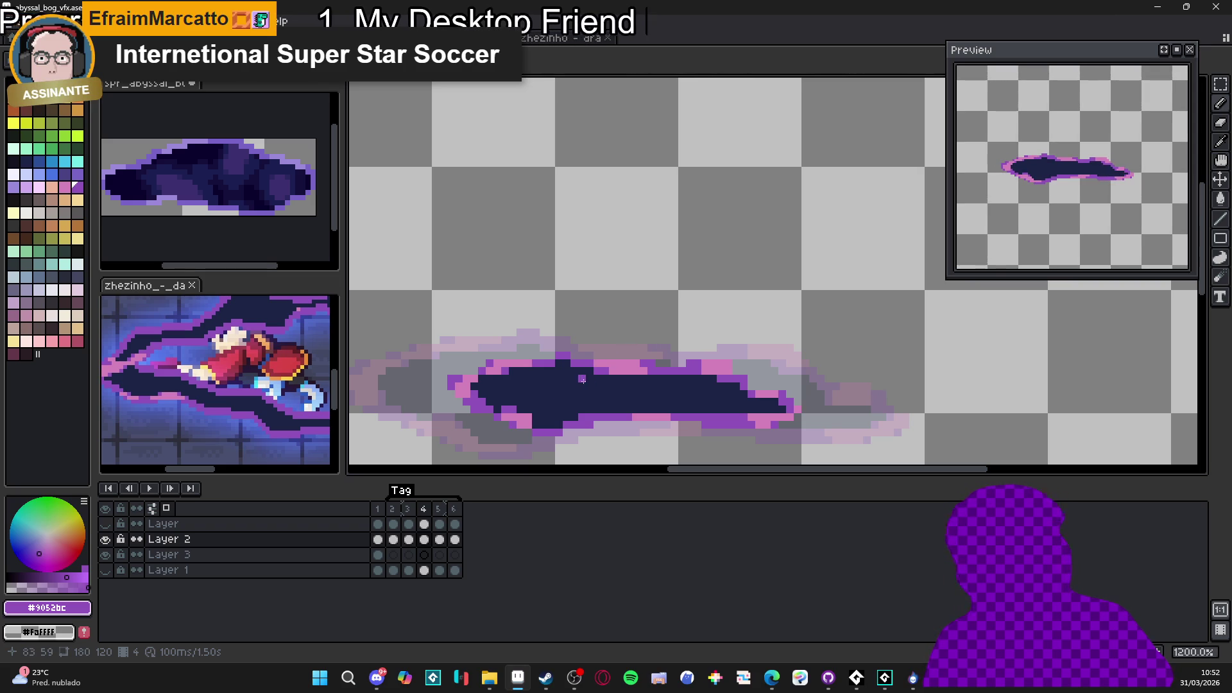
key("alt")
Paint frame 4's lower edge and dark centre purple #9052bc
left_click_drag(521, 410, 572, 421)
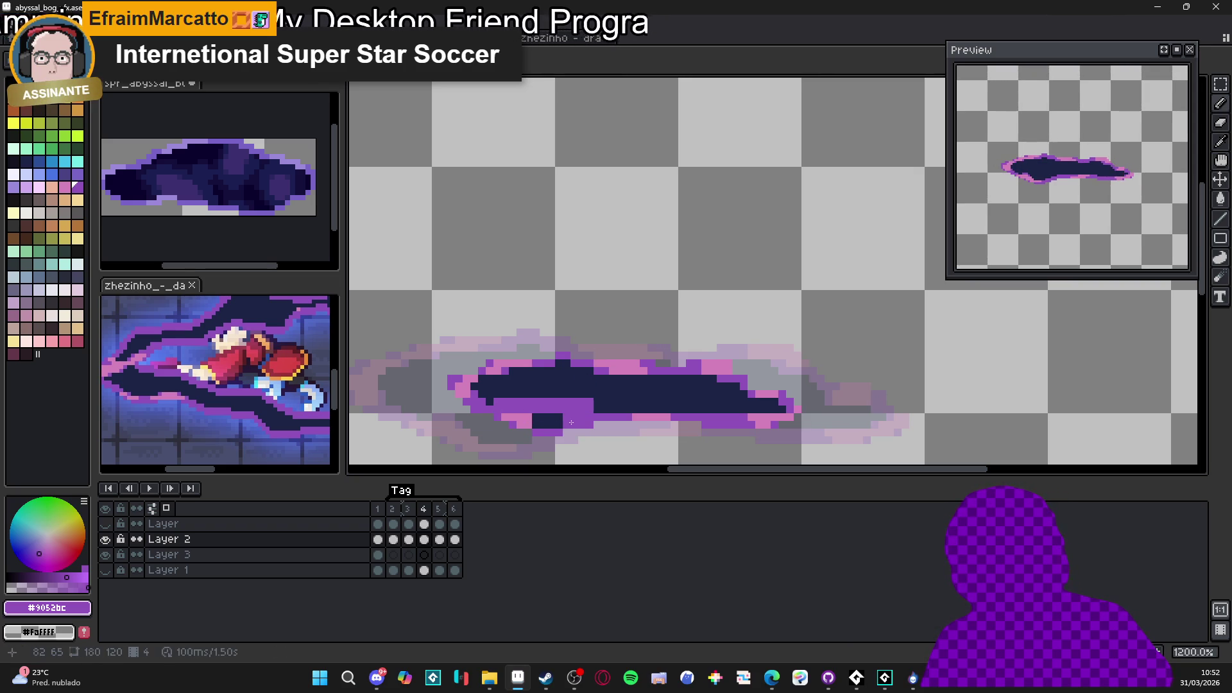
left_click(532, 420)
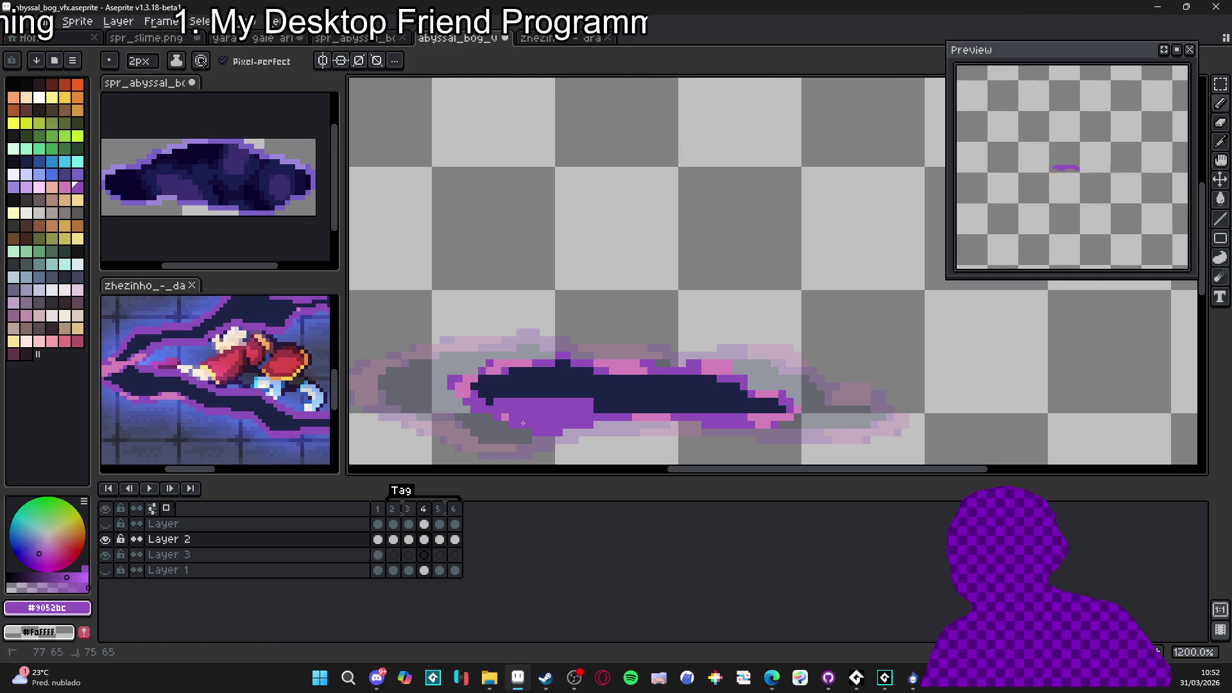
left_click_drag(524, 422, 524, 425)
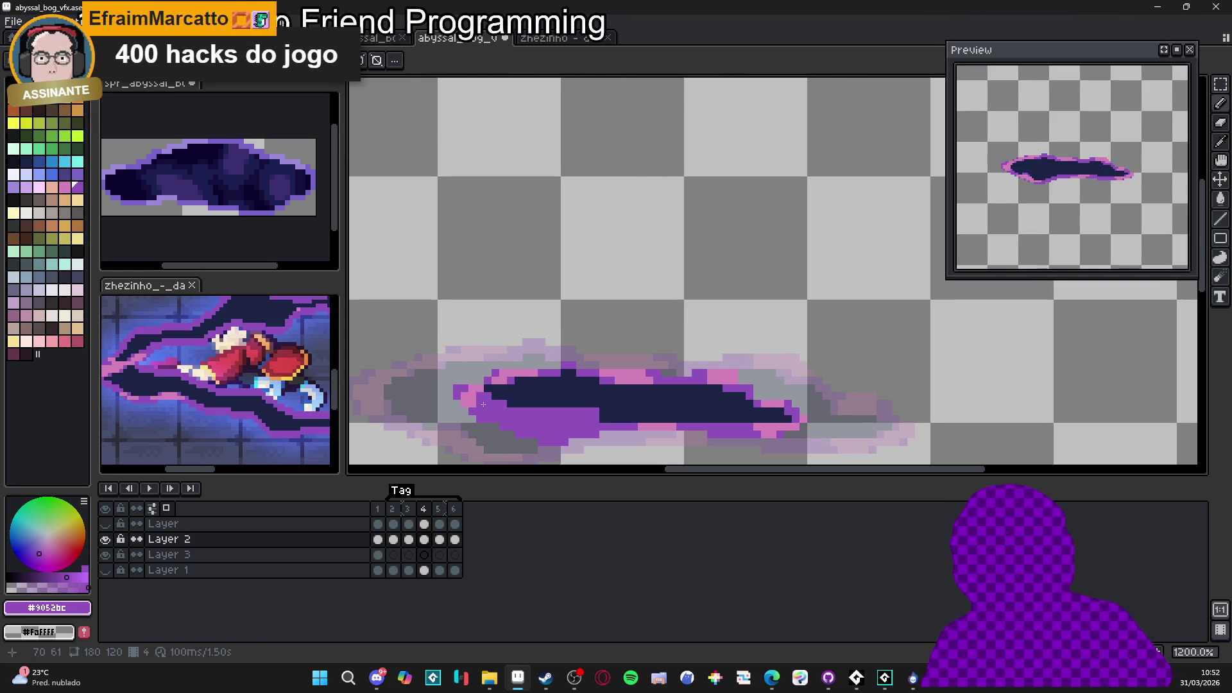
mouse_move(484, 405)
left_mouse_down()
mouse_move(791, 418)
mouse_move(600, 419)
left_mouse_up()
mouse_move(723, 404)
left_mouse_down()
mouse_move(498, 398)
mouse_move(663, 394)
mouse_move(520, 389)
left_mouse_up()
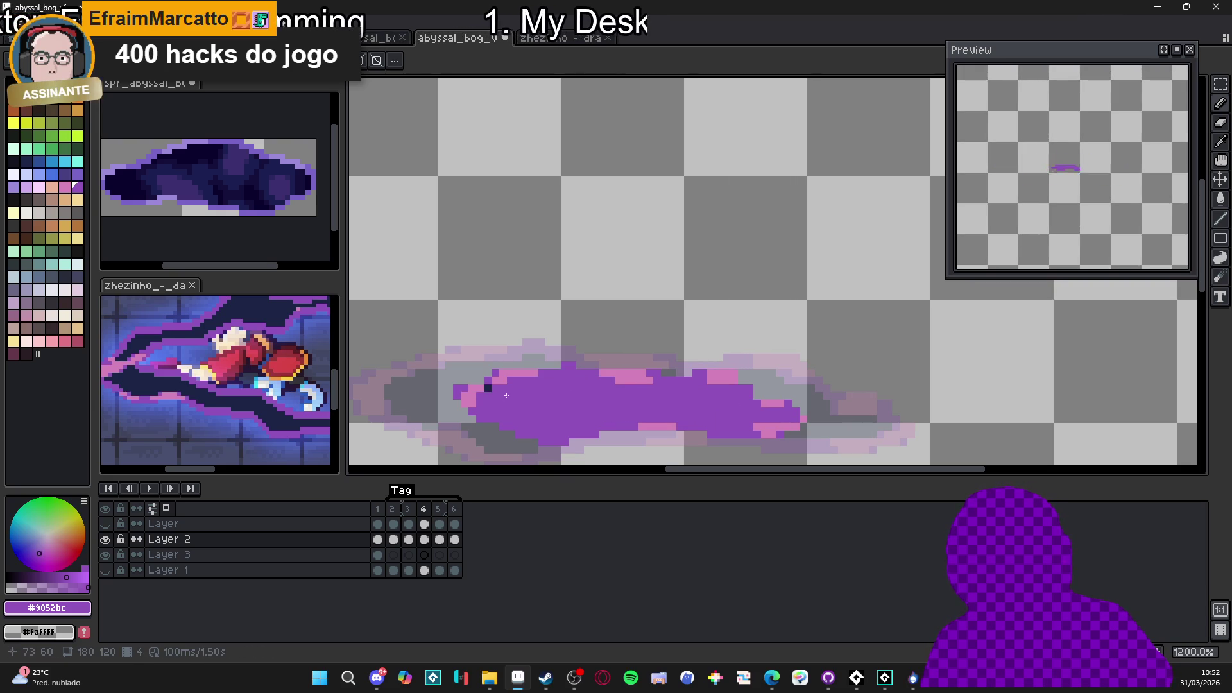
Paint over frame 4's pink rim pixels in purple, then take navy #0c002d from spr_abyssal_bog
mouse_move(666, 381)
left_mouse_down()
mouse_move(528, 374)
mouse_move(469, 402)
left_mouse_up()
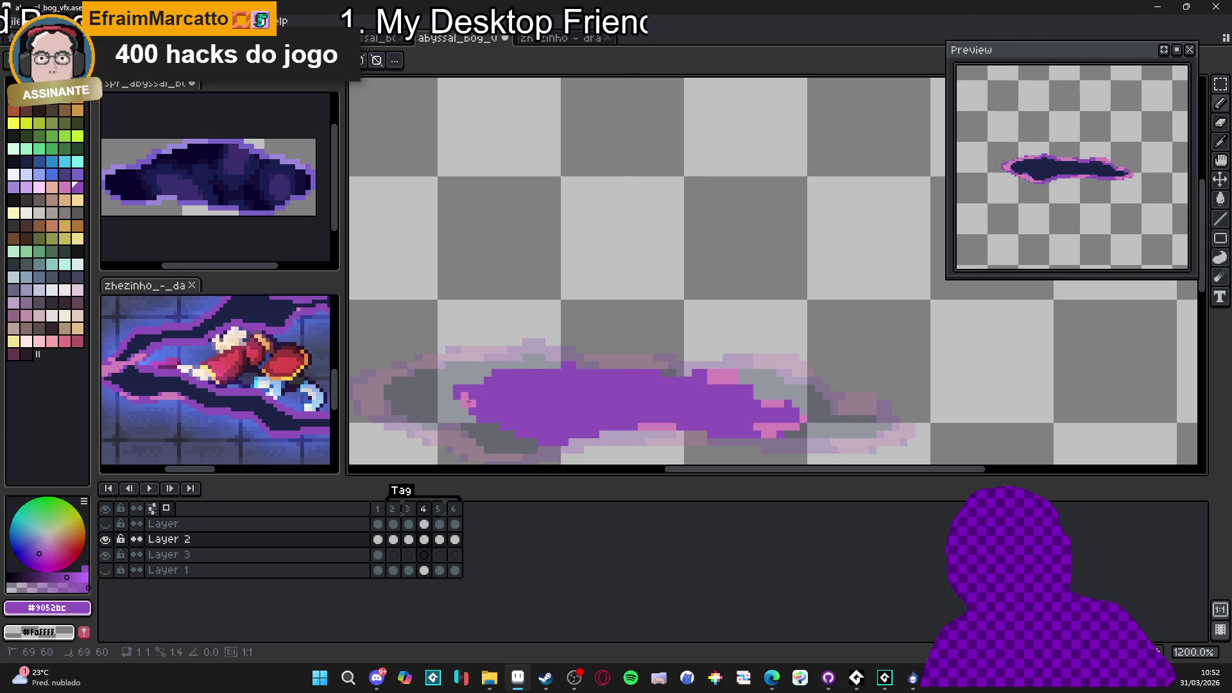
left_click_drag(645, 427, 707, 413)
left_click(719, 379)
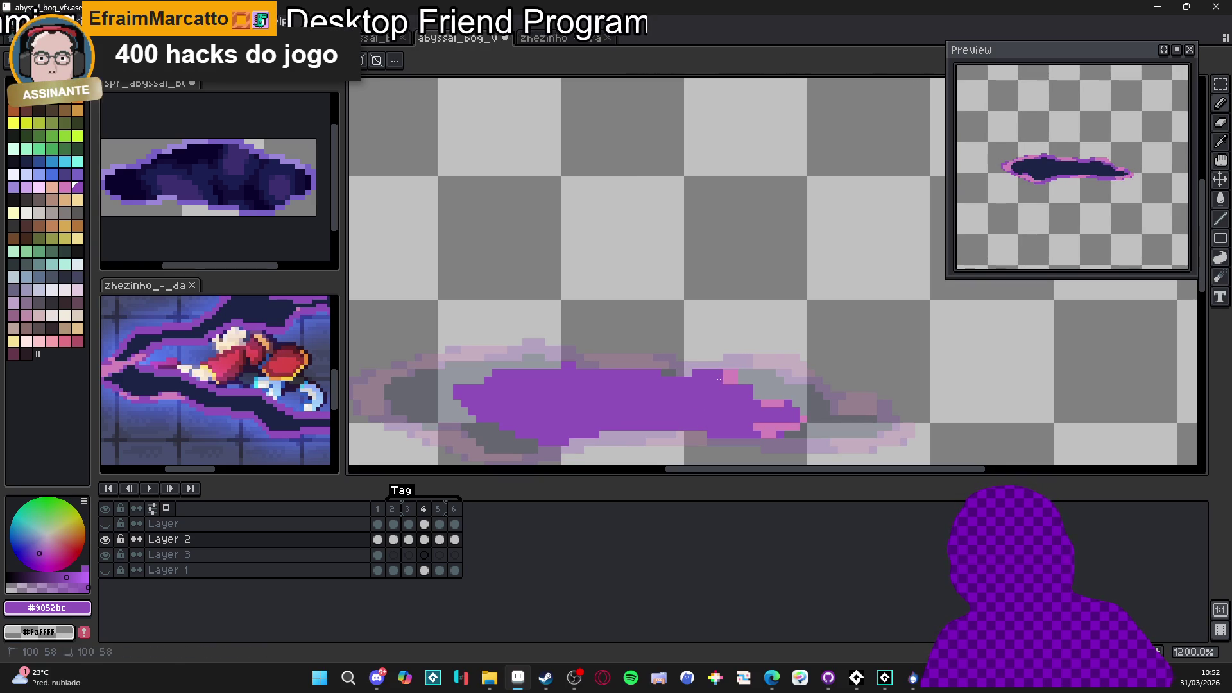
left_click(763, 409)
left_click_drag(789, 409, 796, 428)
left_click(768, 433)
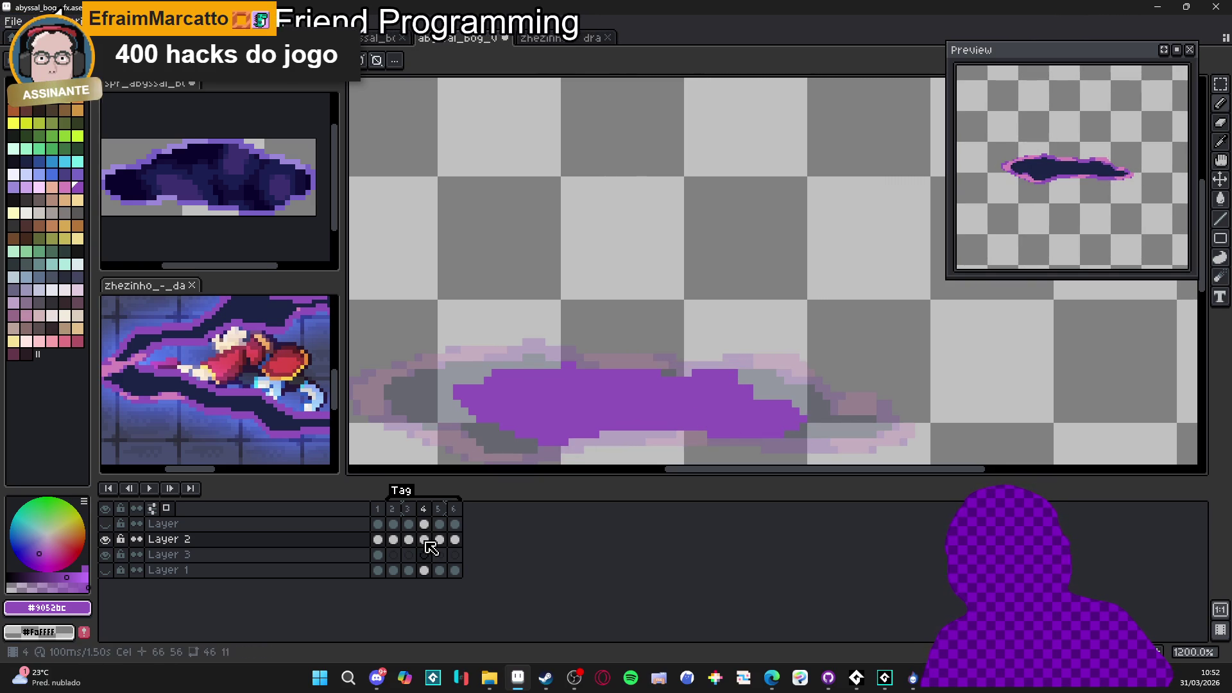
key("Left")
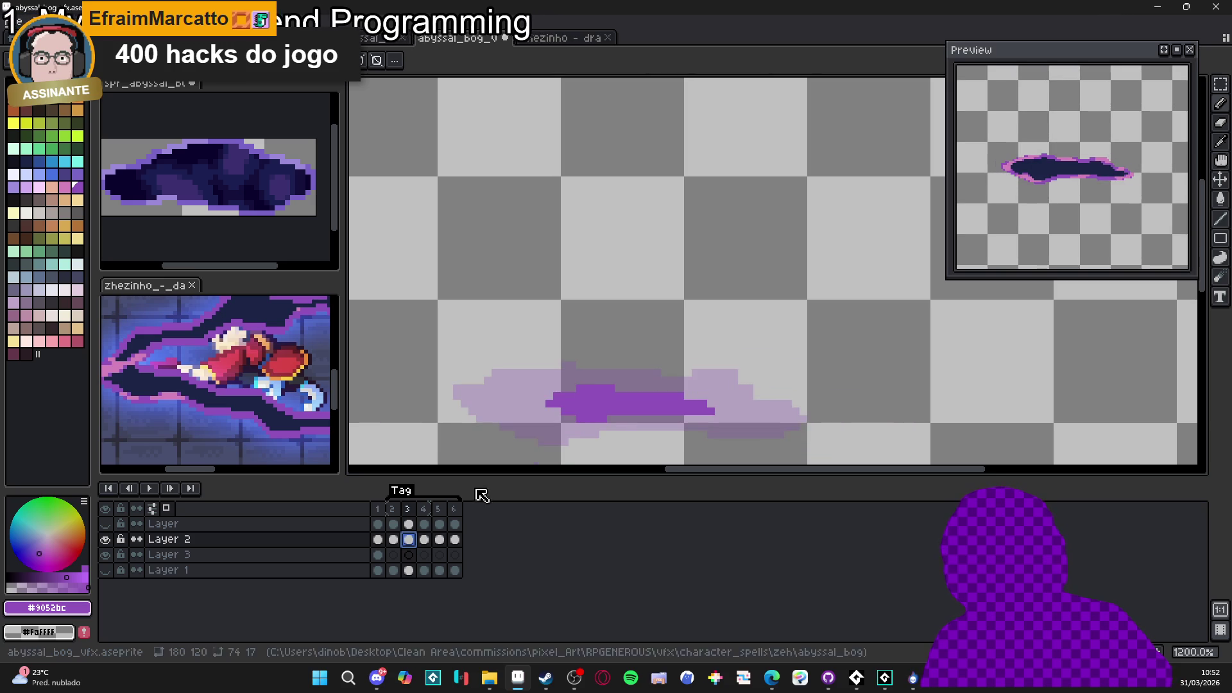
key("Right")
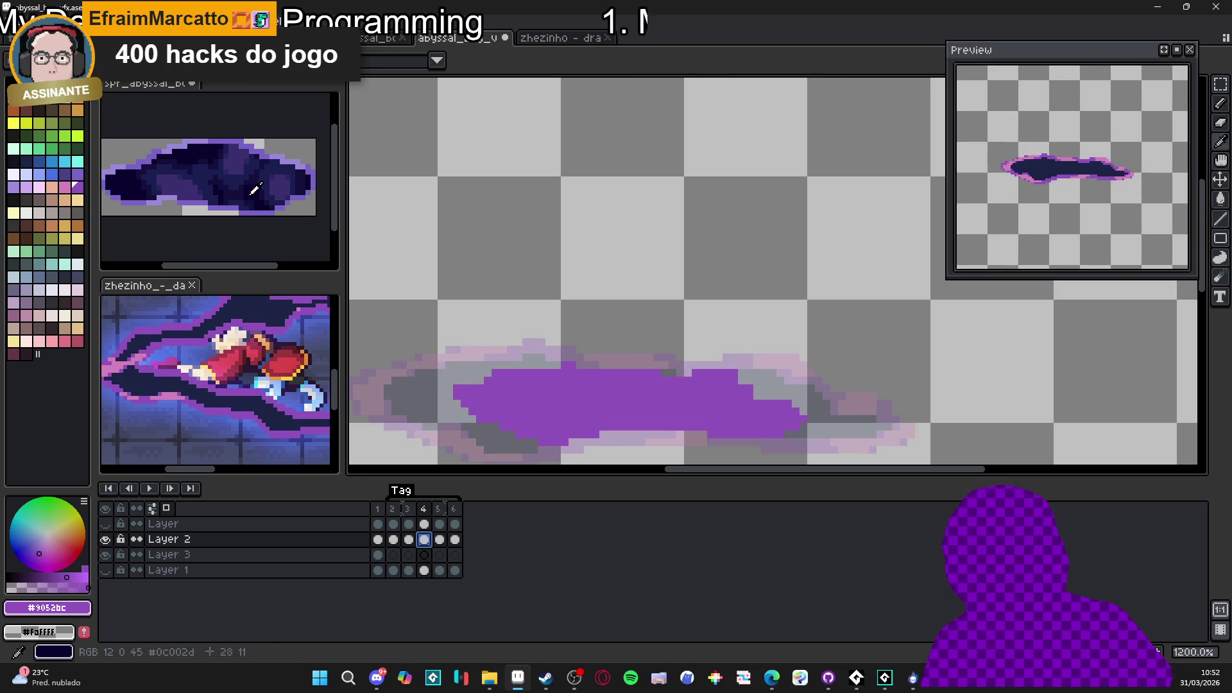
left_click(254, 189)
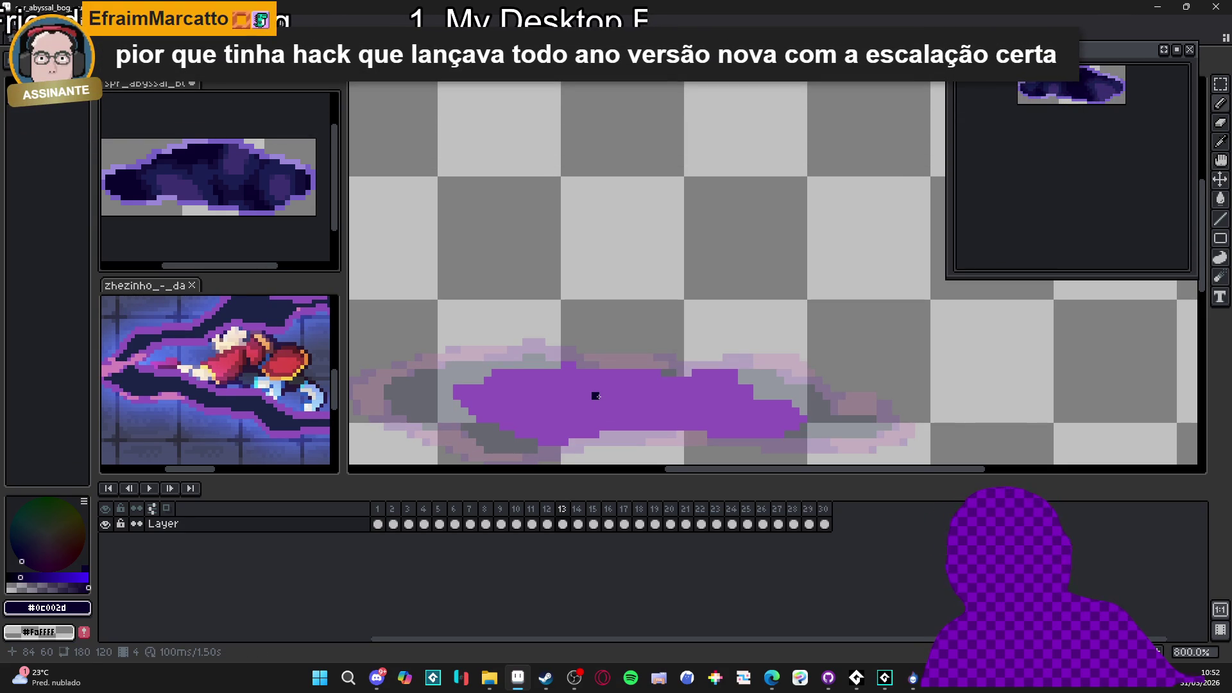
Back in the puddle document, draw dark navy strokes inside the purple shape
key("ctrl+Tab")
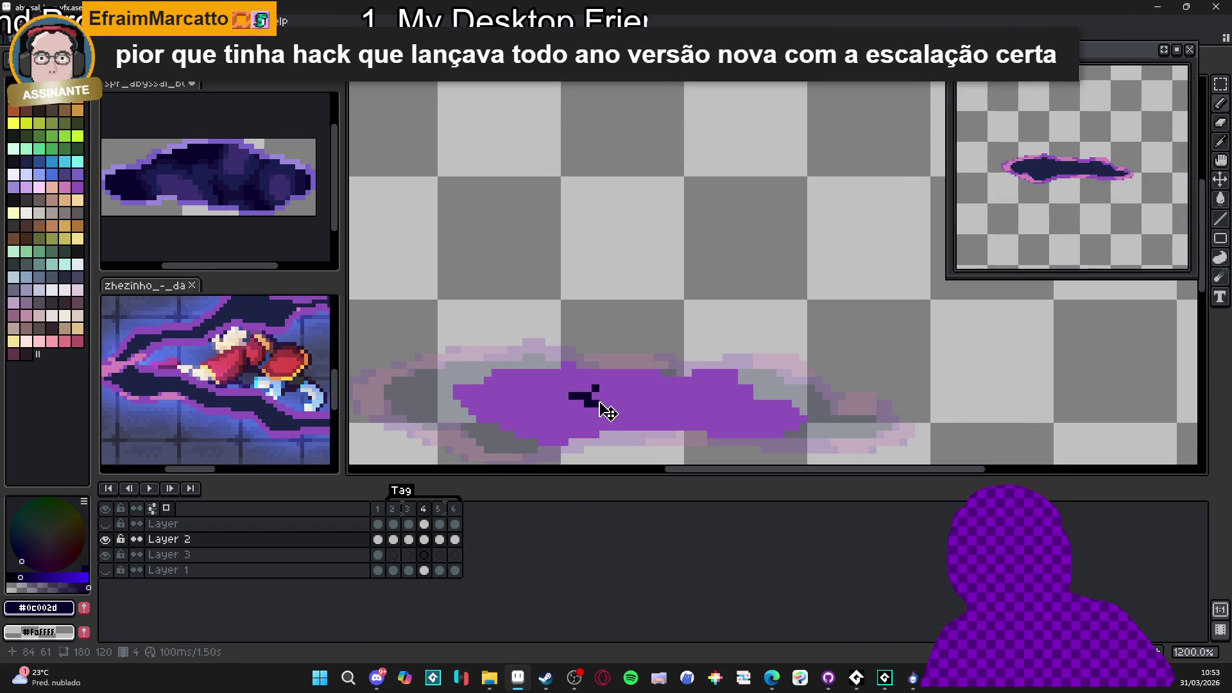
mouse_move(598, 403)
left_mouse_down()
mouse_move(571, 391)
mouse_move(530, 402)
mouse_move(539, 398)
left_mouse_up()
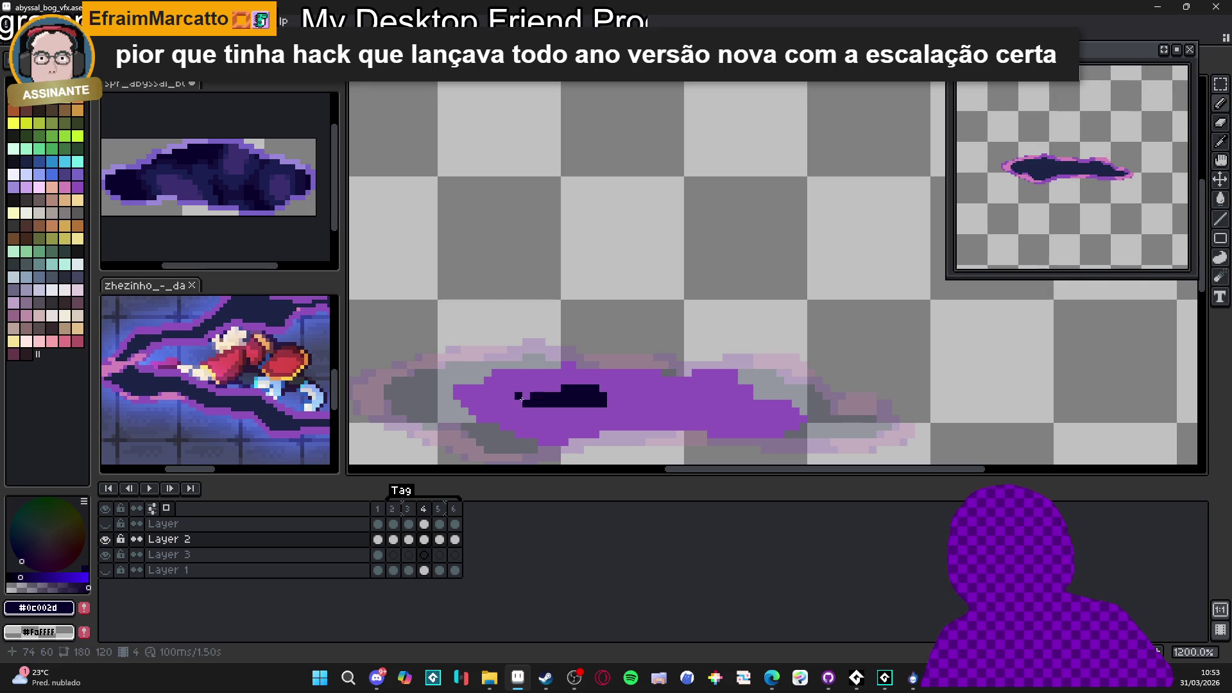
left_click(526, 402)
left_click_drag(621, 406, 667, 410)
left_click(526, 450)
left_click(411, 521)
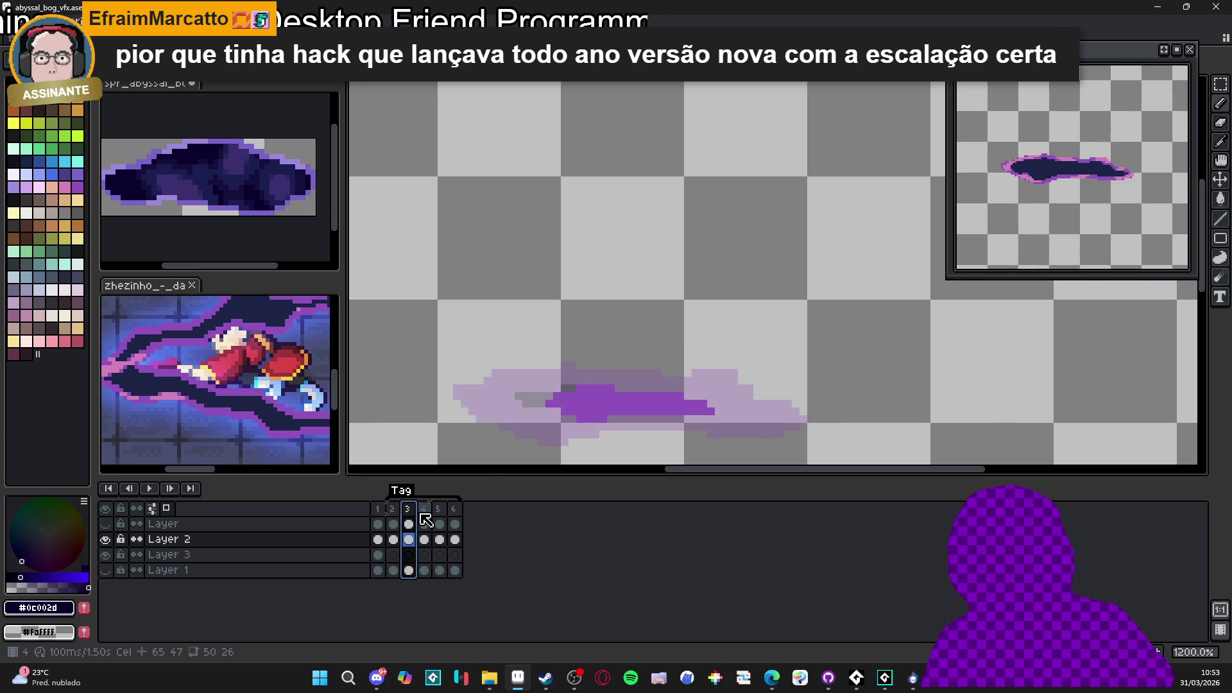
left_click(278, 409)
left_click(596, 403)
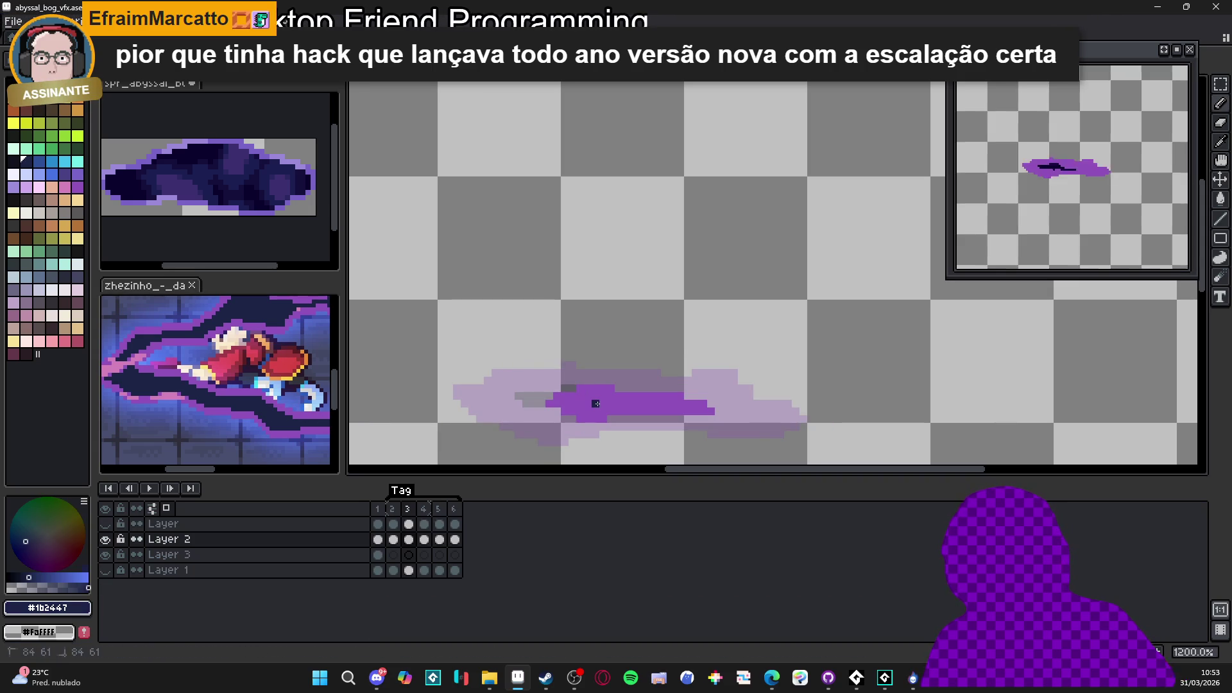
On frame 4, paint a navy #1b2447 bar across the centre, undoing the stray stroke
left_click(408, 510)
left_click(393, 511)
left_click(424, 508)
left_click(592, 393)
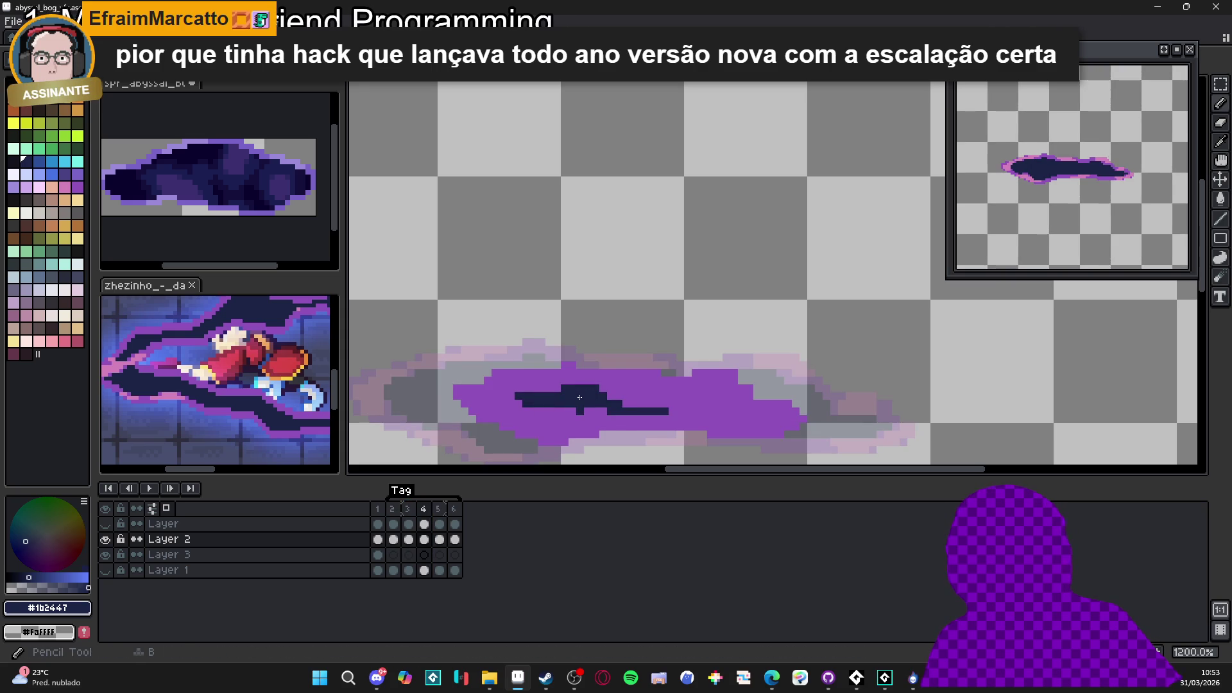
left_click(622, 400)
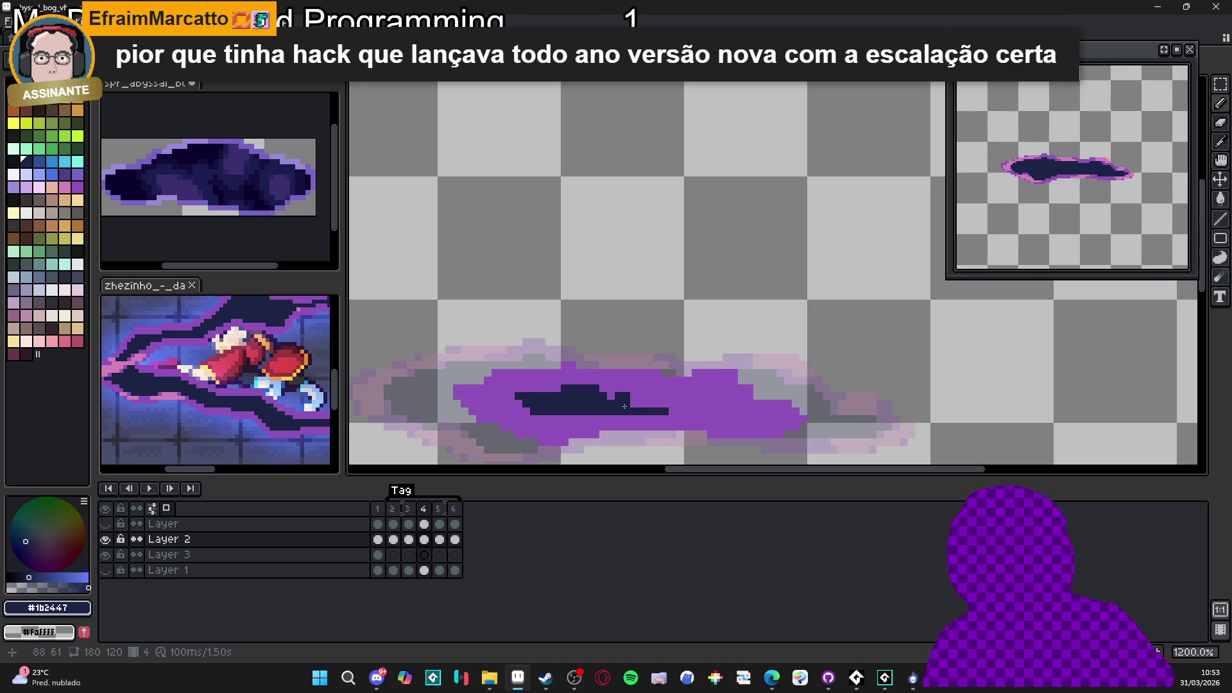
left_click_drag(603, 402, 723, 410)
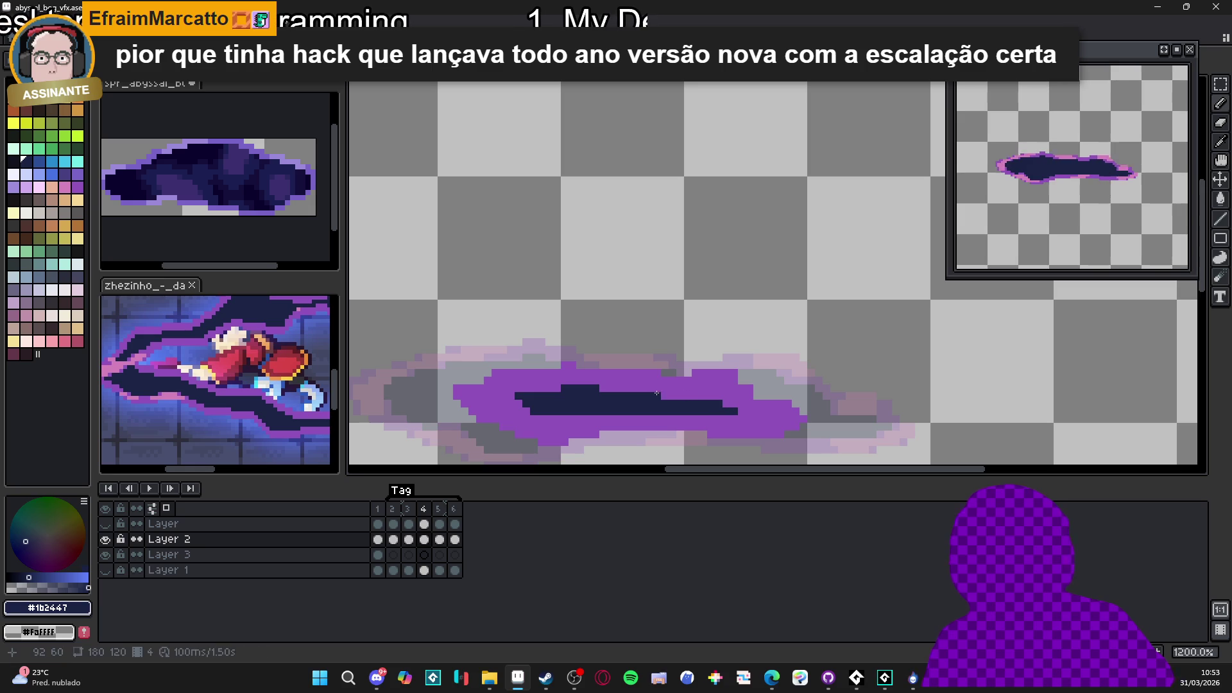
left_click(745, 411, "alt")
left_click(734, 412)
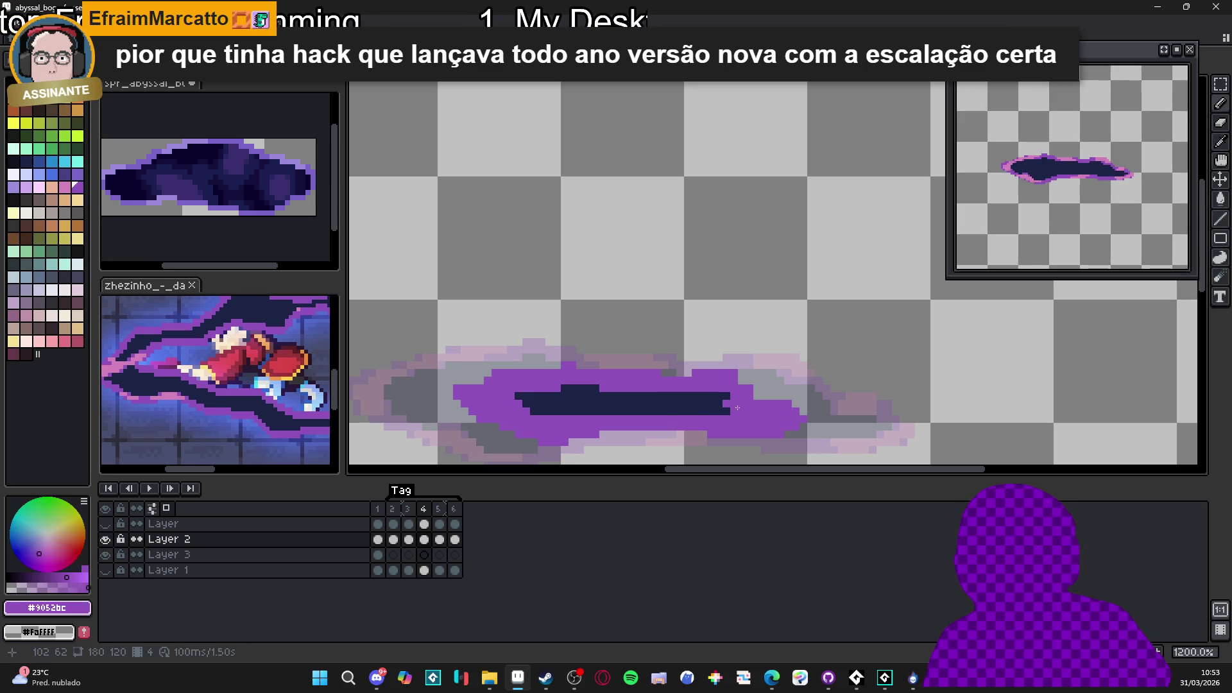
left_click(680, 403, "alt")
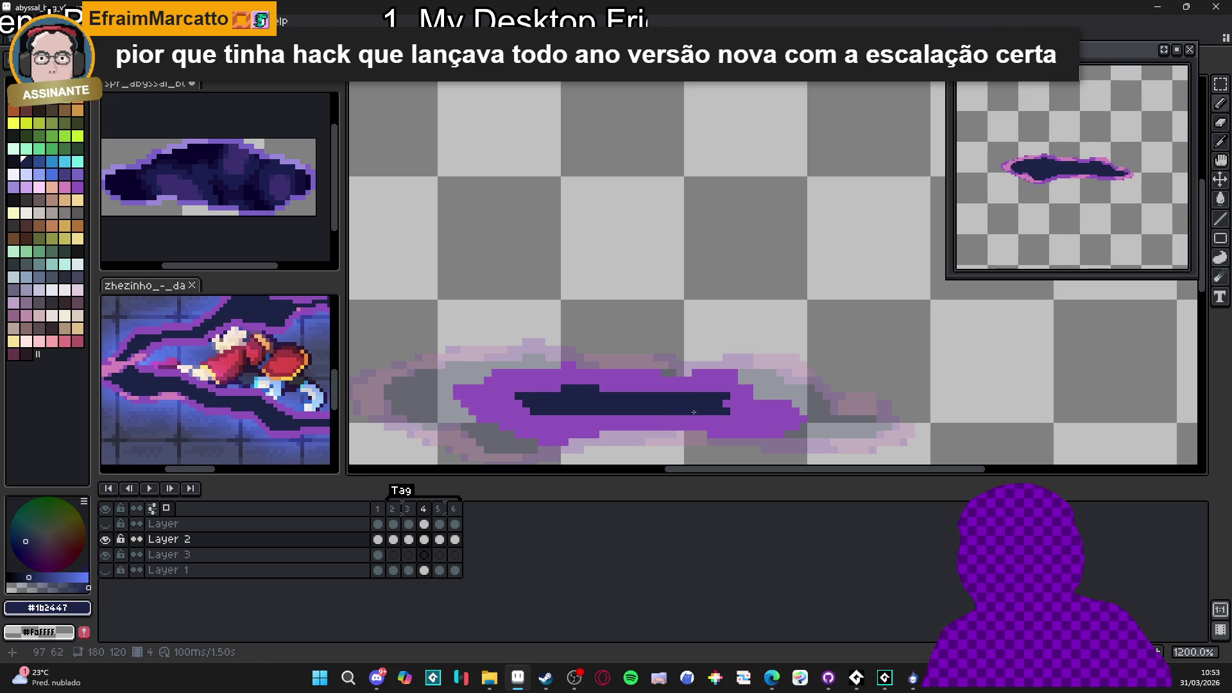
left_click_drag(629, 394, 639, 390)
key("ctrl+z")
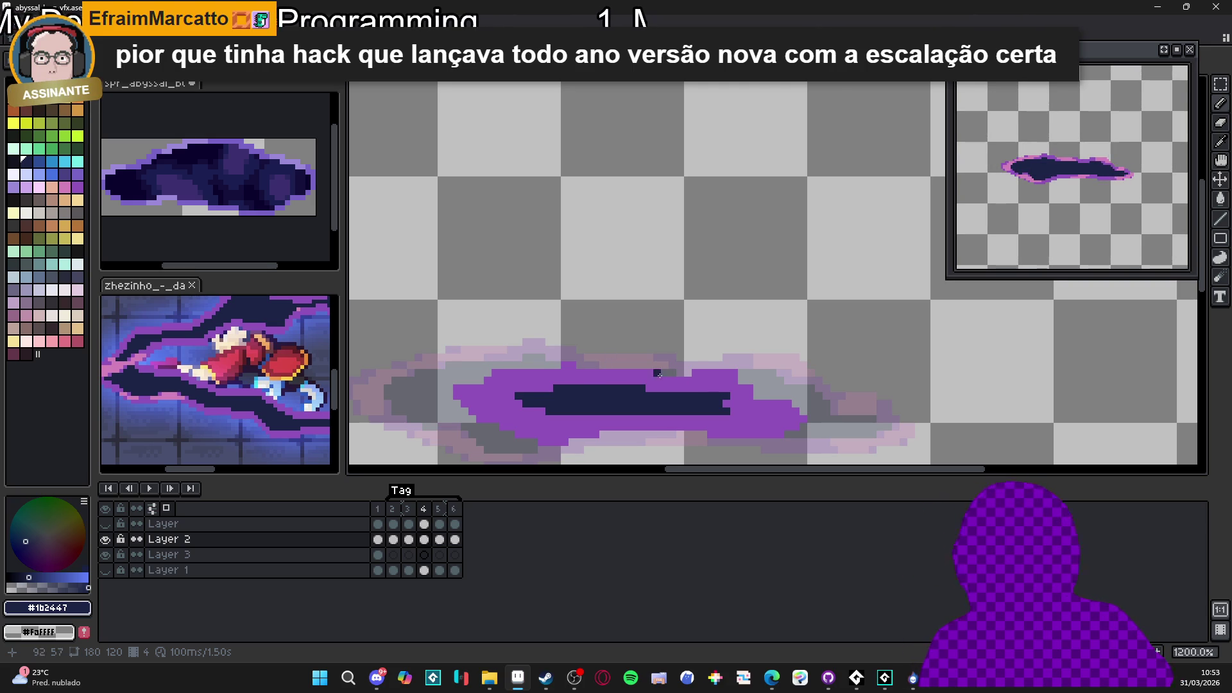
scroll(728, 400, "up", 1)
Repaint the navy bar's right tip purple, then pick navy back as the colour
left_click(738, 400, "alt")
left_click_drag(725, 390, 725, 401)
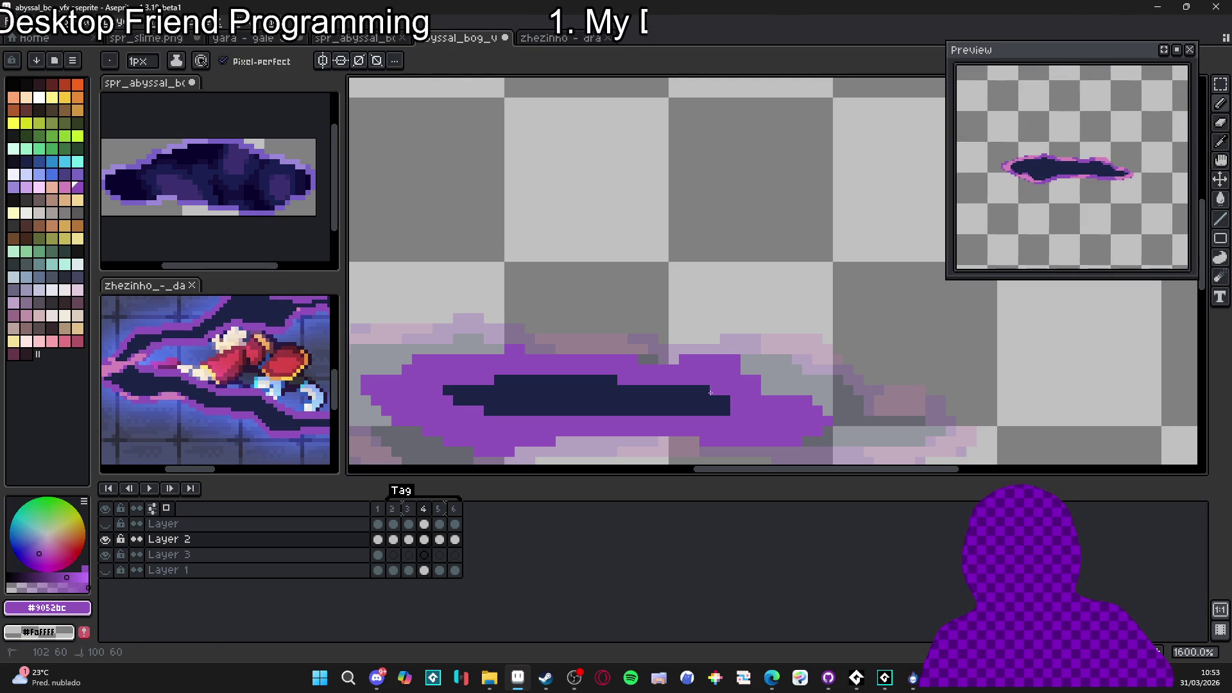
scroll(714, 412, "down", 5)
scroll(726, 421, "up", 4)
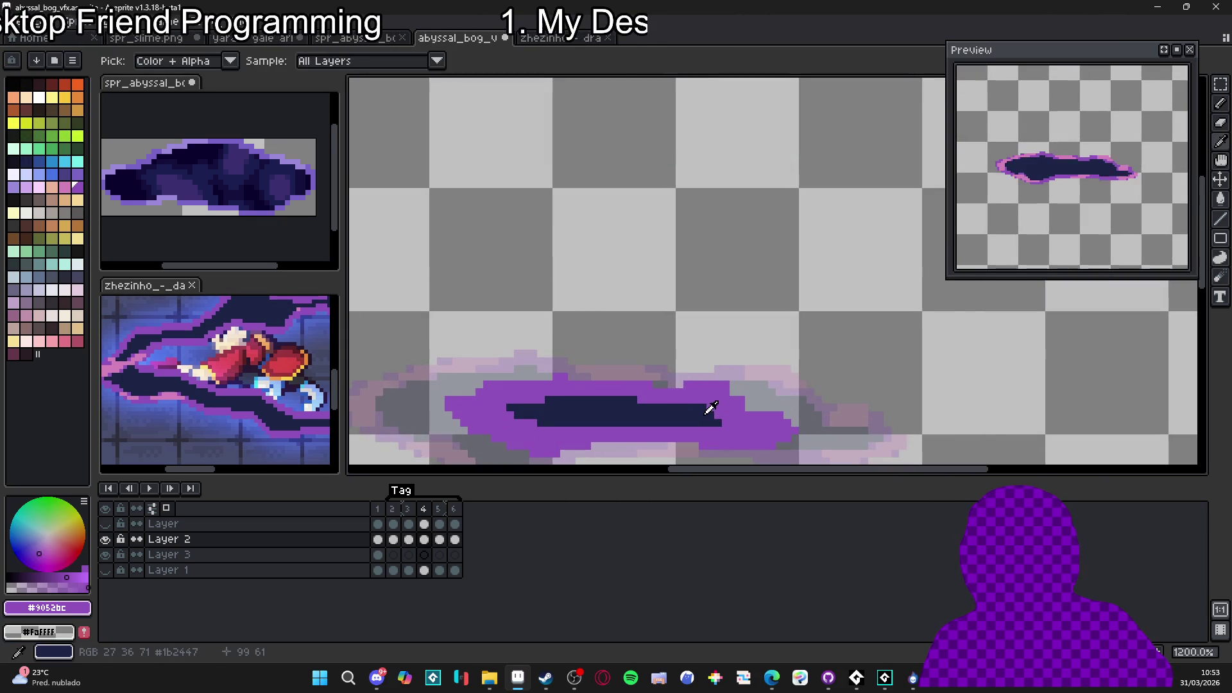
left_click(726, 420, "alt")
scroll(726, 421, "down", 3)
Compare frames 3, 4, 5 and 6, then return to frame 4
left_click(418, 512)
left_click(423, 511)
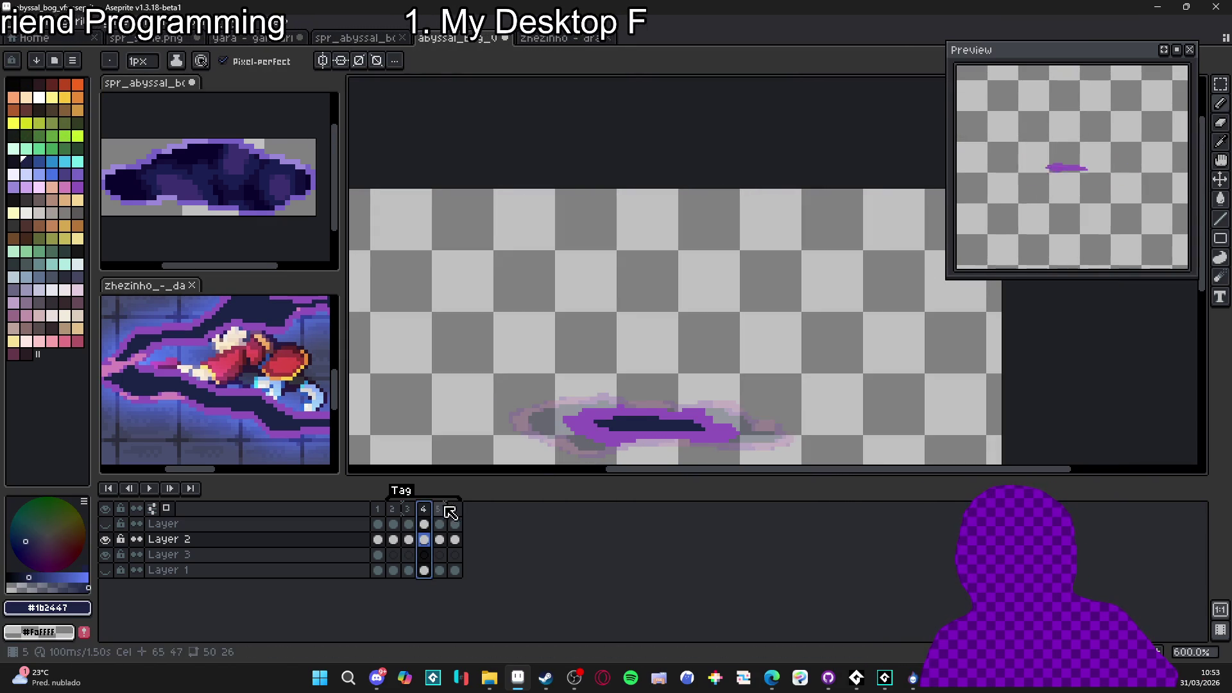
left_click(439, 512)
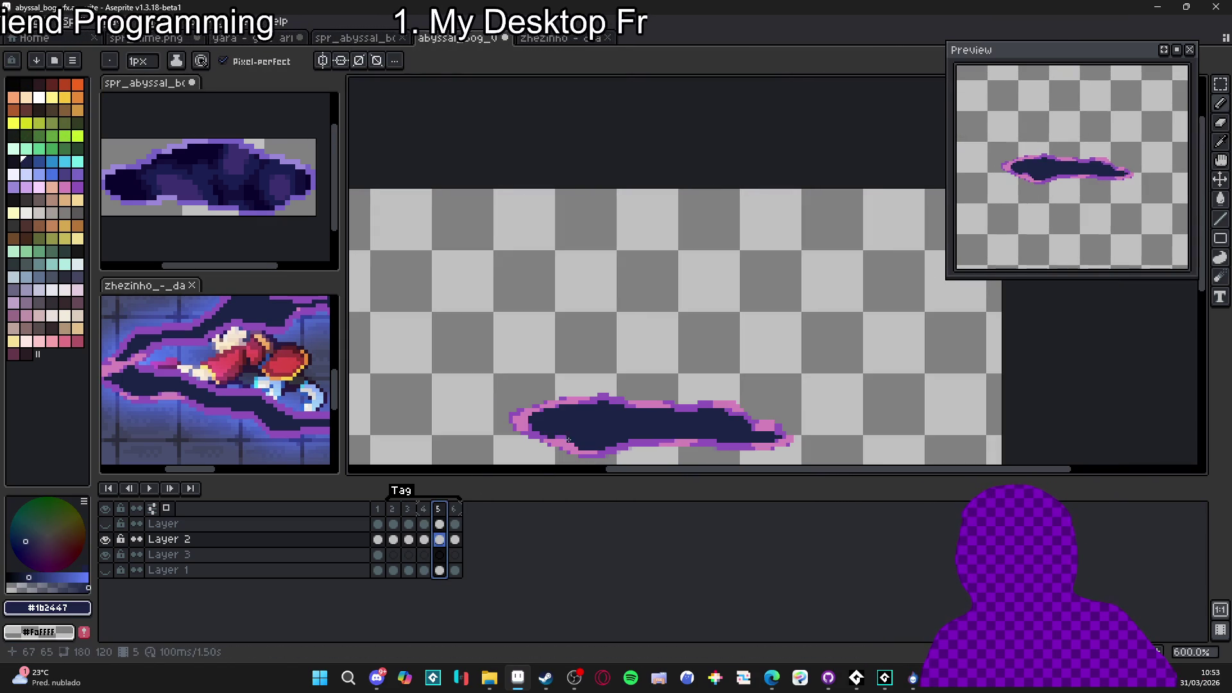
left_click(460, 511)
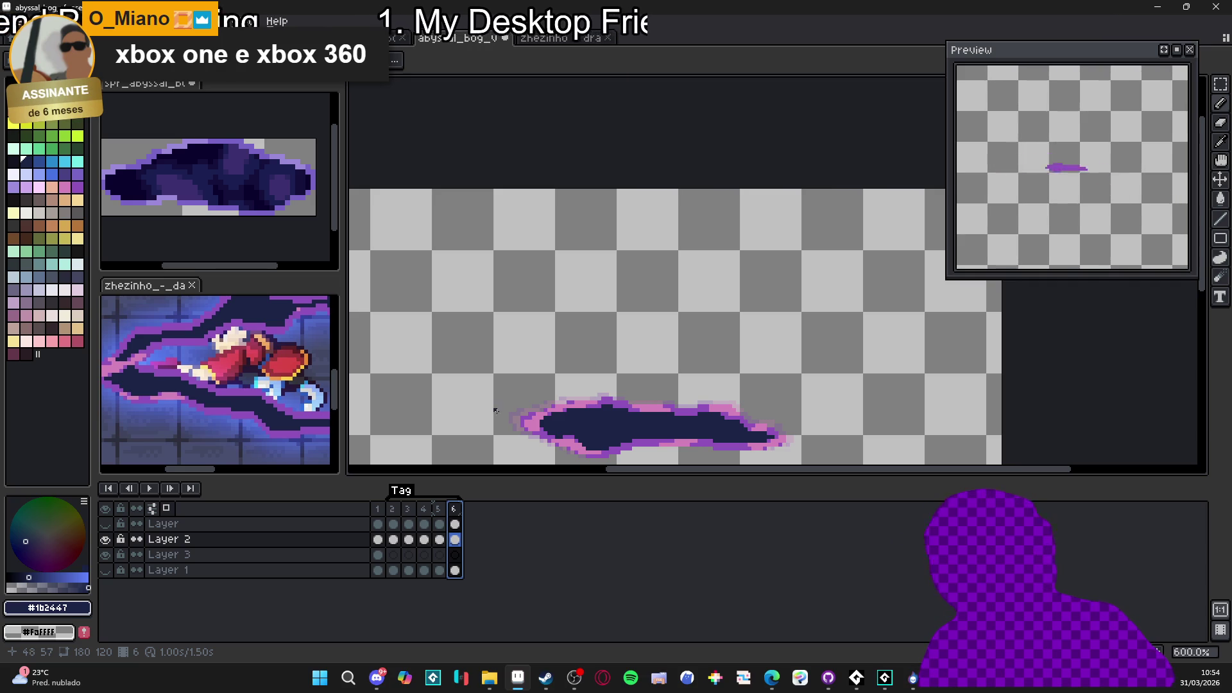
left_click(440, 513)
left_click(455, 517)
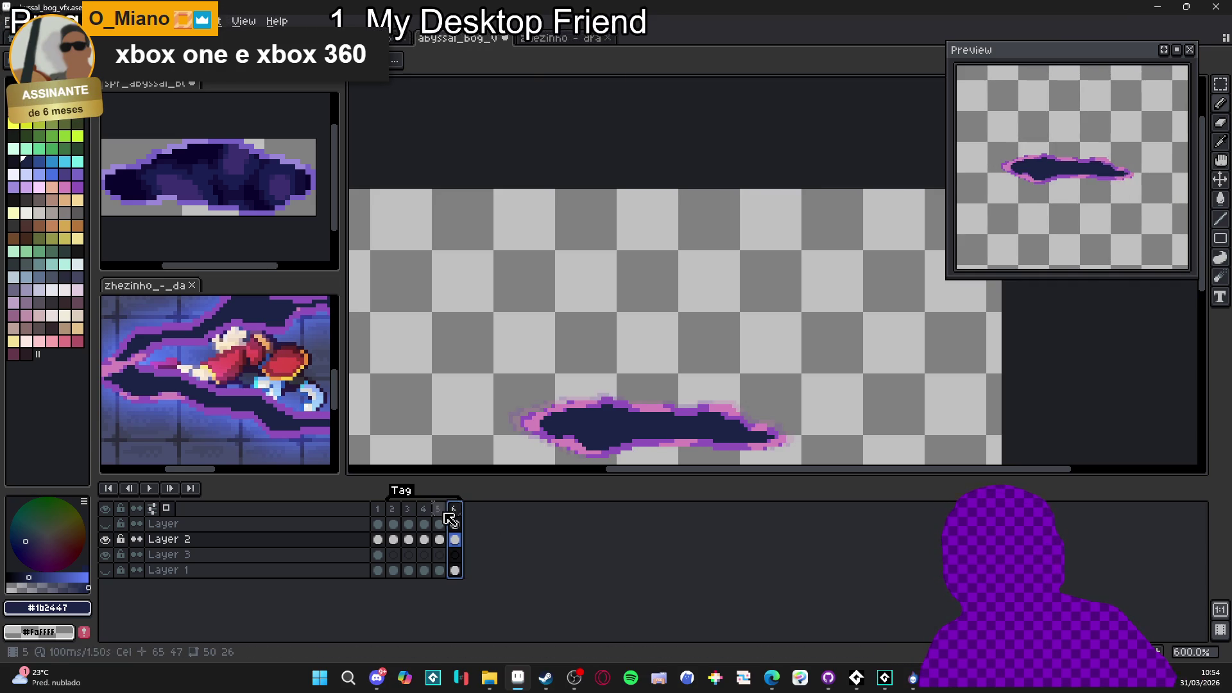
left_click(424, 513)
scroll(610, 439, "up", 1)
scroll(610, 438, "up", 2)
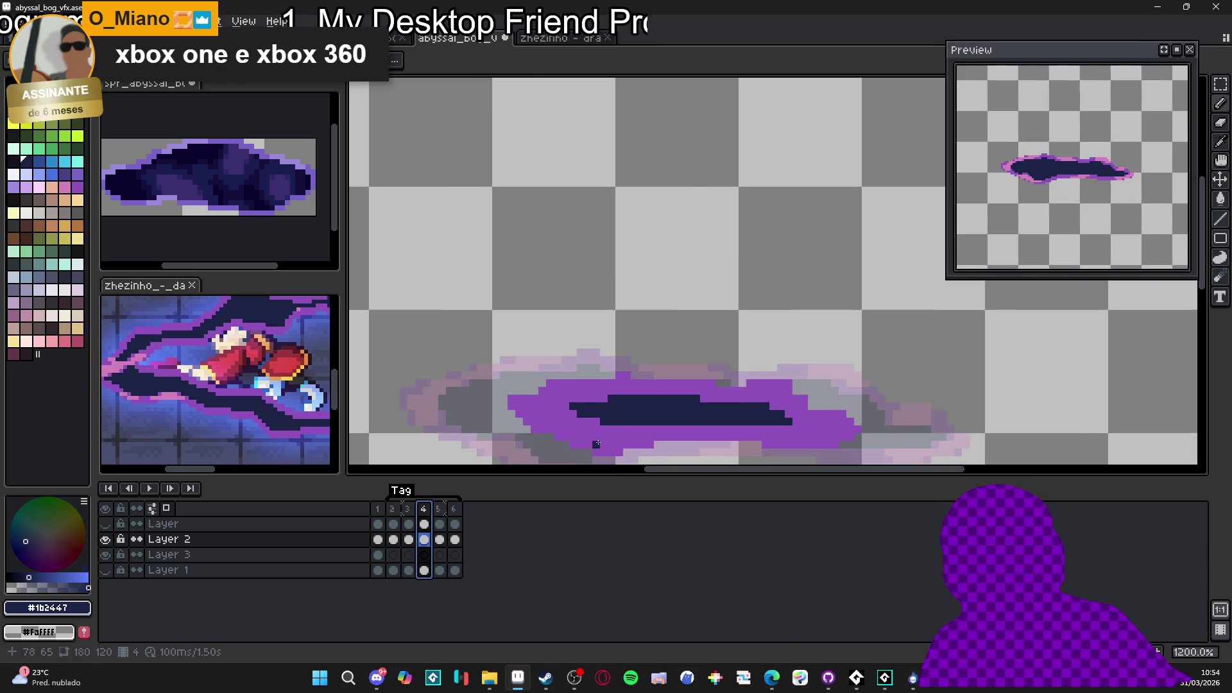
Add pink highlight pixels along the bog's upper-left edge on frame 4
left_click(602, 444, "alt")
key("ctrl+c")
key("ctrl+Tab")
key("ctrl+v")
left_click_drag(581, 427, 567, 424)
key("ctrl+Tab")
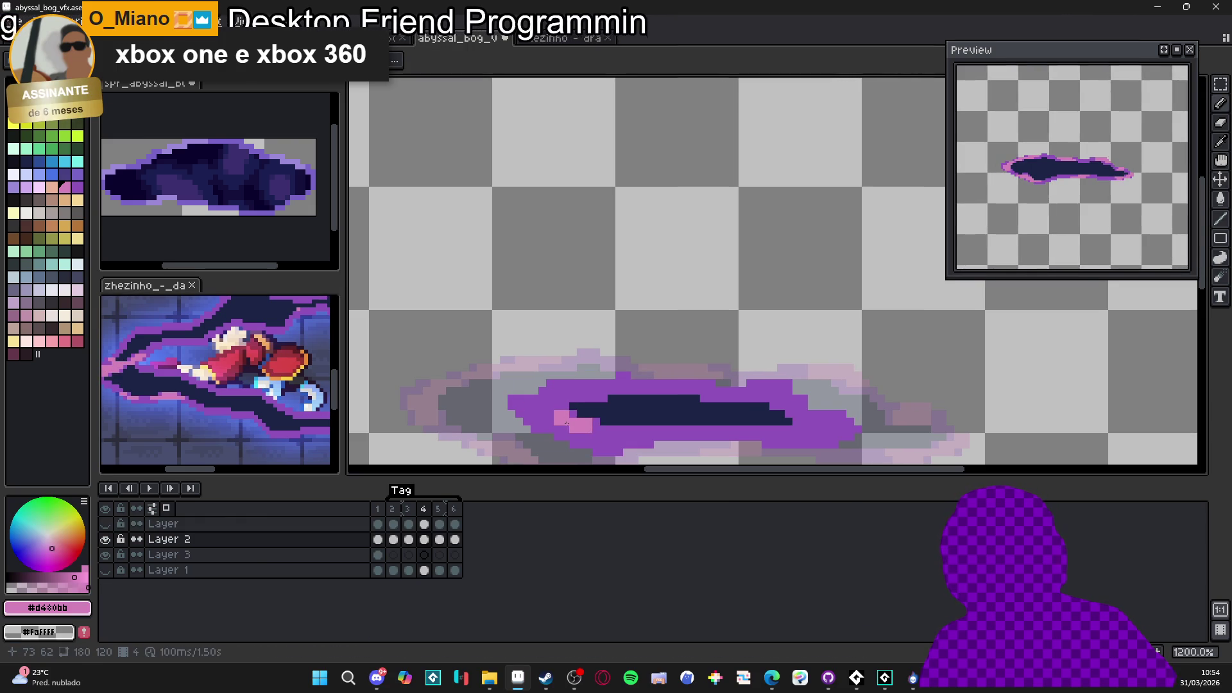
left_click(550, 407)
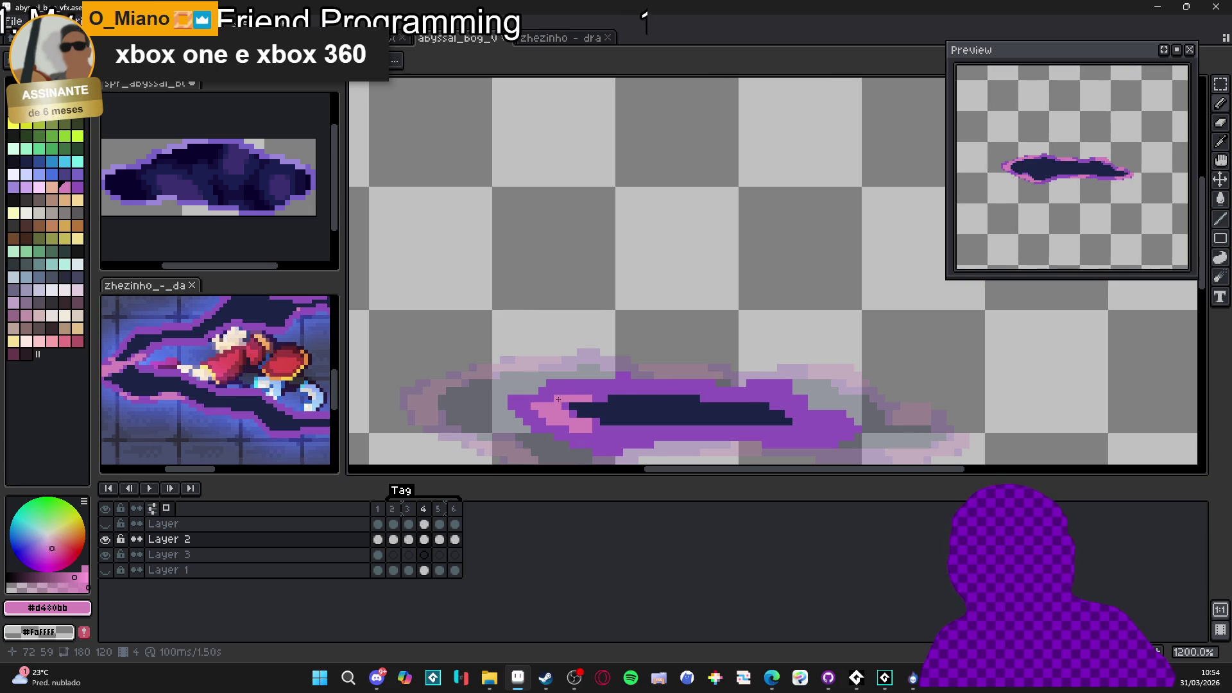
mouse_move(615, 389)
left_mouse_down()
mouse_move(596, 391)
mouse_move(644, 392)
left_mouse_up()
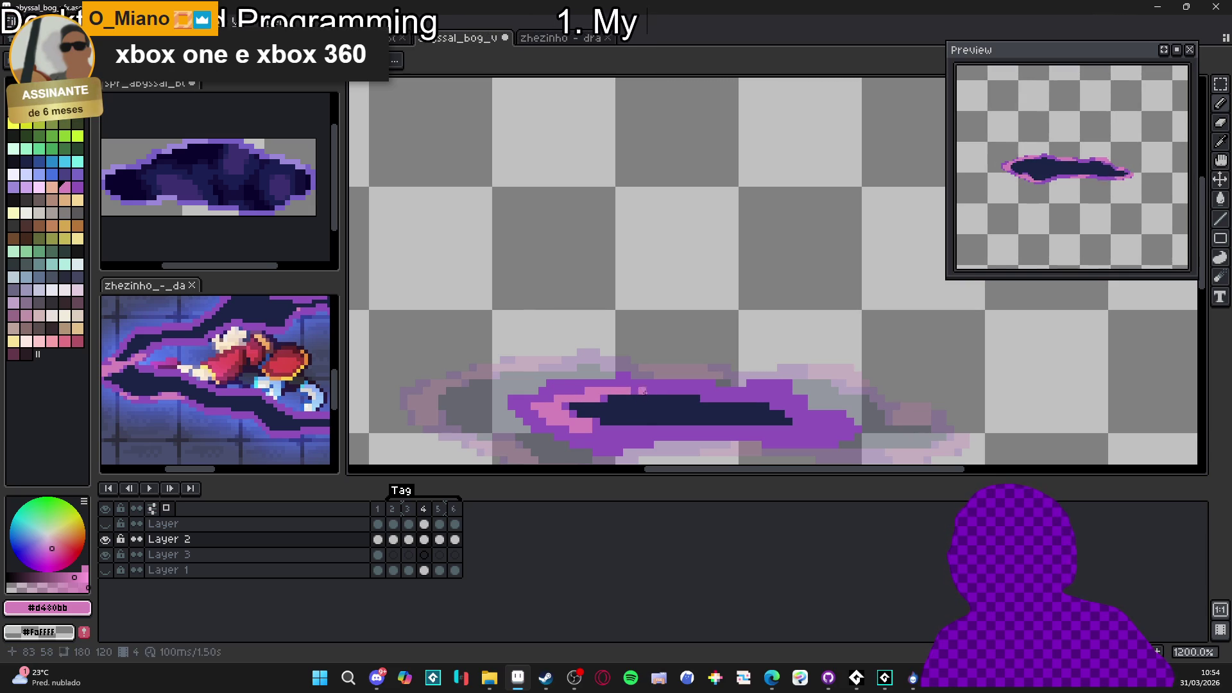
Dot more pink pixels along the top and lower rims, then compare with frame 5
left_click(635, 439)
left_click_drag(660, 438, 634, 443)
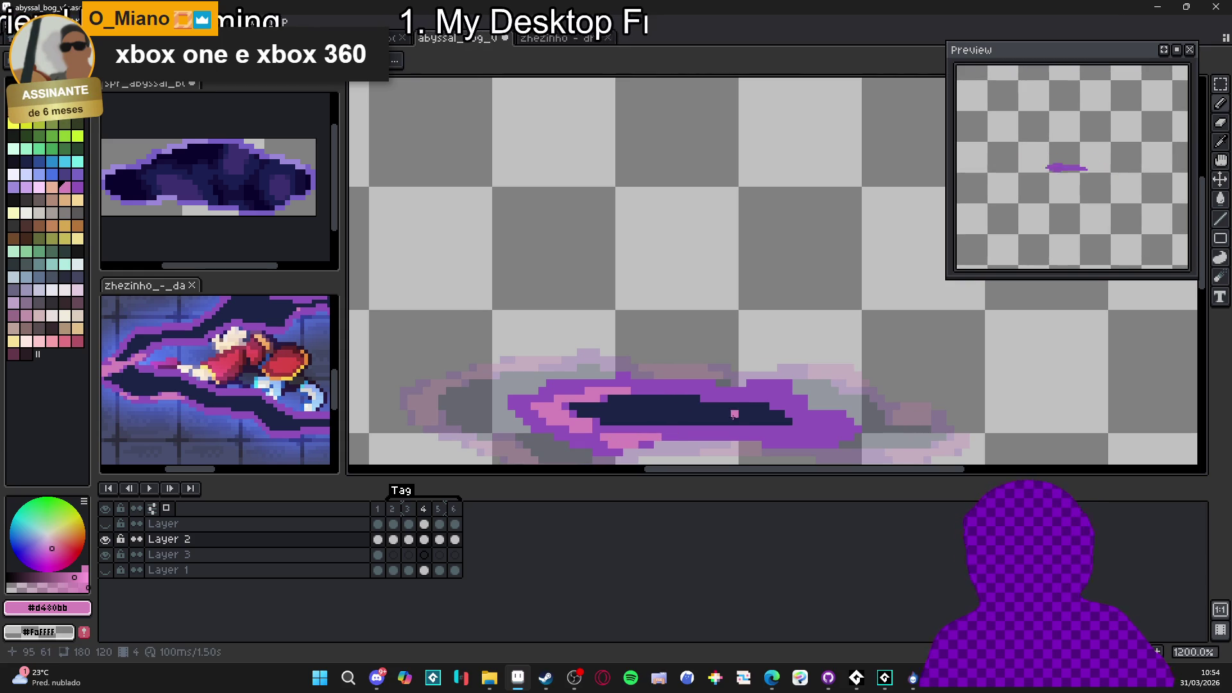
scroll(699, 411, "up", 1)
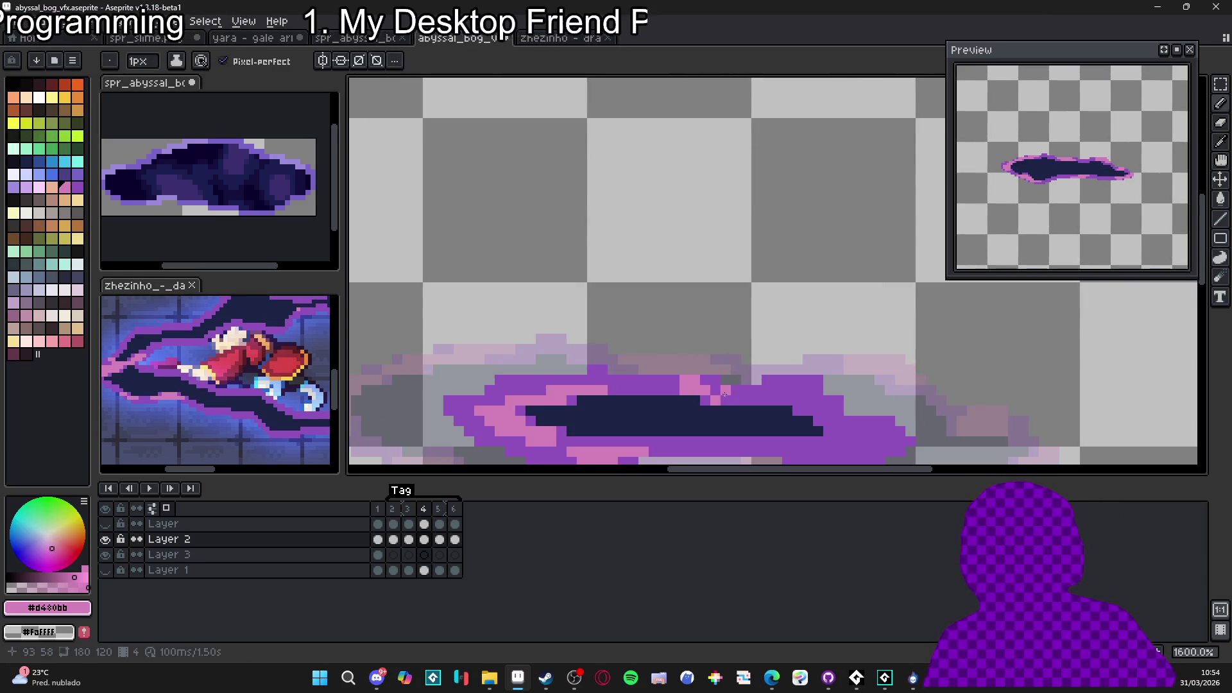
left_click_drag(722, 390, 693, 389)
left_click(669, 384)
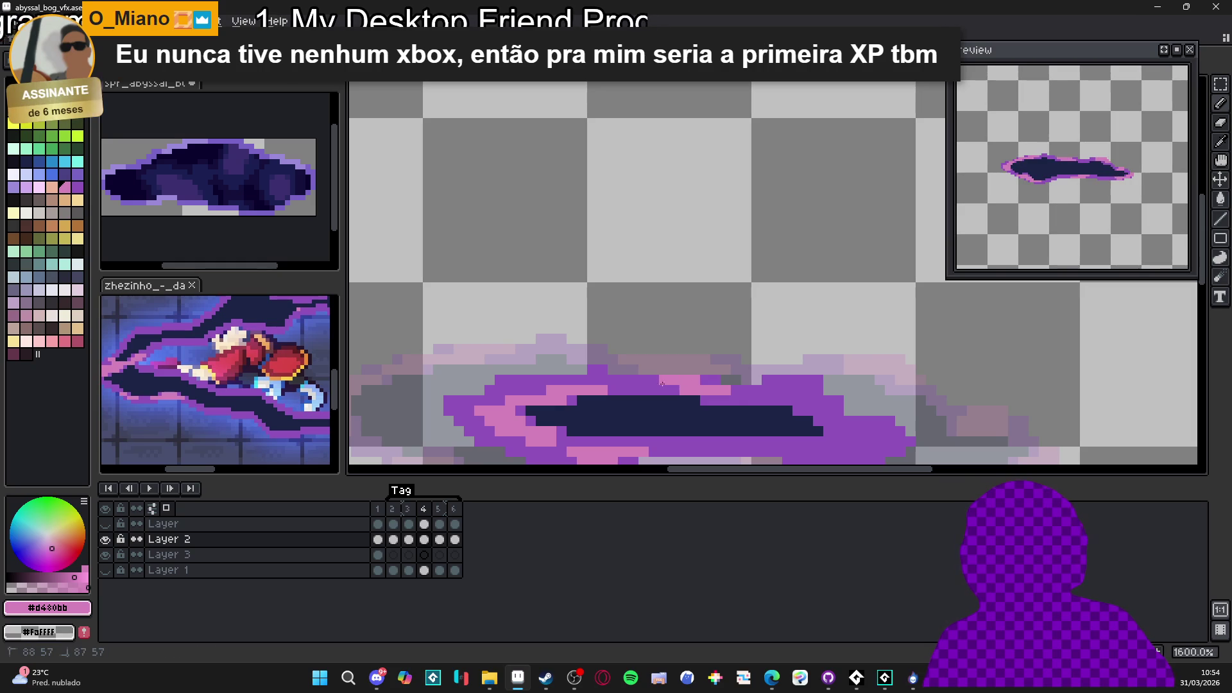
scroll(670, 385, "down", 1)
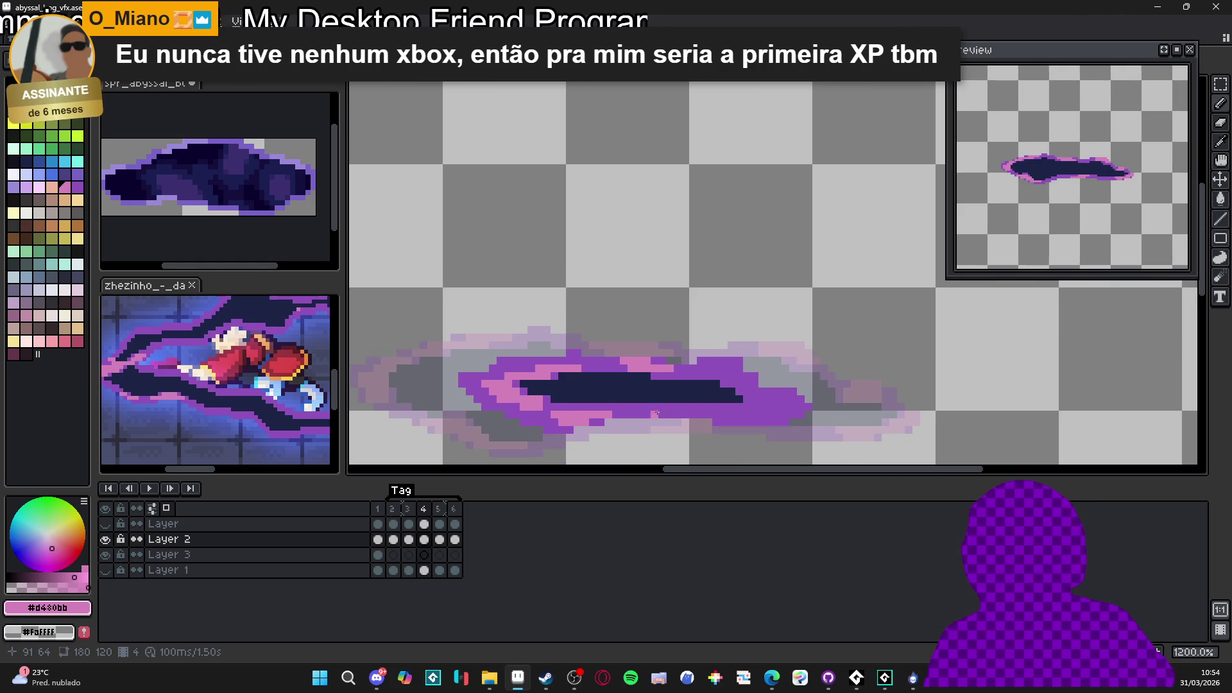
scroll(709, 418, "up", 3)
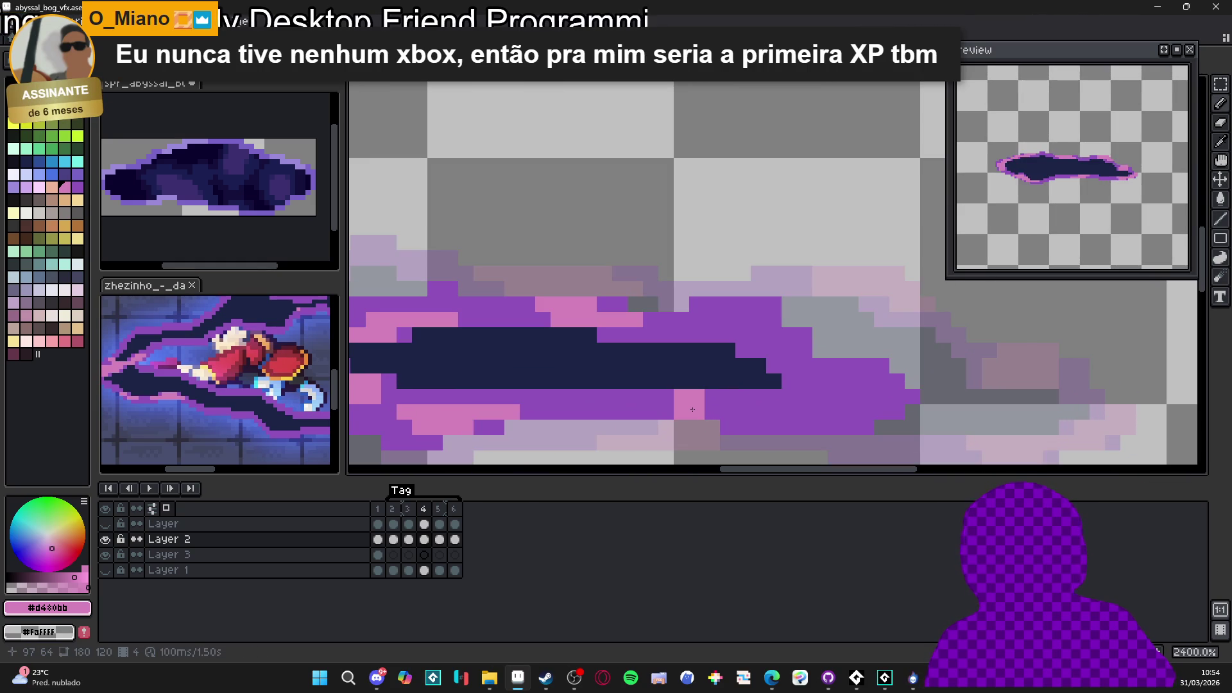
left_click_drag(743, 396, 713, 398)
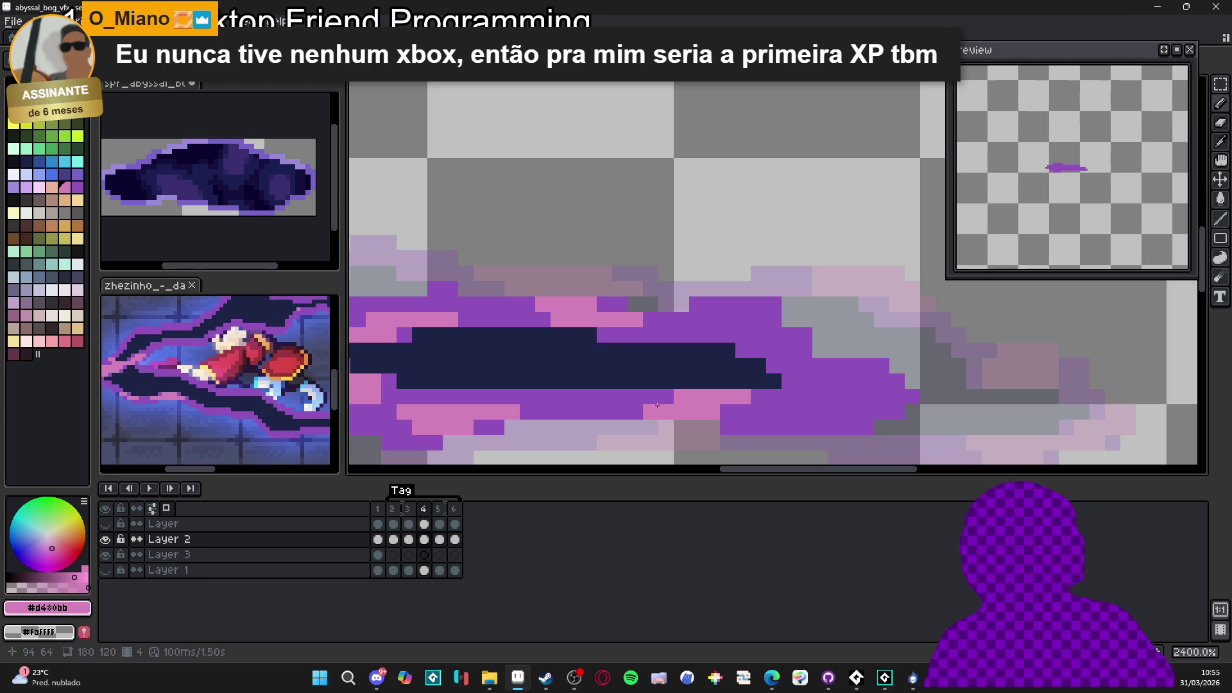
scroll(648, 410, "down", 6)
left_click(409, 539)
left_click(424, 539)
left_click(440, 540)
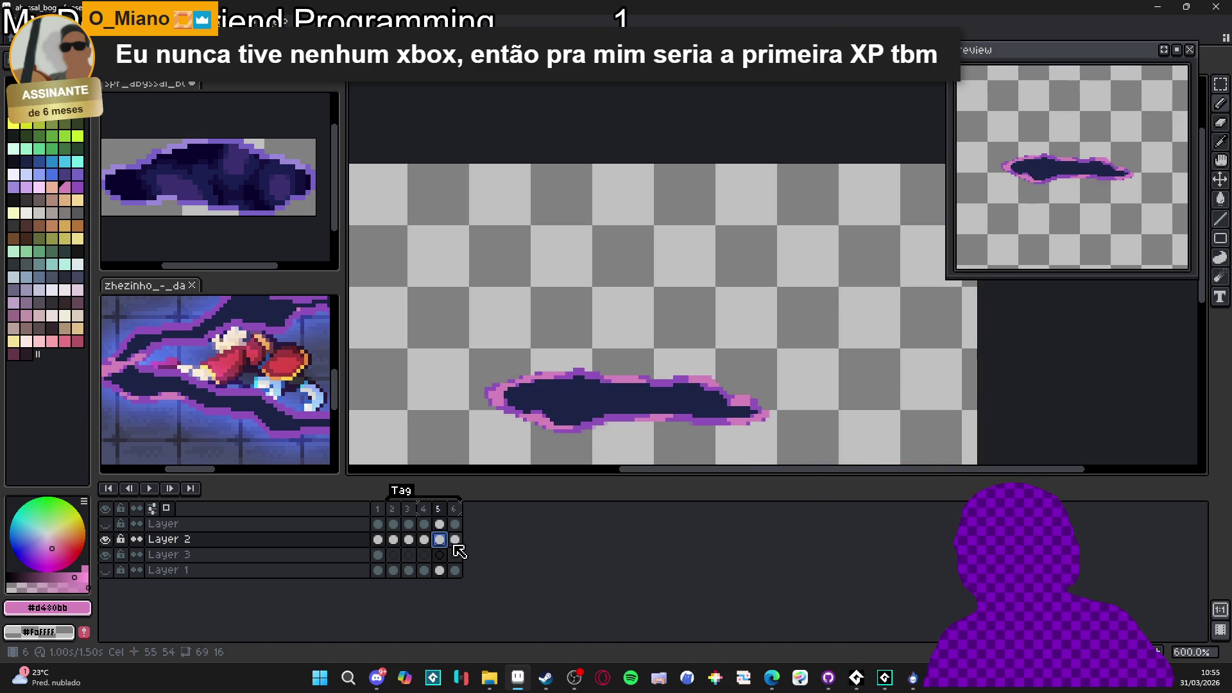
Check frames 6 and 2, then save the animation
left_click(455, 540)
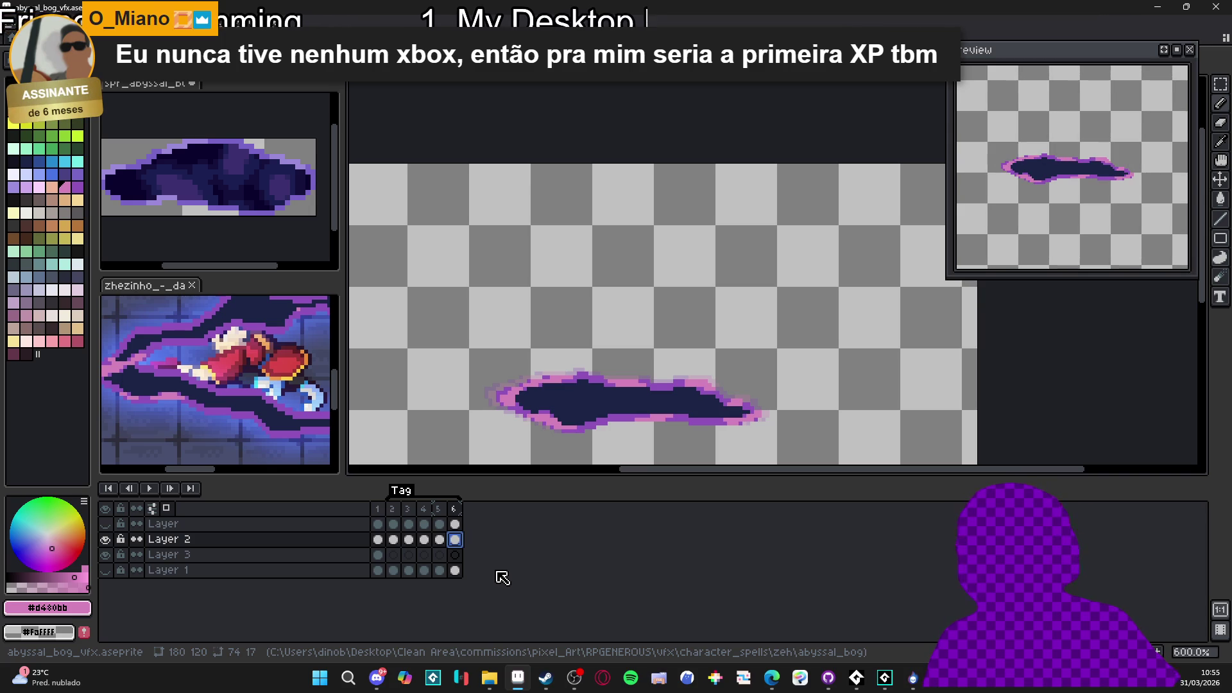
left_click(394, 539)
key("ctrl+s")
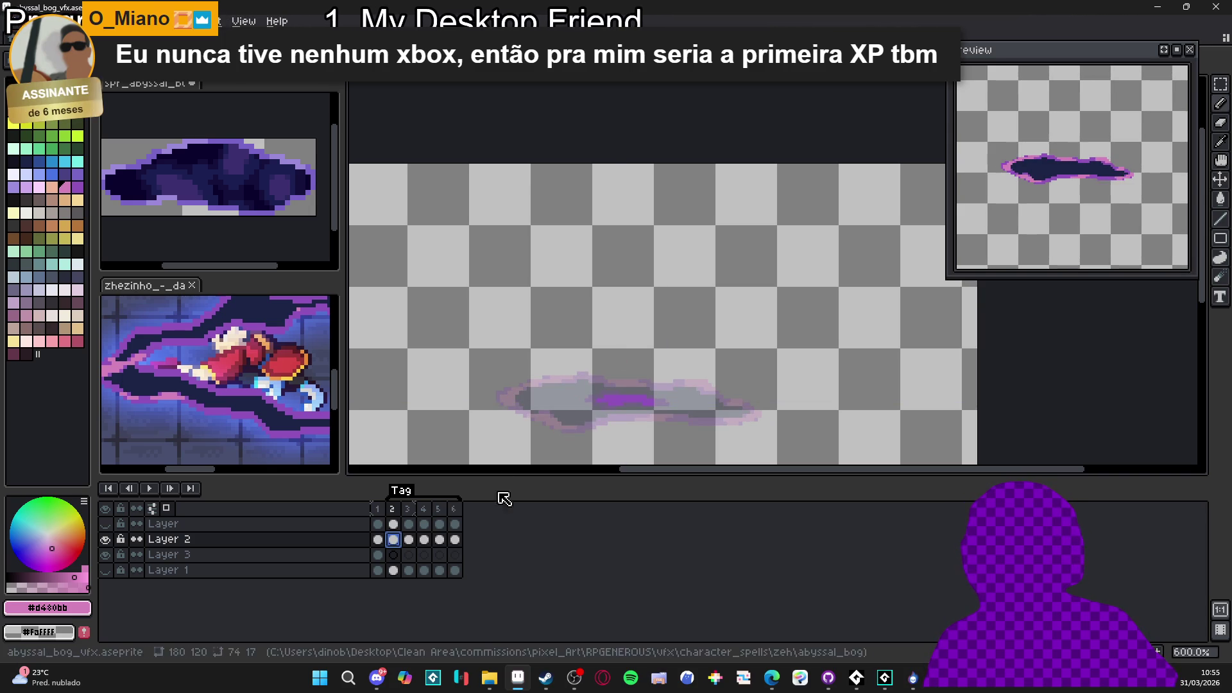
Review frames 5, 4 and 3, then add a new Layer 4 above Layer 2
left_click(379, 540)
left_click(393, 540)
left_click(441, 541)
left_click(455, 541)
left_click(425, 540)
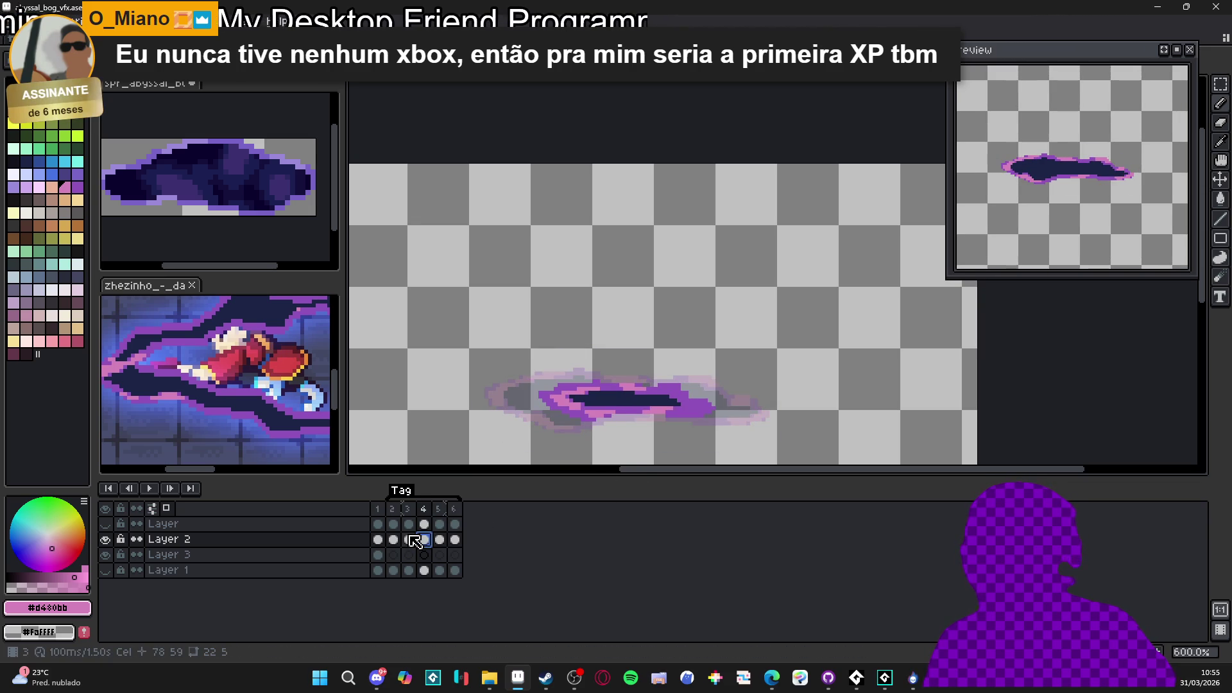
left_click(411, 540)
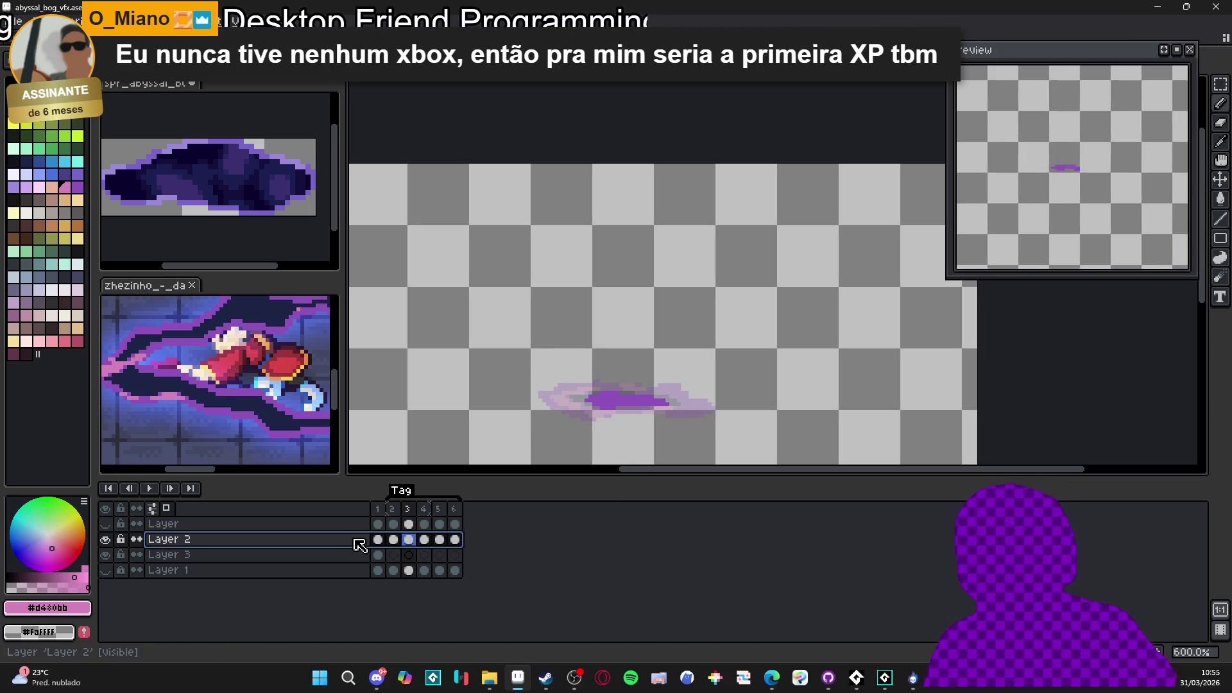
key("shift+n")
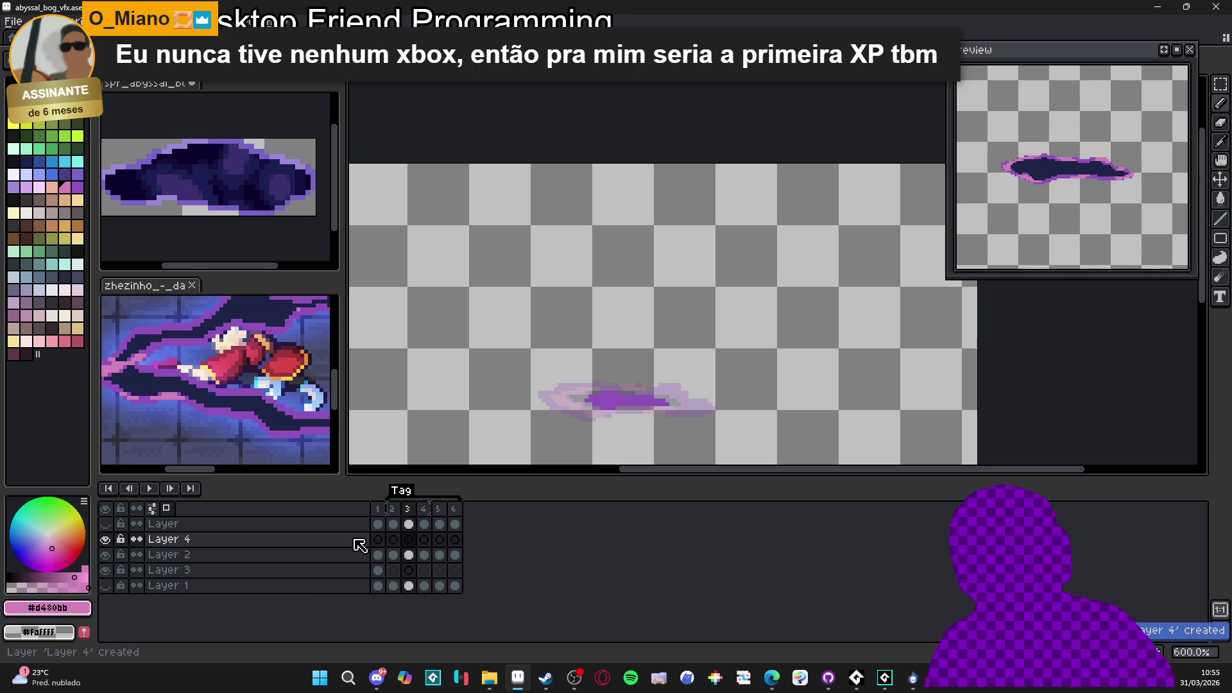
Cycle through the open documents and settle on the spr_abyssal_bog_perlimm.png noise texture
left_click(423, 540)
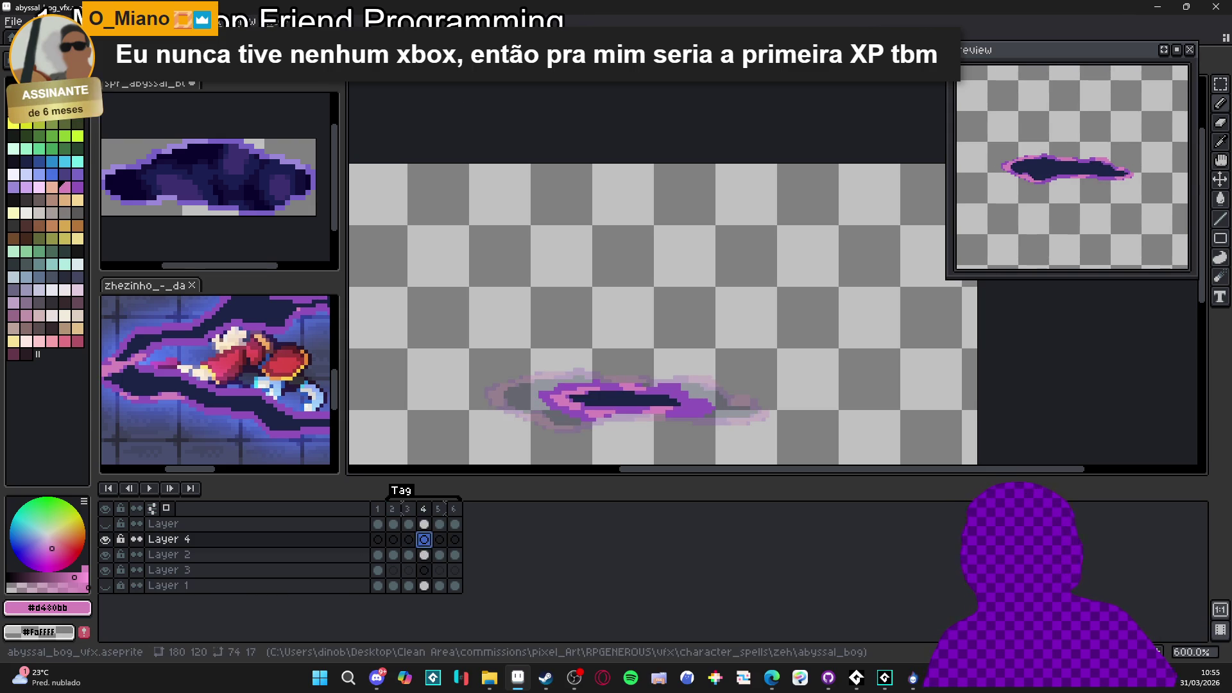
key("ctrl+Tab")
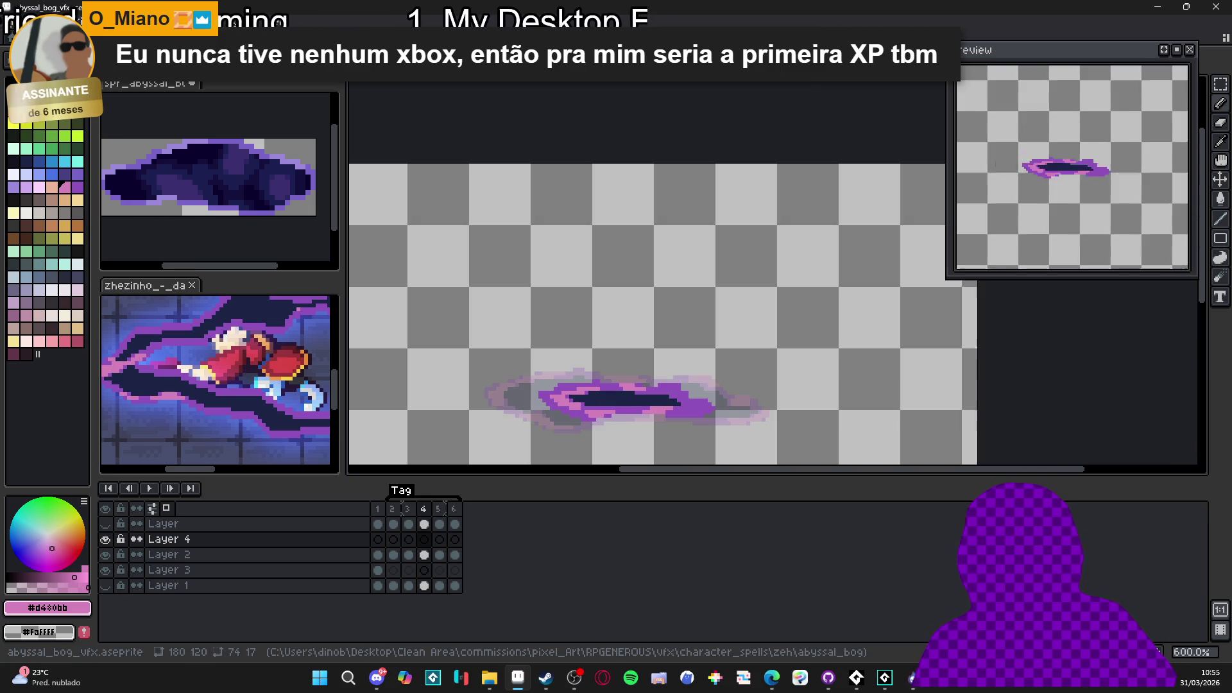
left_click(485, 40)
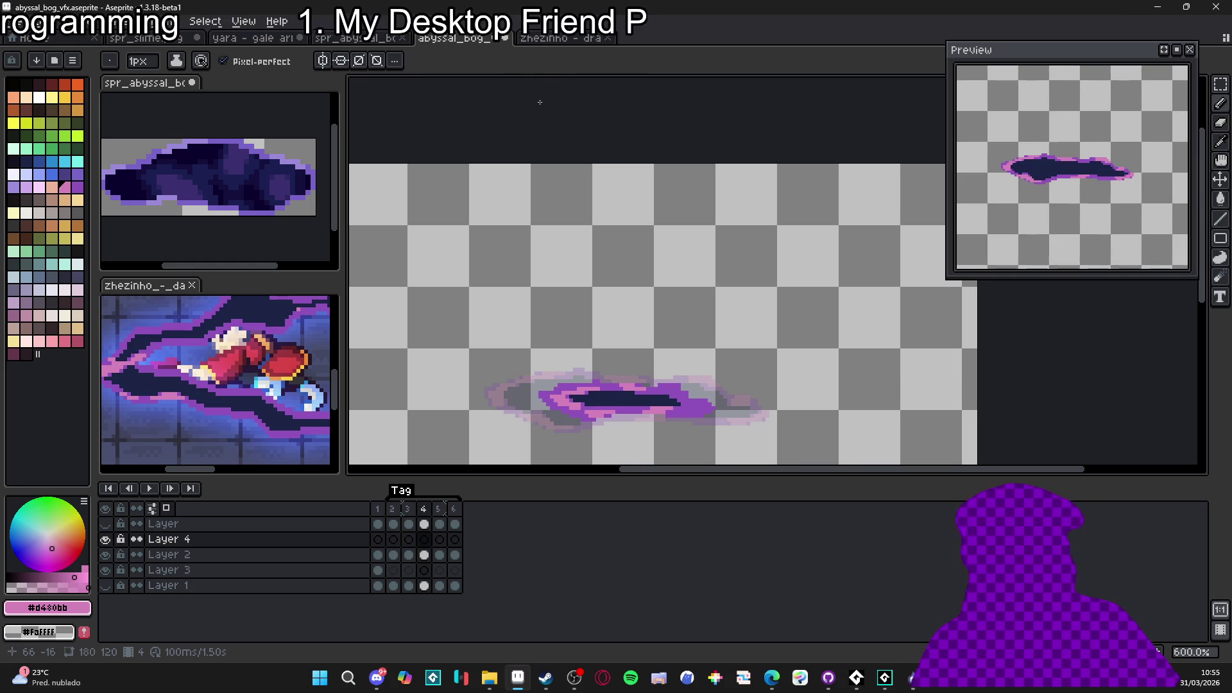
left_click(560, 38)
left_click(457, 39)
left_click(359, 38)
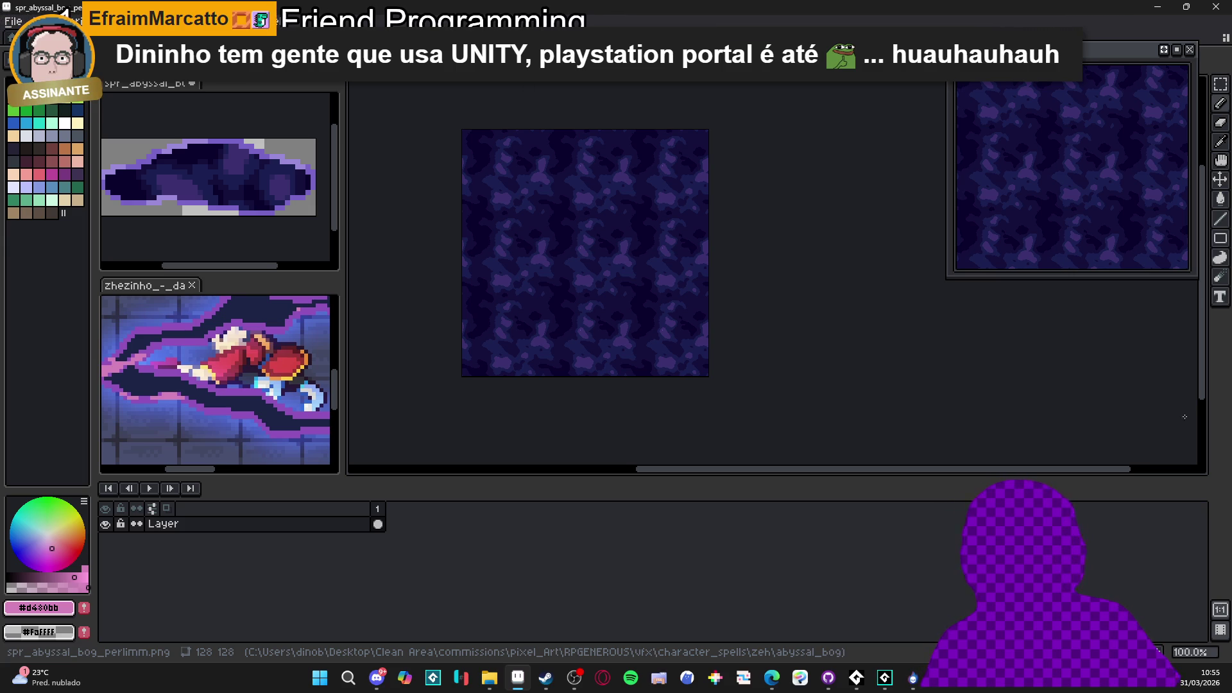
Copy the whole noise texture into a new 128×128 Sprite-0001 and bring up the View menu
key("ctrl+a")
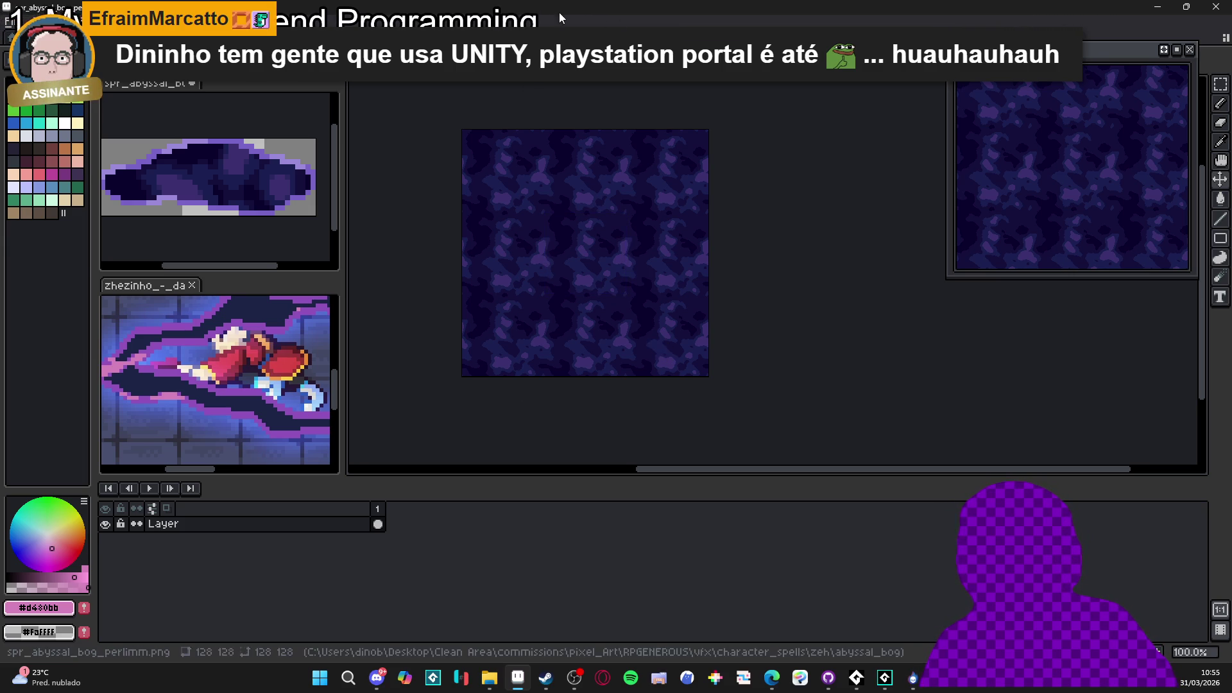
key("ctrl+Tab")
key("ctrl+Tab")
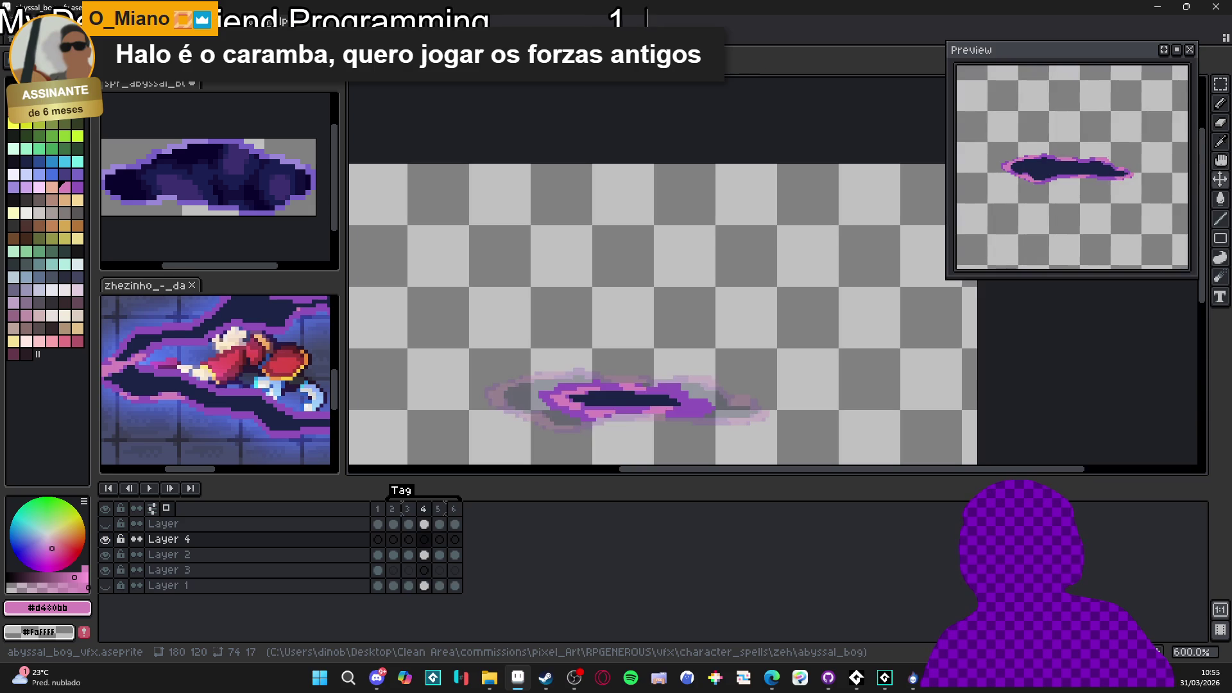
key("ctrl+Tab")
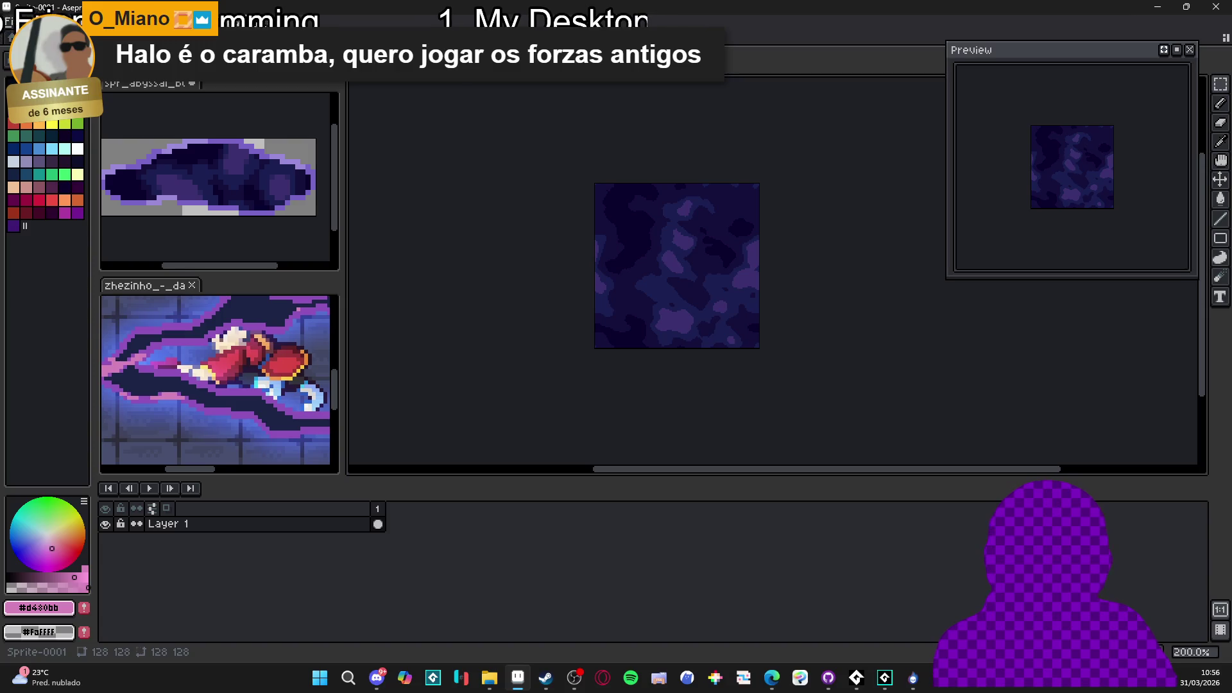
scroll(1085, 188, "up", 1)
mouse_move(1076, 187)
left_mouse_down()
mouse_move(1095, 201)
mouse_move(1081, 197)
left_mouse_up()
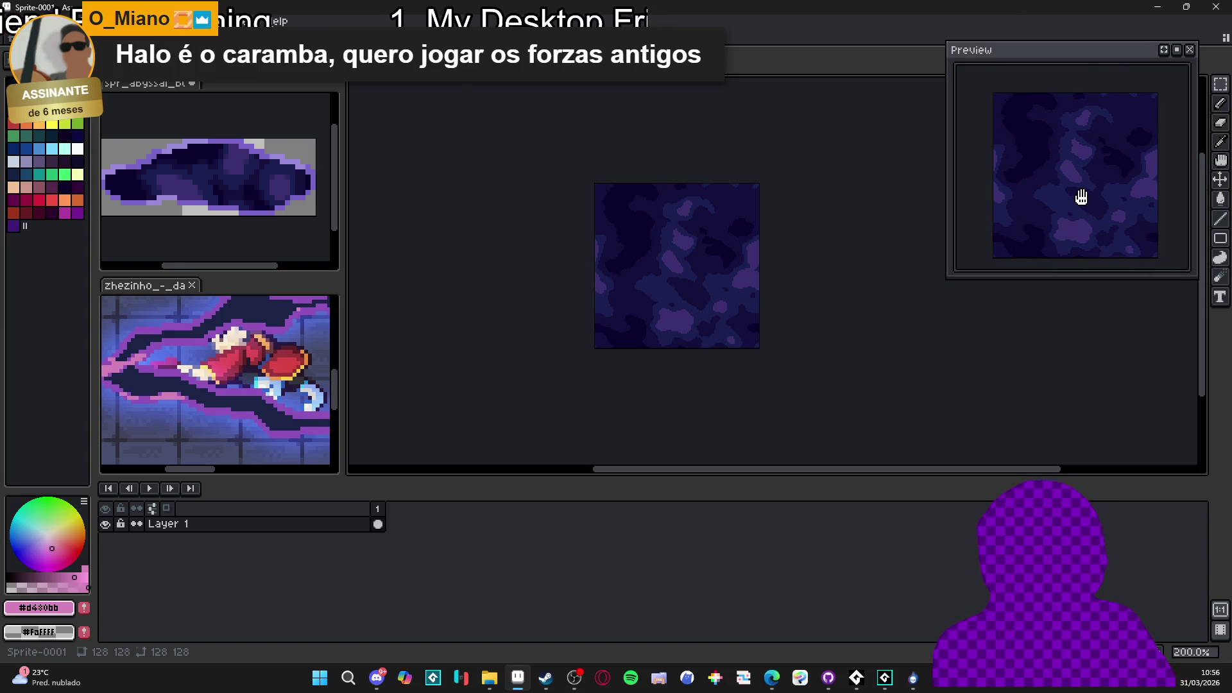
left_click_drag(734, 297, 735, 343)
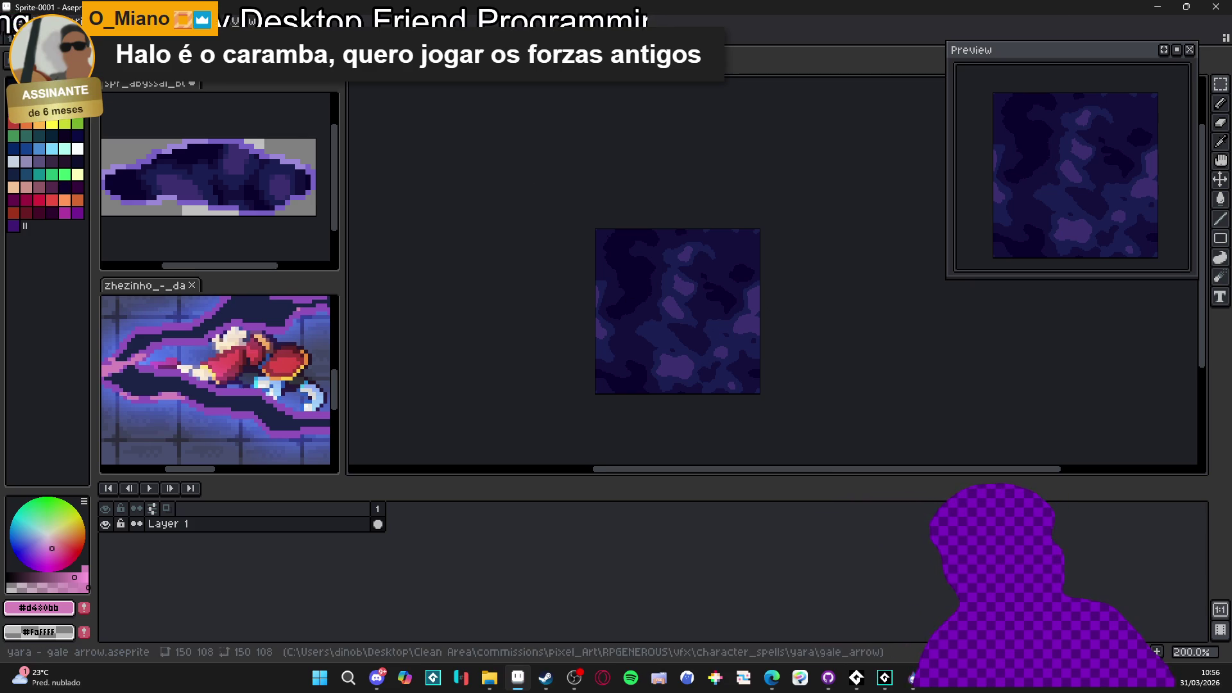
left_click(239, 21)
mouse_move(298, 123)
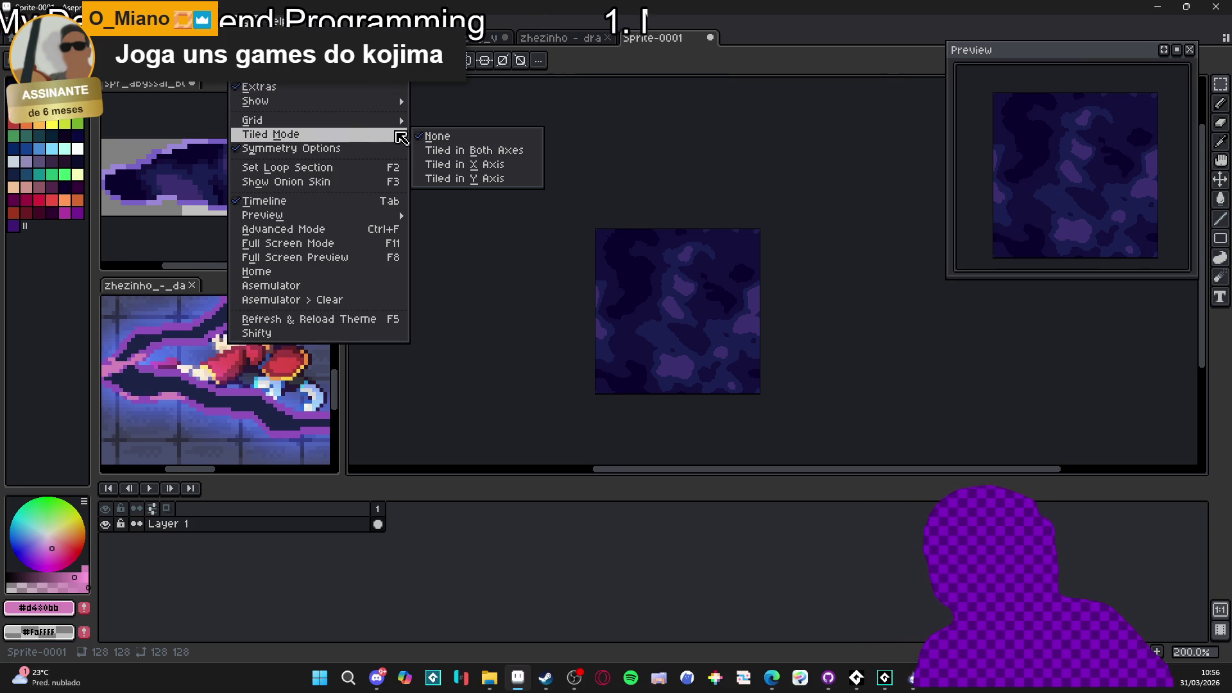
Look through the View menu's Tiled Mode and Preview submenus without changes, then open the File menu
mouse_move(379, 121)
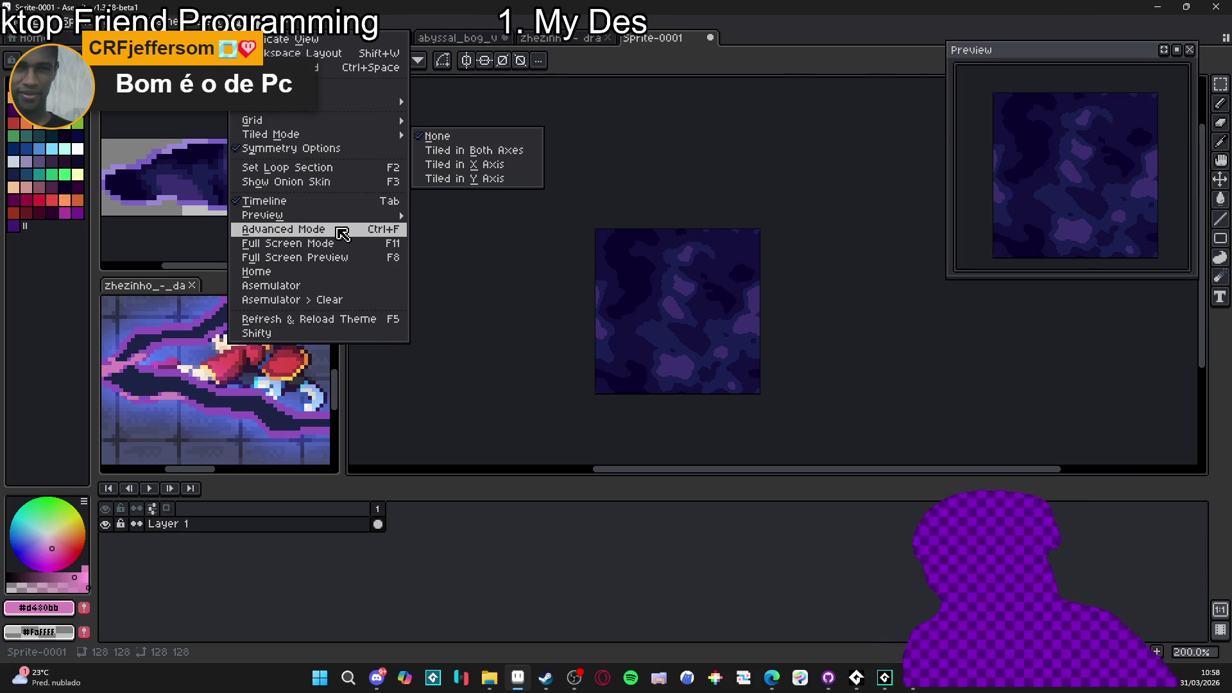
mouse_move(360, 215)
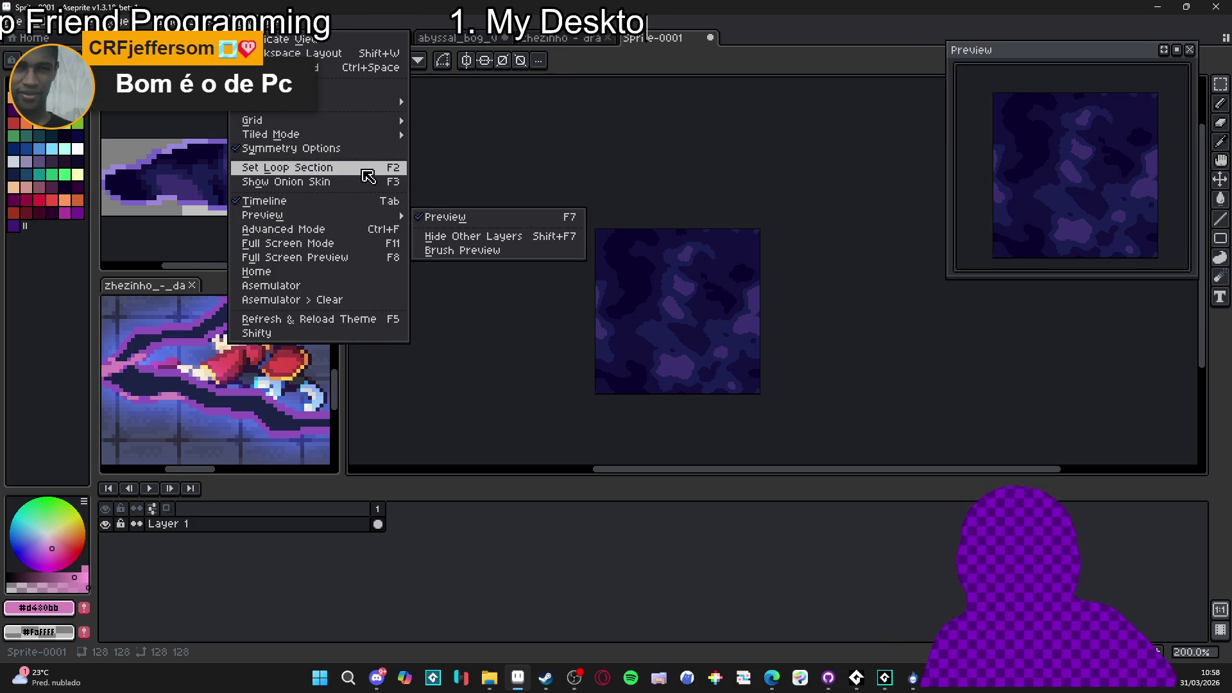
mouse_move(376, 144)
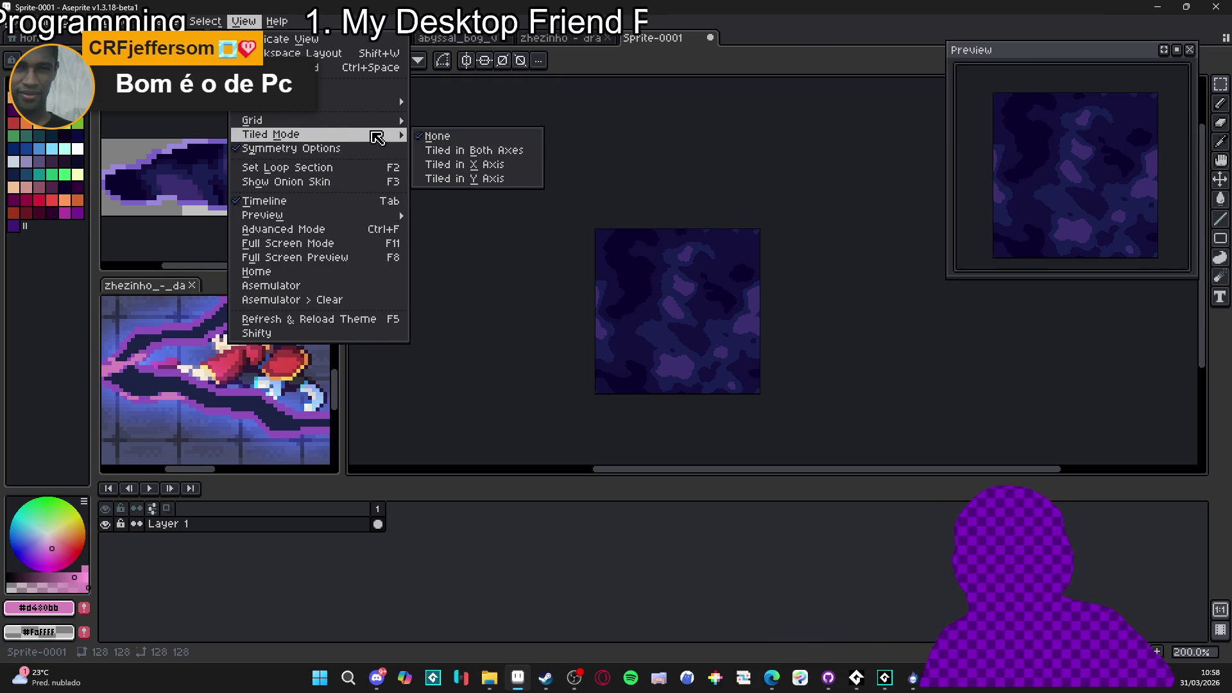
left_click(244, 21)
left_click(16, 21)
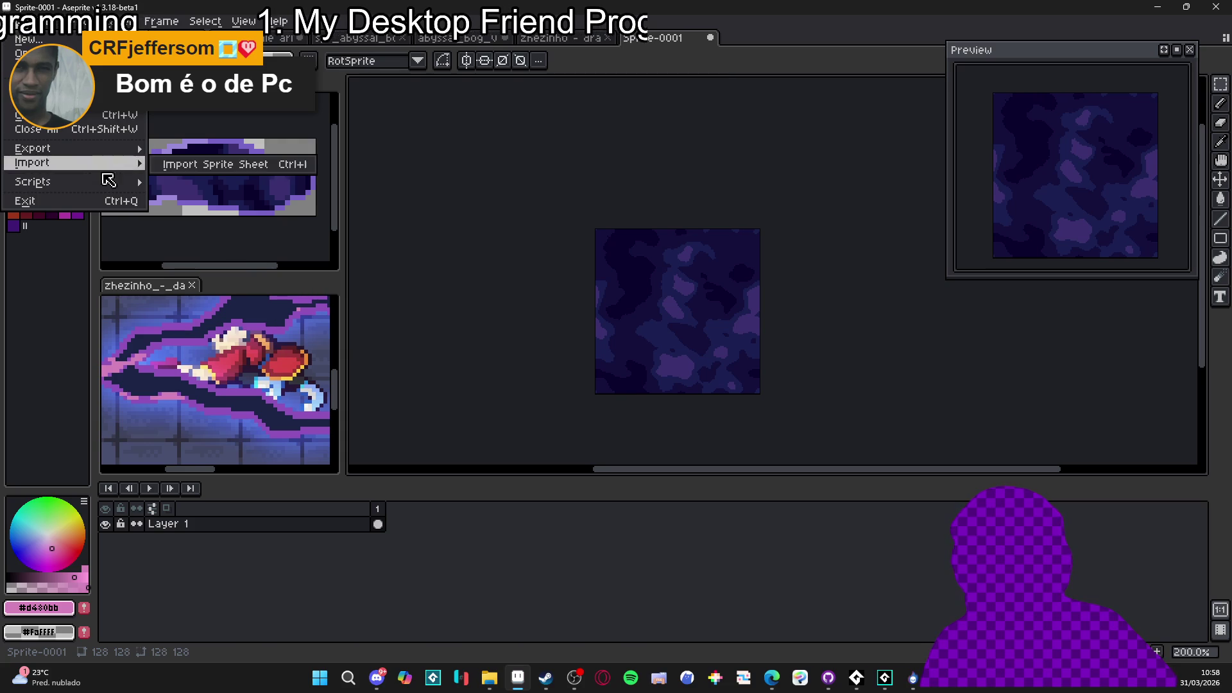
Run BG Auto-Scroll with 6 inserted frames scrolling down-left, then select frames 1–6
mouse_move(122, 182)
left_click(272, 188)
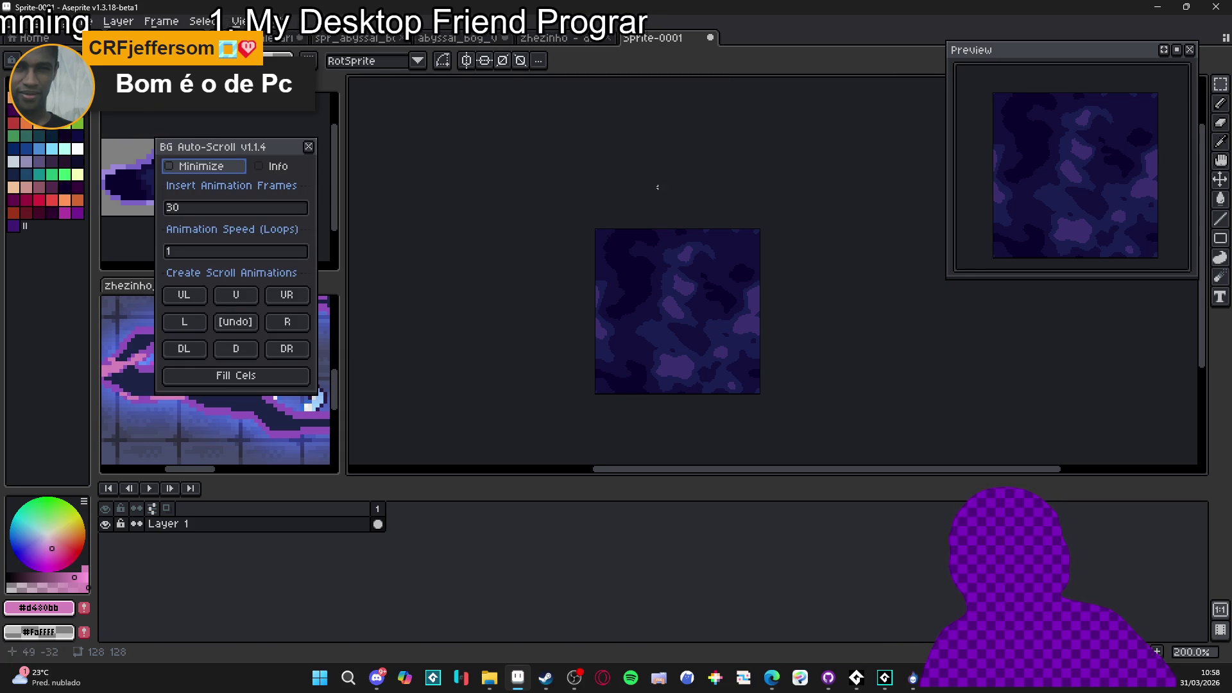
left_click(217, 213)
type("6")
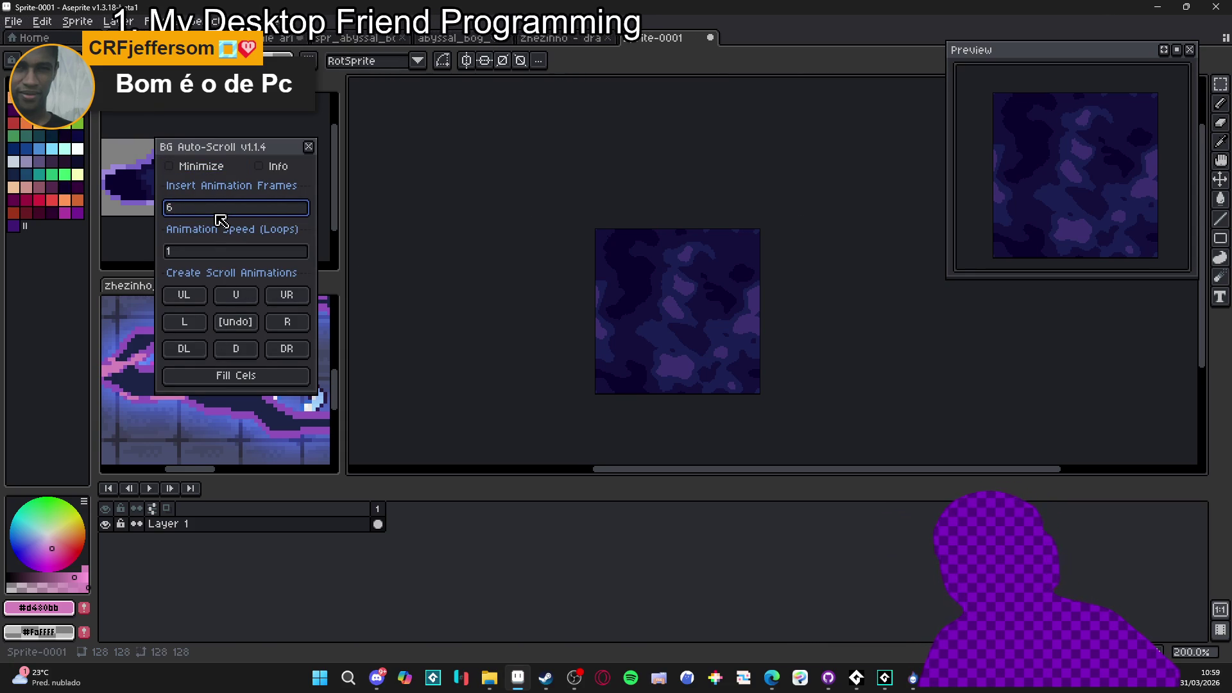
left_click(203, 349)
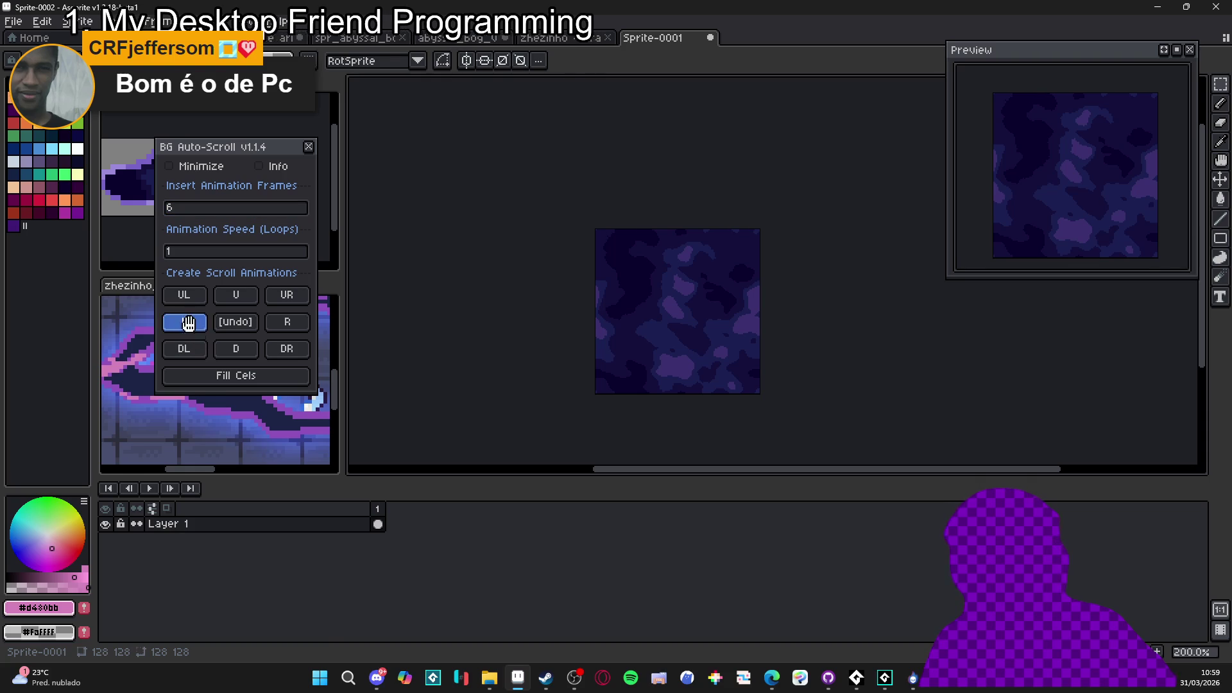
left_click(309, 148)
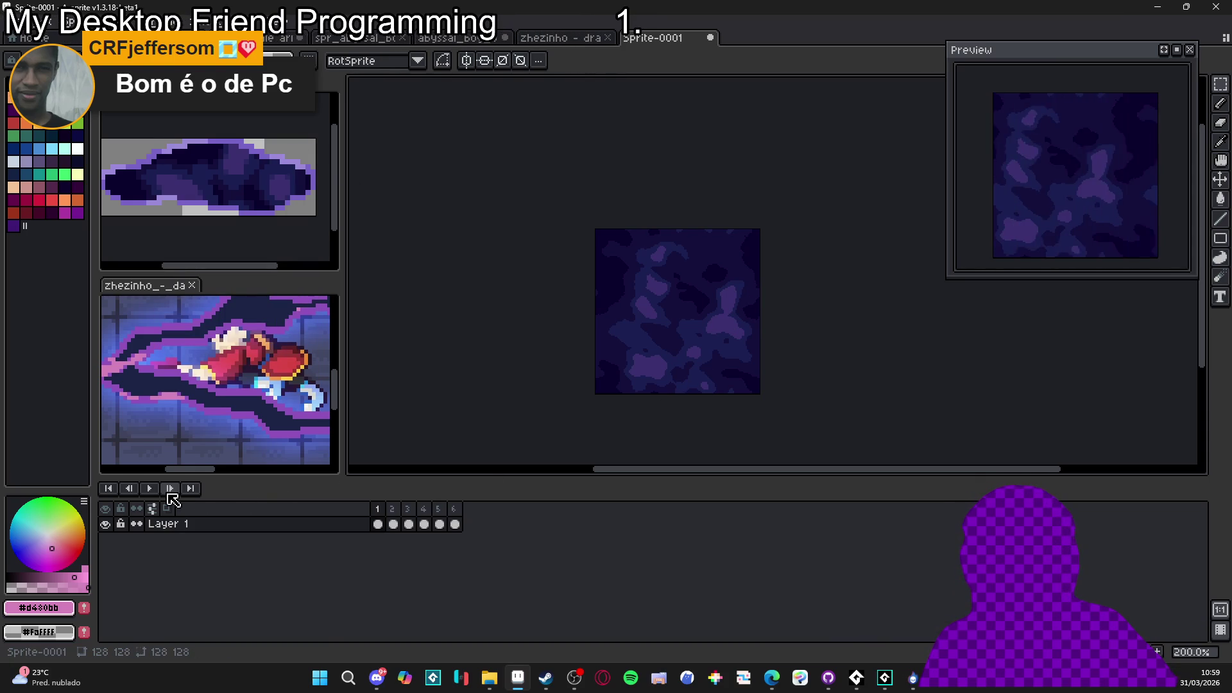
left_click_drag(663, 370, 635, 383)
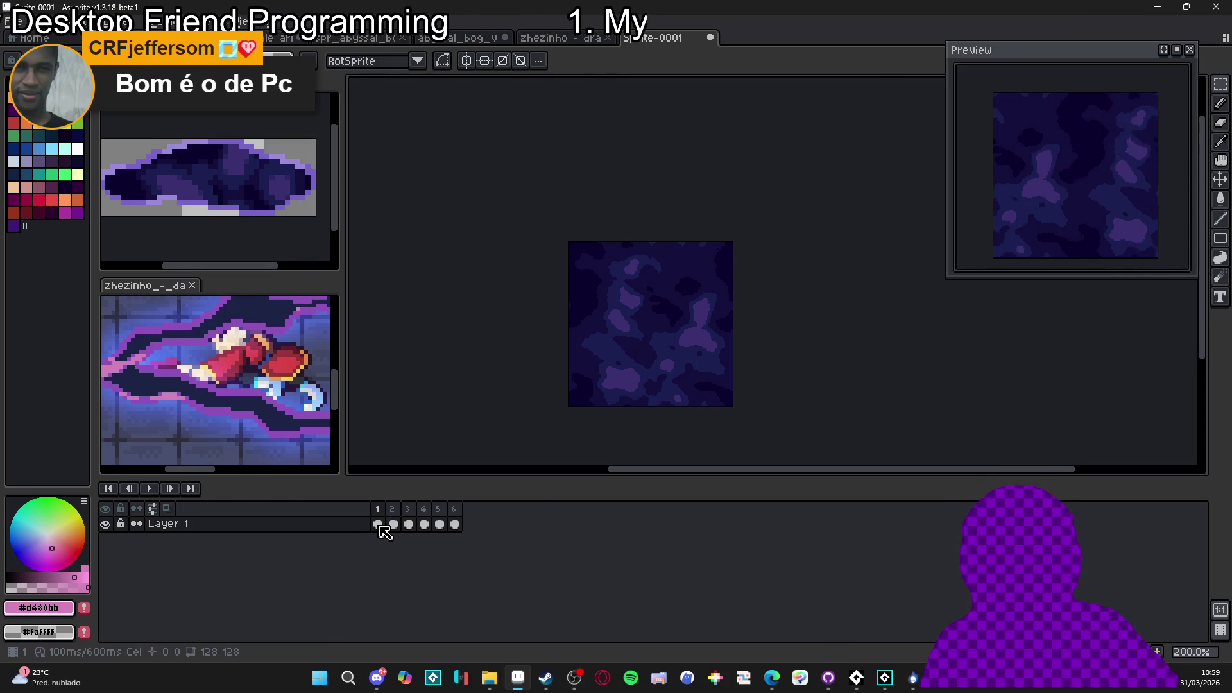
left_click_drag(382, 524, 455, 524)
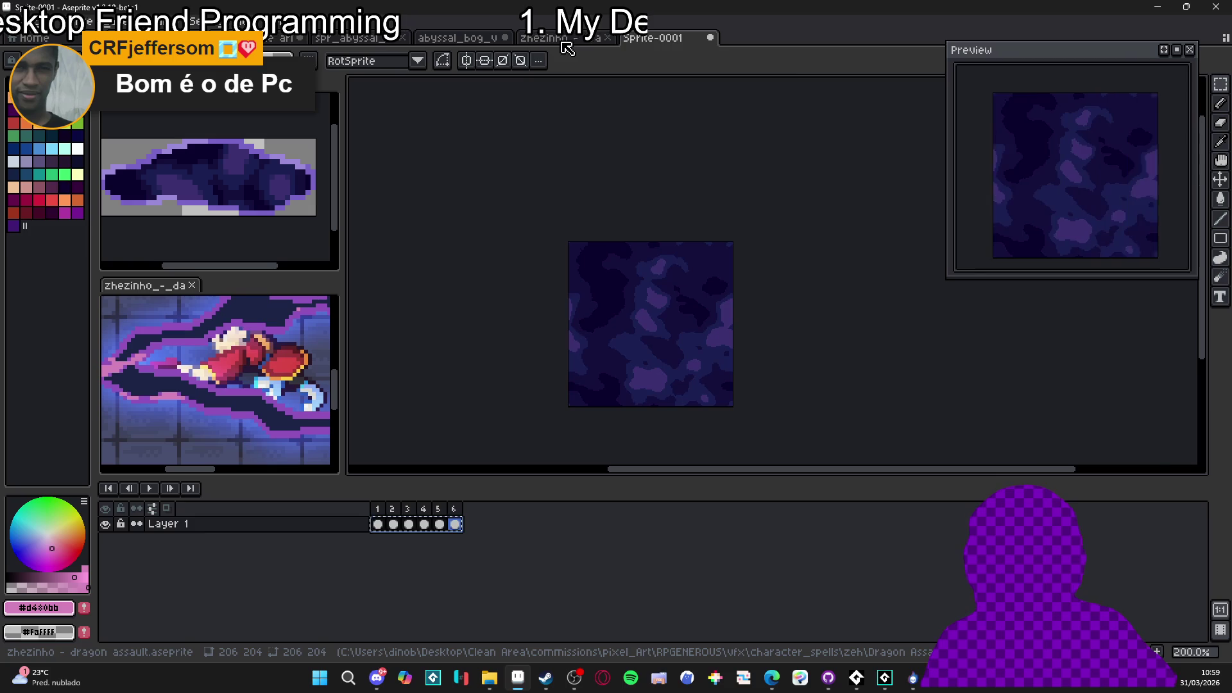
Back in abyssal_bog_vfx, review Layer 4's frames 5–6, then add Layer 5 above Layer 4 at frame 2
left_click(557, 38)
left_click(457, 38)
left_click(440, 541)
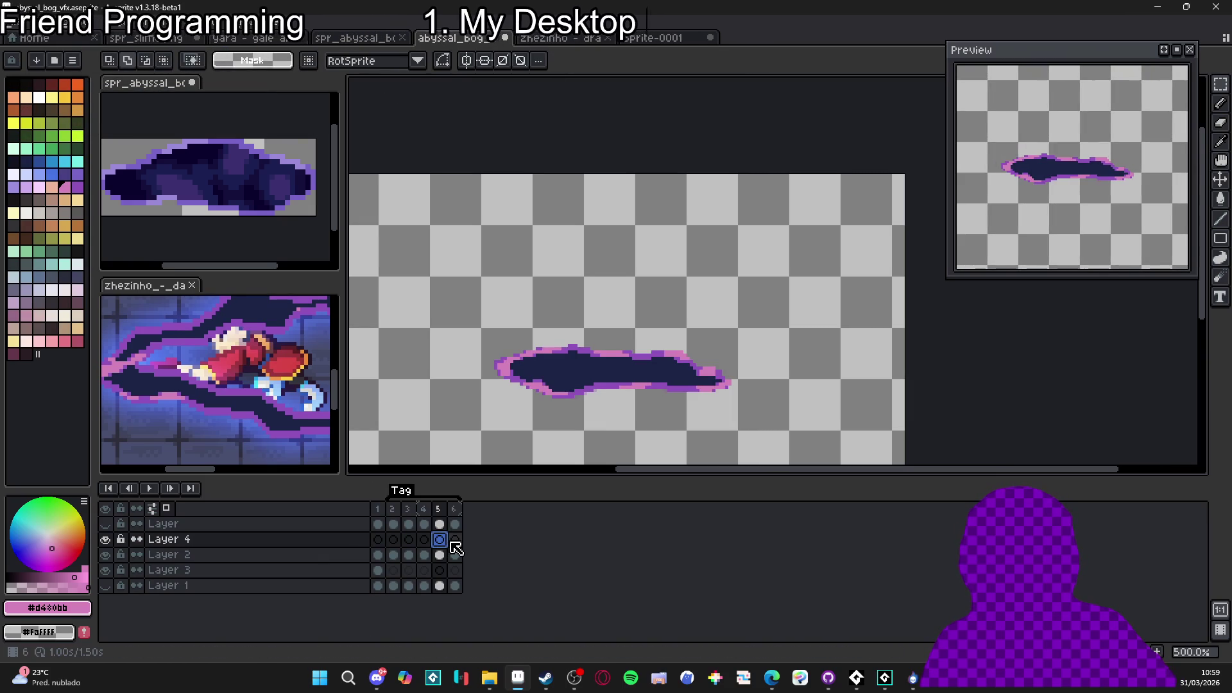
left_click(455, 541)
left_click(441, 541)
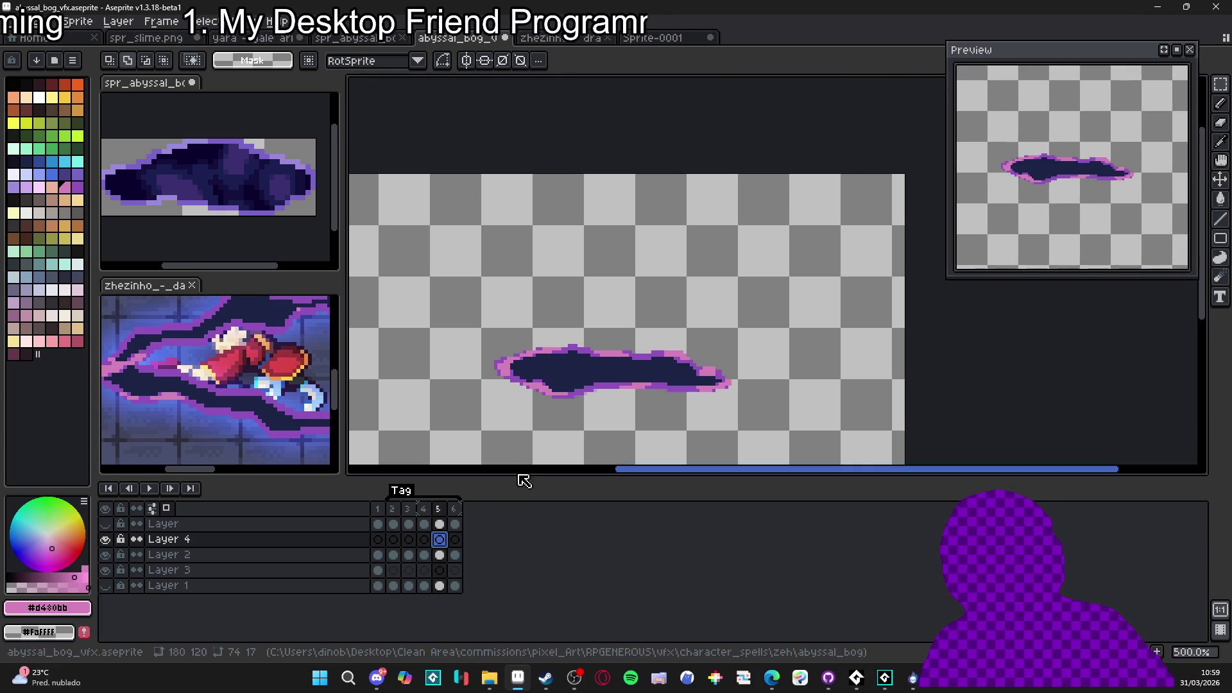
left_click(393, 541)
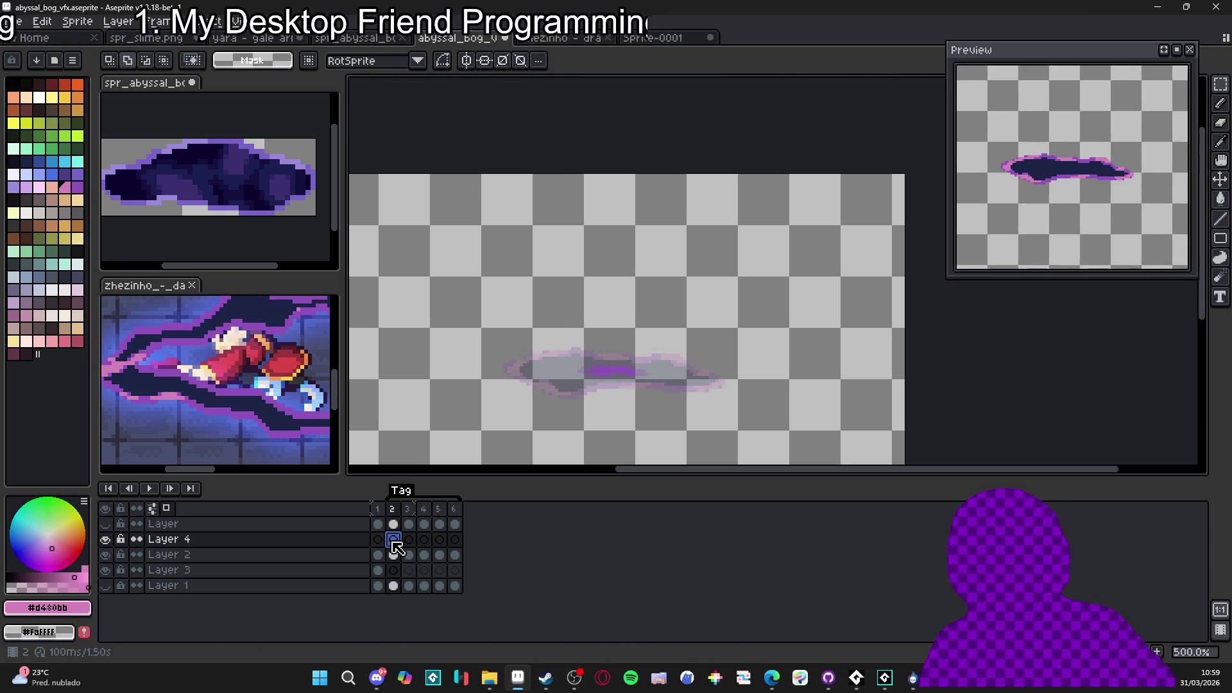
key("shift+n")
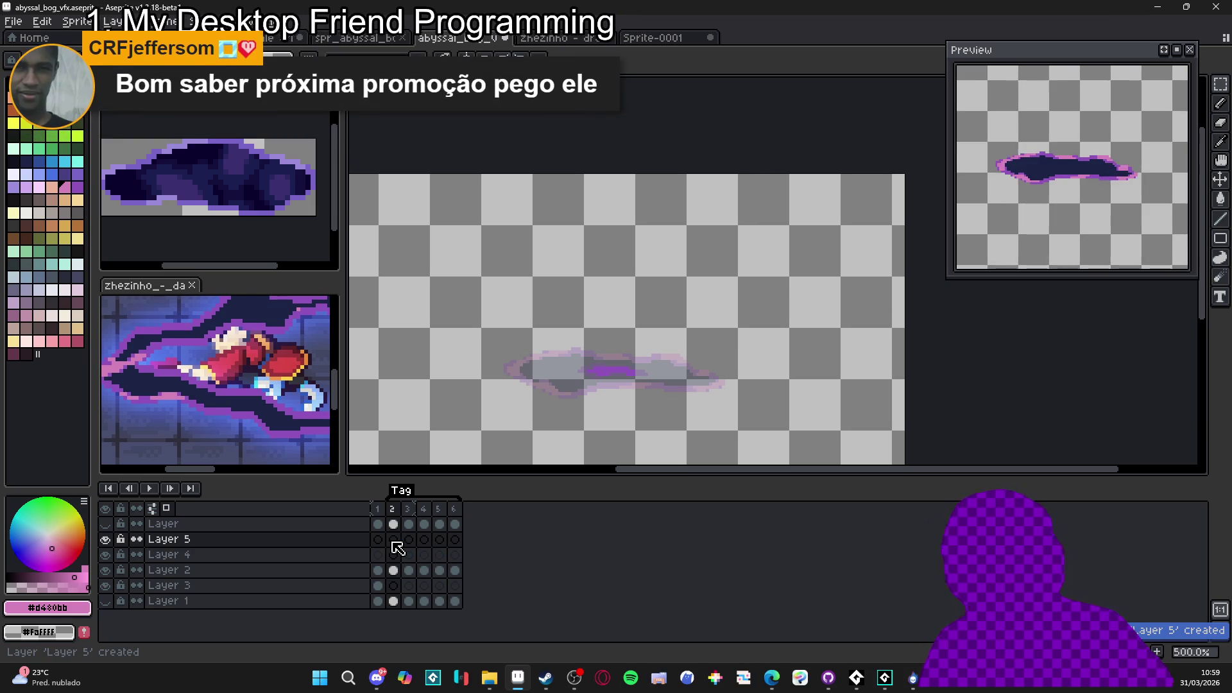
Paste the scrolling texture frames into Layer 5, then undo the paste
key("ctrl+v")
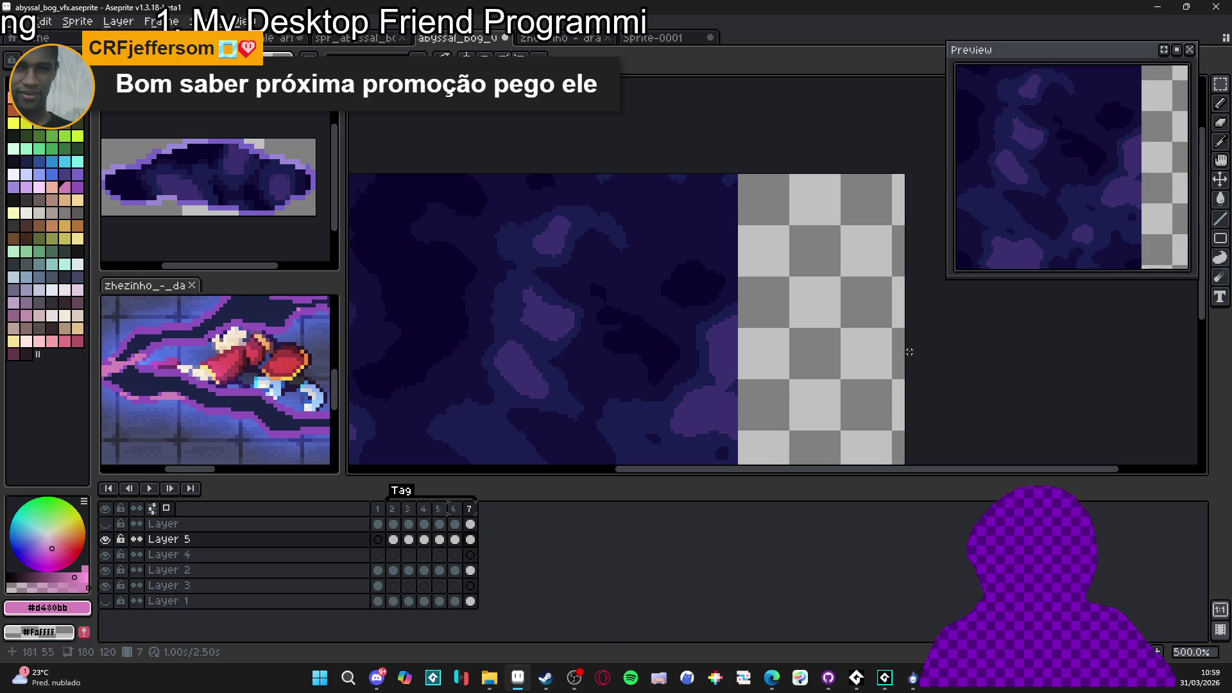
scroll(717, 358, "down", 2)
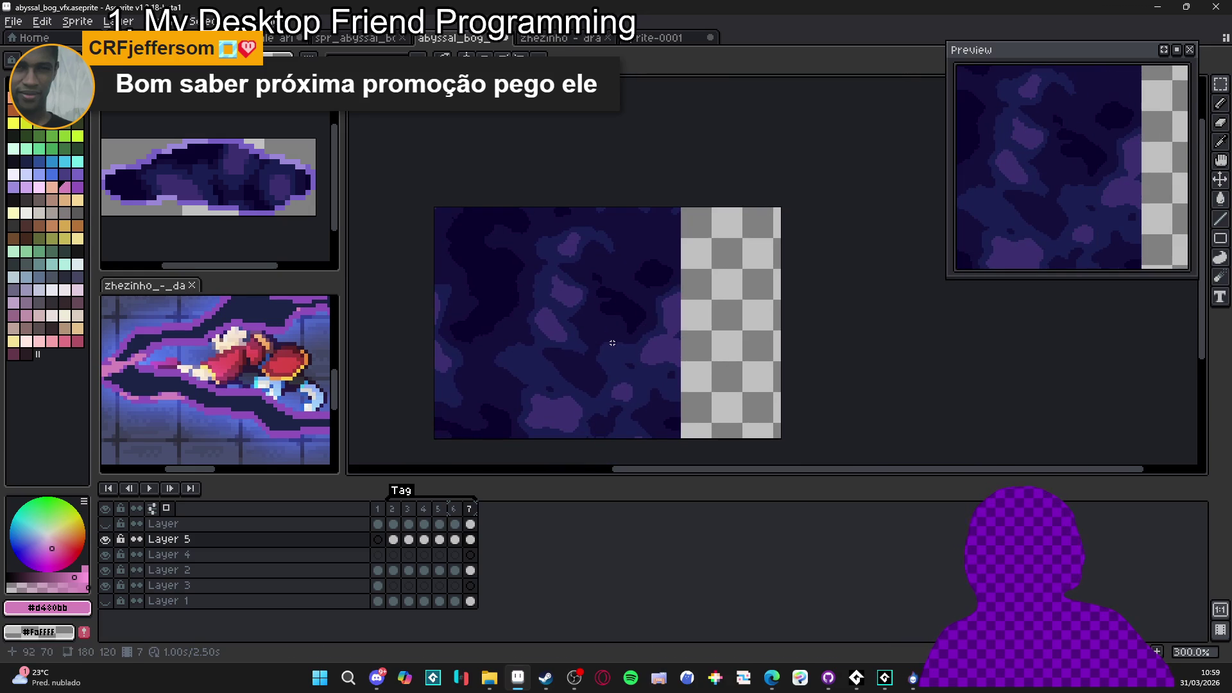
left_click_drag(393, 540, 474, 556)
key("ctrl+z")
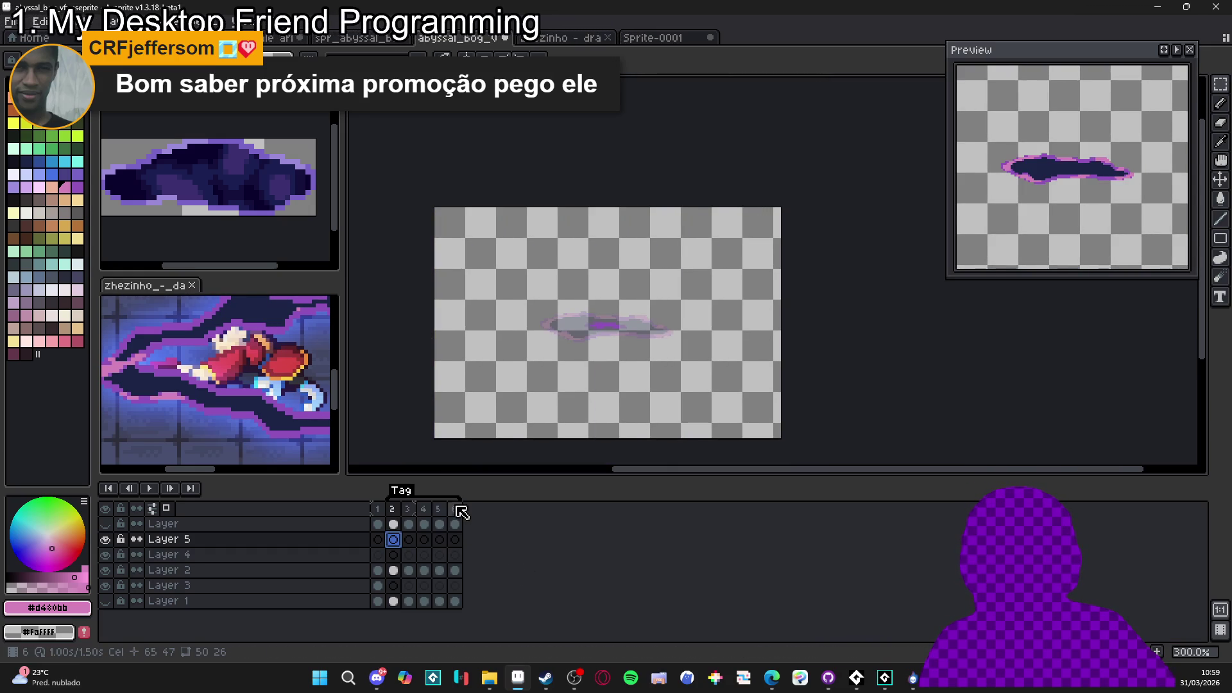
Set frame 6's duration to 100 and add a new frame 7
left_click(455, 525)
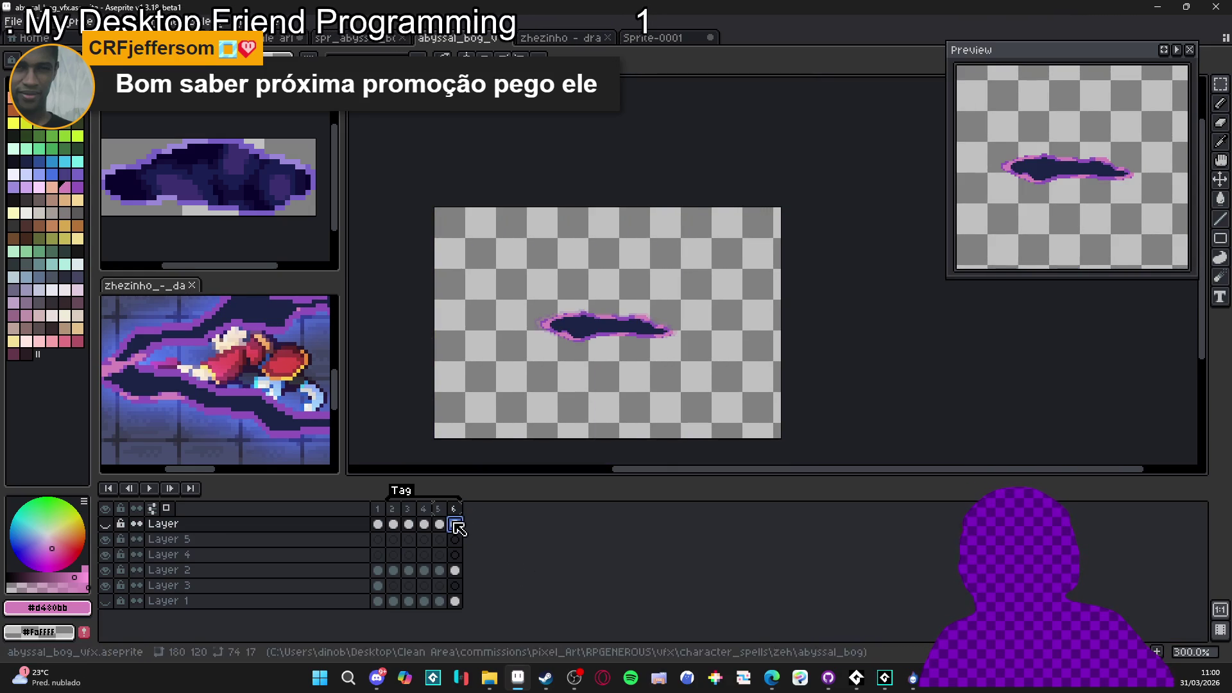
left_click(424, 555)
left_click(457, 510)
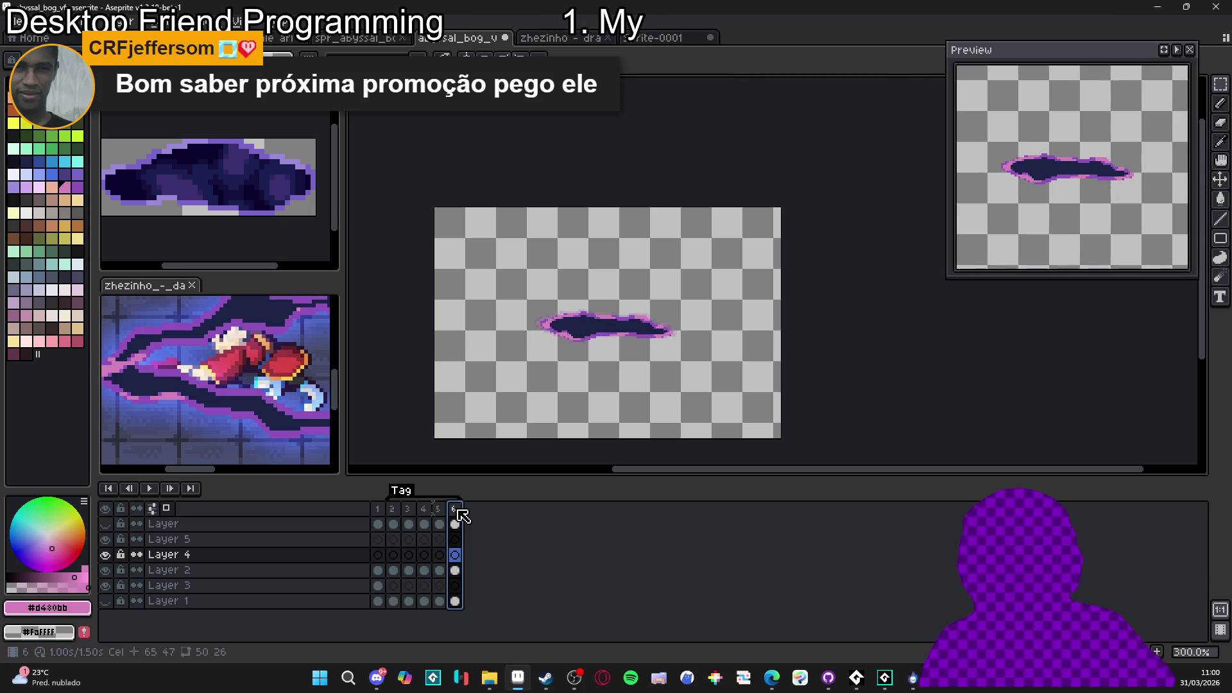
double_click(457, 510)
type("100")
key("Return")
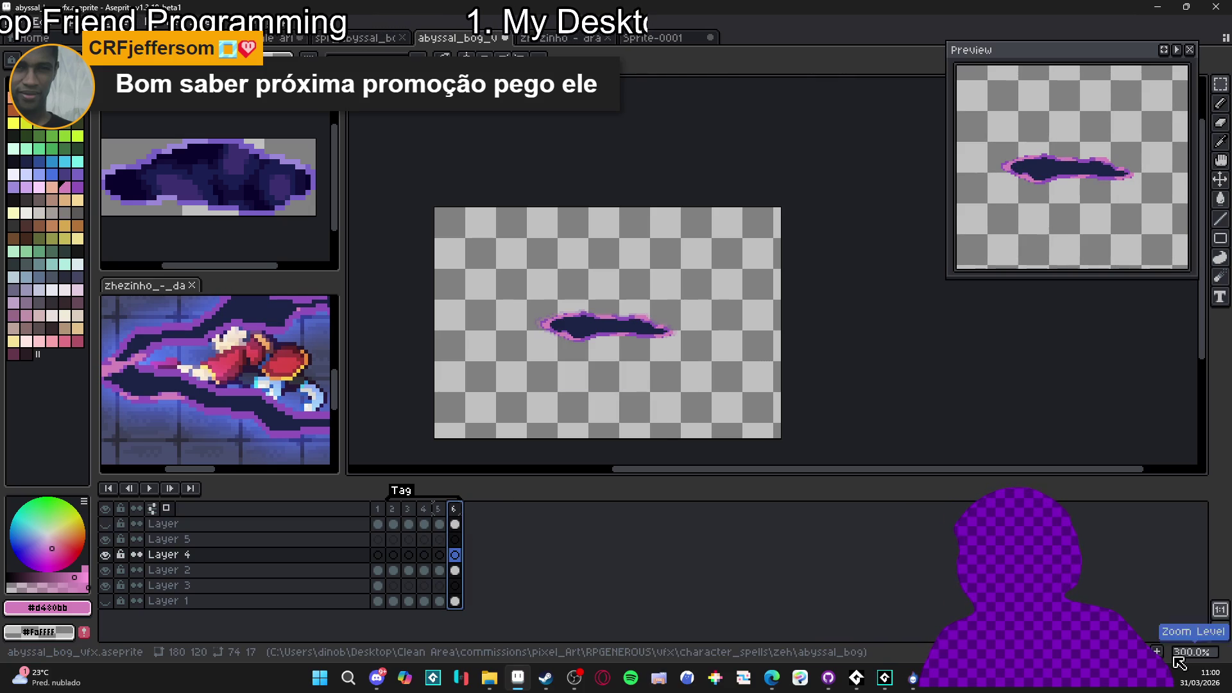
key("alt+n")
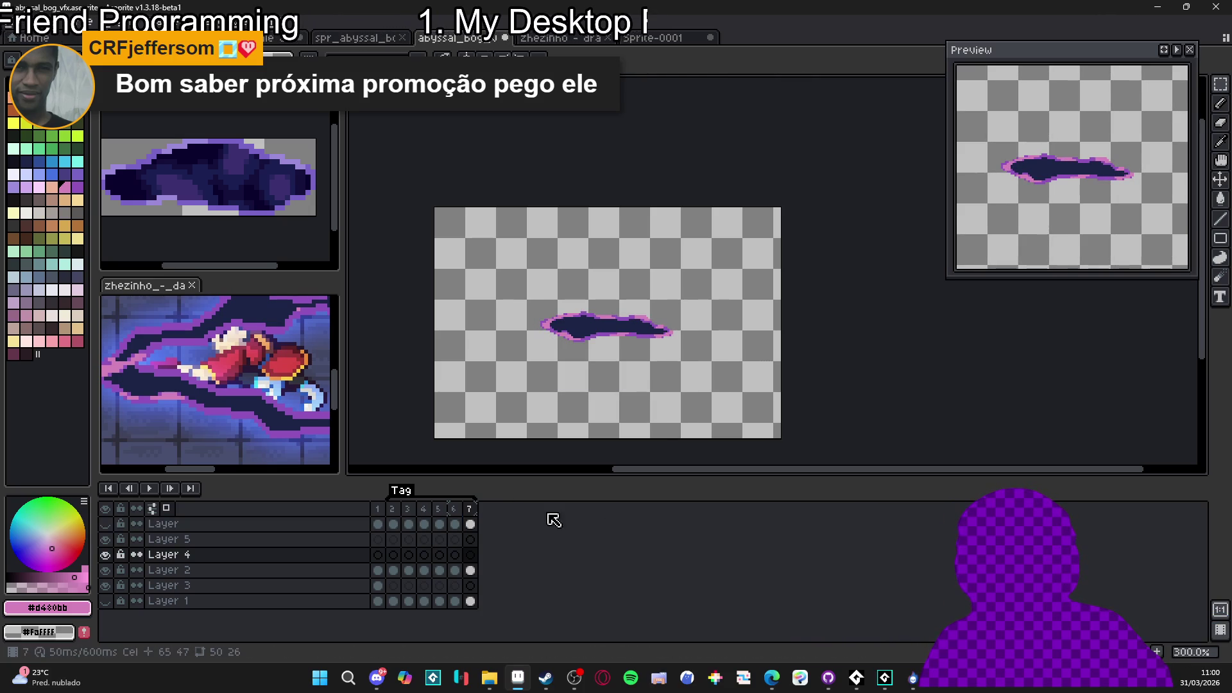
Place the noise texture into Layer 5 on frames 2–7 and select those cels
left_click(470, 539)
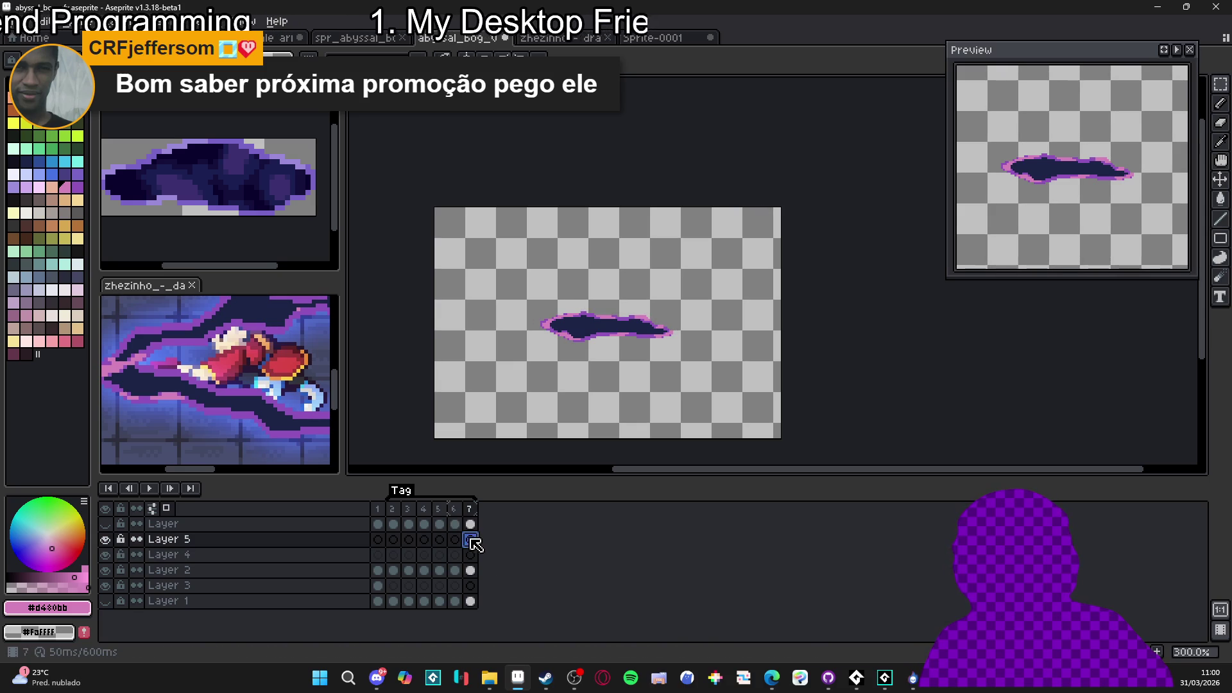
left_click(455, 539)
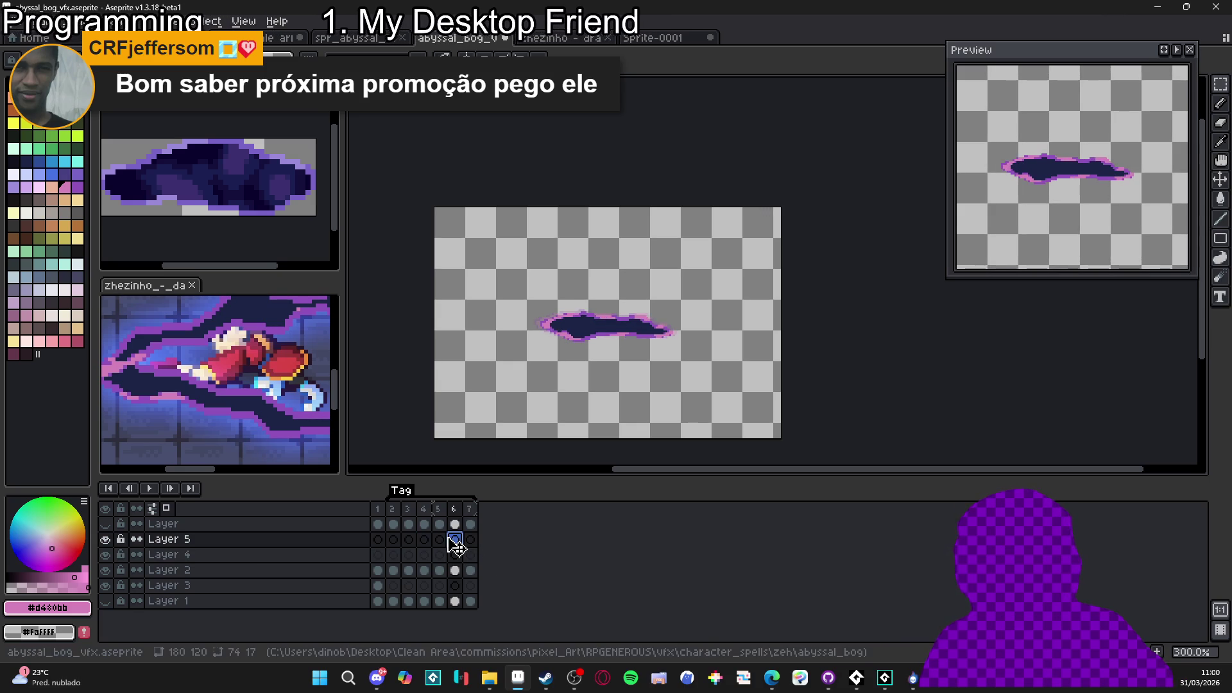
left_click(470, 541)
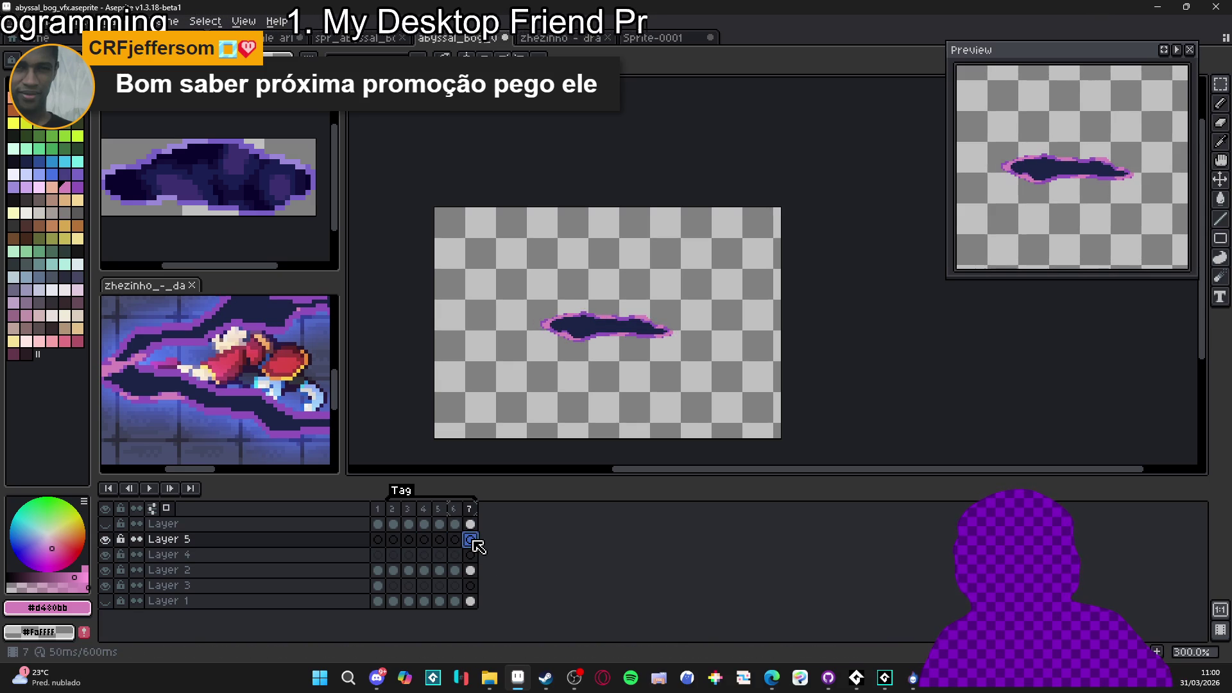
left_click(394, 540)
key("ctrl+z")
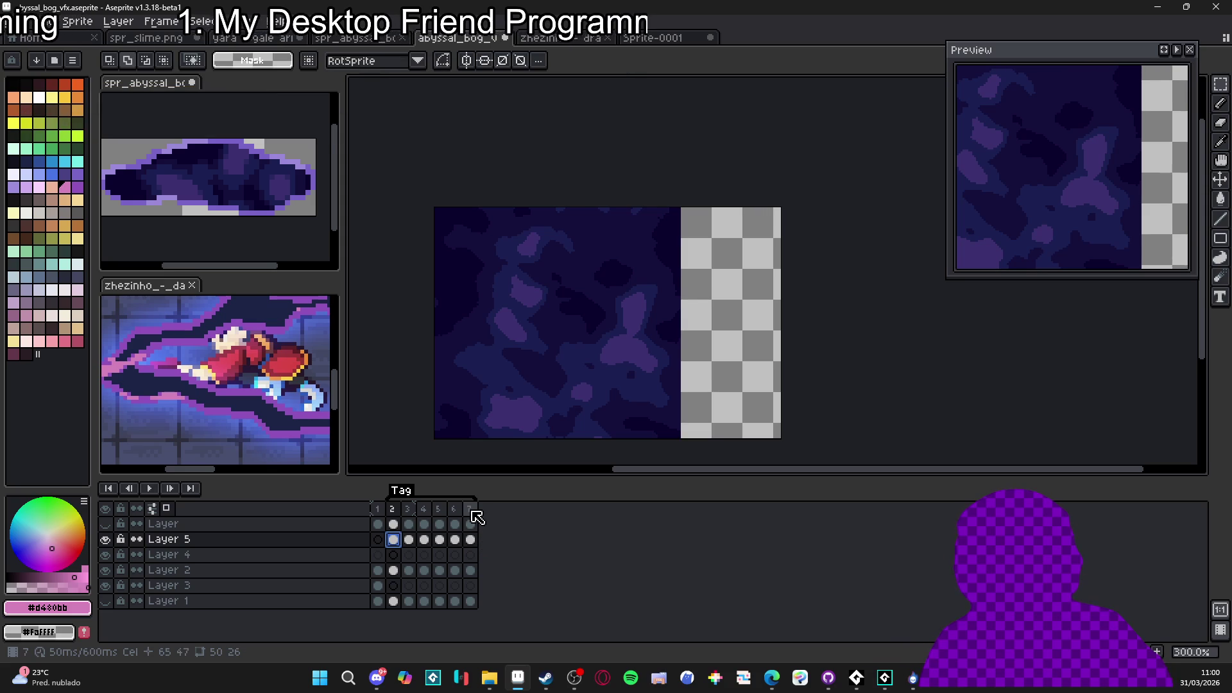
left_click_drag(393, 540, 482, 550)
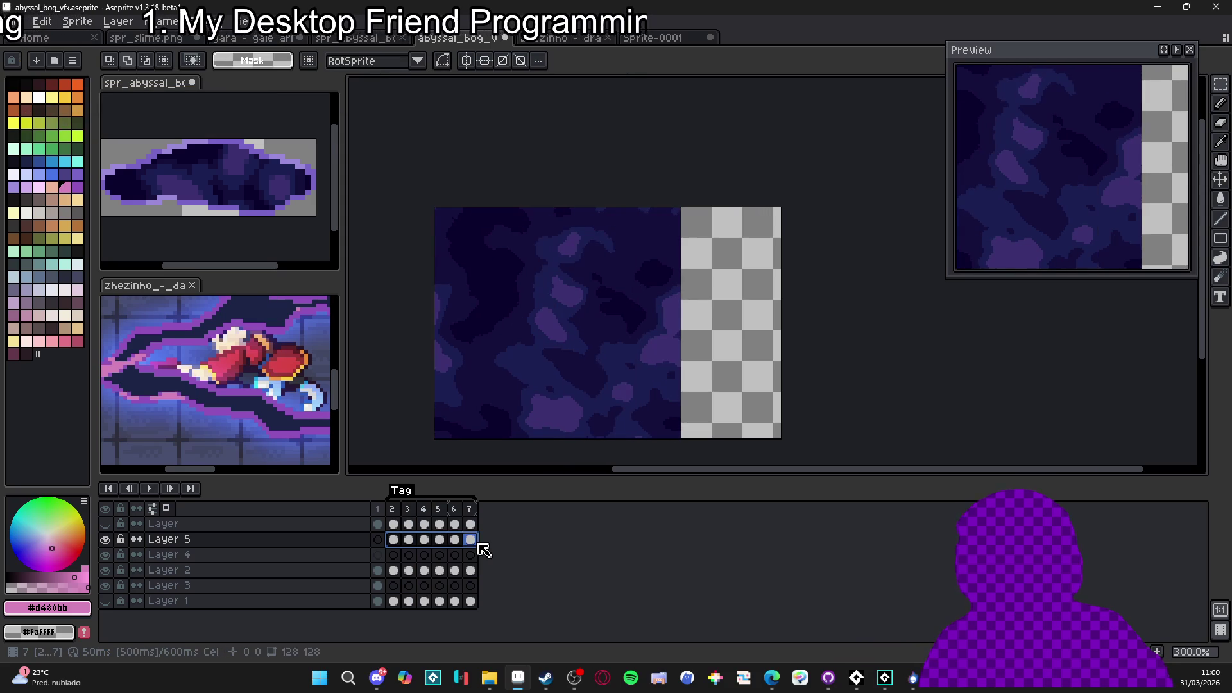
left_click(472, 509)
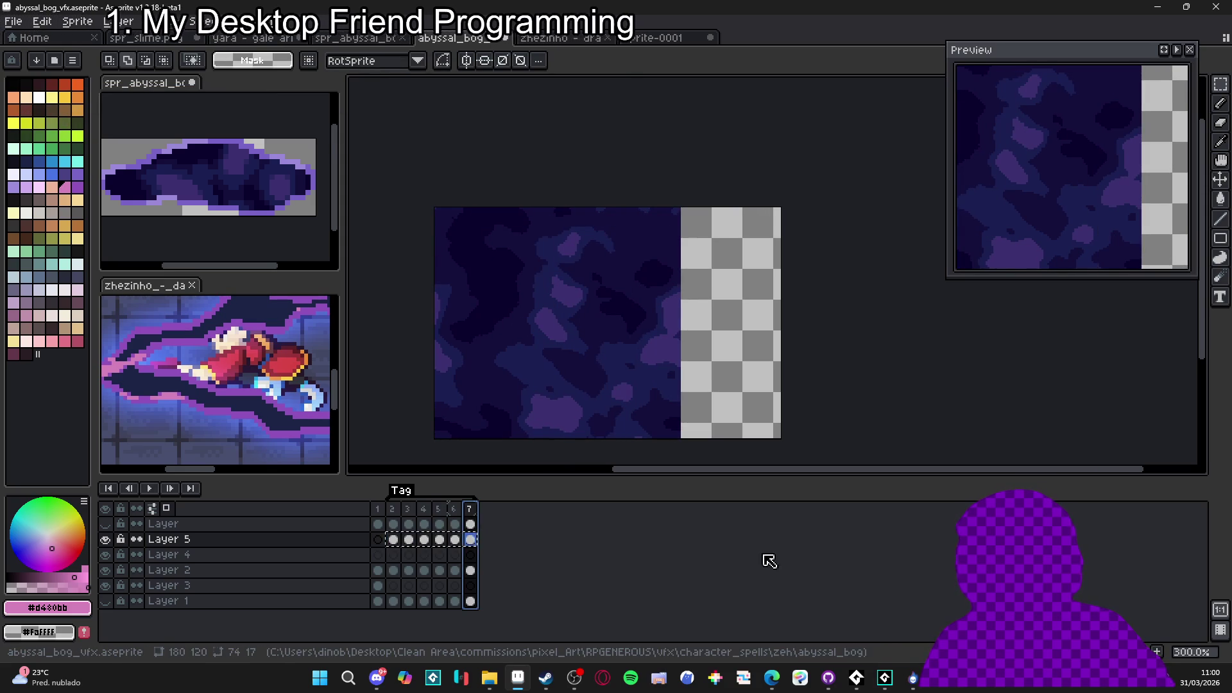
Add new frames at the end to extend the animation through frame 12
left_click(1157, 652)
left_click(1157, 652)
left_click(1157, 652)
left_click(1157, 652)
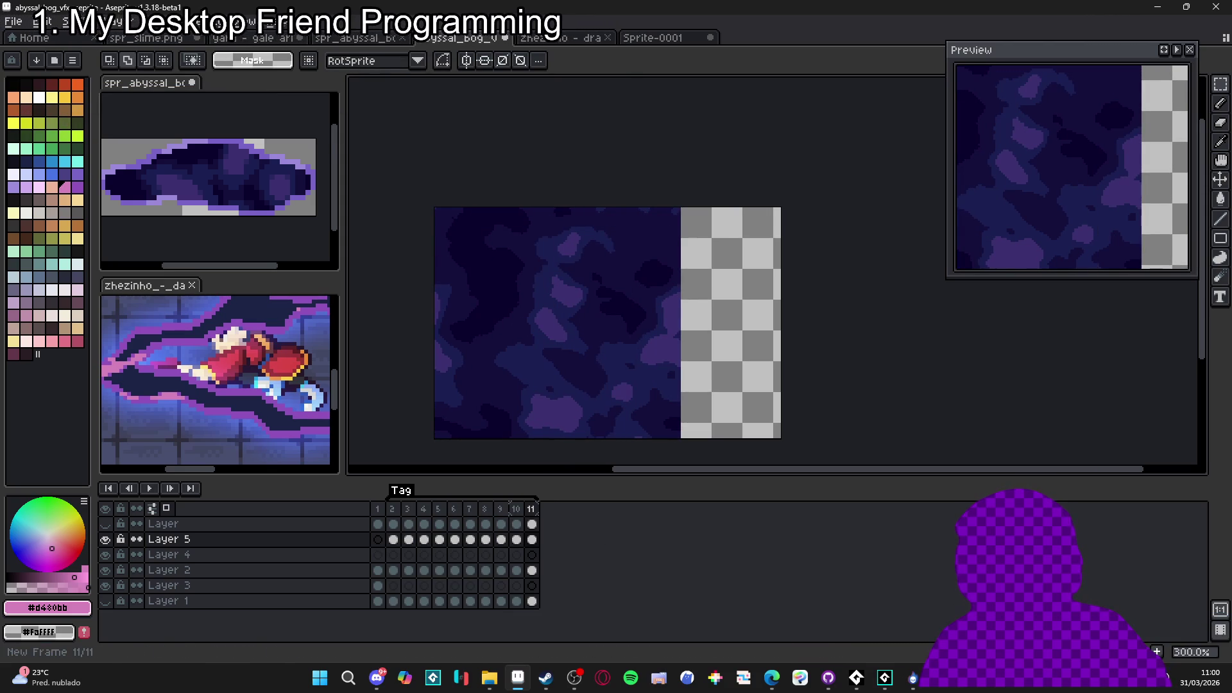
left_click(1157, 652)
left_click(421, 544)
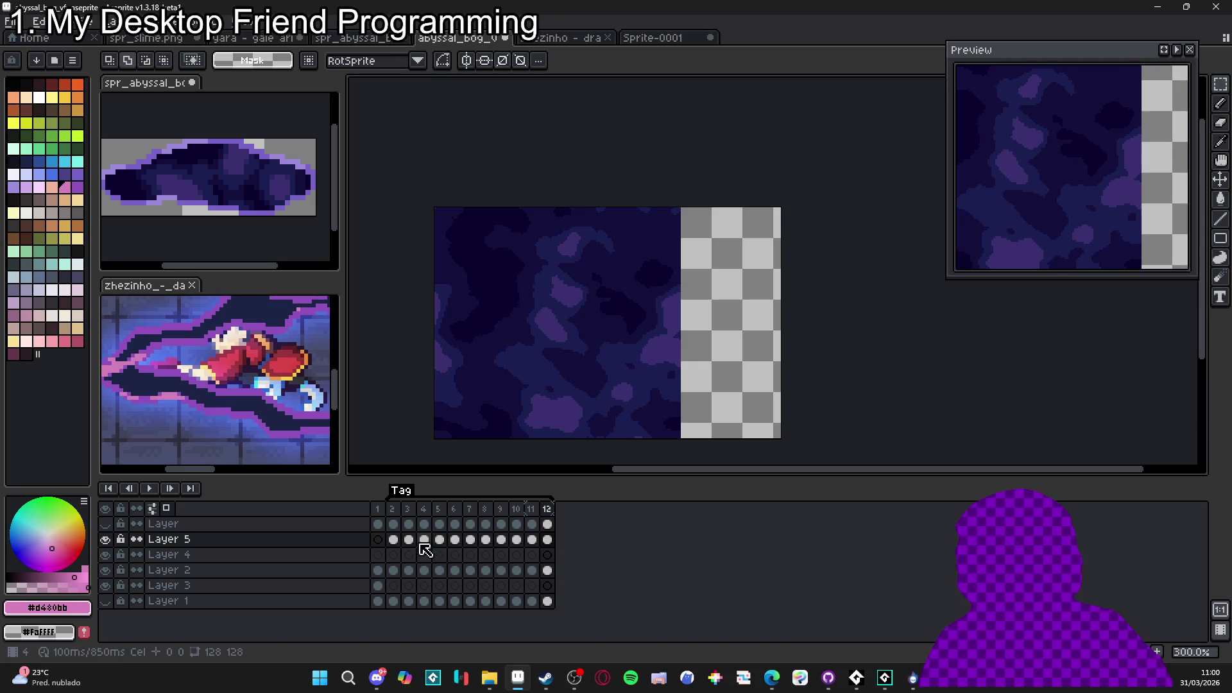
left_click(471, 540)
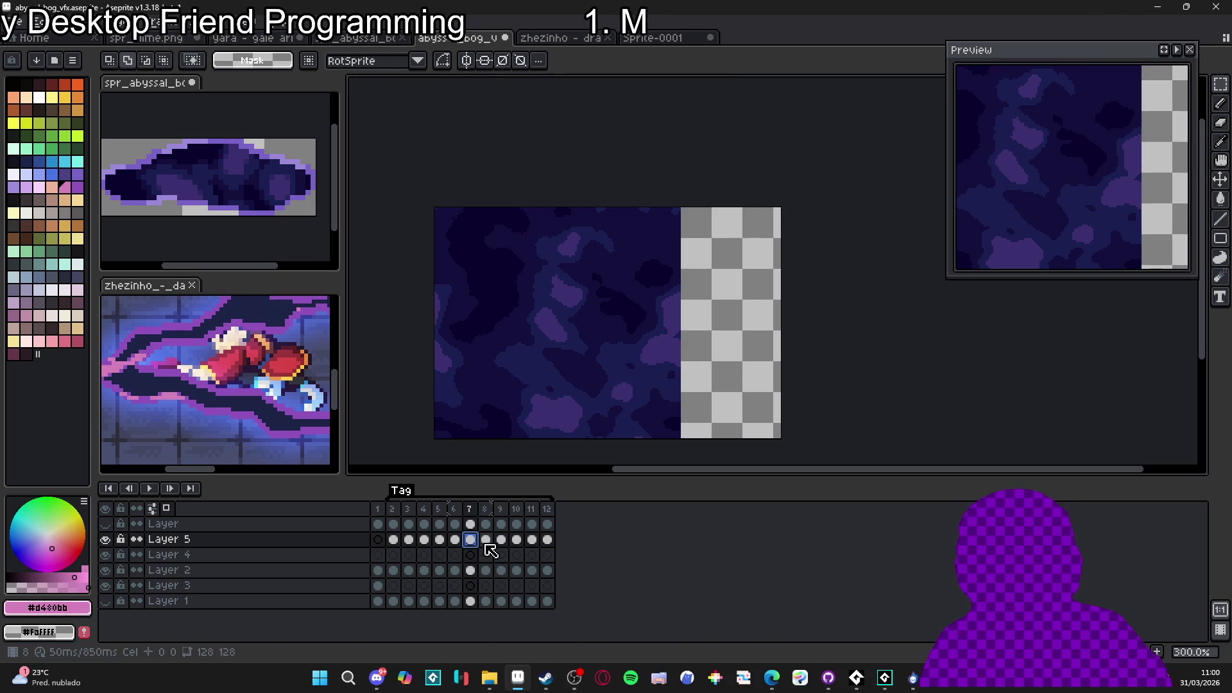
left_click(485, 545)
left_click(502, 546)
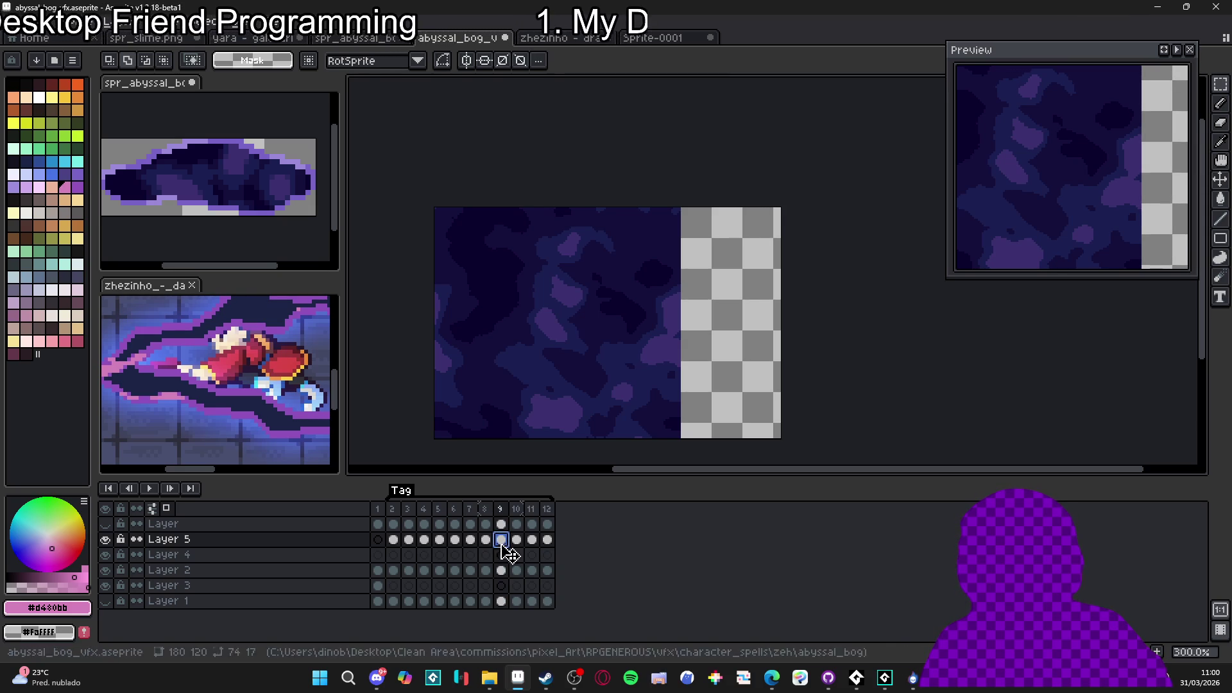
left_click(394, 540)
Copy Layer 5's texture cels from frames 2–7 to start at frame 8, and review frames 8–12
left_click_drag(397, 546, 473, 545)
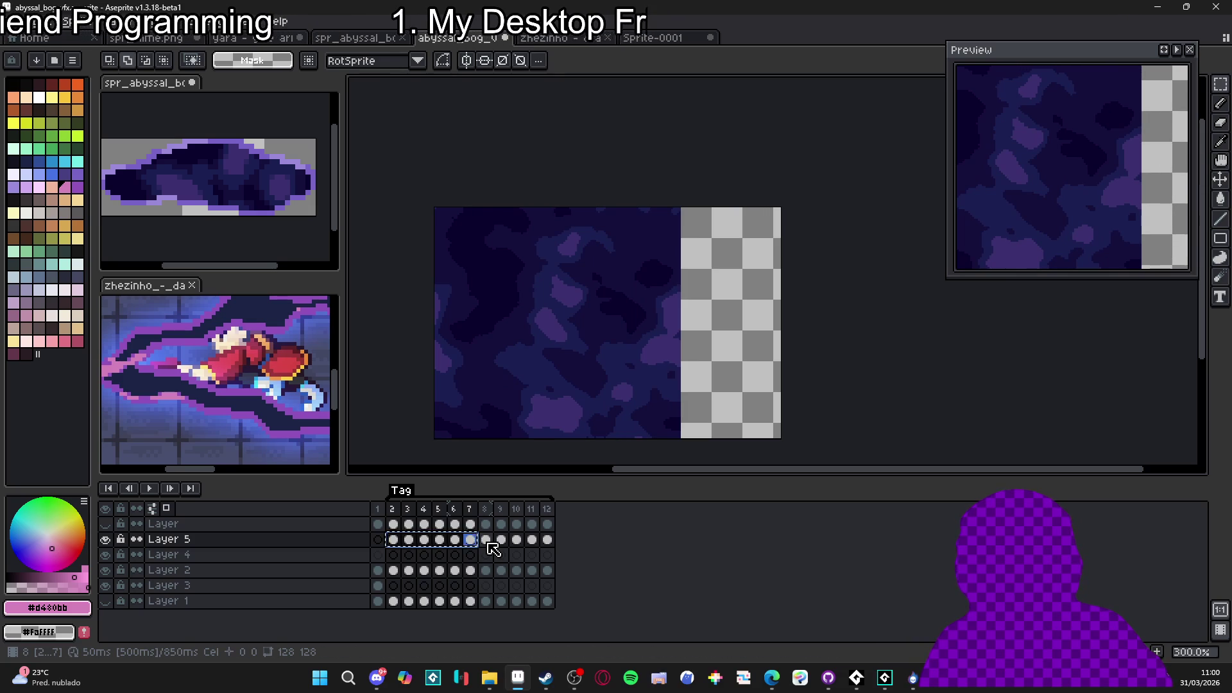
left_click_drag(493, 549, 493, 549)
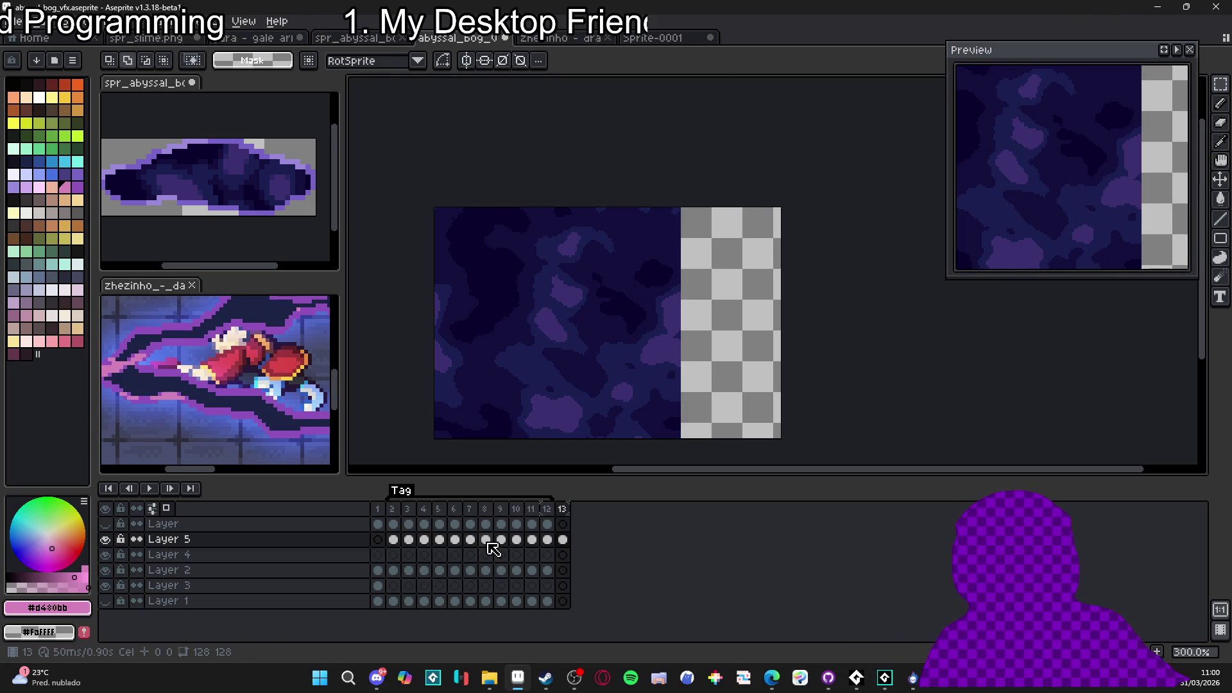
left_click(489, 543)
left_click(502, 540)
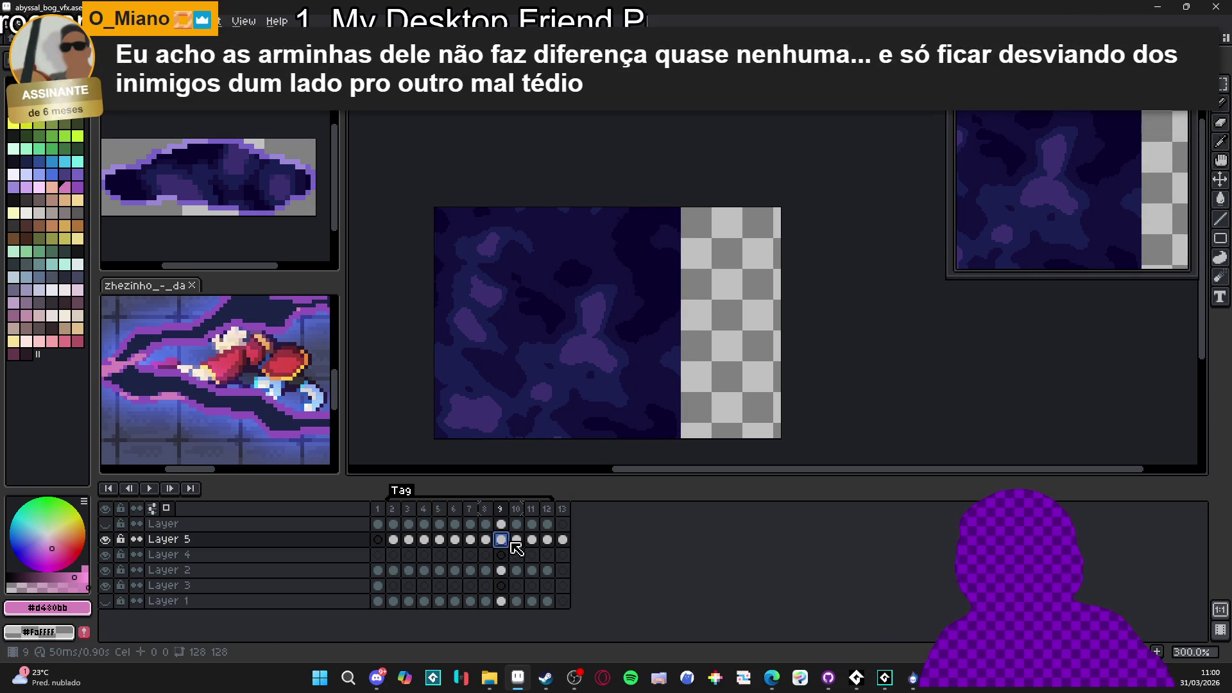
left_click(517, 540)
left_click(532, 540)
left_click(549, 541)
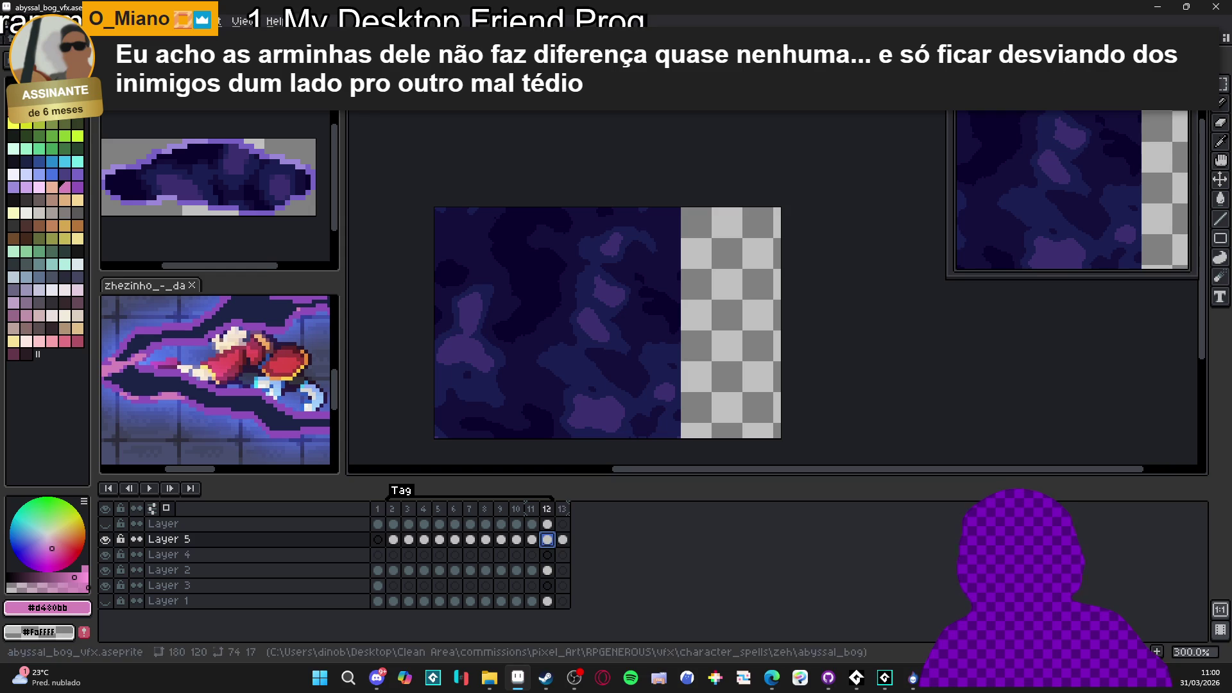
Toggle the texture layer's visibility twice to compare the puddle with and without noise
left_click(394, 570)
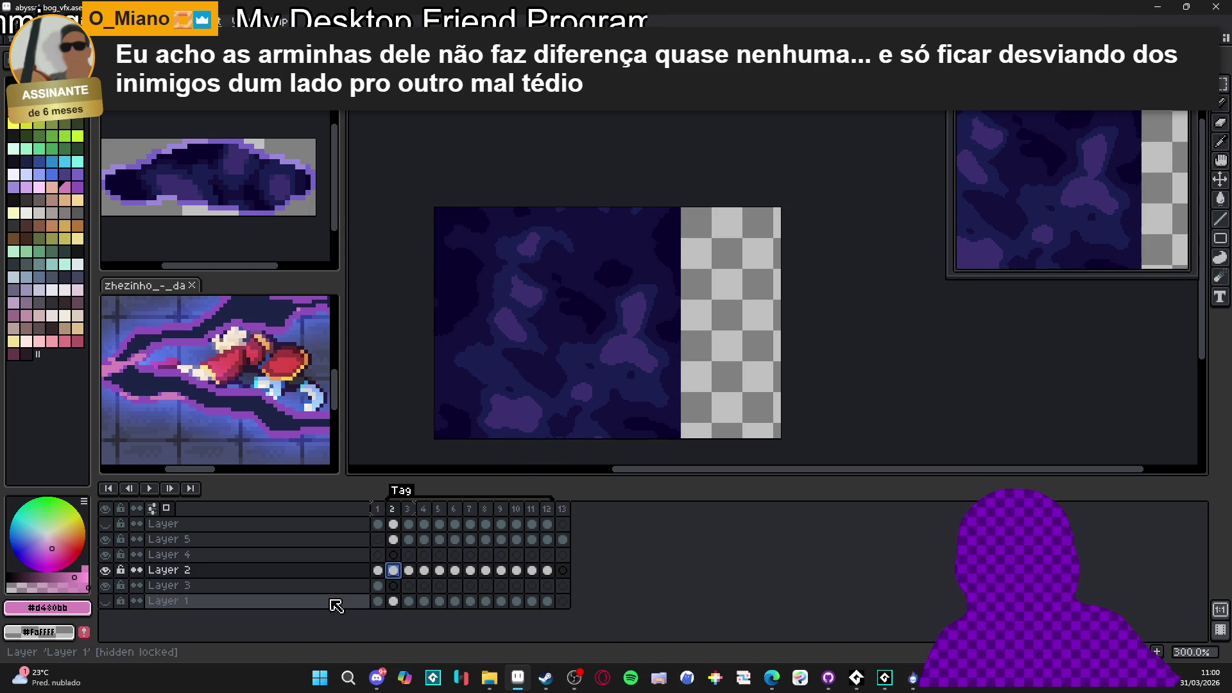
left_click(108, 540)
left_click(108, 539)
left_click(107, 540)
left_click(108, 540)
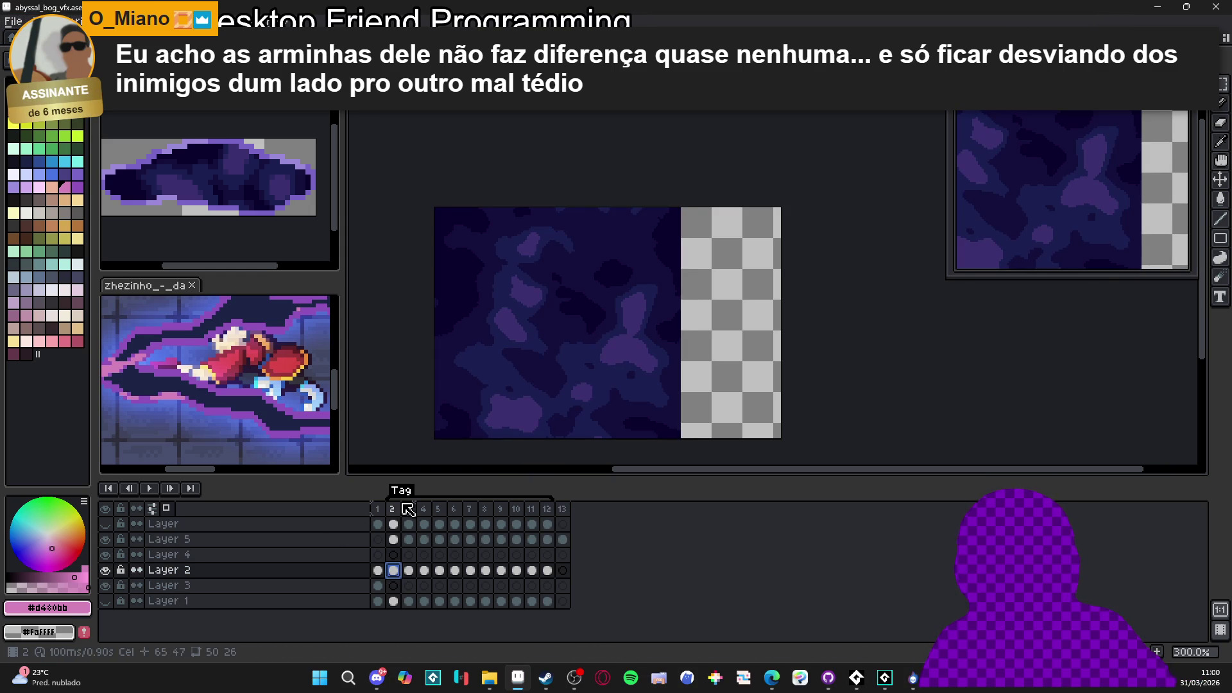
Drop Layer 5's opacity to about 17% in Layer Properties
left_click(394, 540)
double_click(314, 545)
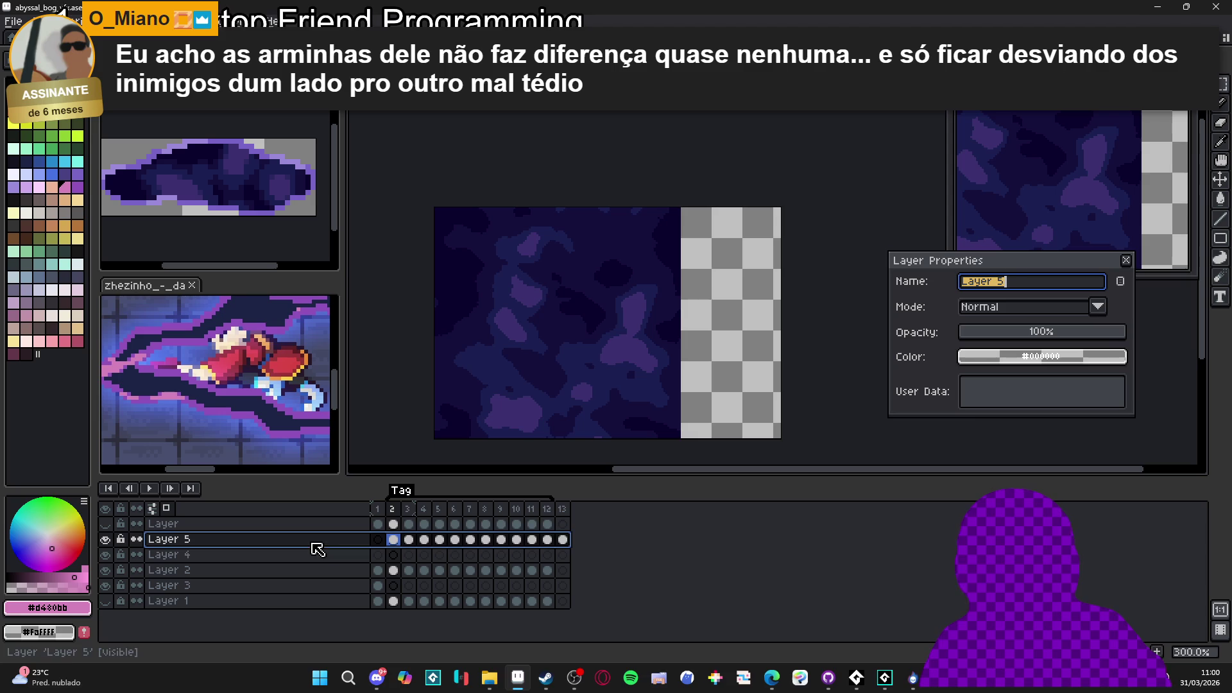
left_click(1045, 330)
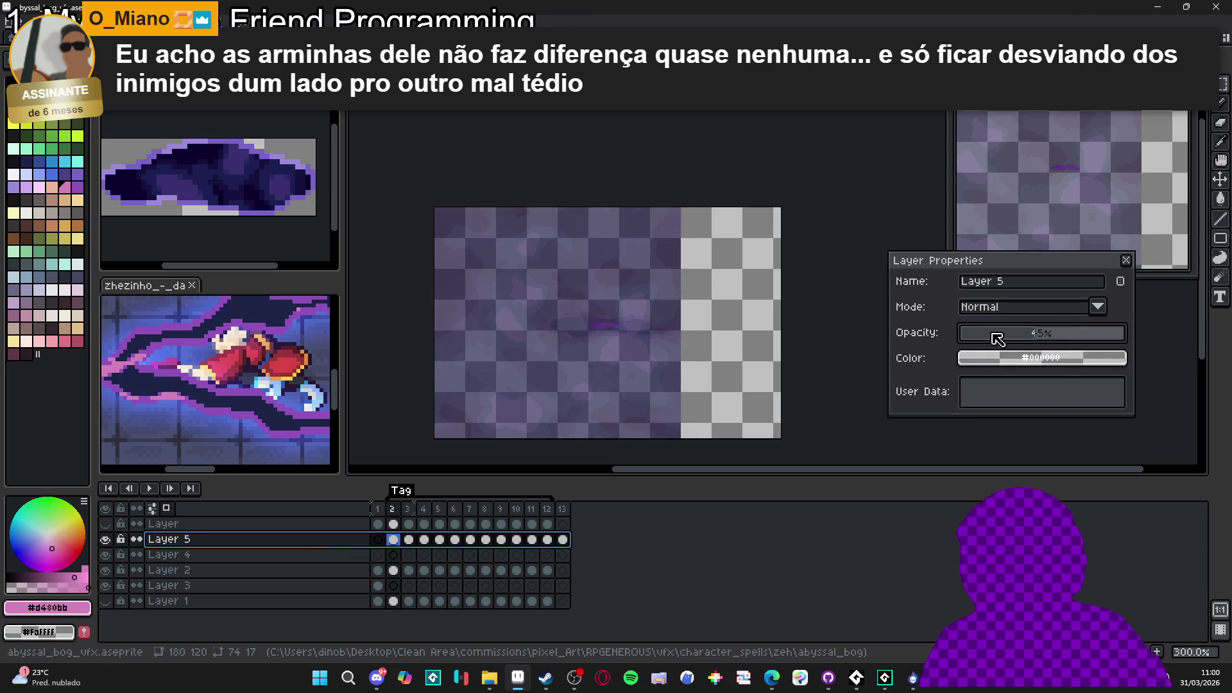
left_click(992, 334)
left_click(1126, 259)
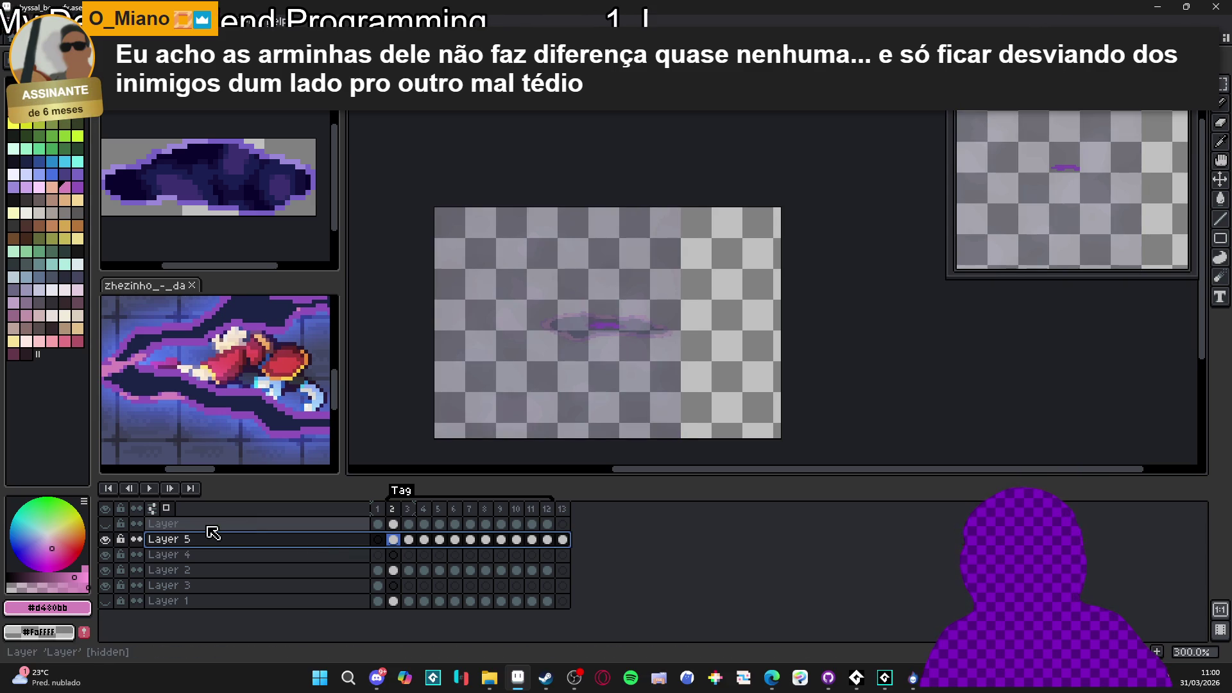
scroll(636, 319, "up", 1)
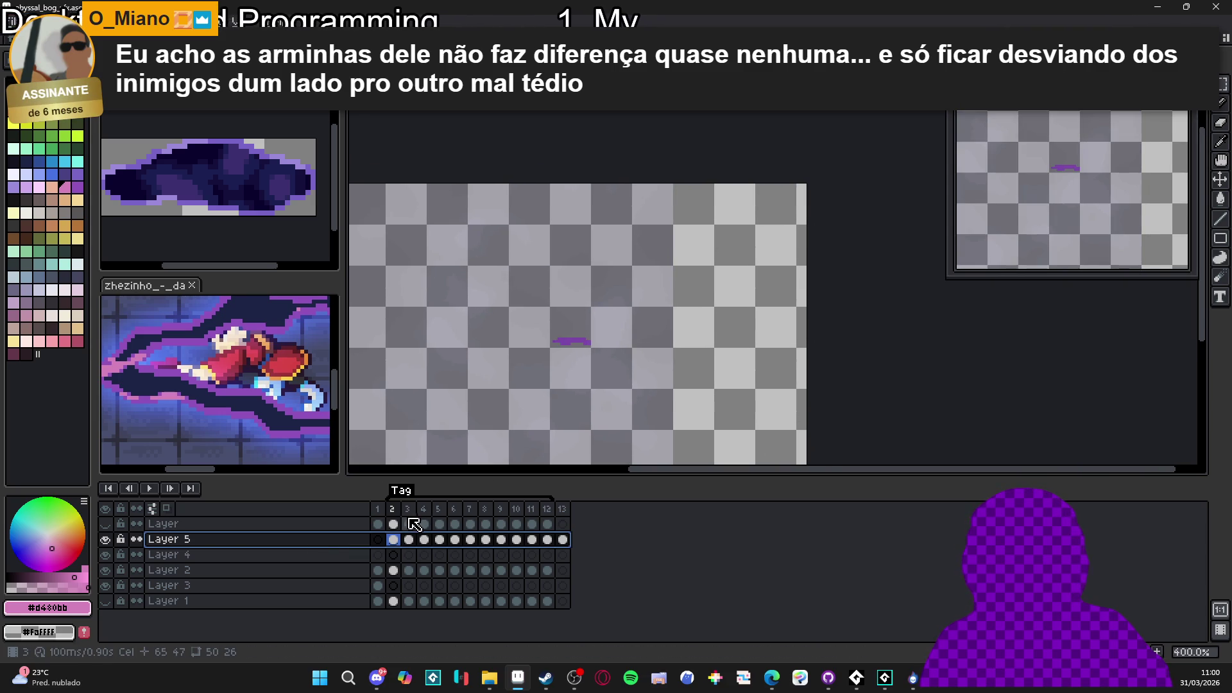
Zoom to 500% and clear the noise texture outside the puddle on frame 4
left_click(398, 543)
left_click(408, 540)
left_click(424, 540)
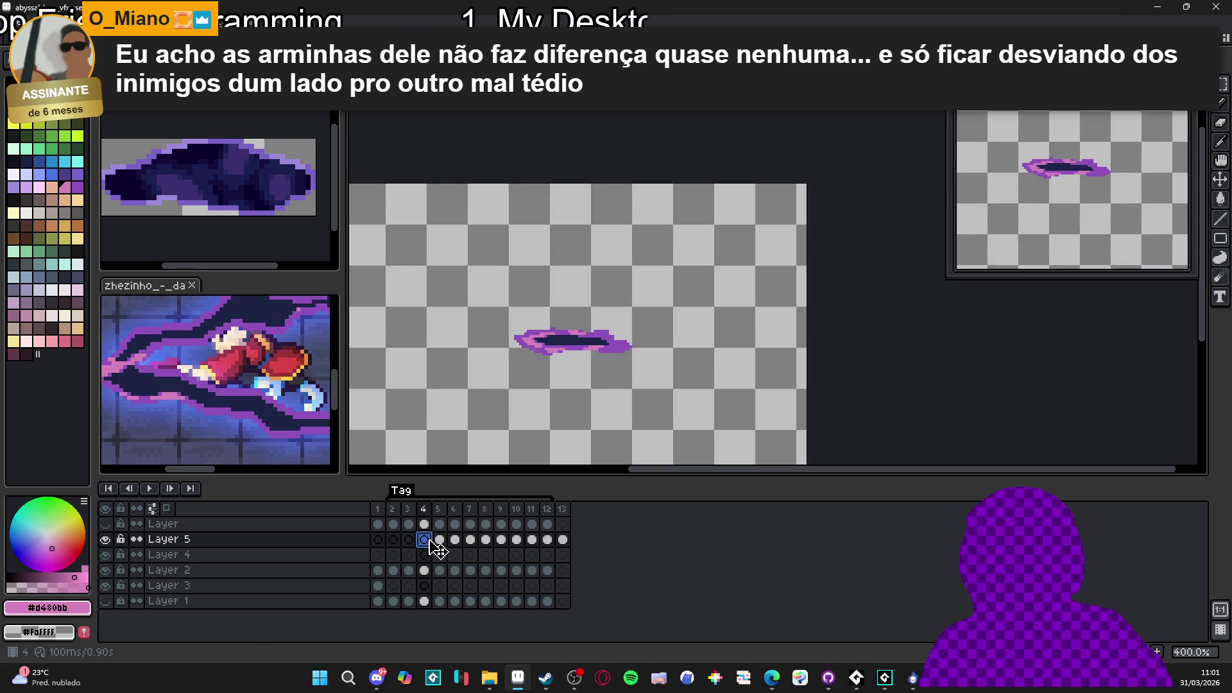
key("plus")
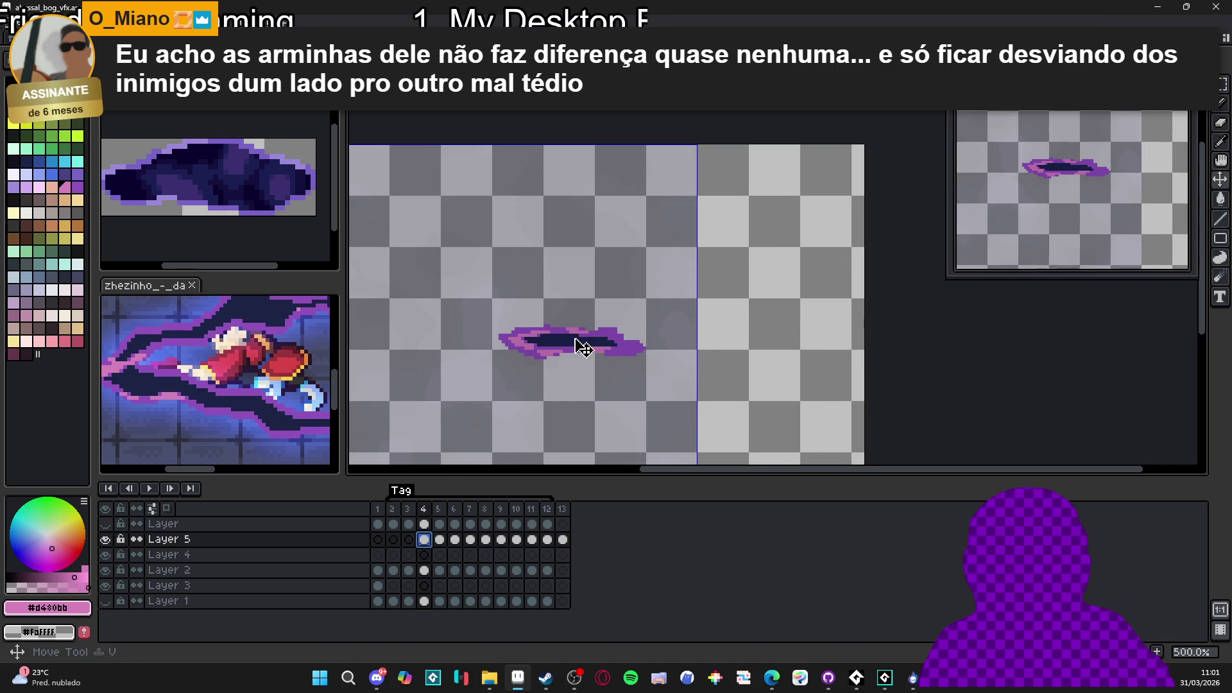
left_click(565, 340)
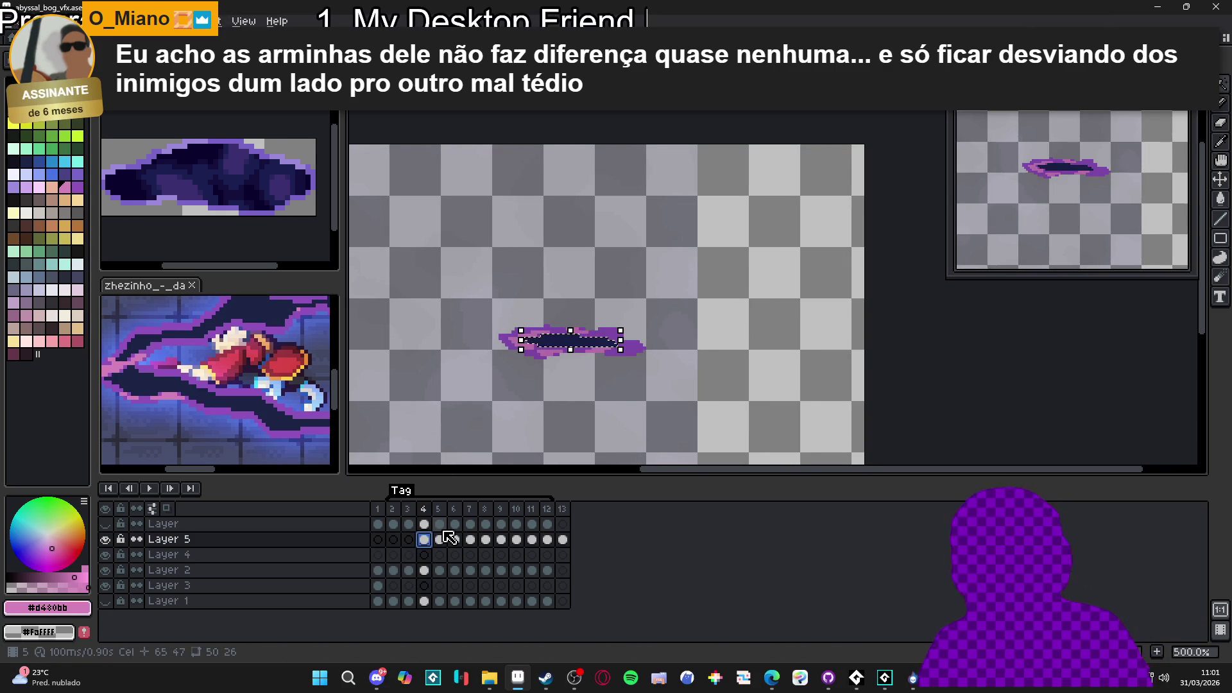
key("ctrl+d")
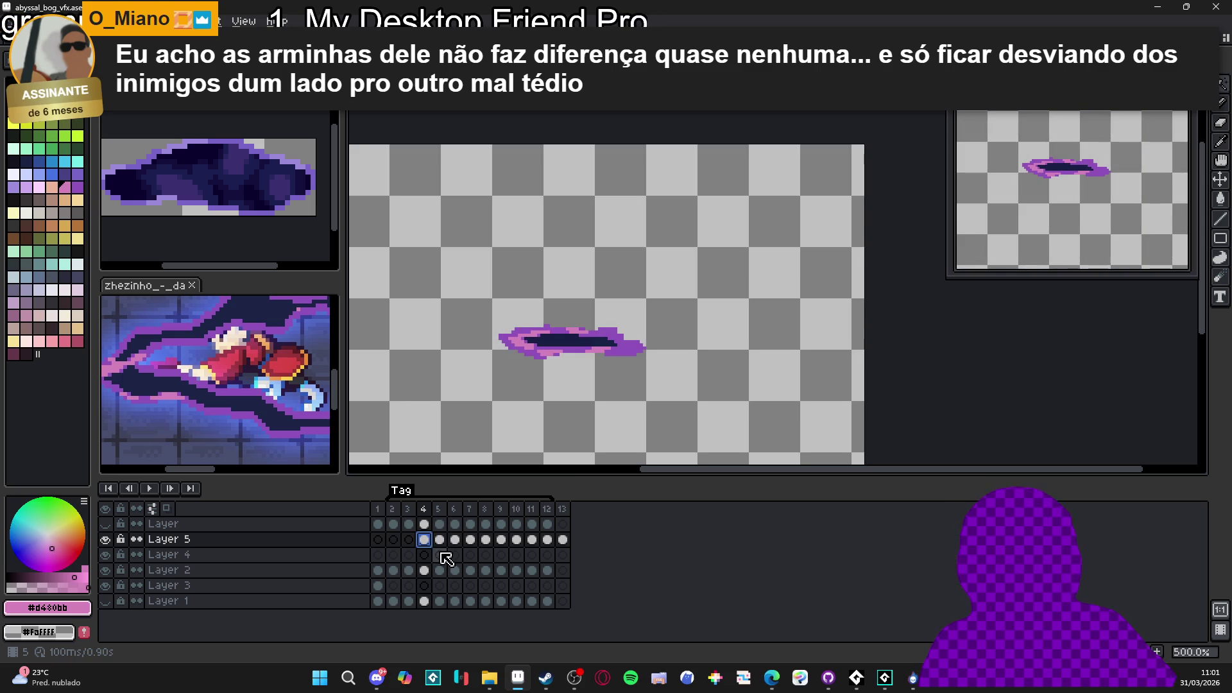
Trim the noise texture outside the puddle's interior on frame 5
left_click(440, 540)
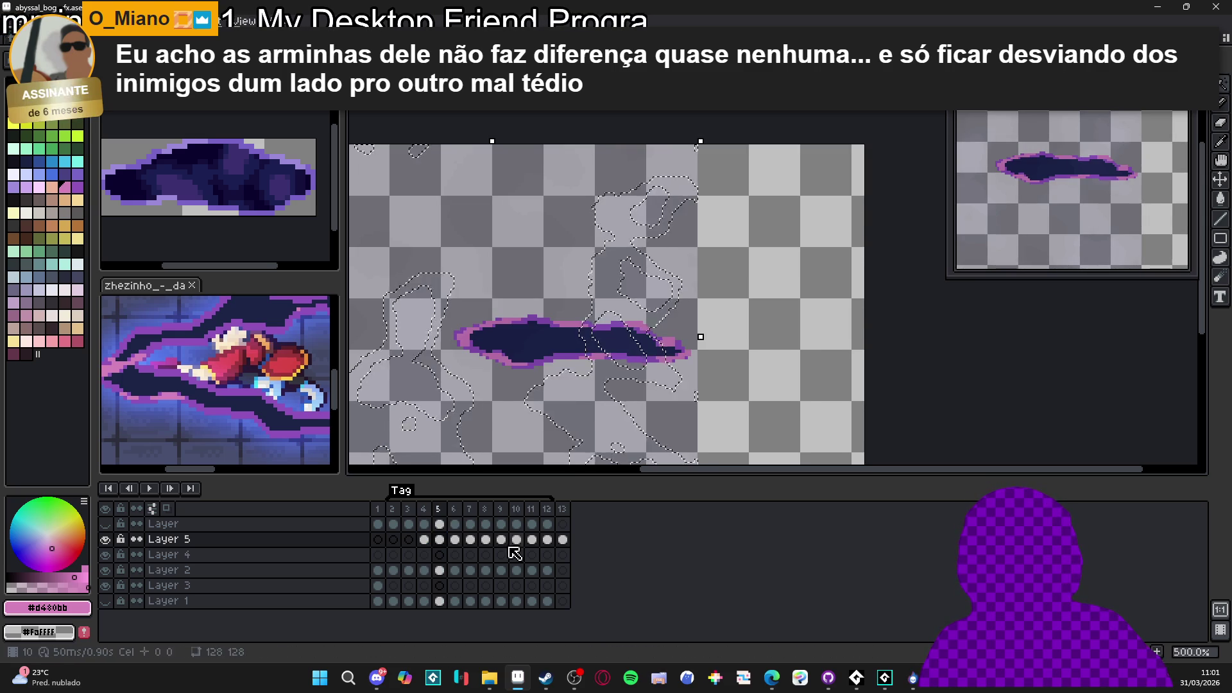
left_click(439, 572)
key("ctrl+shift+i")
left_click(541, 363)
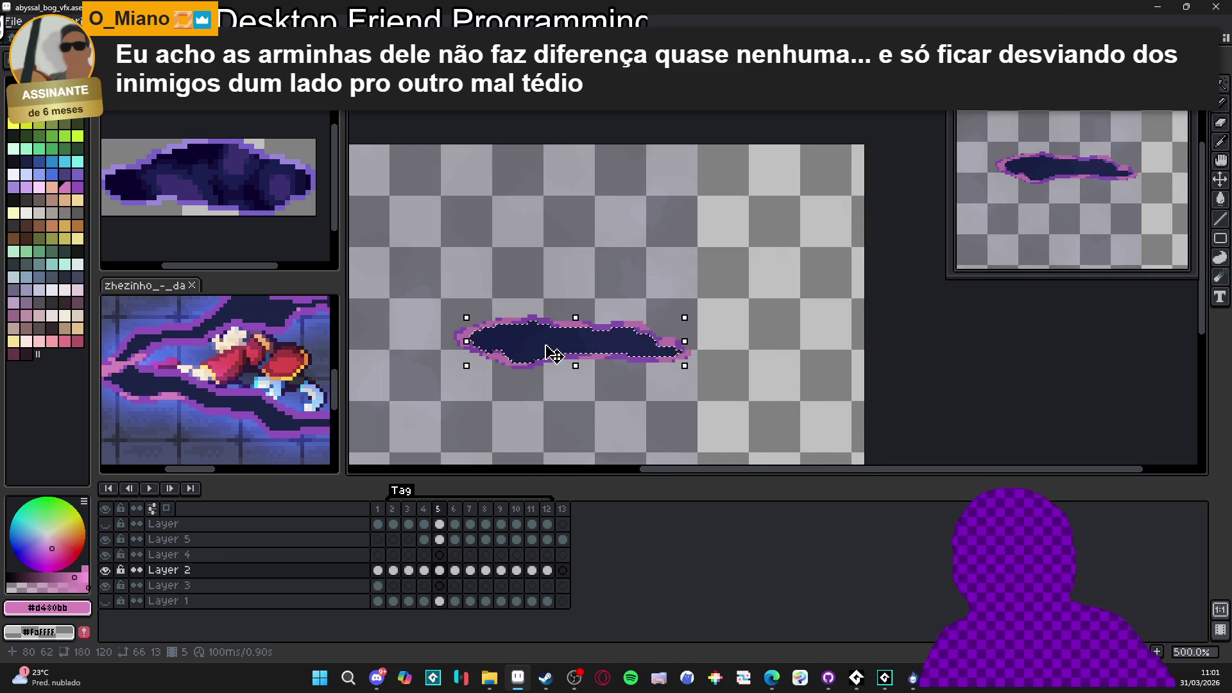
key("ctrl+shift+i")
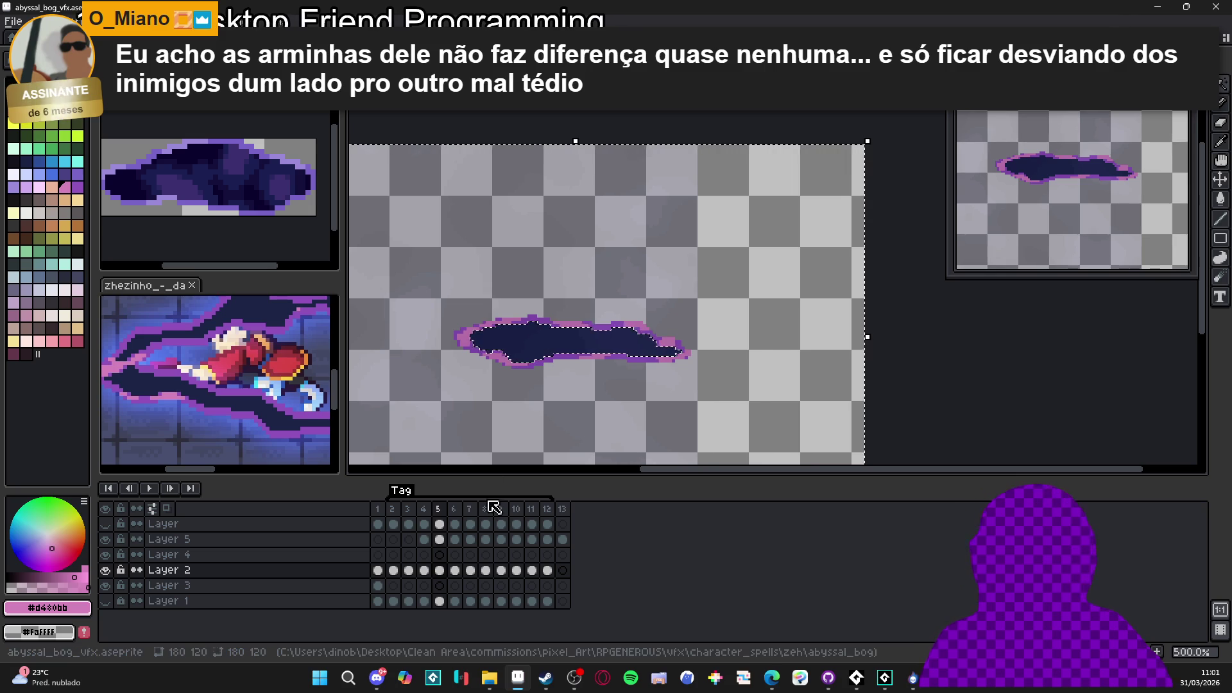
key("ctrl+d")
key("Up")
key("Up")
key("Right")
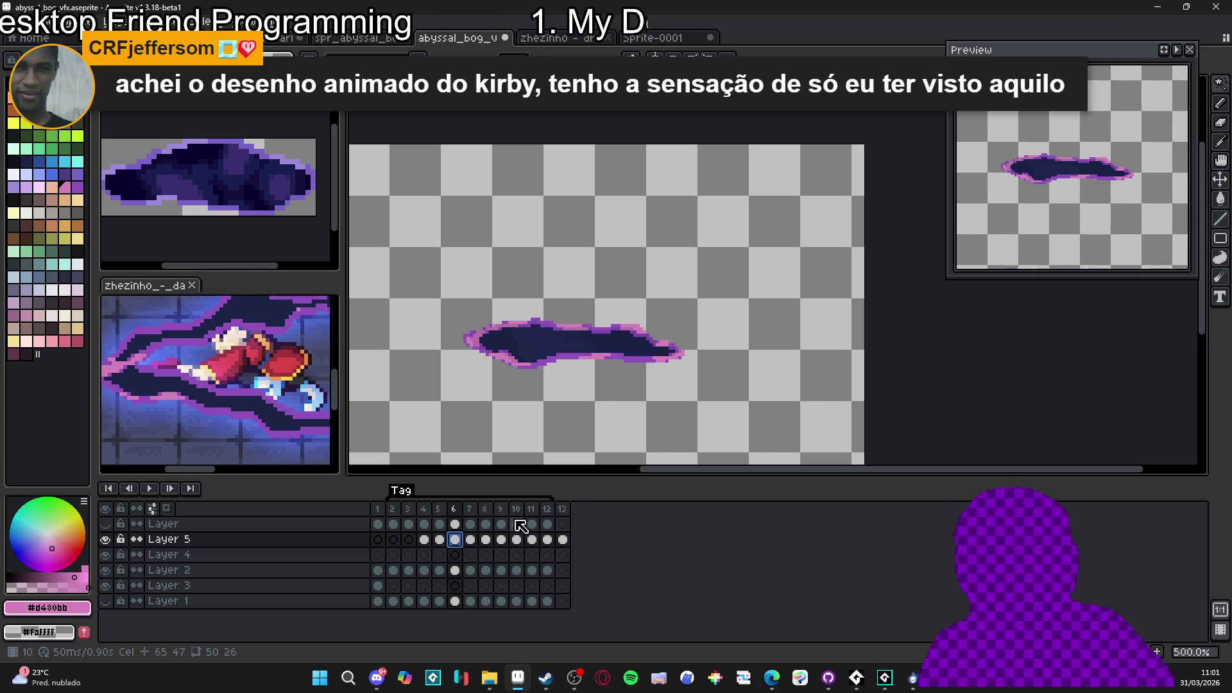
On frame 7, magic-wand the puddle interior on Layer 2, invert, and erase the outside noise
left_click(471, 539)
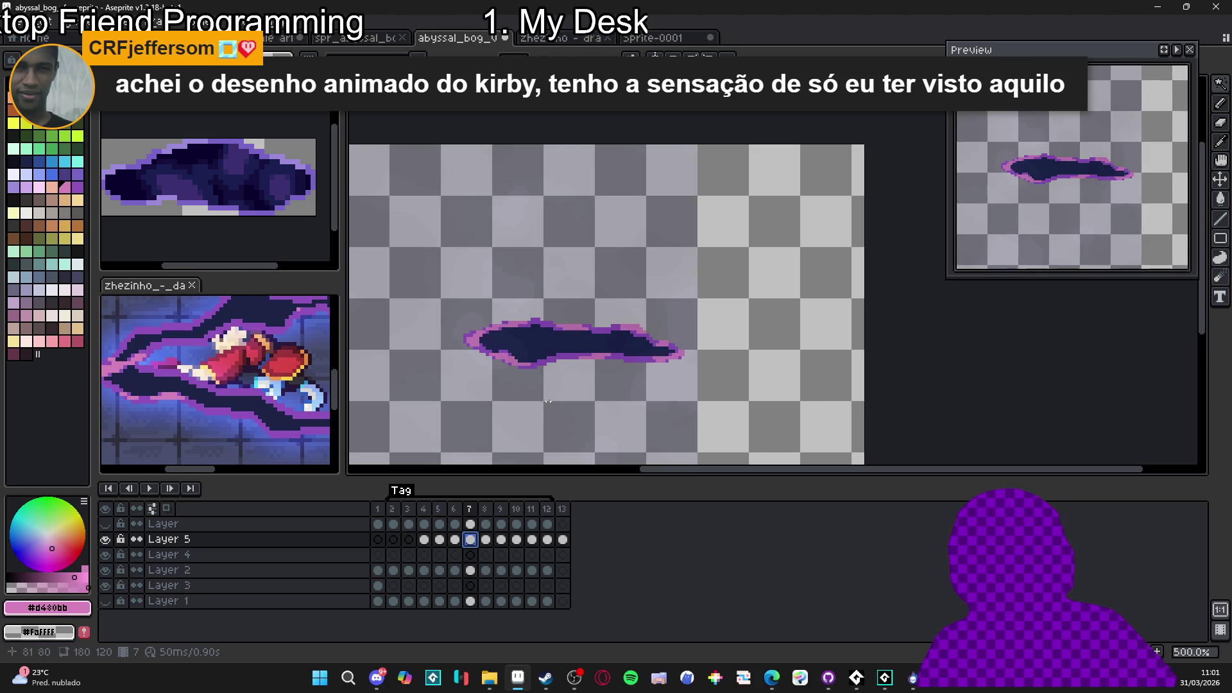
left_click(471, 571)
key("w")
left_click(566, 345)
key("ctrl+shift+i")
key("Delete")
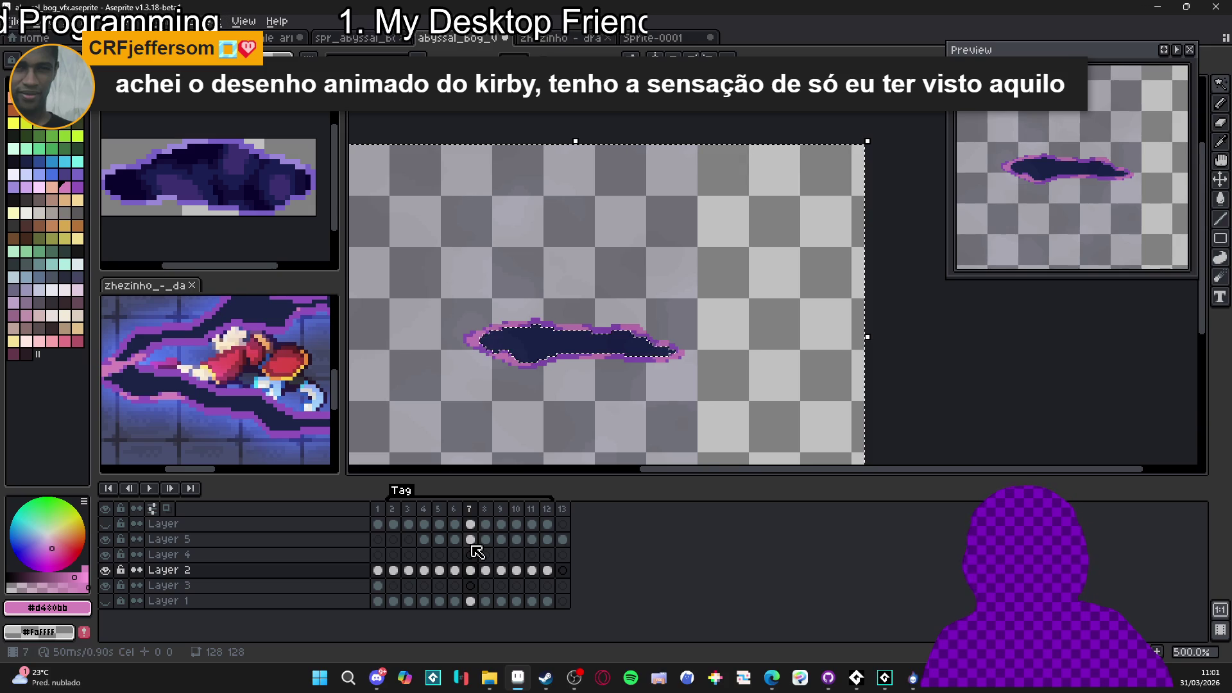
Erase the noise outside the puddle shape on frame 8
left_click(472, 540)
left_click(491, 539)
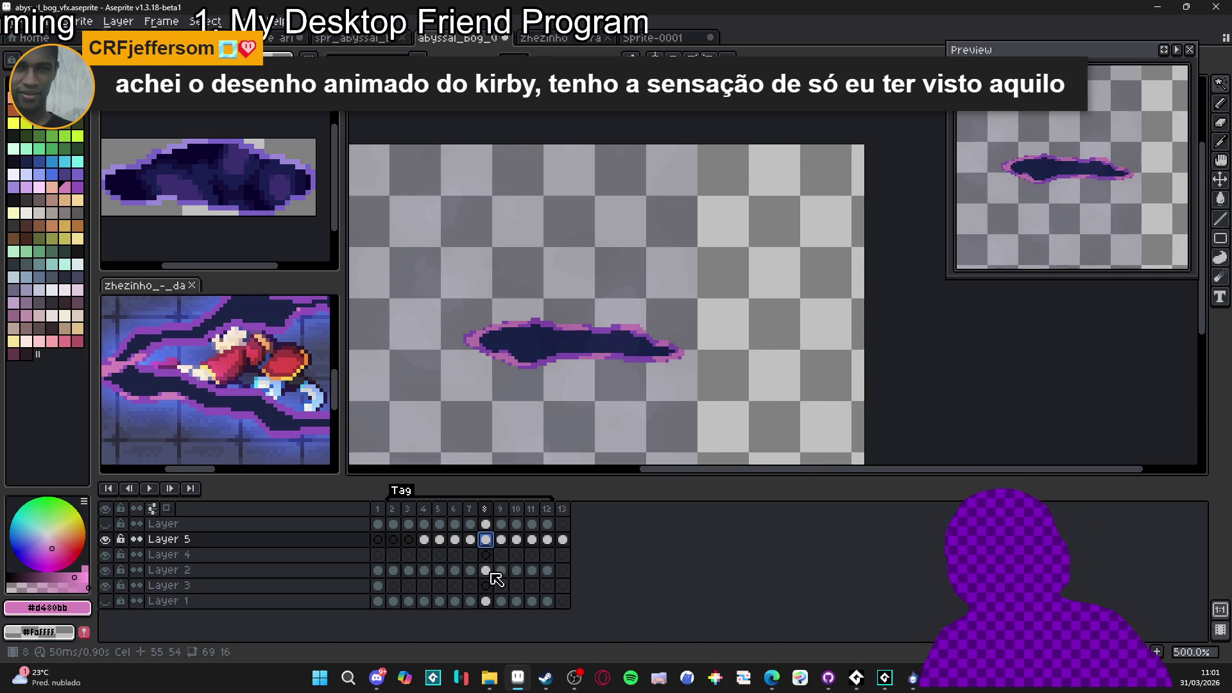
left_click(491, 573)
left_click(593, 355)
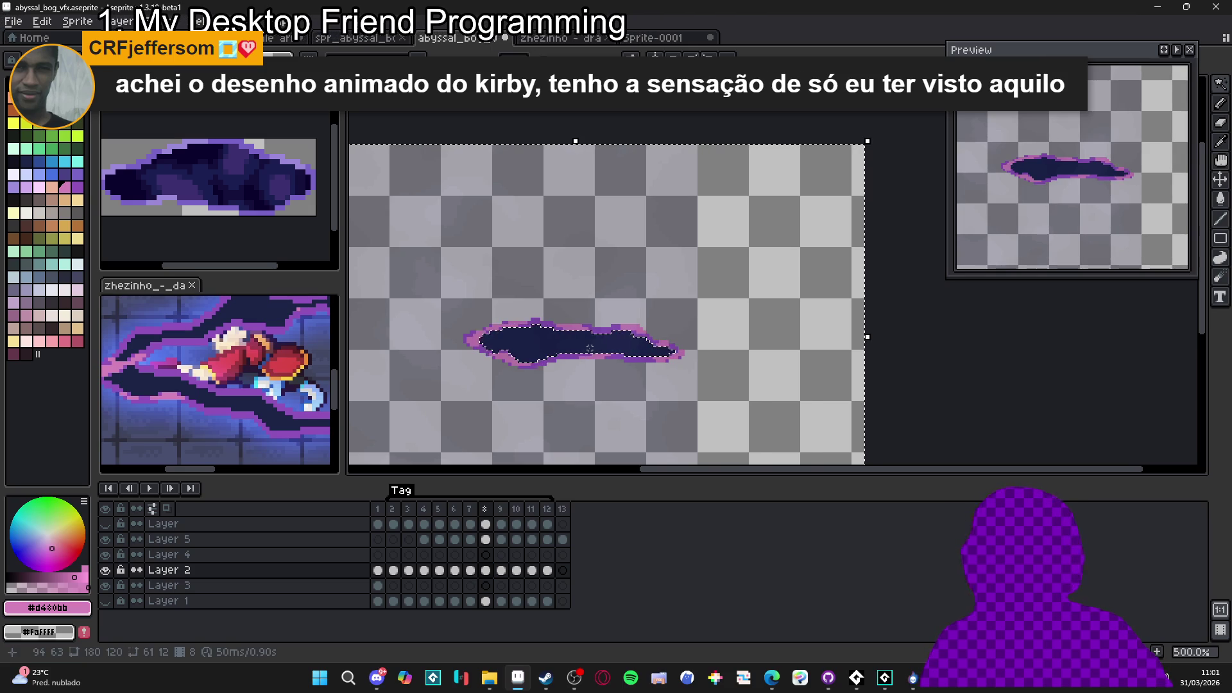
left_click(487, 540)
key("ctrl+d")
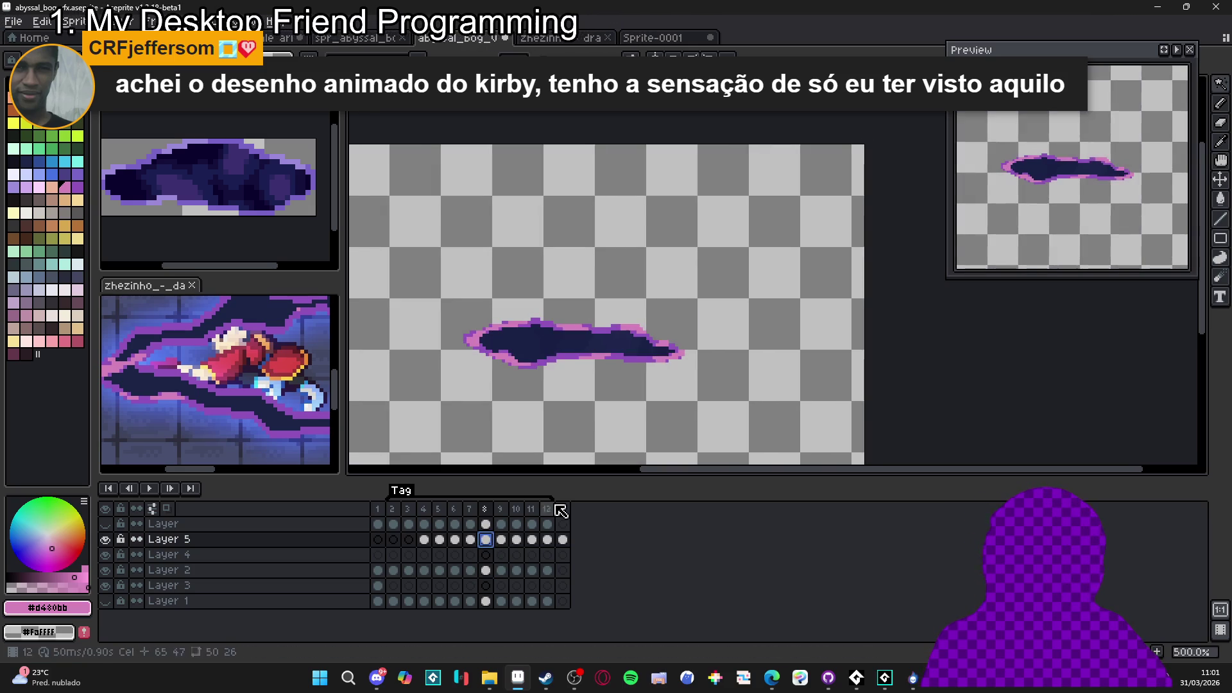
Erase the noise outside the puddle shape on frames 9 and 10
left_click(502, 570)
left_click(565, 355)
left_click(501, 539)
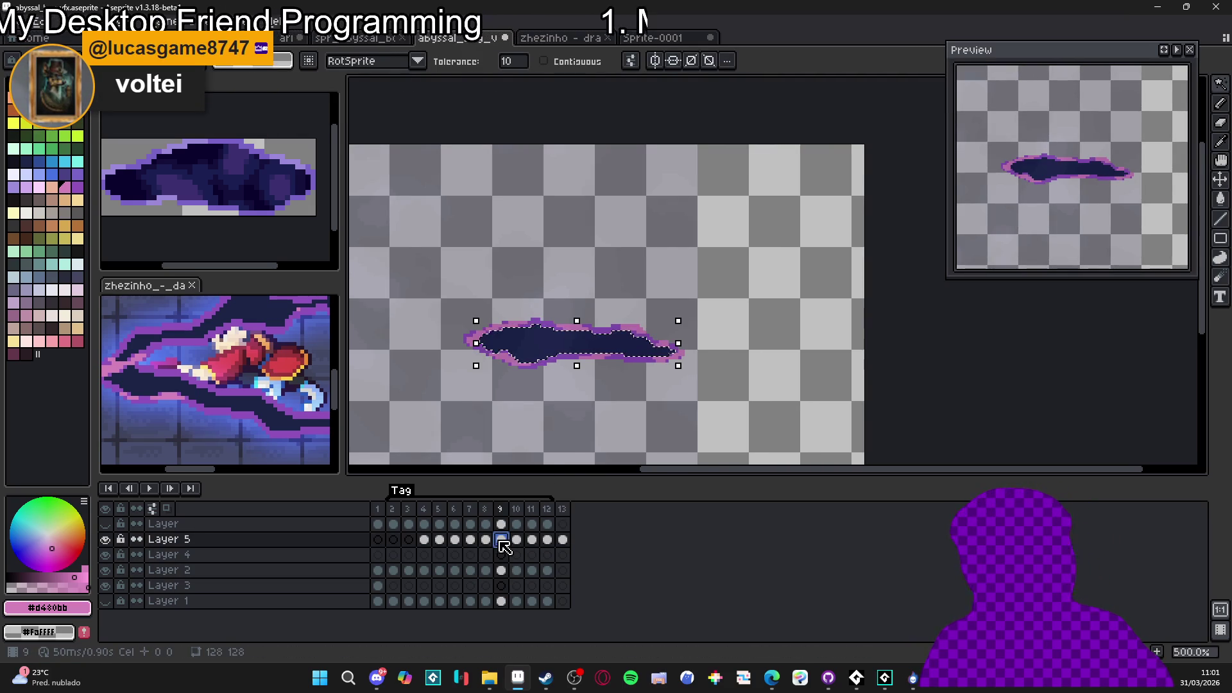
key("ctrl+a")
key("ctrl+d")
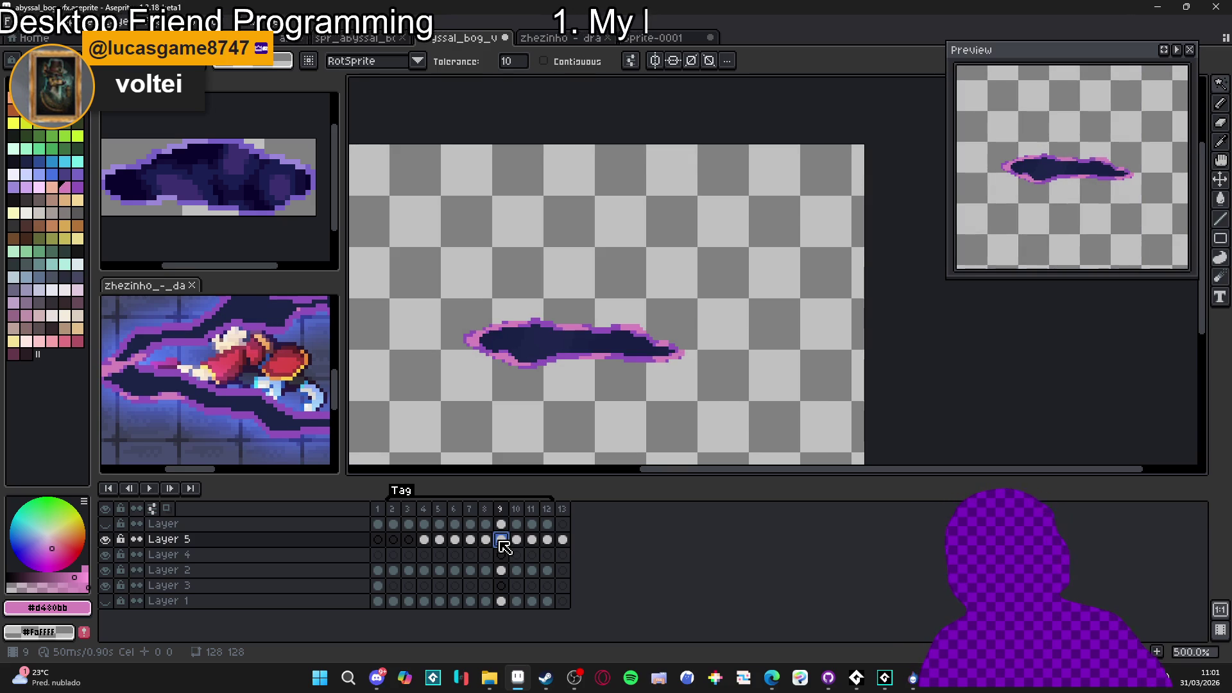
left_click(516, 571)
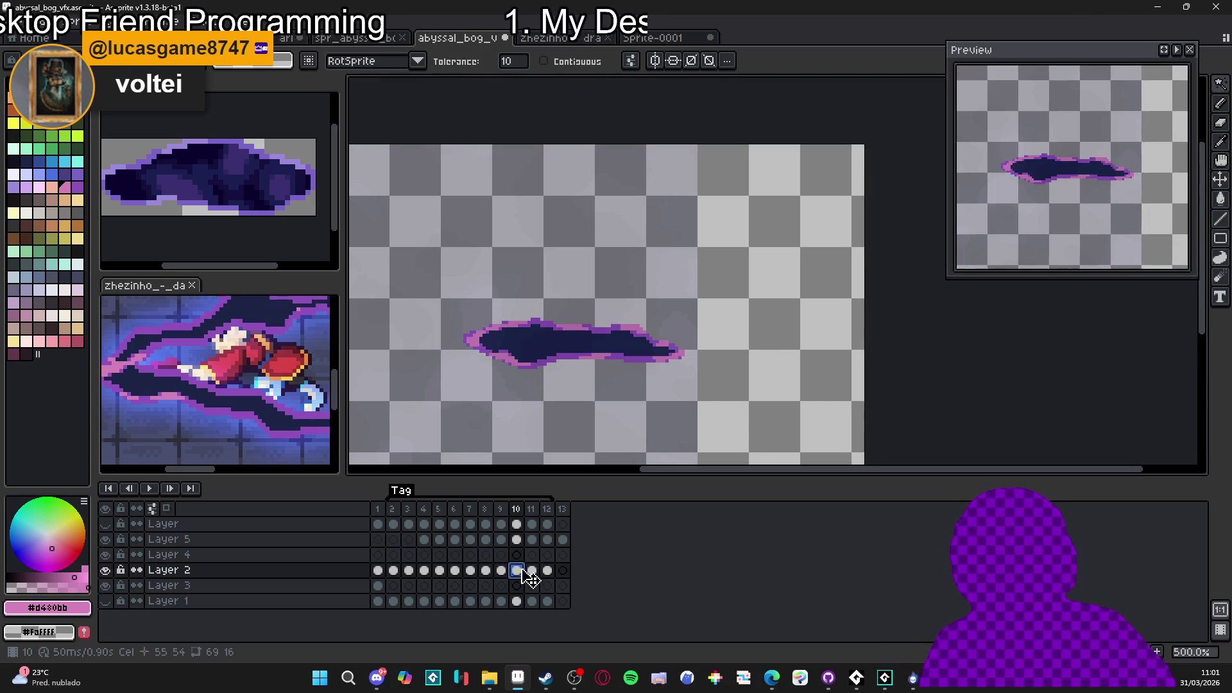
left_click(561, 350)
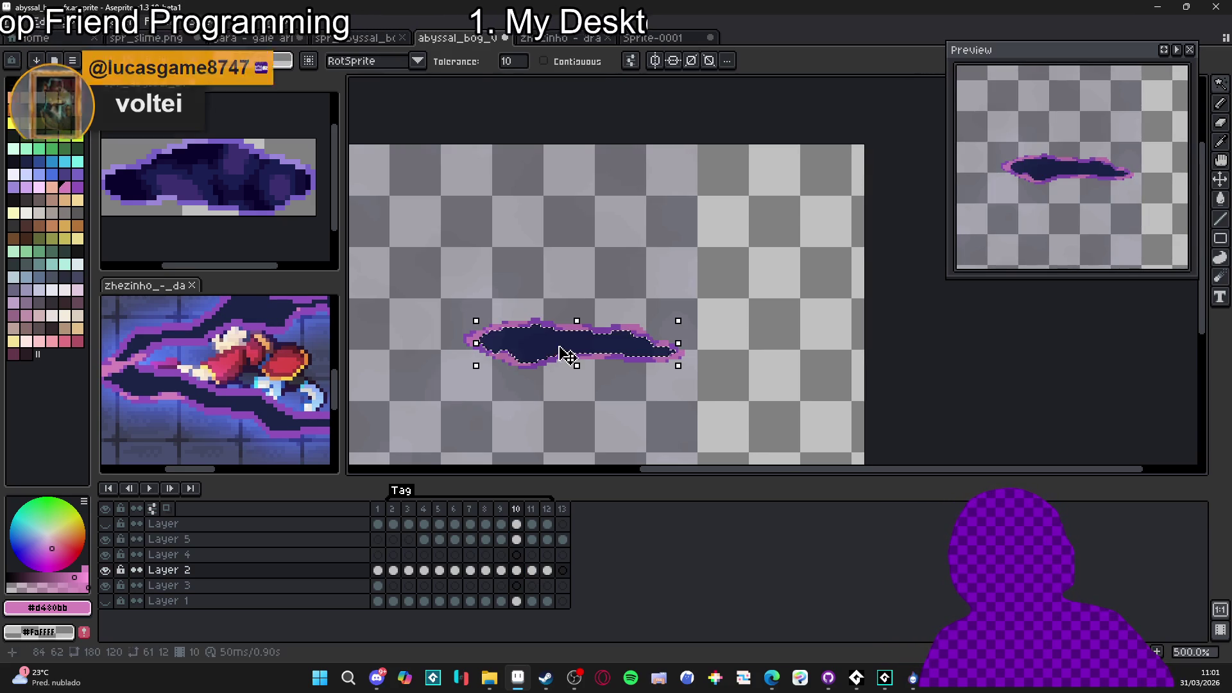
left_click(517, 540)
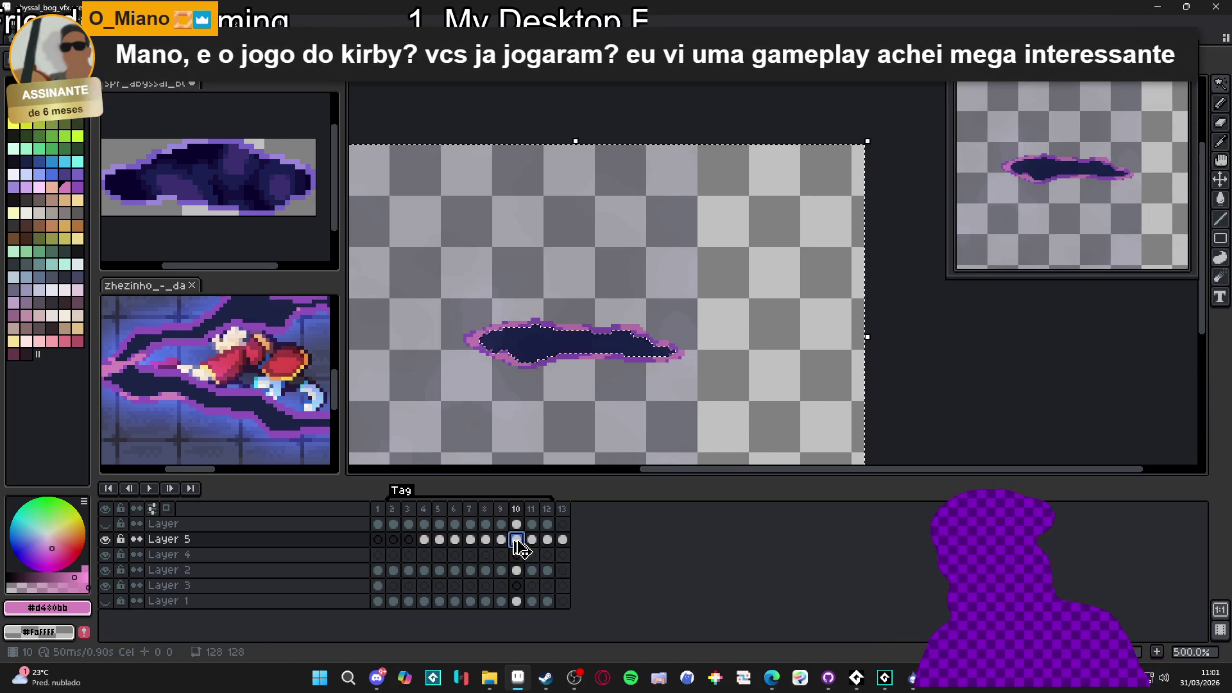
key("ctrl+d")
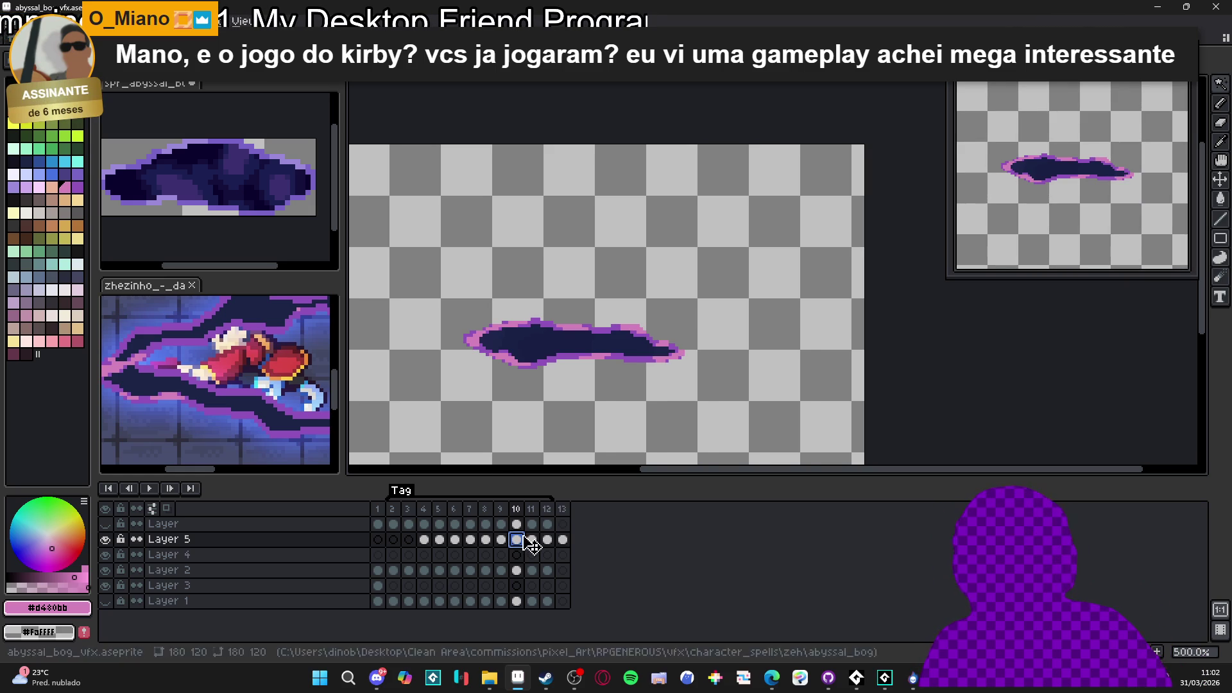
Magic-wand the puddle interior on frame 11 and clear the noise around it
left_click(532, 570)
left_click(105, 570)
left_click(105, 569)
key("w")
left_click(568, 341)
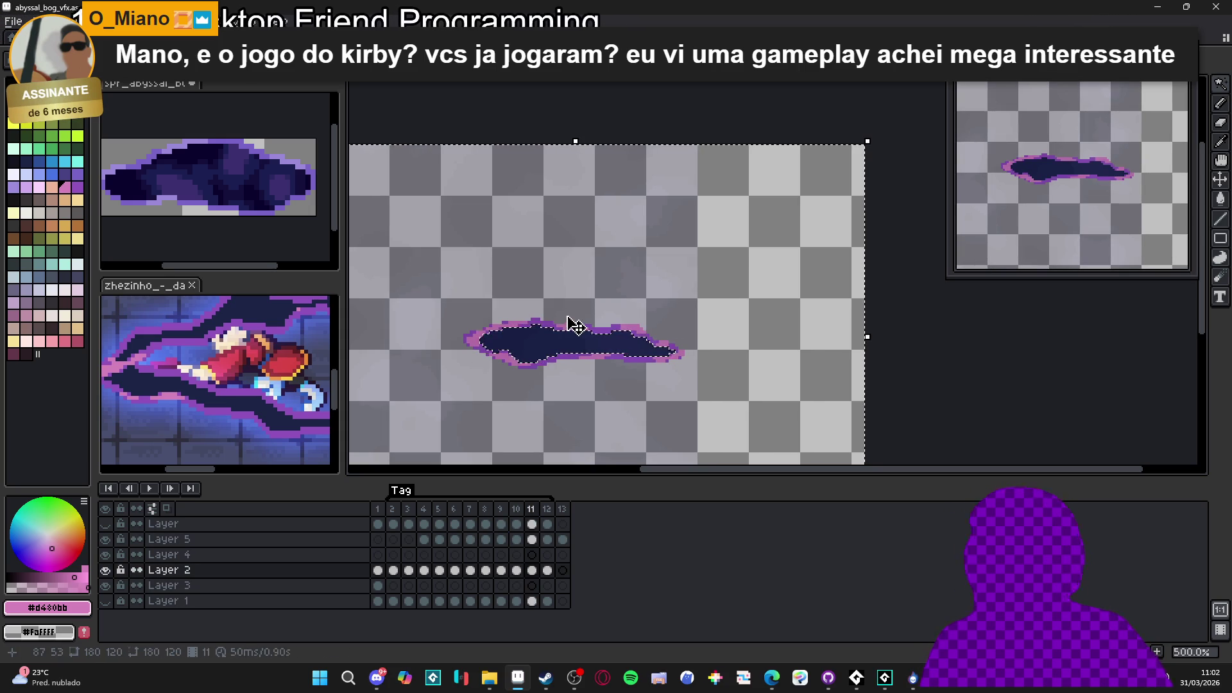
left_click(532, 540)
key("ctrl+d")
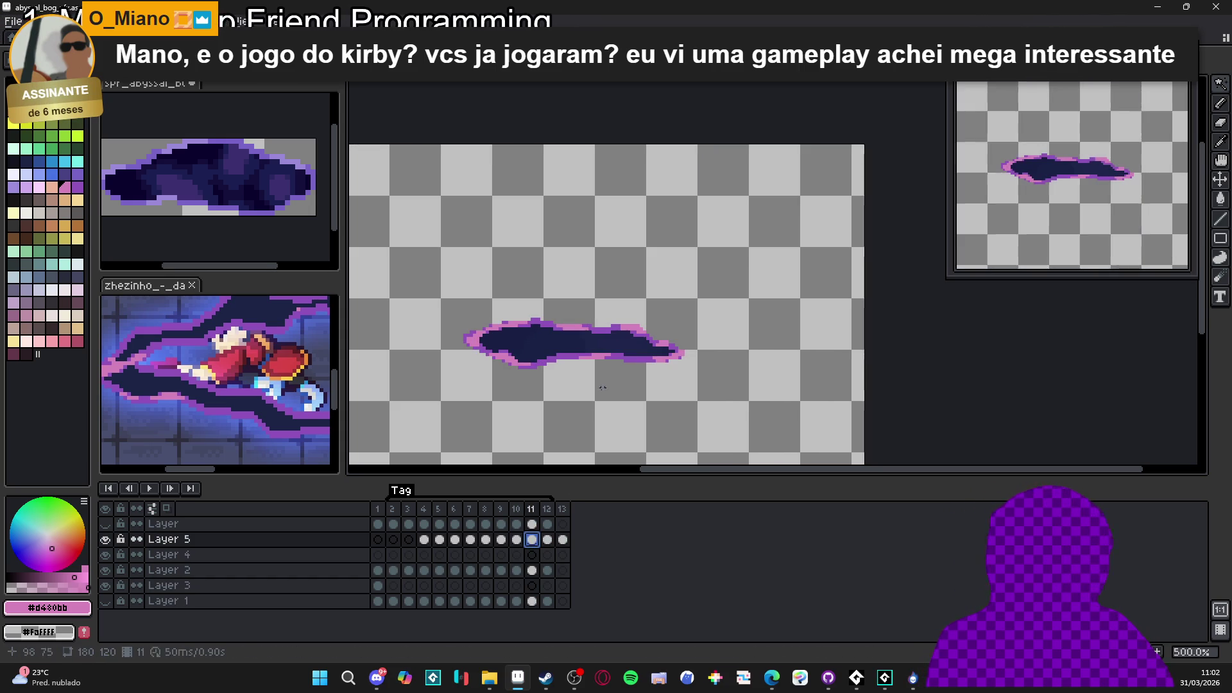
On frame 12, invert the puddle selection and delete the outside noise on Layer 5
left_click(548, 540)
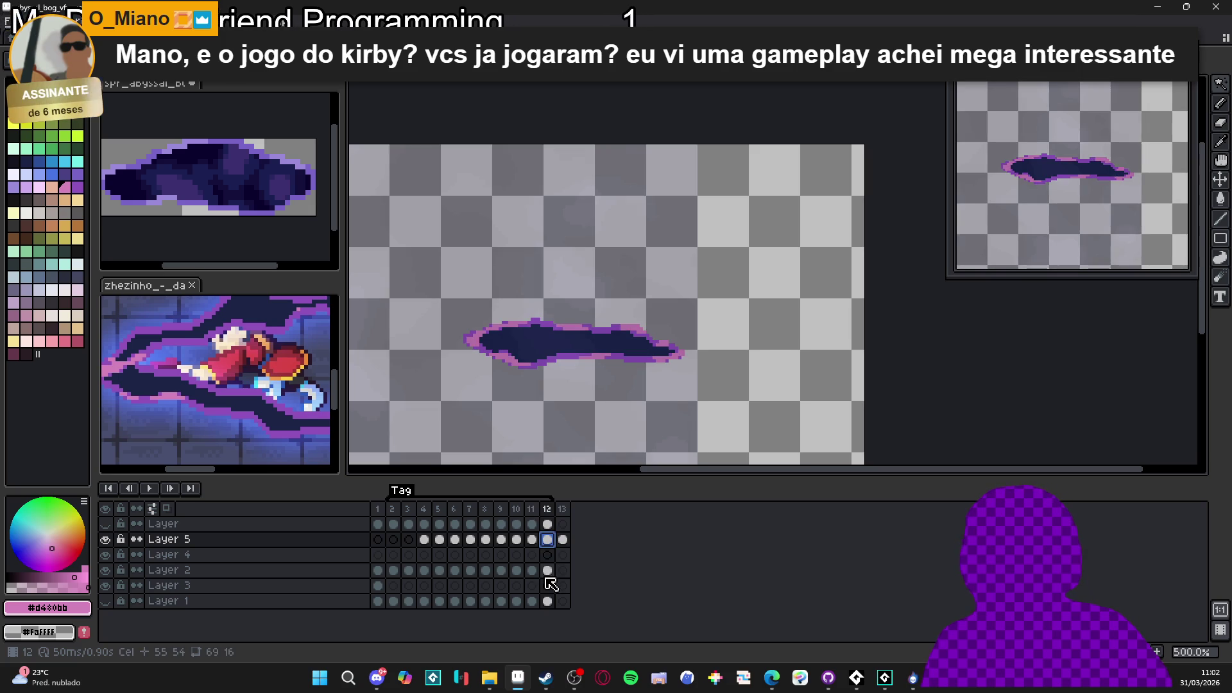
left_click(547, 570)
left_click(546, 349)
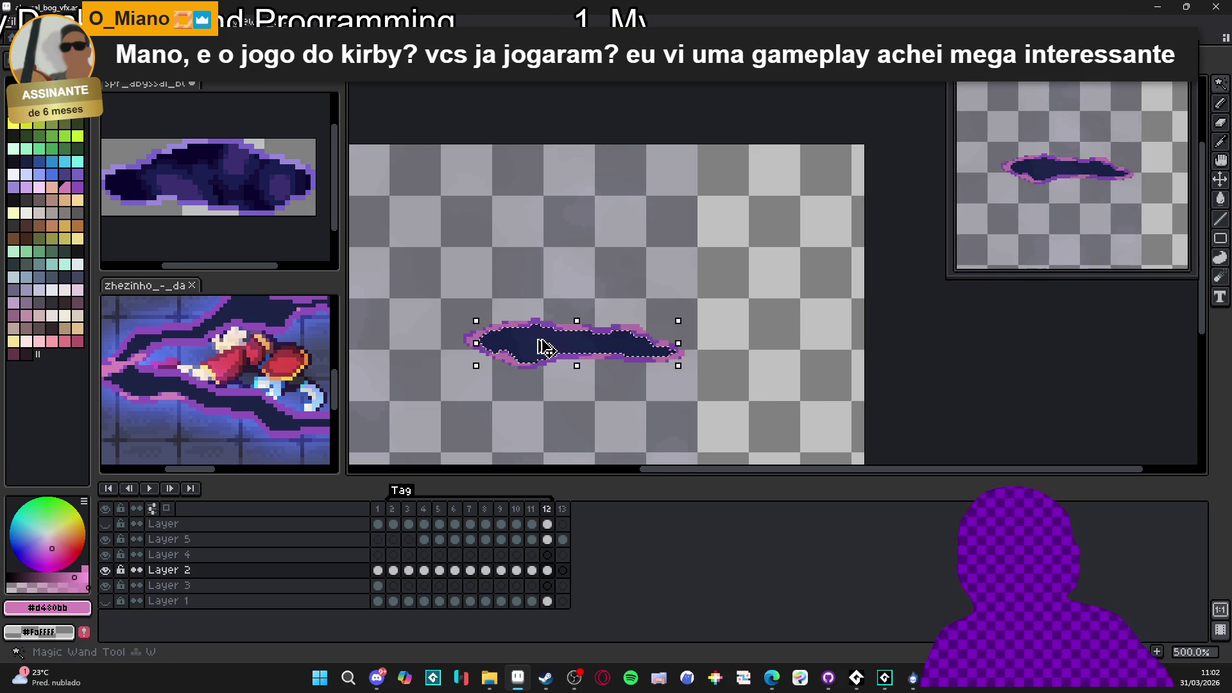
key("ctrl+shift+i")
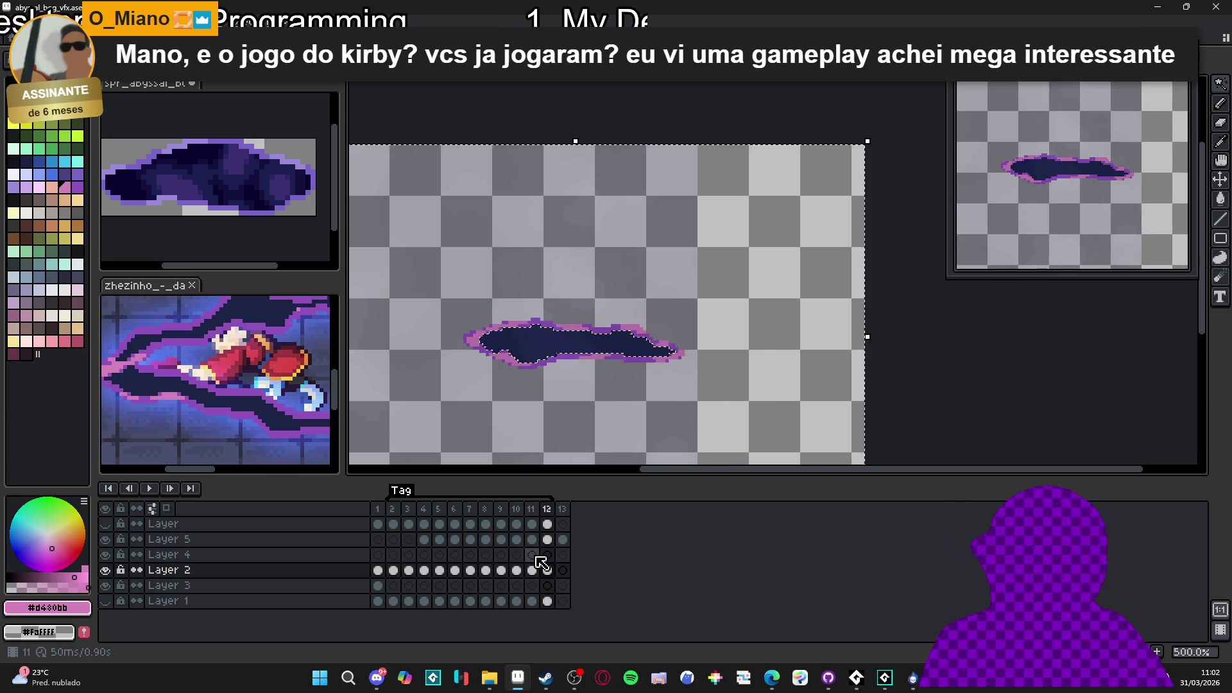
left_click(548, 540)
key("Delete")
key("ctrl+d")
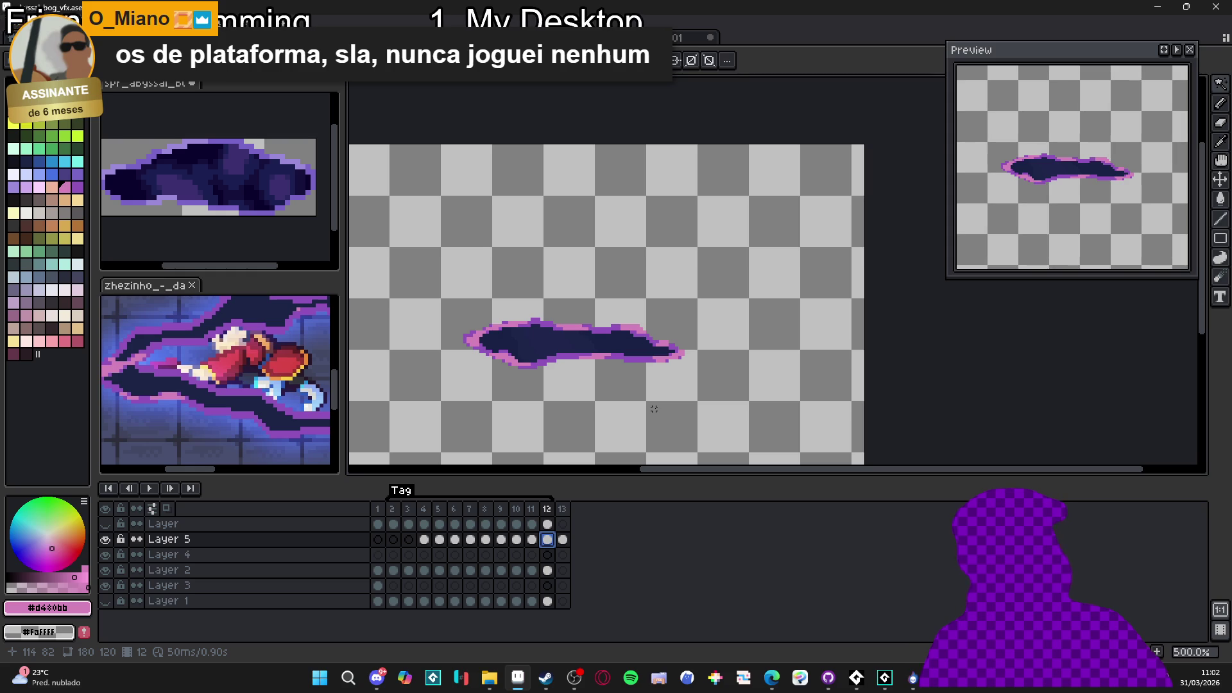
Play back the animation, then raise Layer 5's opacity to 100%
left_click(424, 540)
left_click(152, 489)
double_click(248, 541)
left_click_drag(1094, 333, 1140, 339)
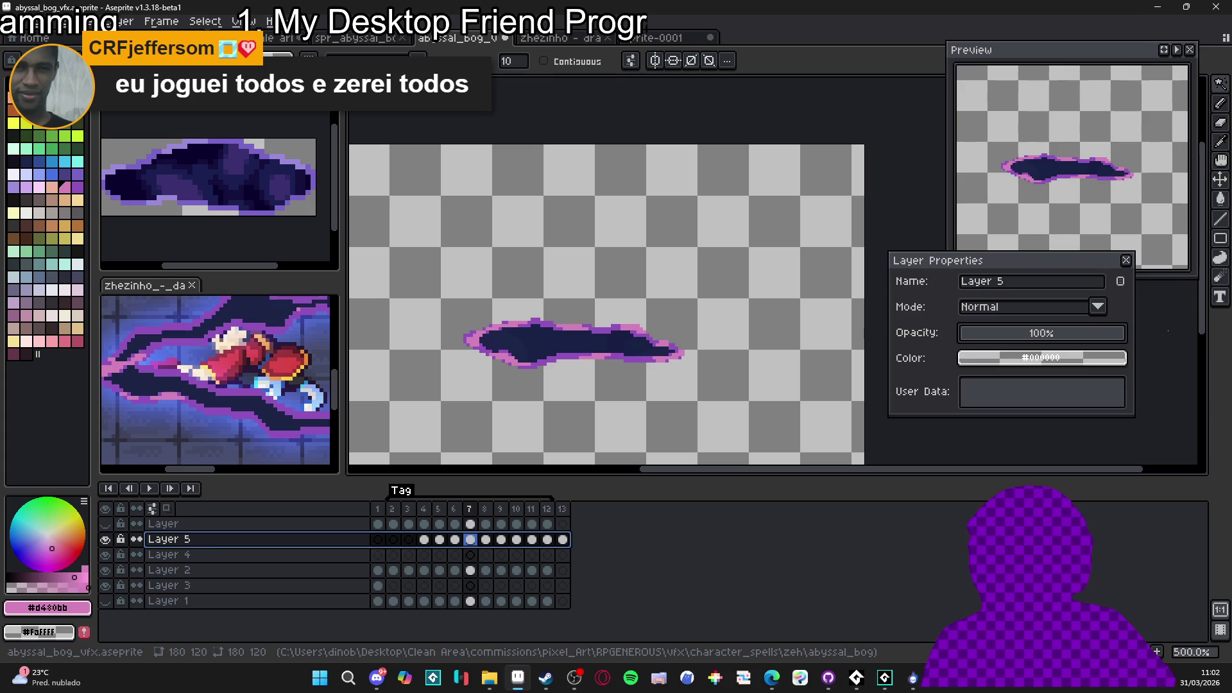
left_click(1126, 260)
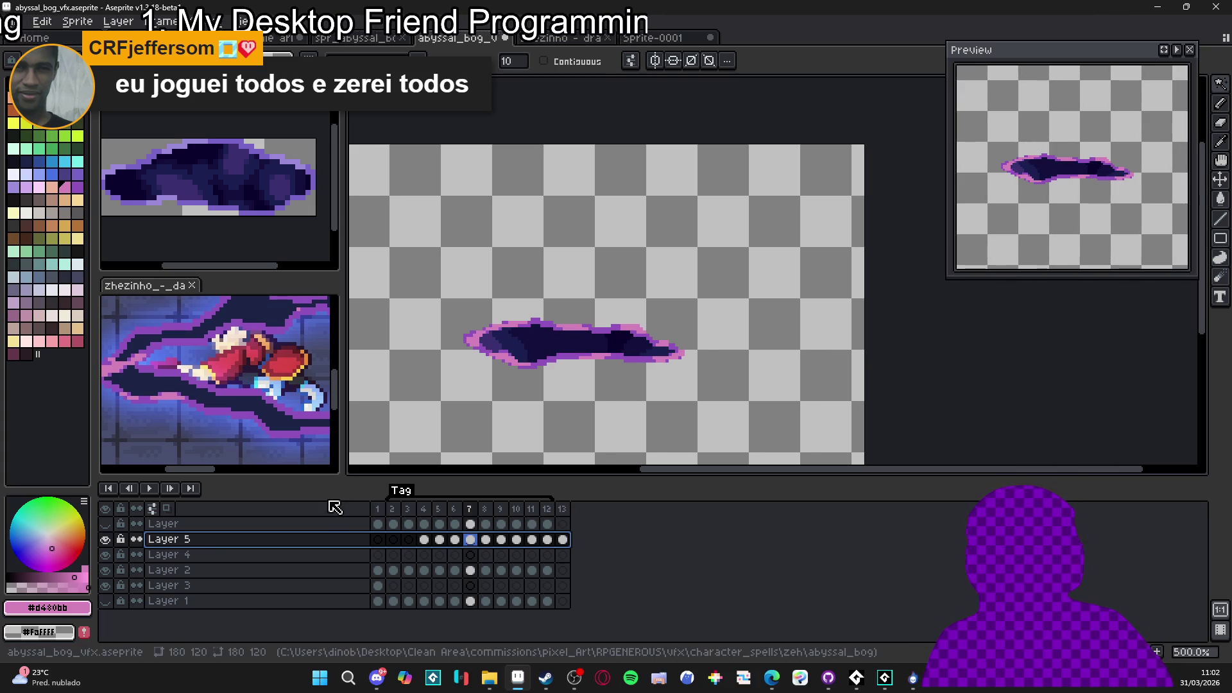
Change the animation tag's end frame to 13
left_click(426, 540)
left_click(470, 541)
left_click(516, 541)
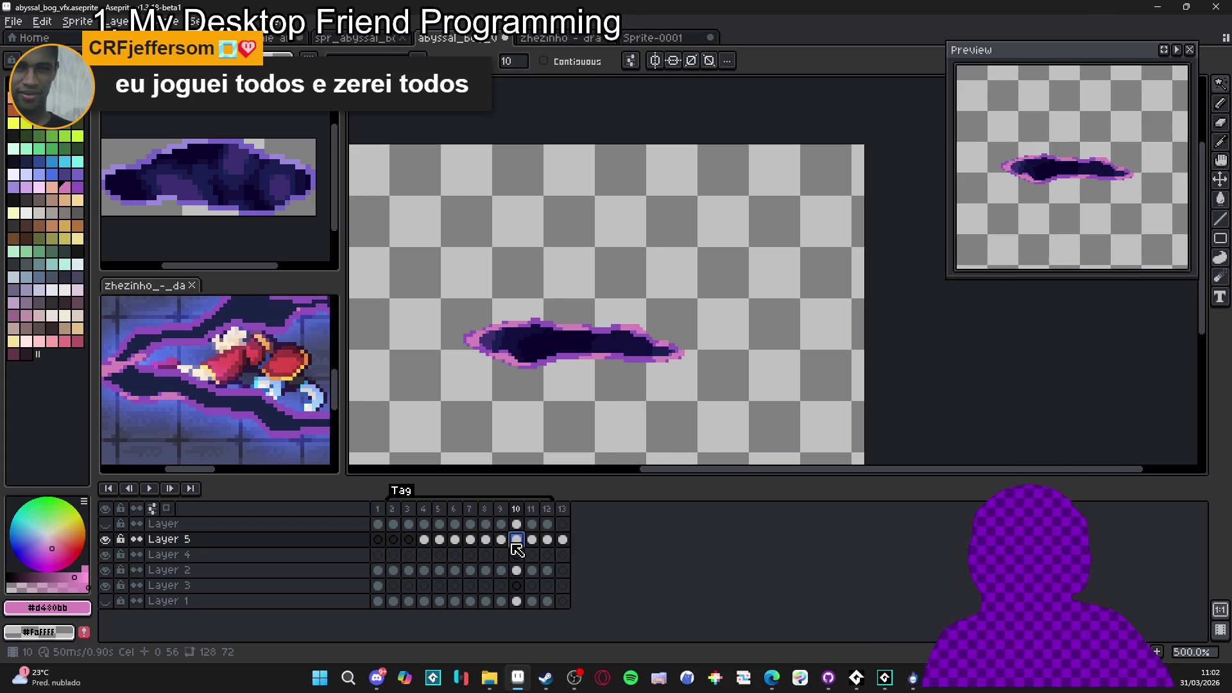
left_click(547, 541)
left_click(562, 541)
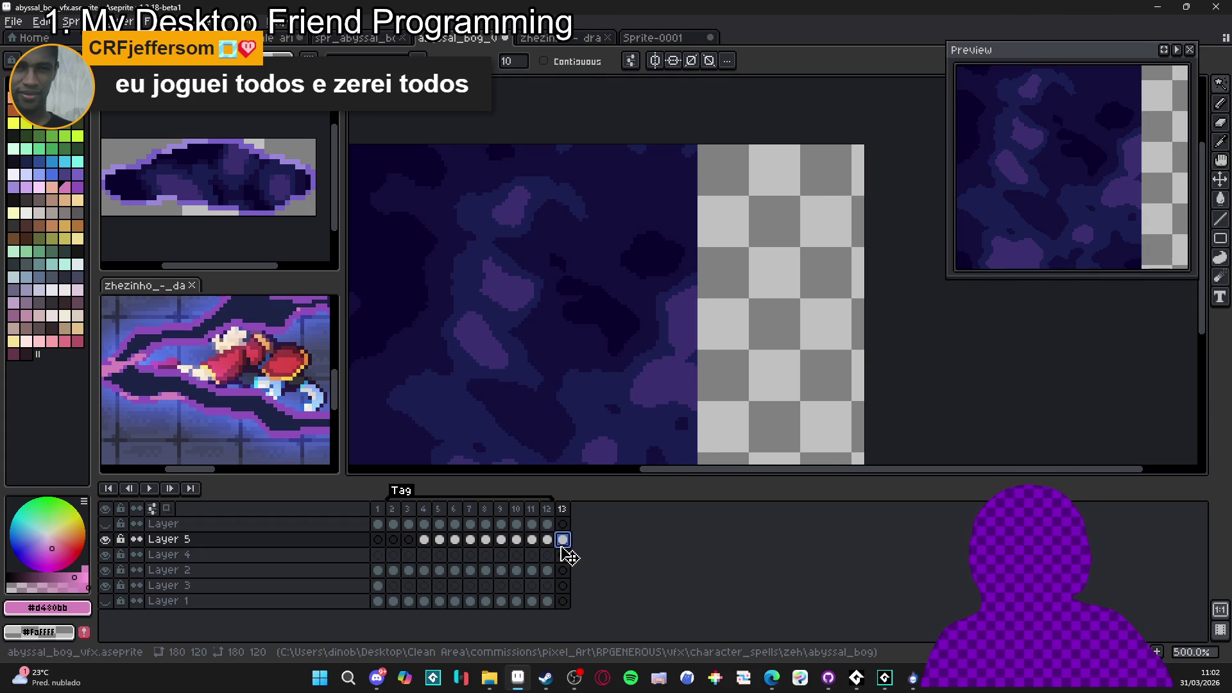
double_click(404, 492)
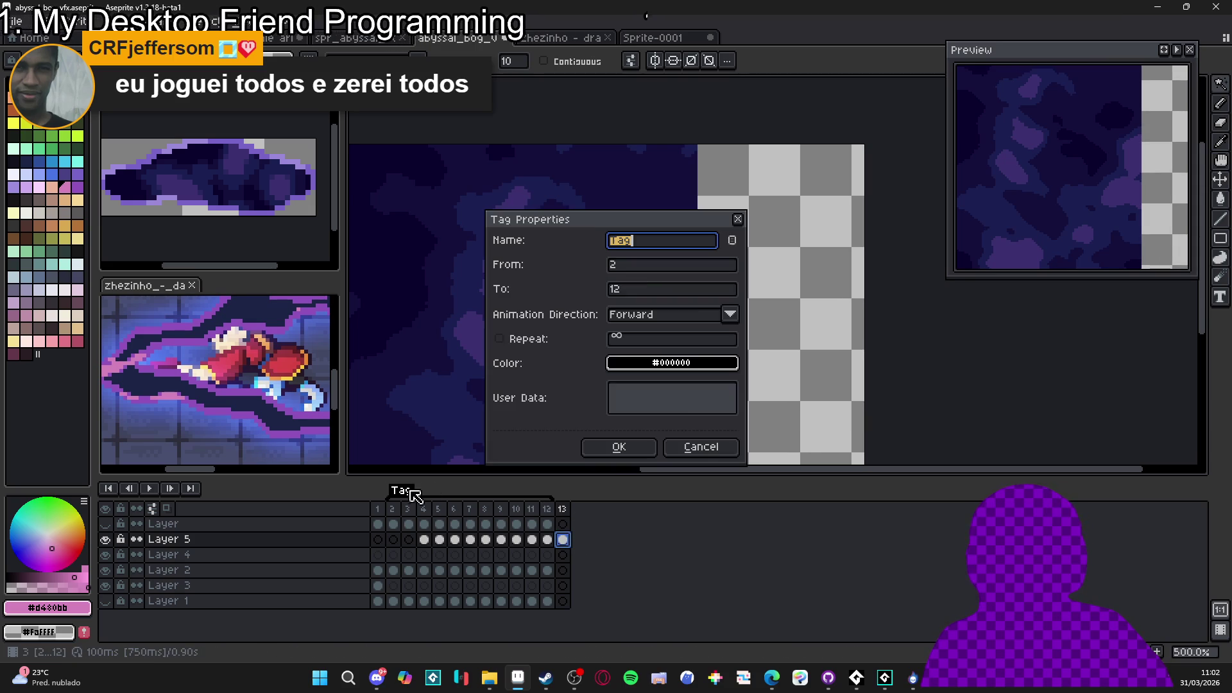
left_click(642, 291)
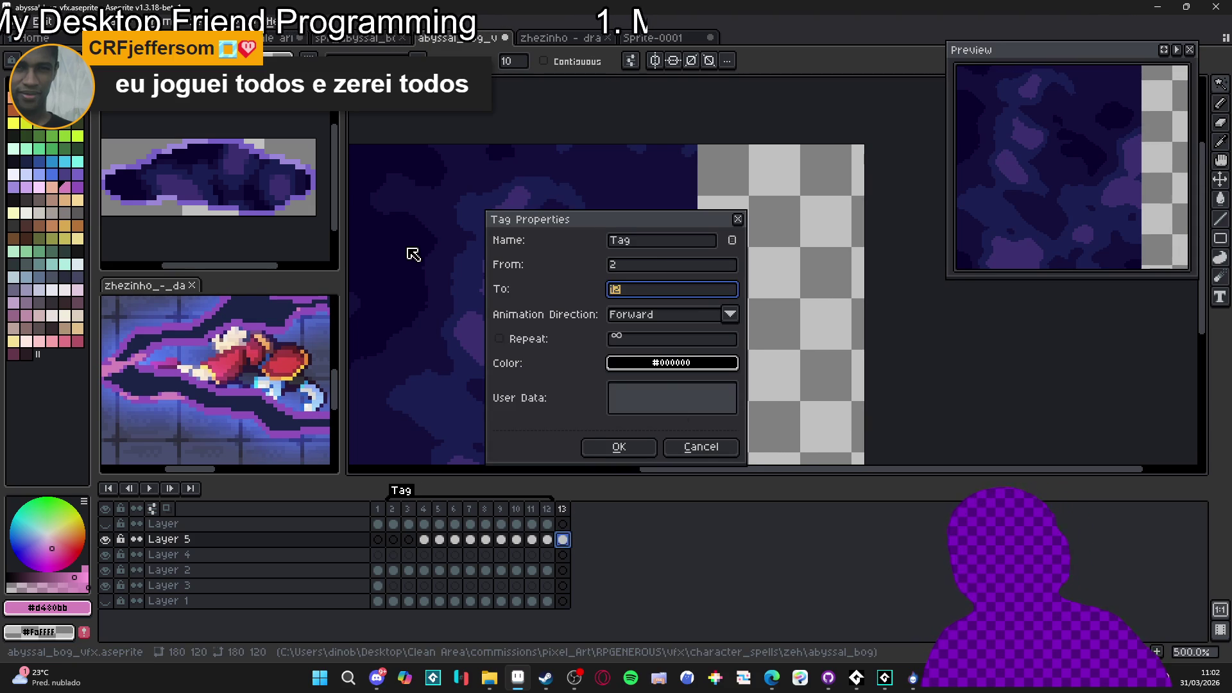
type("13")
key("Return")
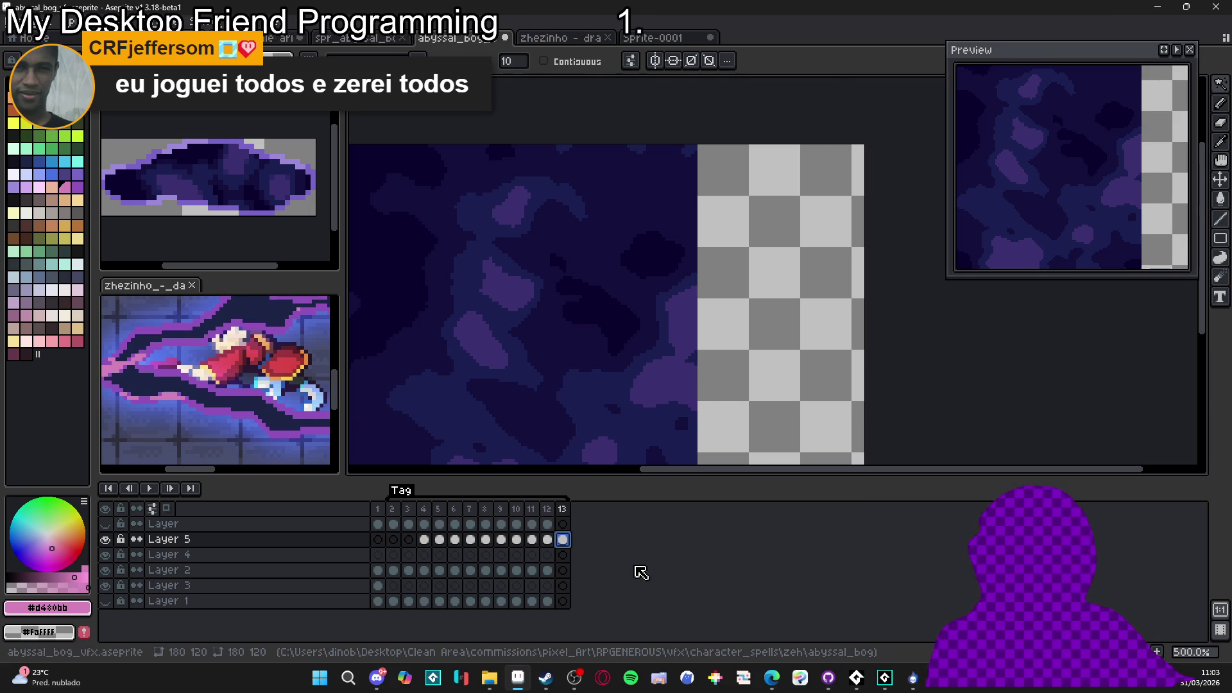
Hide Layer 5 and make a first attempt at selecting the frame 13 puddle on Layer 2
left_click(549, 540)
left_click(564, 541)
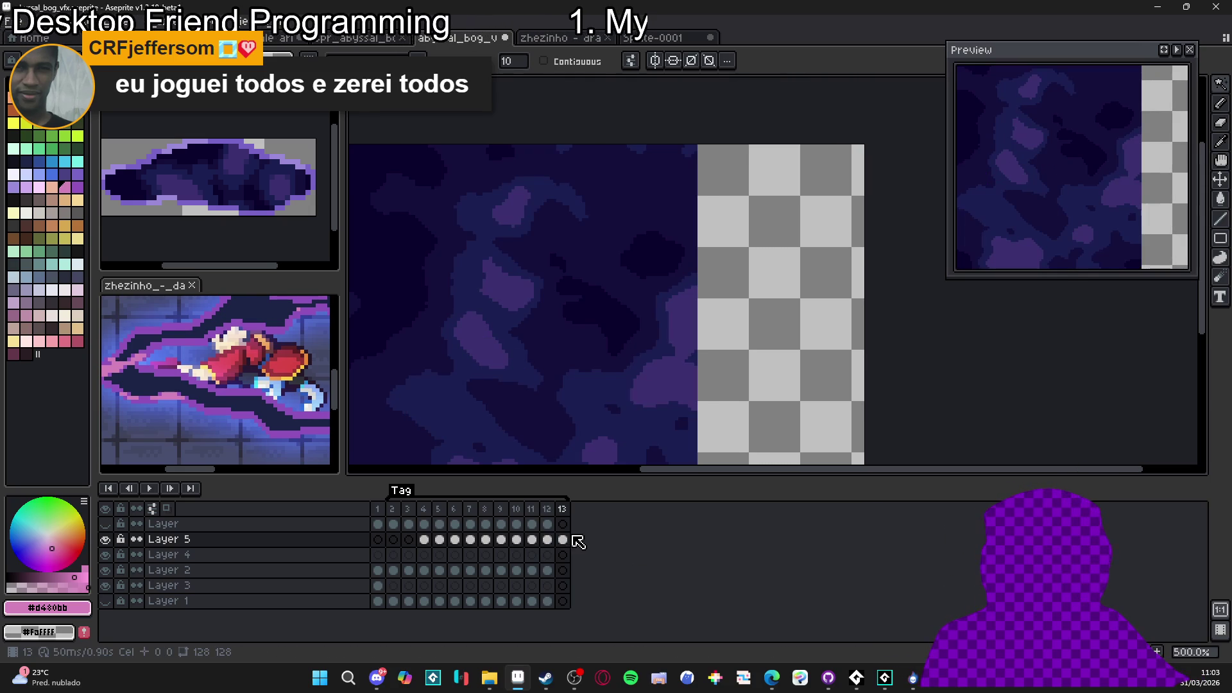
left_click(551, 572)
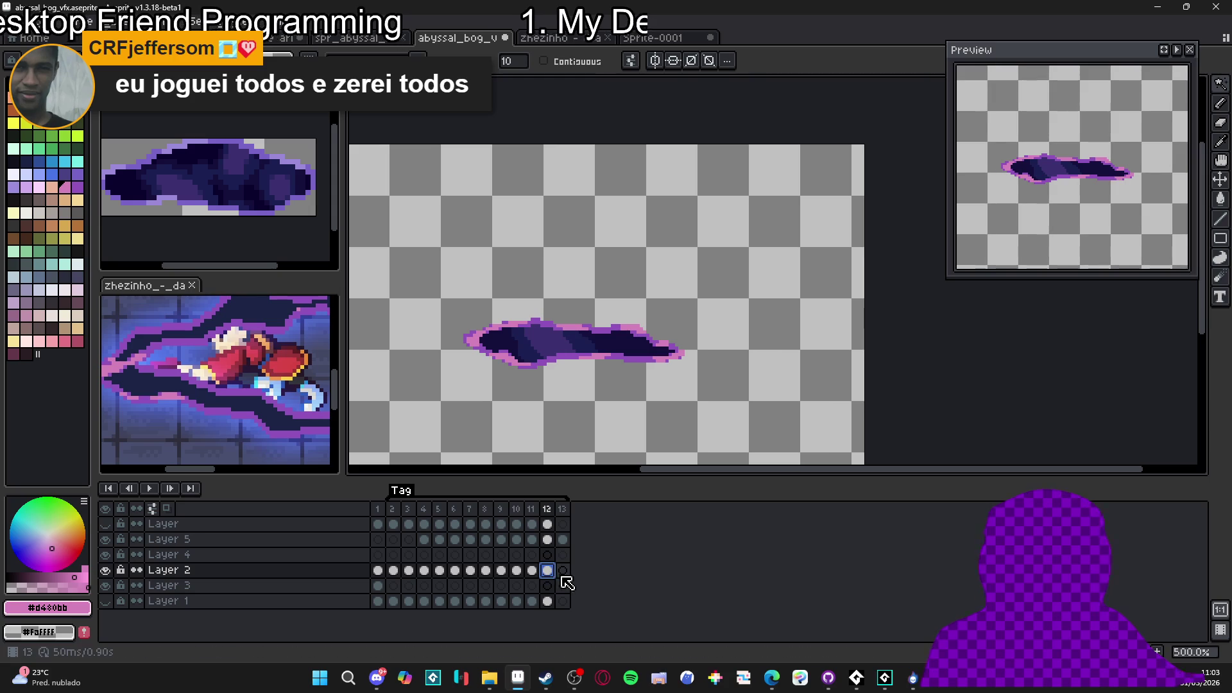
left_click(563, 570)
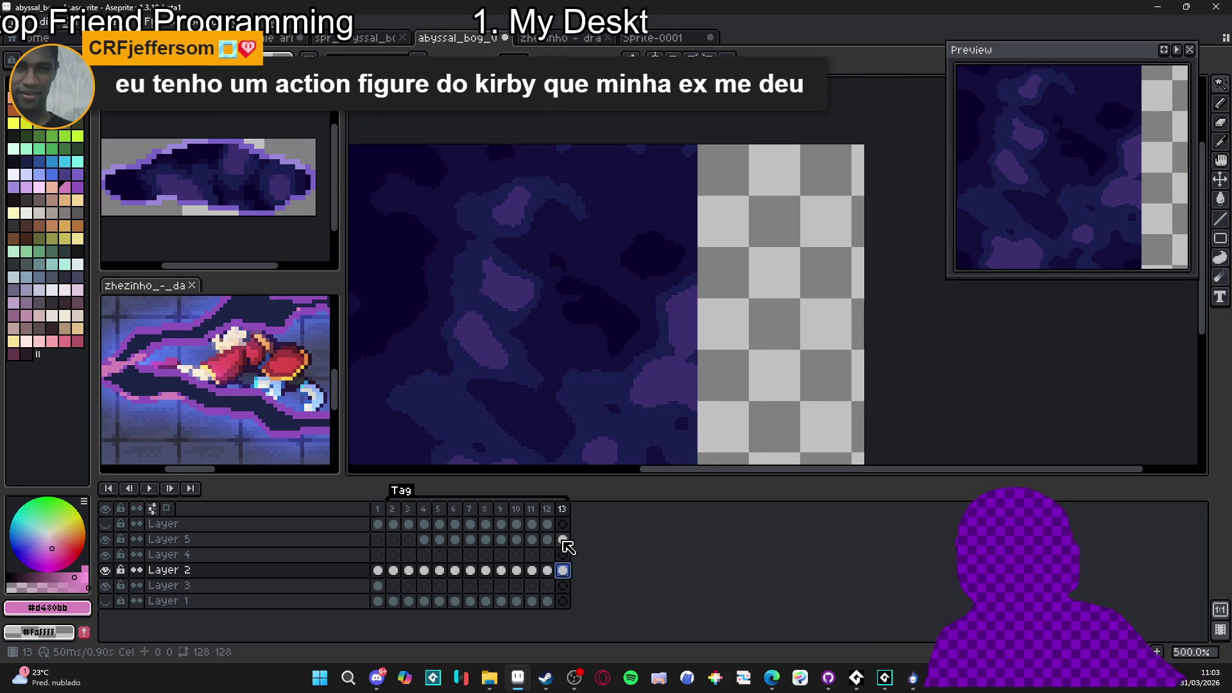
left_click(105, 540)
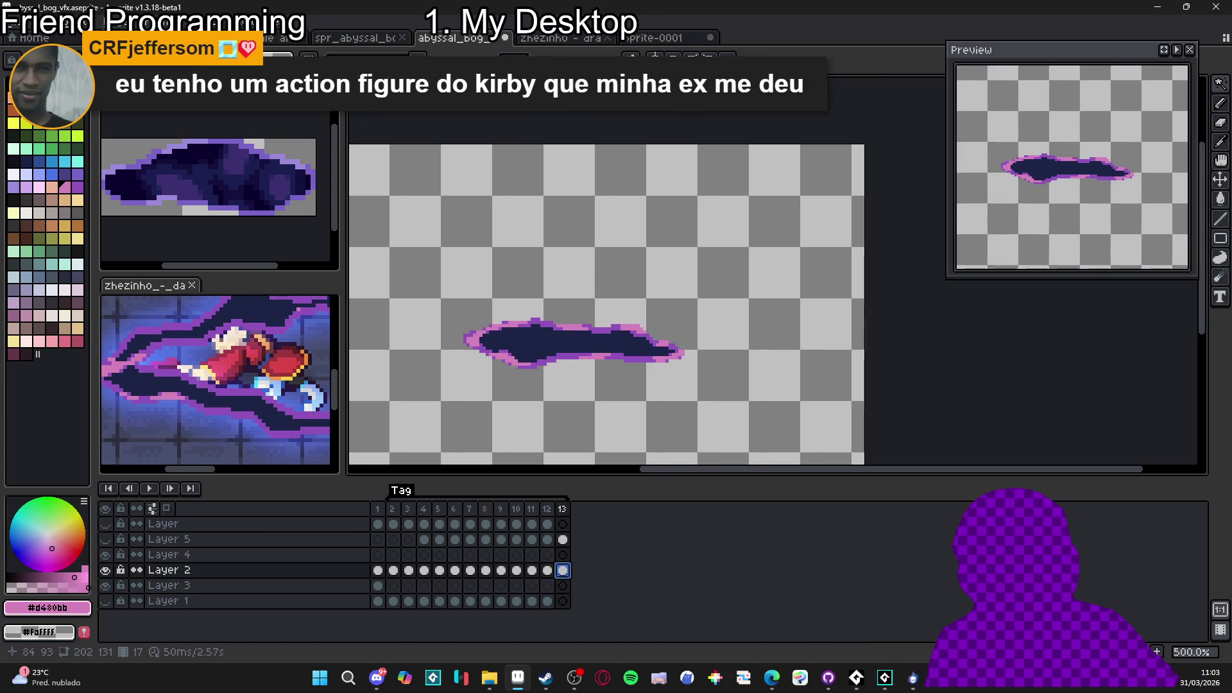
left_click(530, 352)
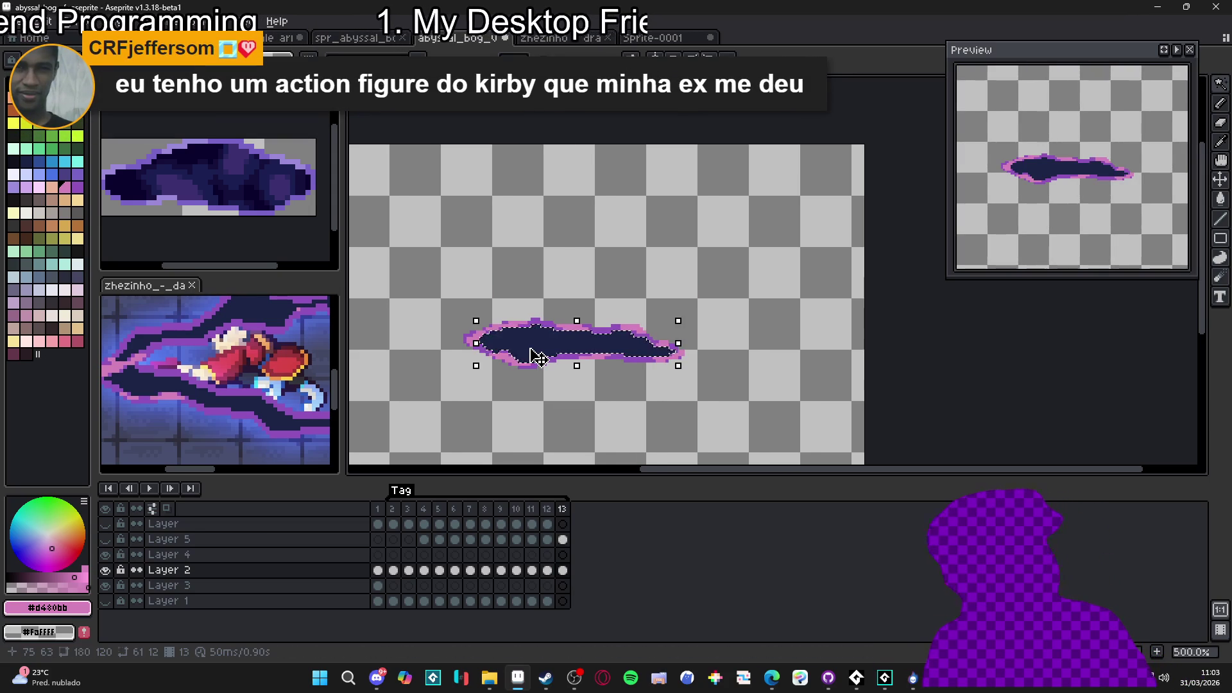
key("ctrl+a")
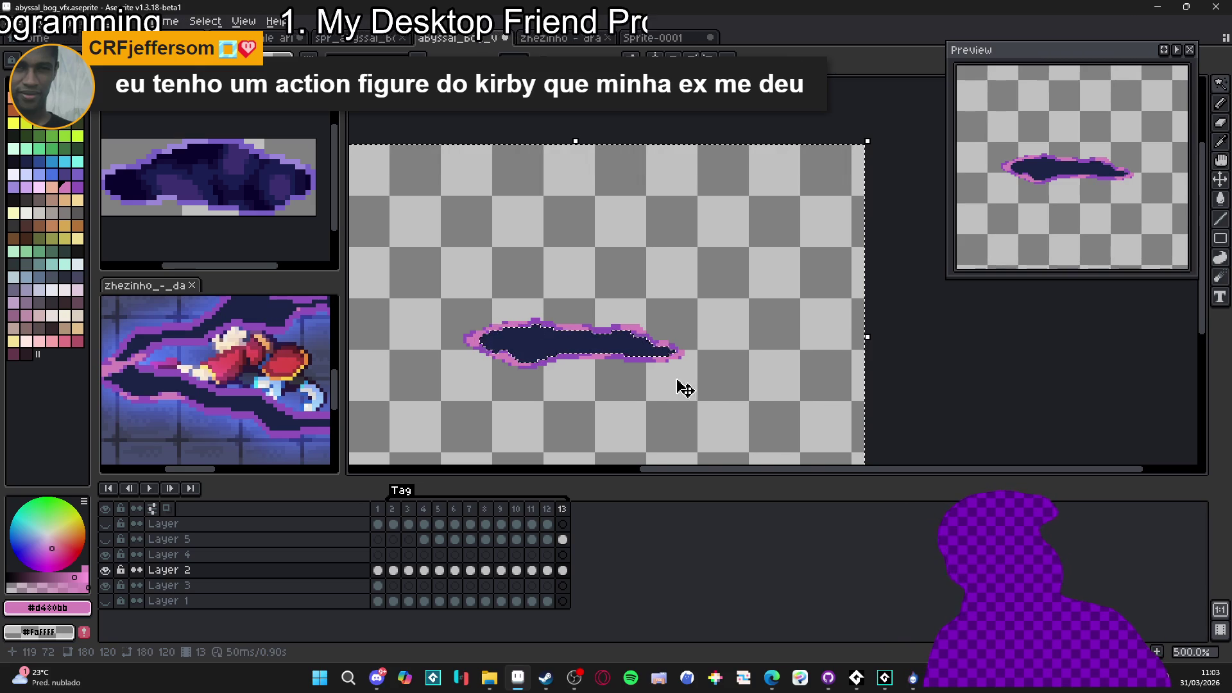
left_click(563, 540)
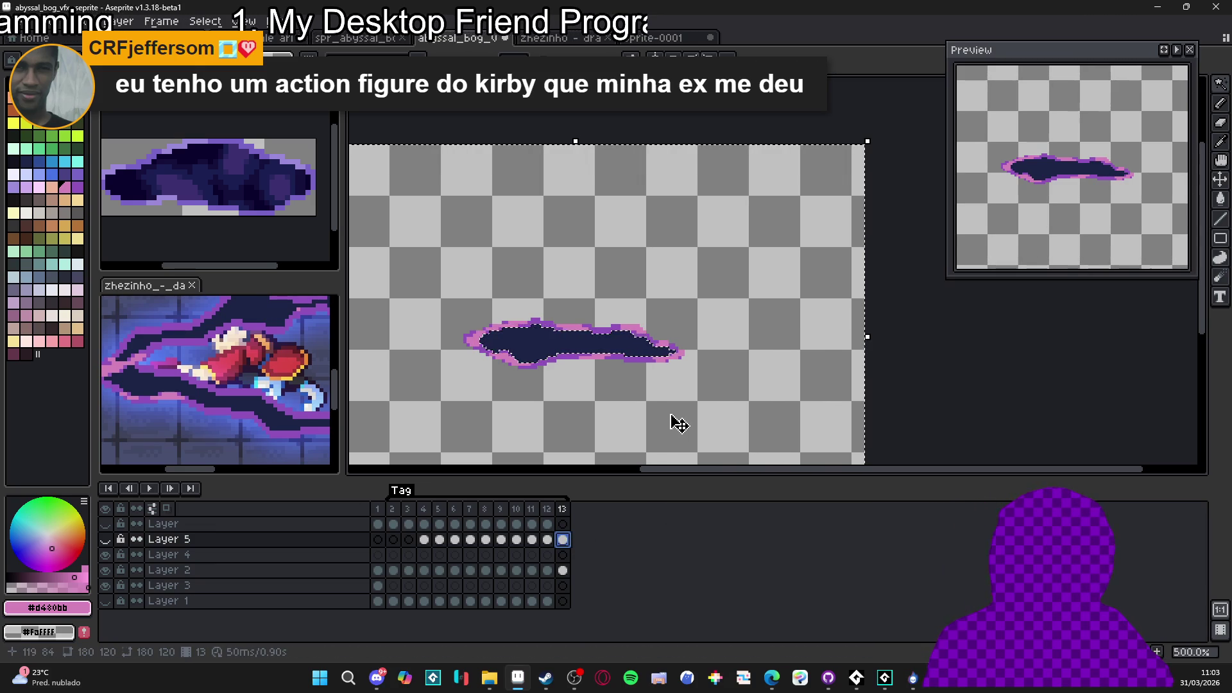
key("ctrl+d")
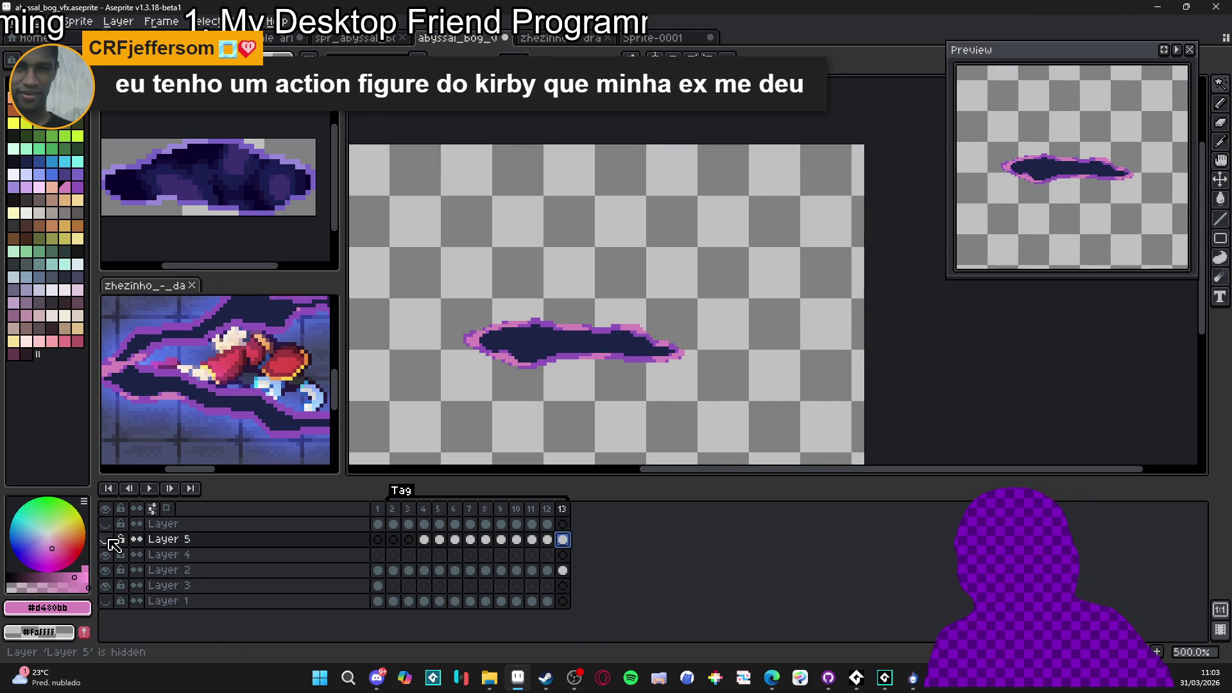
Magic Wand the frame 13 puddle, invert the selection, and delete Layer 5's noise outside it
left_click(107, 540)
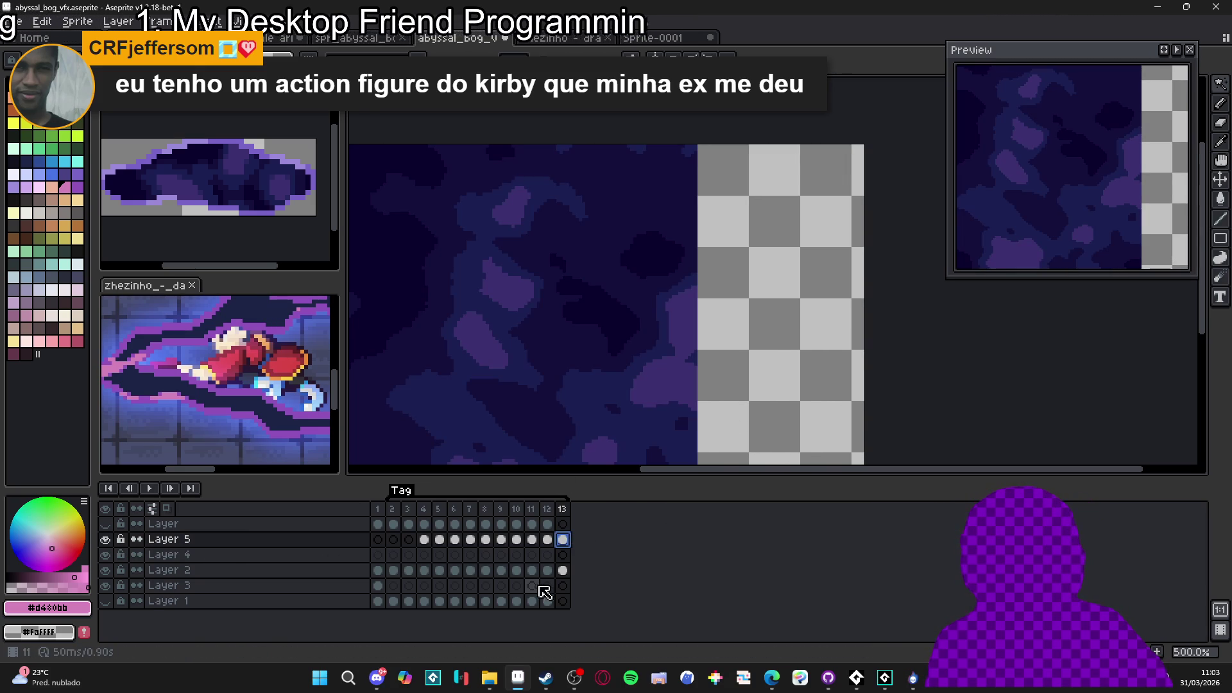
left_click(110, 540)
left_click(110, 541)
left_click(563, 571)
key("w")
key("ctrl+shift+i")
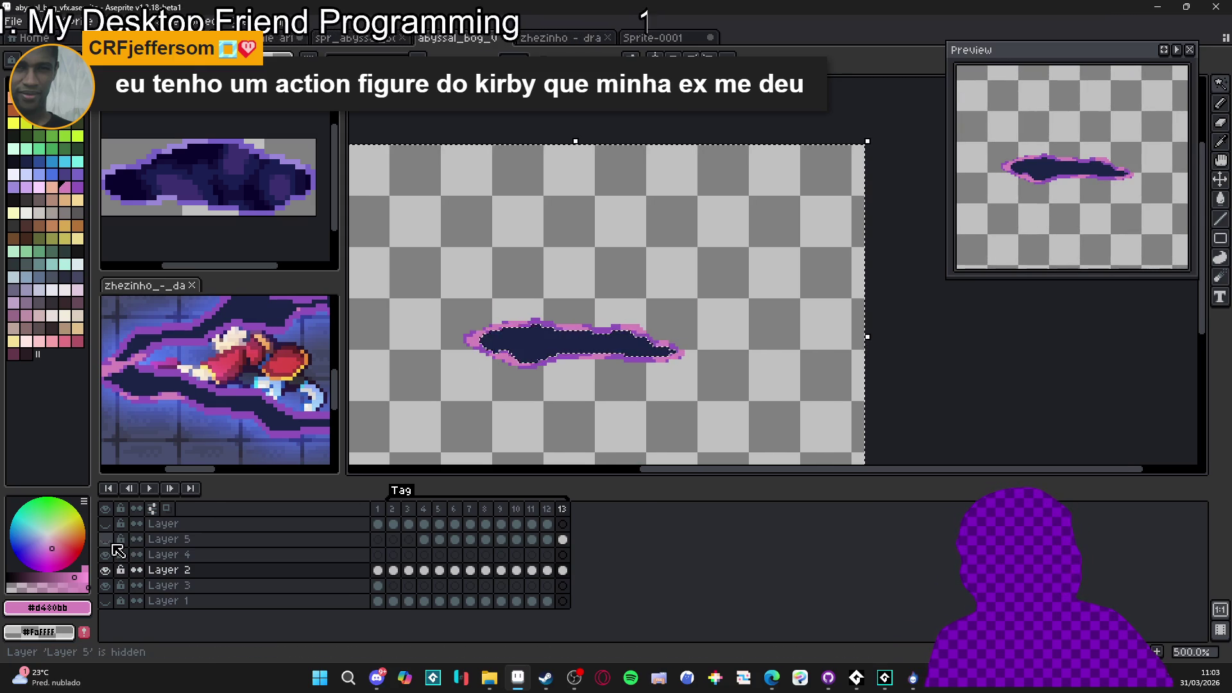
left_click(111, 541)
left_click(563, 540)
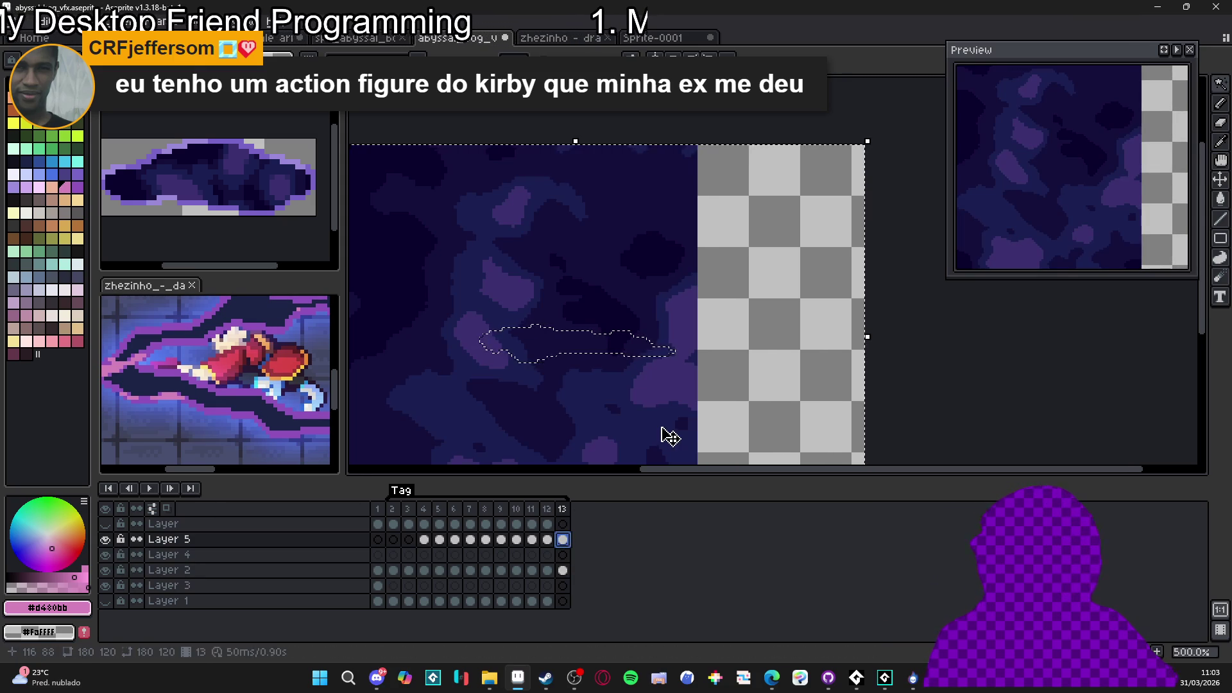
key("Delete")
key("ctrl+d")
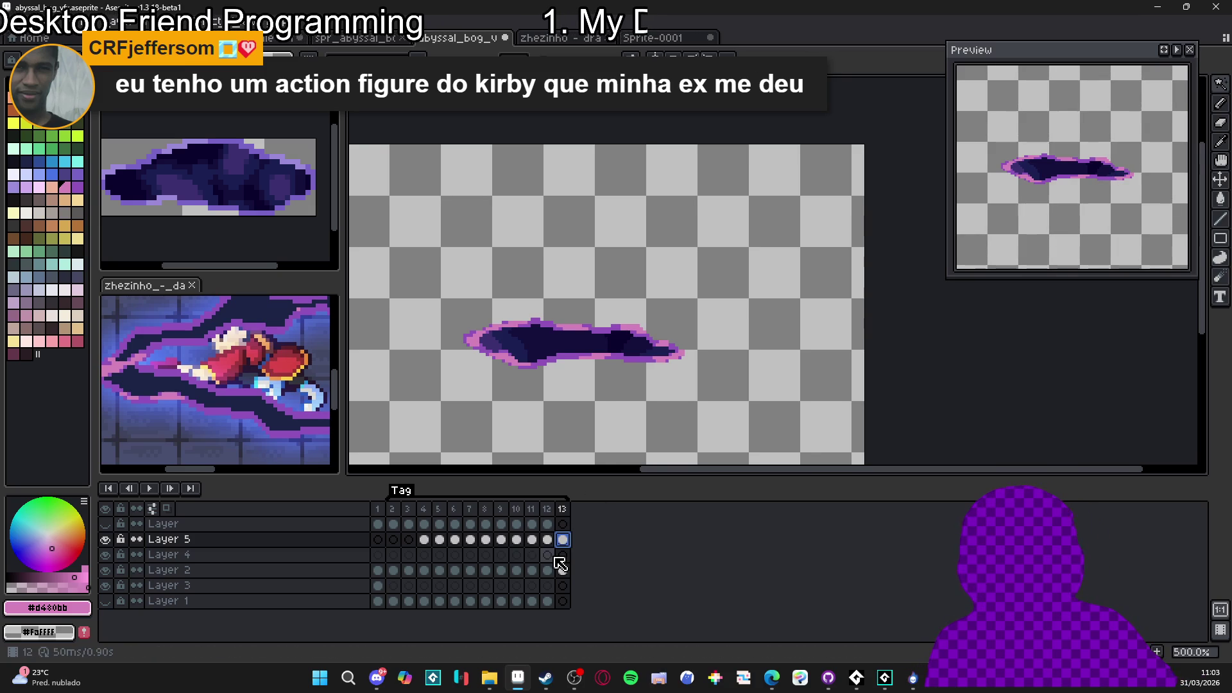
left_click_drag(564, 539, 488, 550)
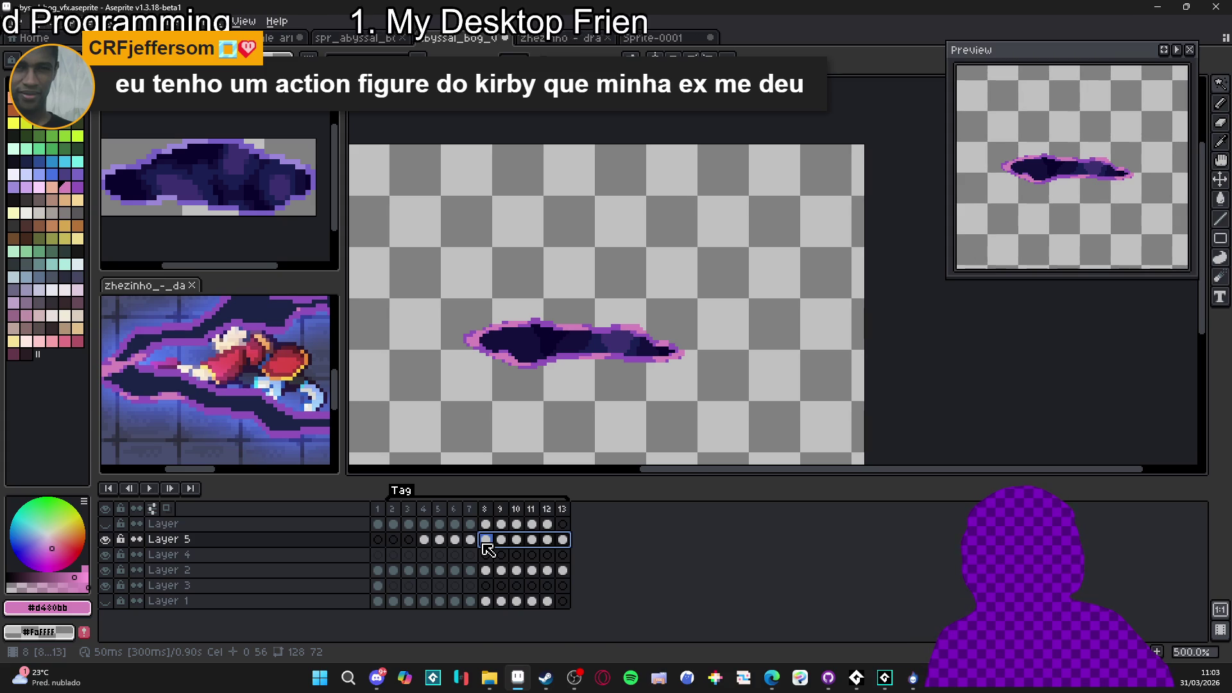
Create a new tag named 'loop' spanning frames 8–13
right_click(488, 550)
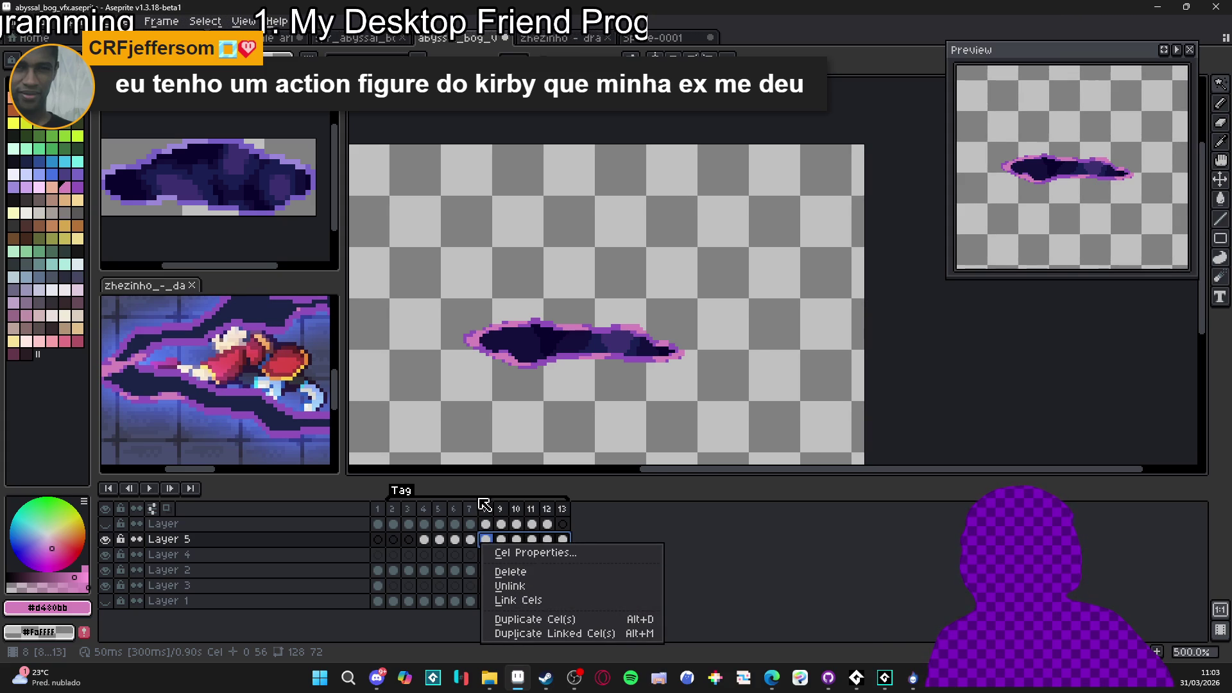
left_click(494, 522)
left_click_drag(484, 510, 563, 512)
right_click(565, 517)
left_click(601, 568)
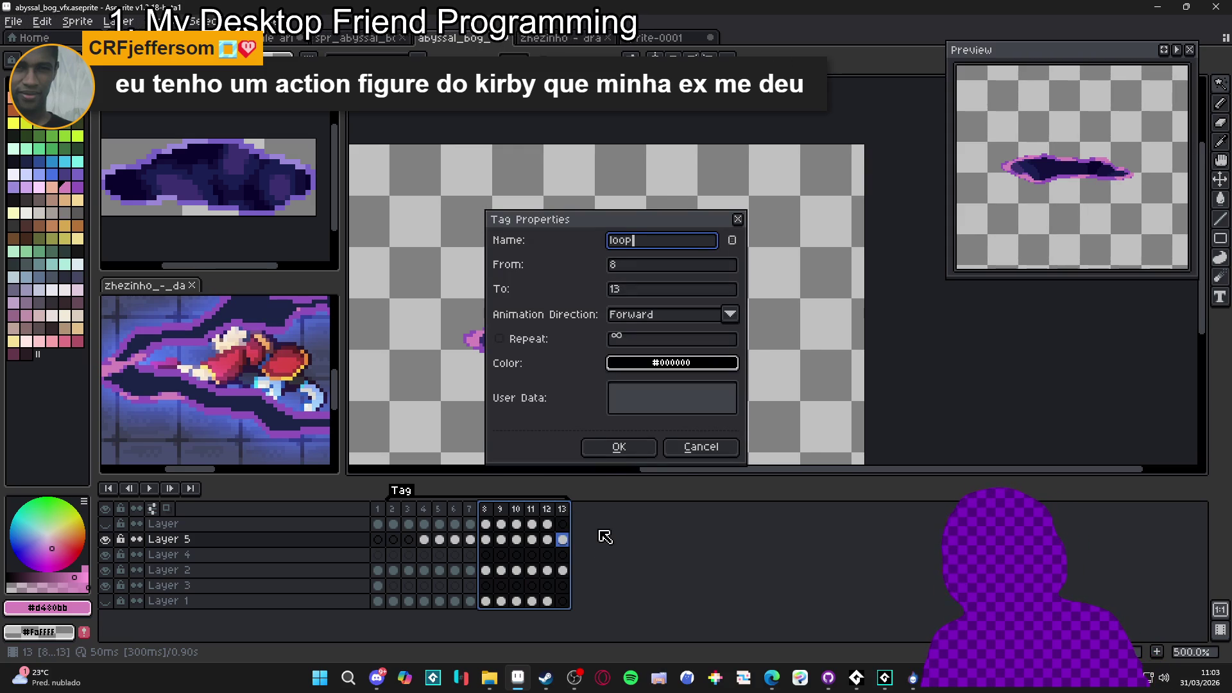
key("Return")
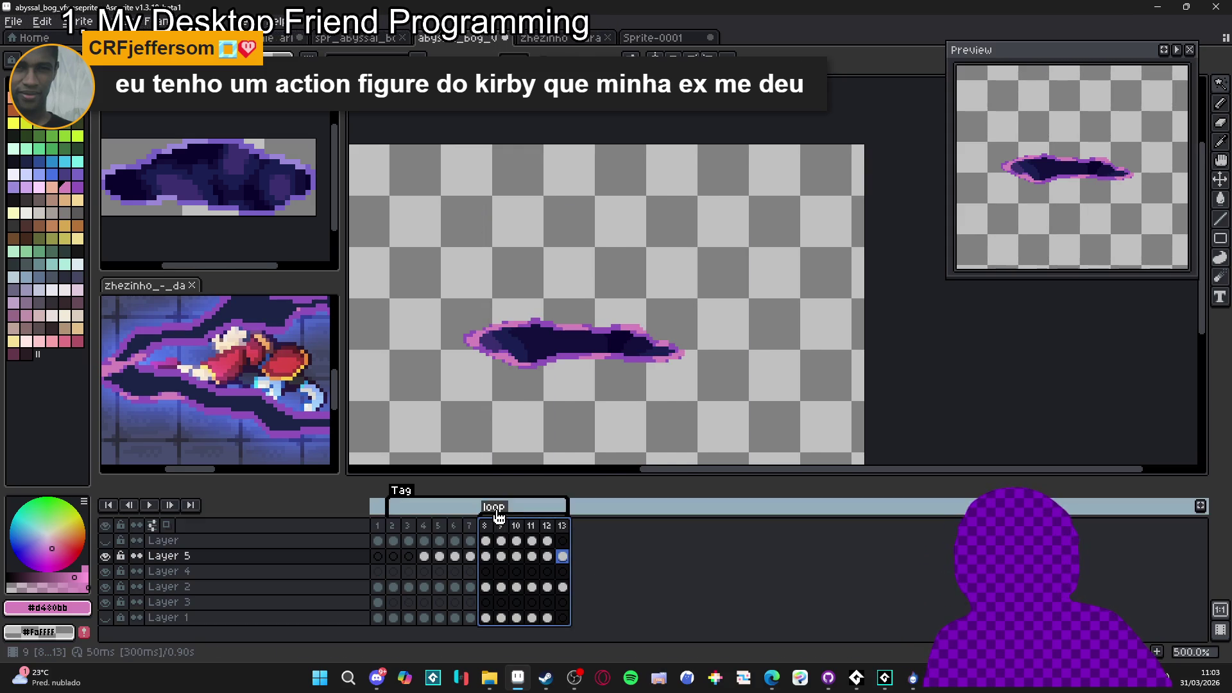
Enable a repeat count in the loop tag's properties
double_click(494, 507)
left_click(575, 347)
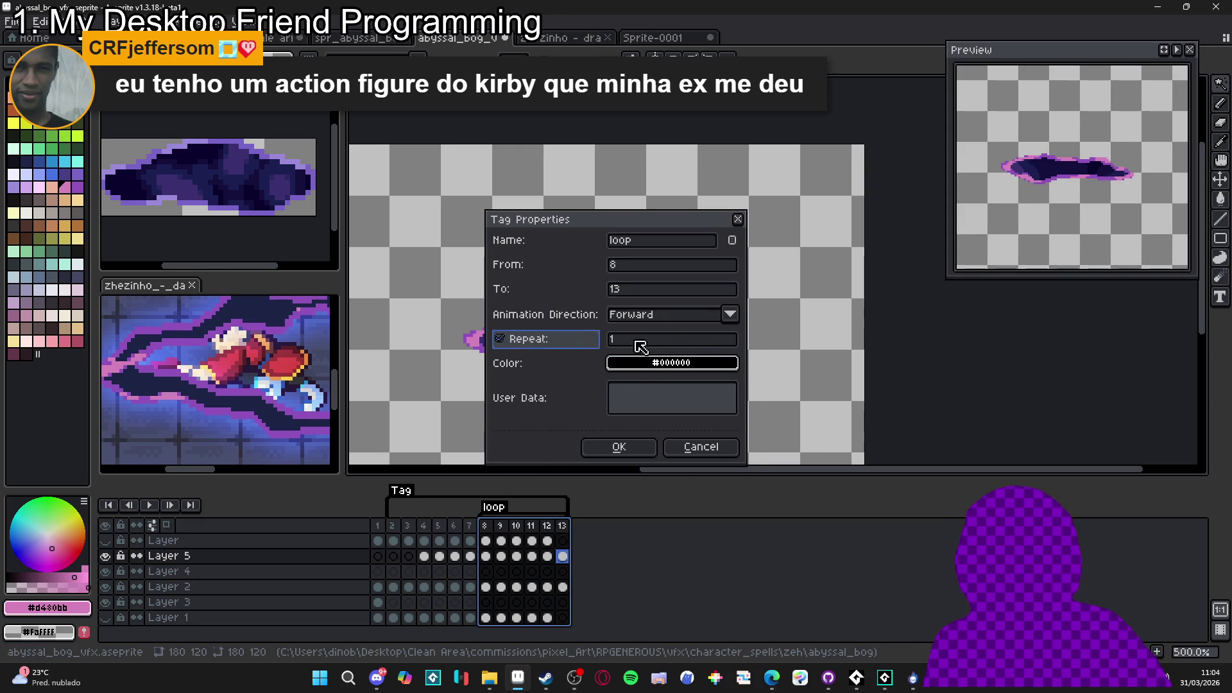
key("Return")
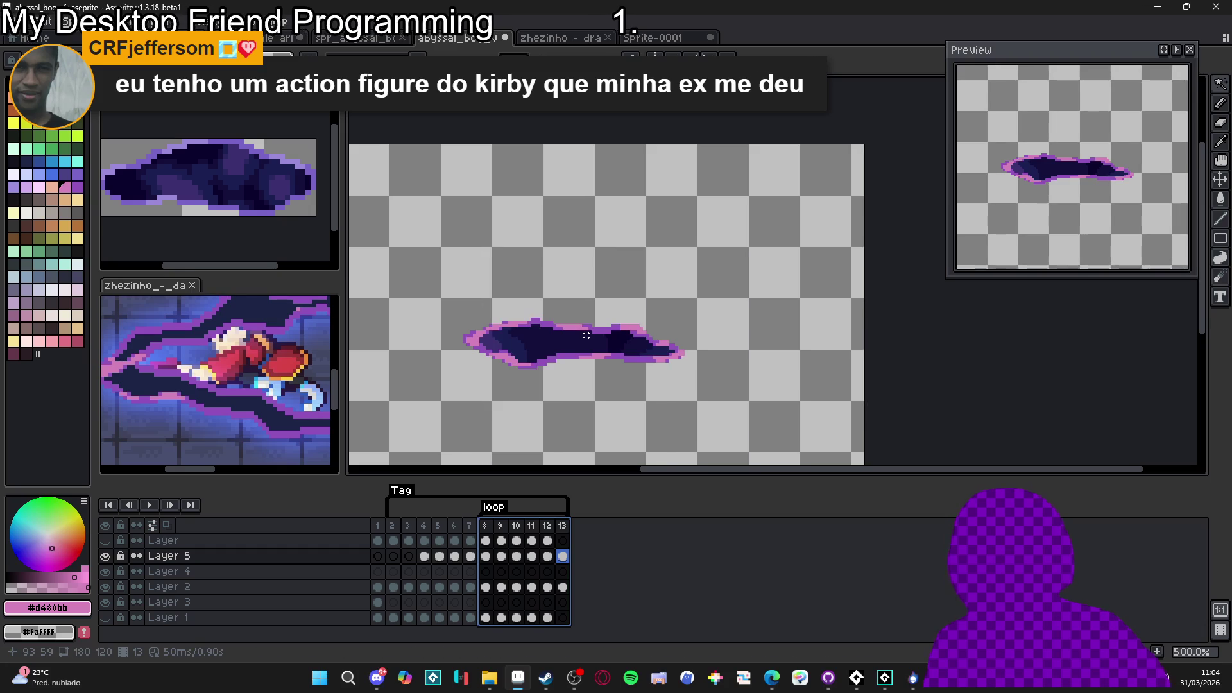
left_click(393, 529)
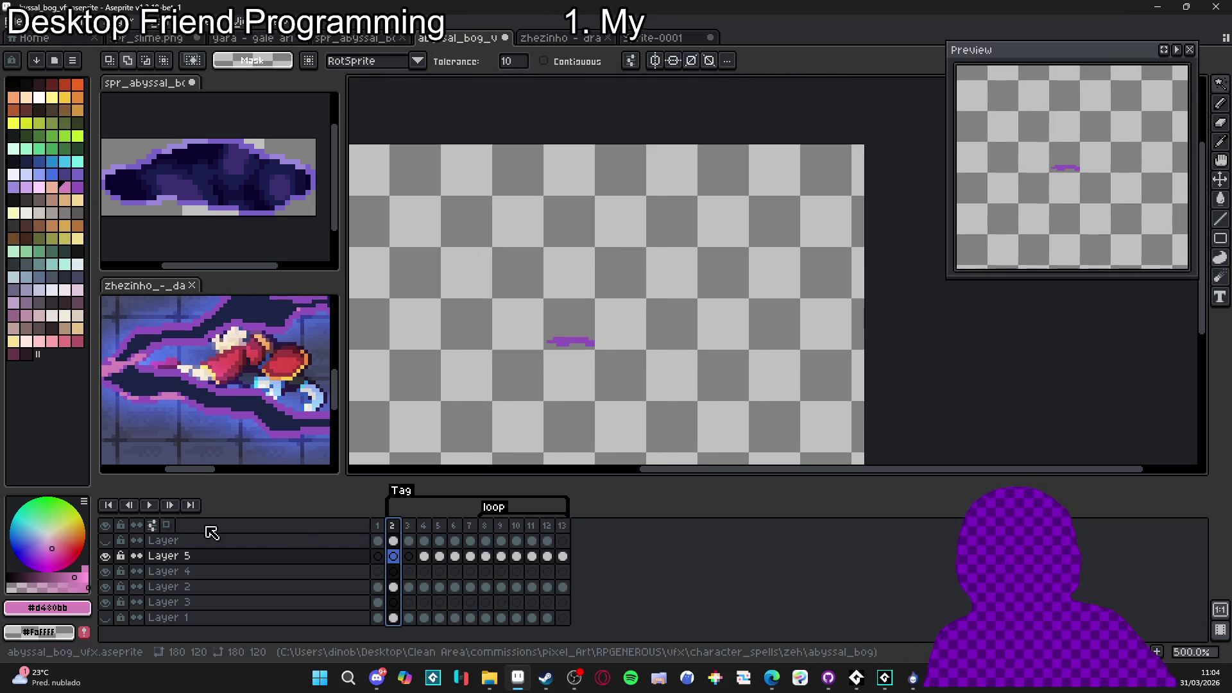
Play the animation to check it, then go to frame 5 and undo an accidental erase
left_click(147, 505)
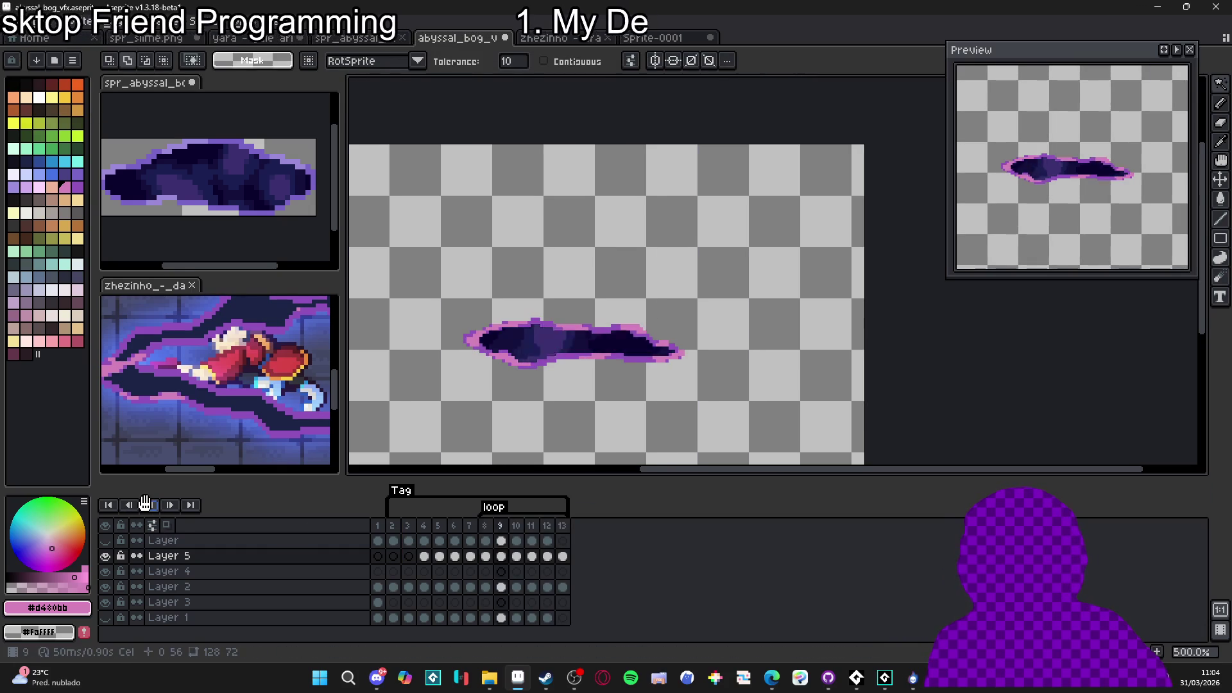
left_click(150, 506)
left_click(393, 541)
key("Right")
key("Right")
key("Right")
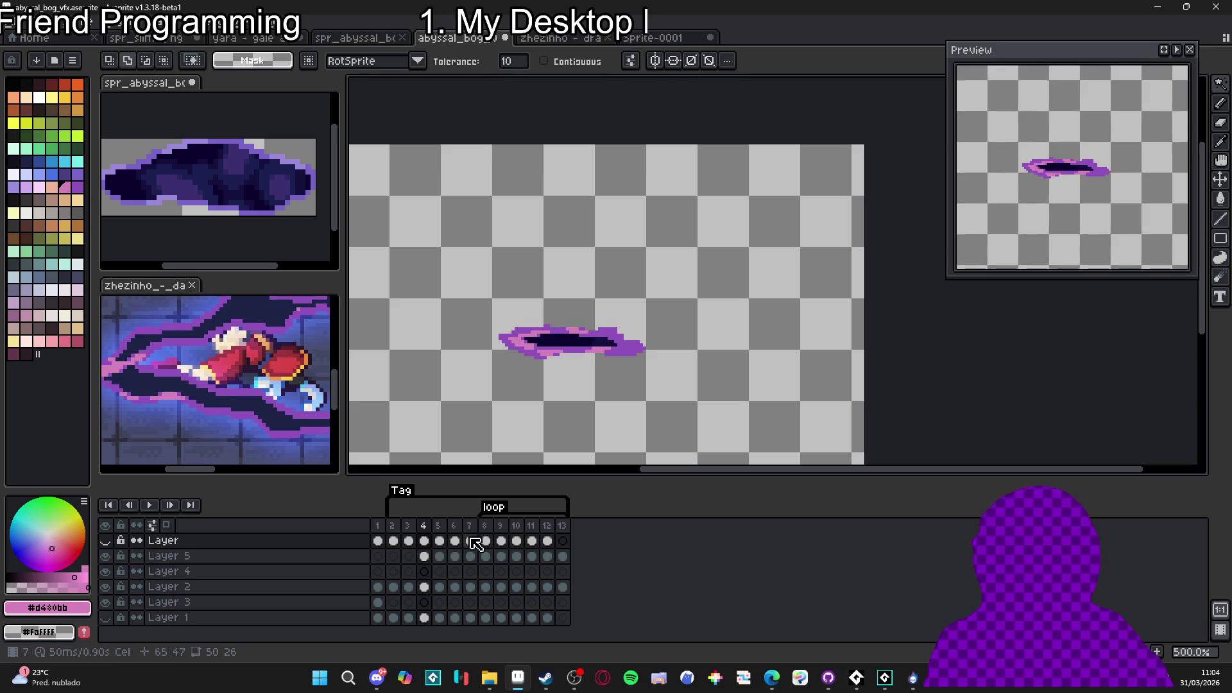
key("w")
key("Down")
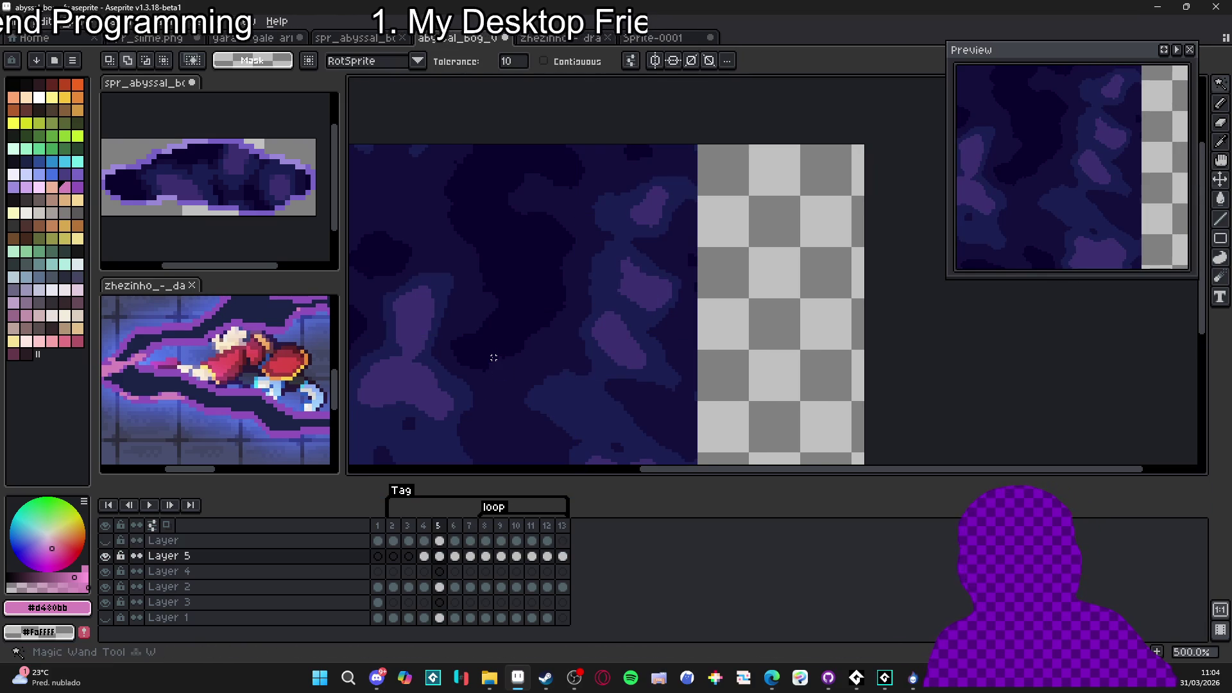
left_click(494, 357)
key("Delete")
key("ctrl+z")
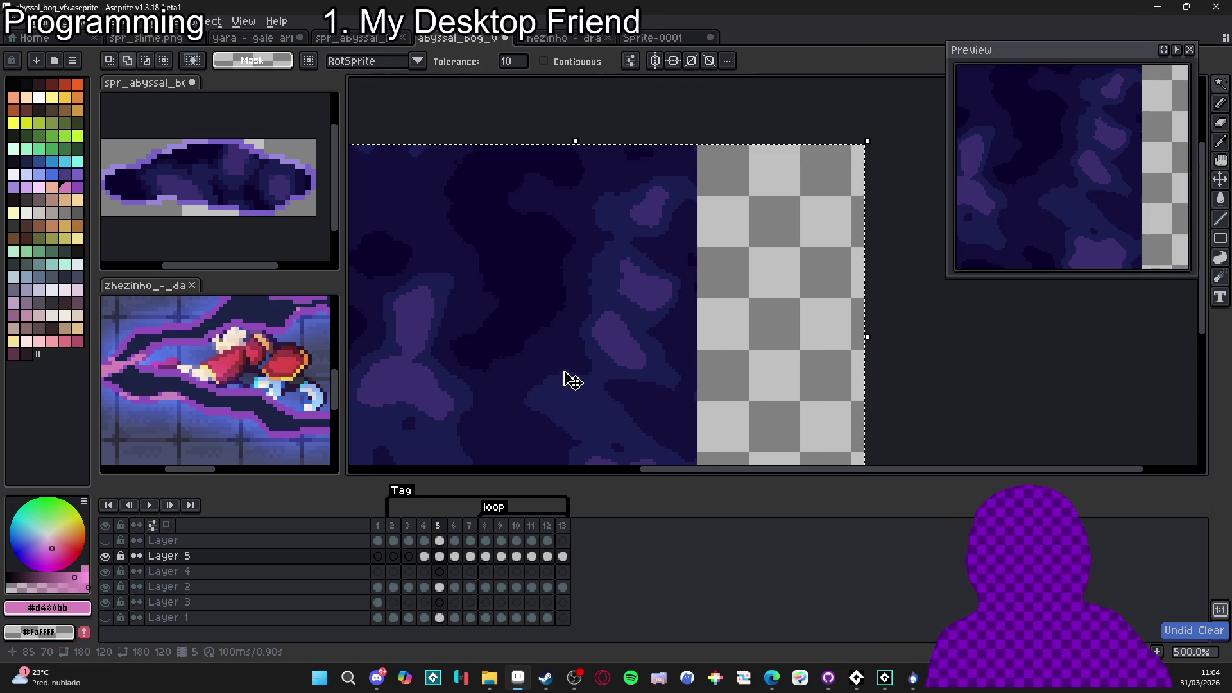
key("ctrl+d")
key("v")
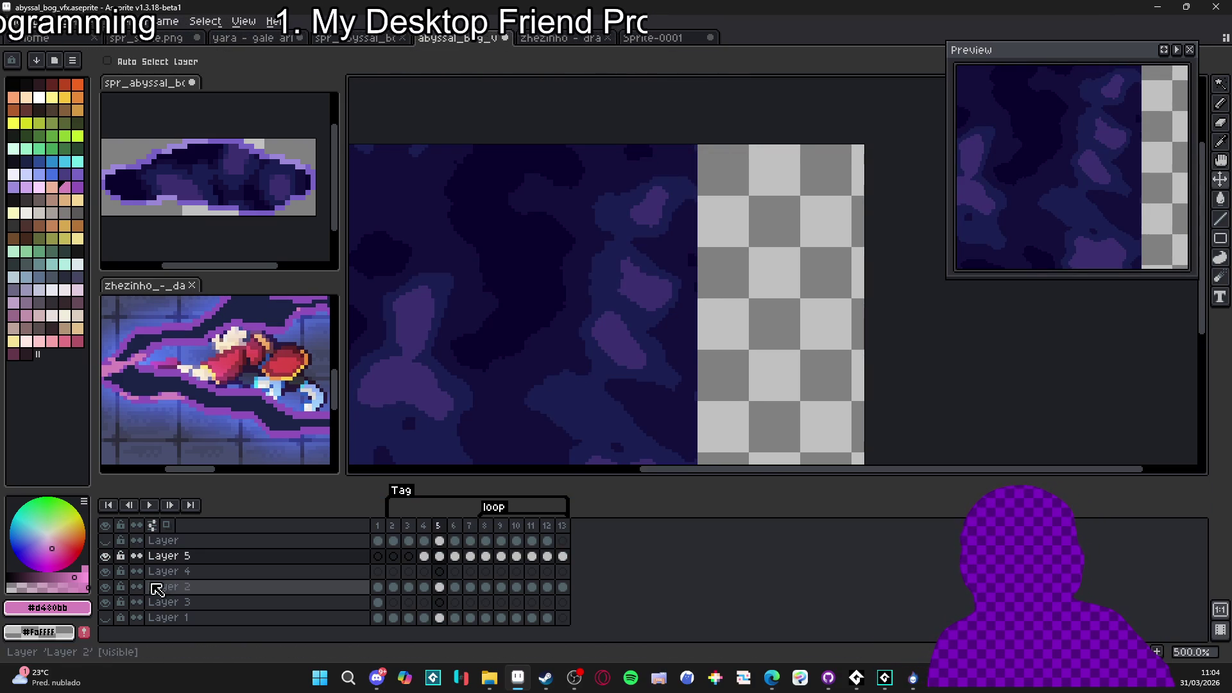
On frame 5, Magic Wand the puddle on Layer 2, invert, and cut Layer 5's texture outside it
left_click(106, 557)
left_click(108, 561)
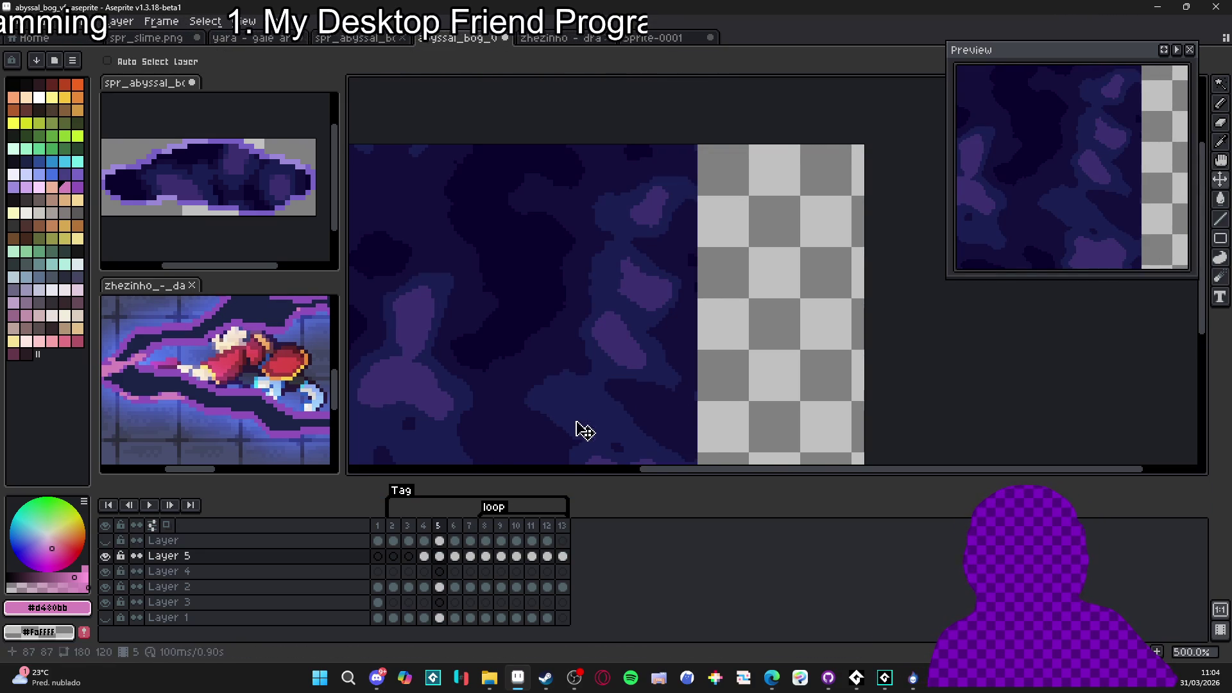
left_click(106, 556)
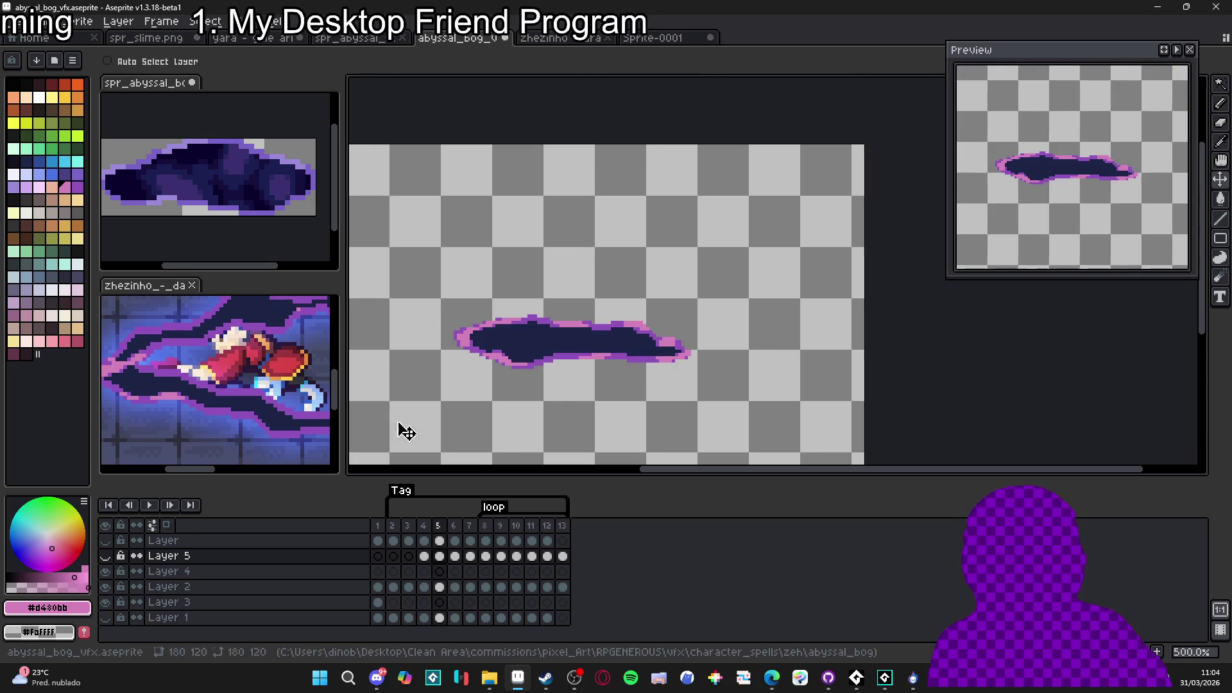
left_click(577, 344, "ctrl")
key("ctrl+w")
left_click(690, 368)
key("w")
left_click(537, 352)
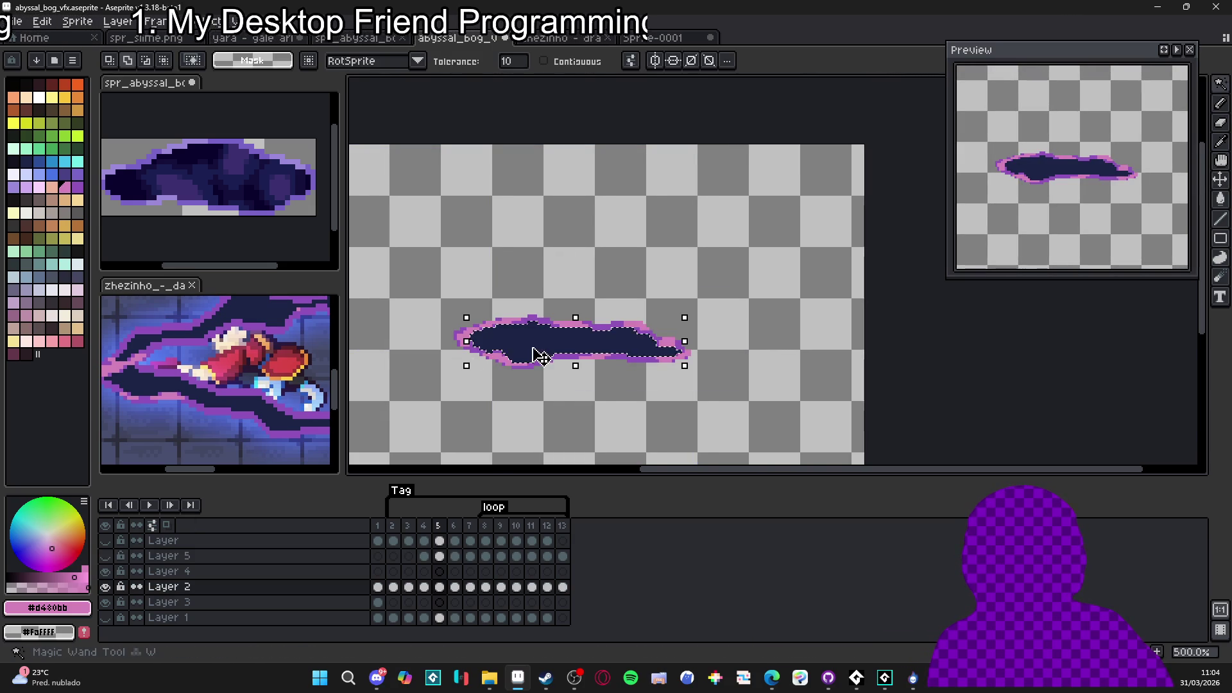
left_click(106, 556)
key("ctrl+shift+i")
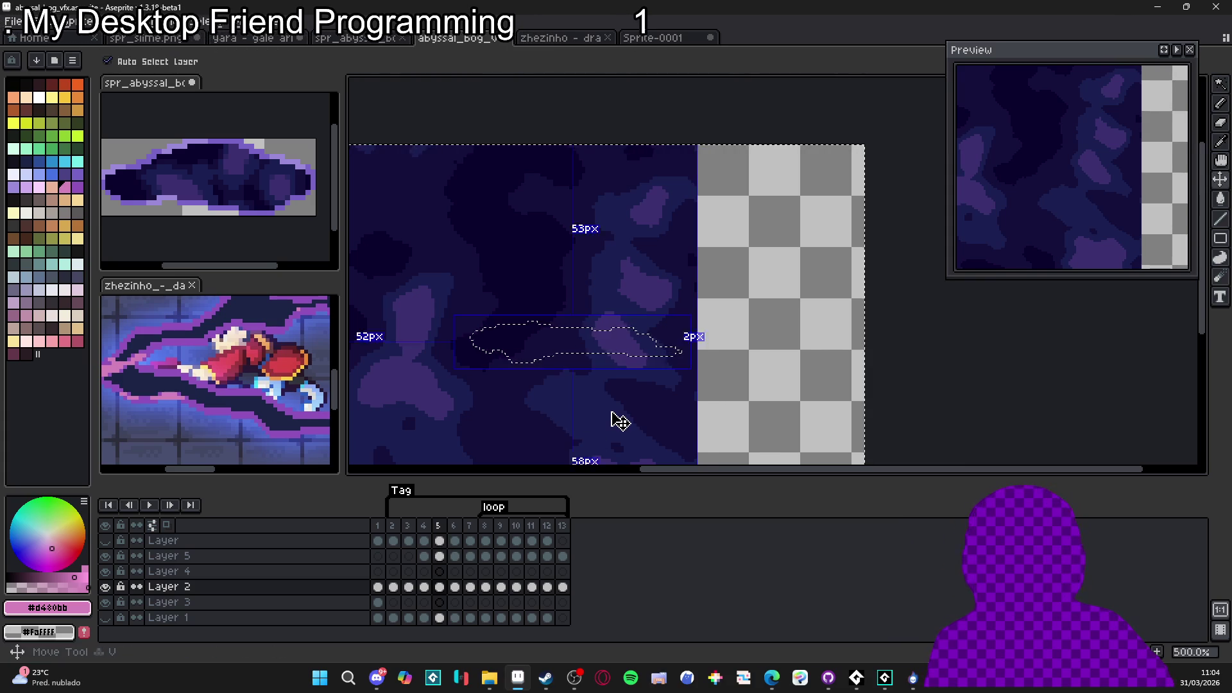
left_click(592, 442, "ctrl")
key("ctrl+x")
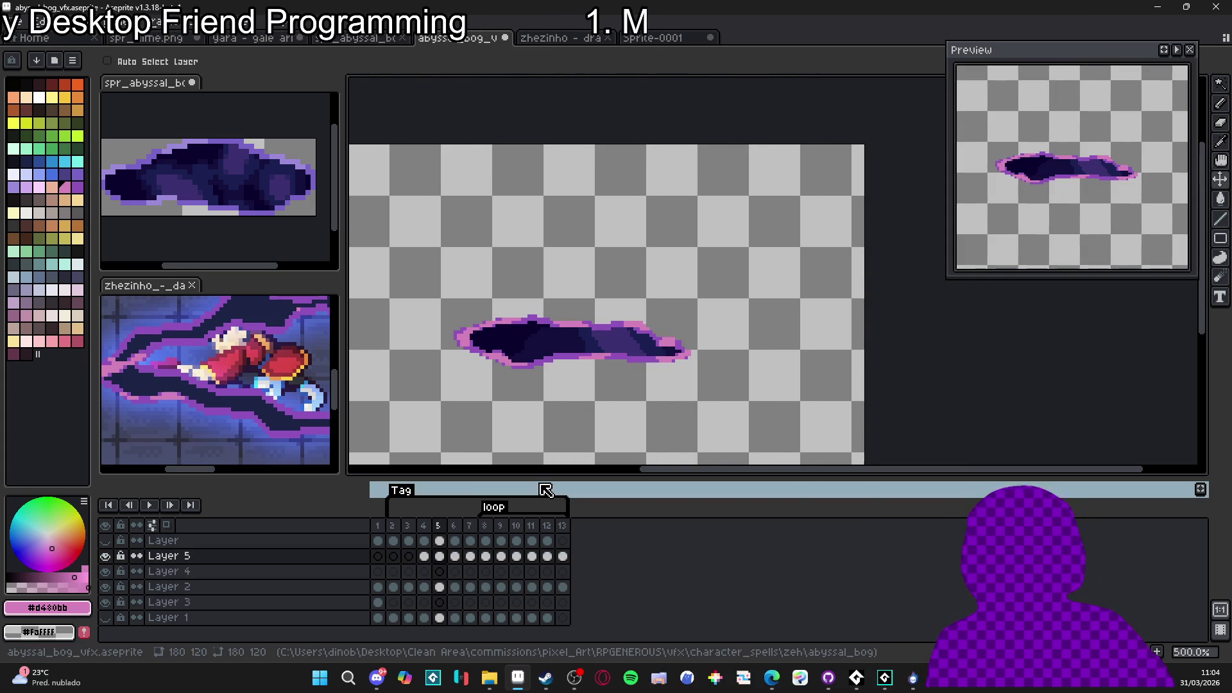
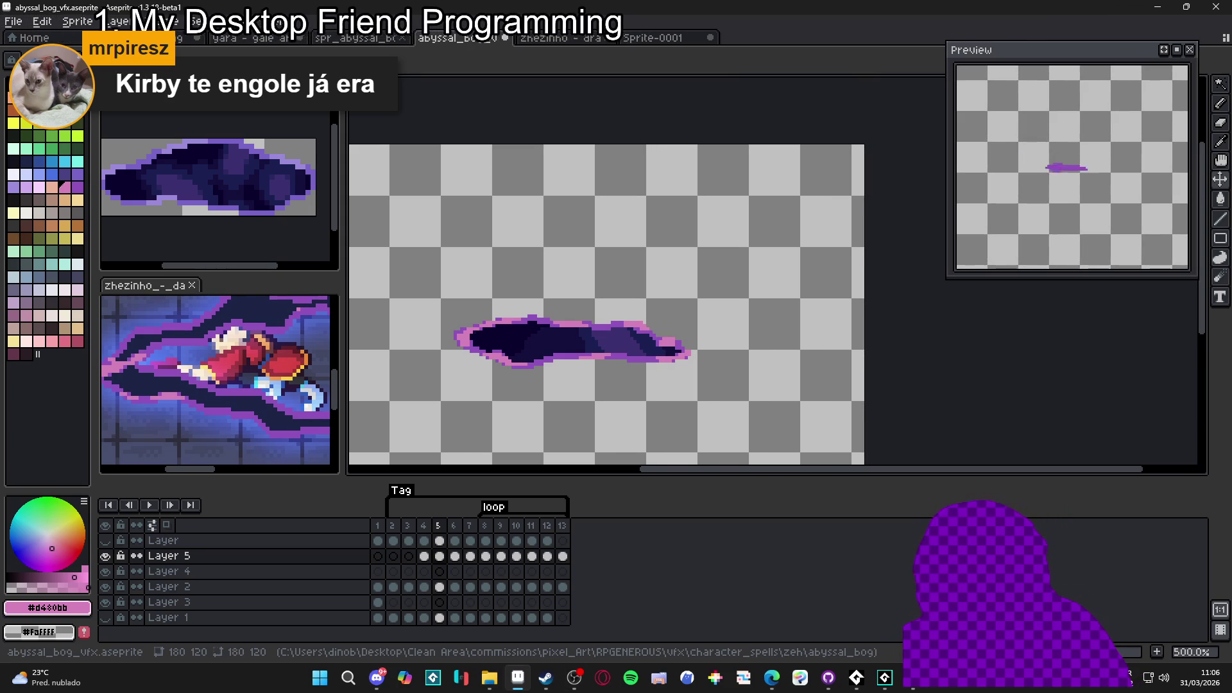
Set frames 8–13 on Layer to a 200 ms duration each, leaving the loop tag unchanged
double_click(495, 508)
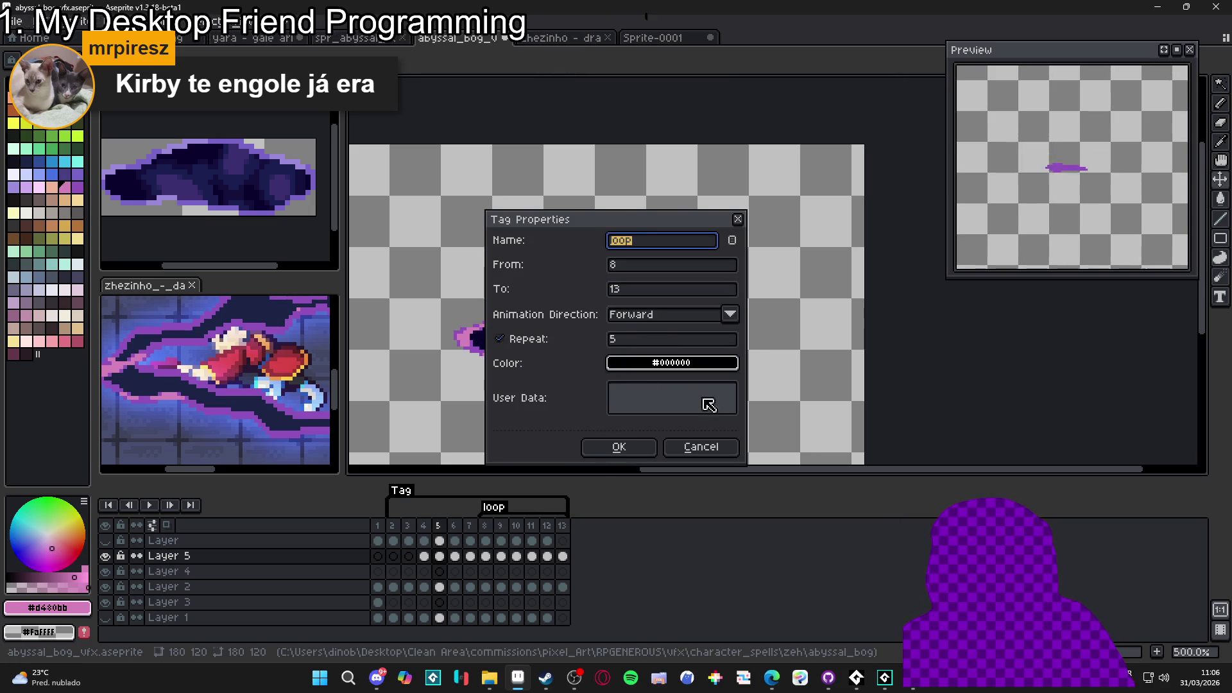
left_click(714, 446)
left_click_drag(486, 541, 561, 547)
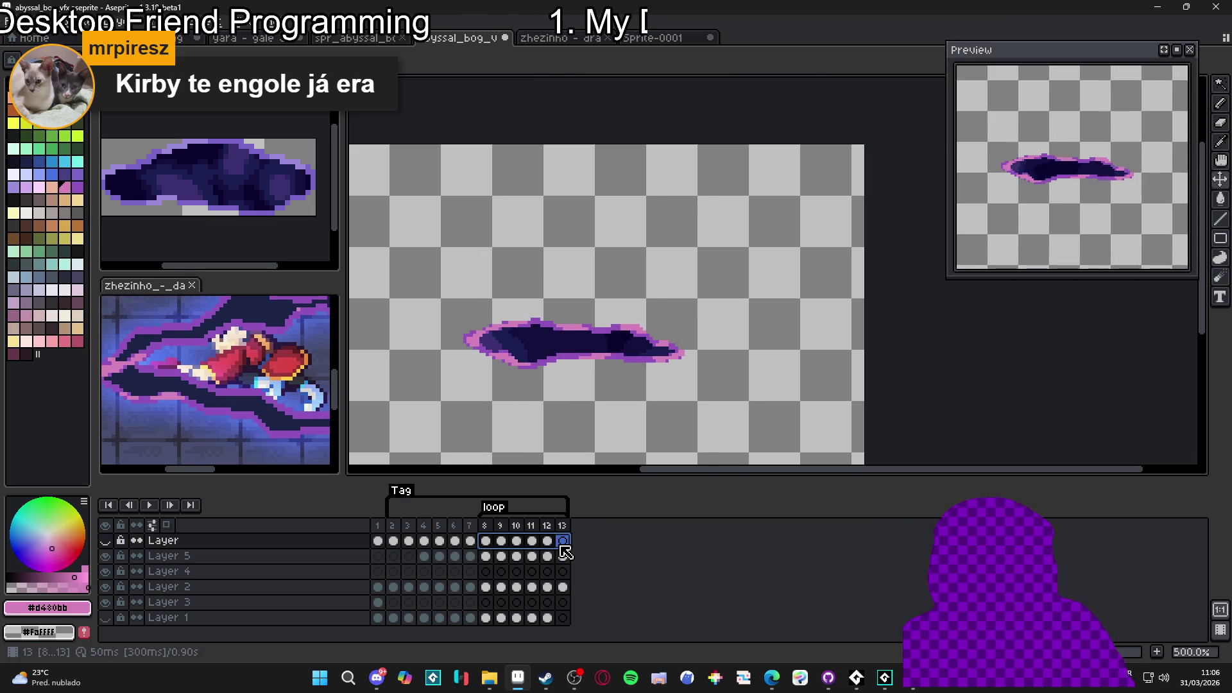
type("p")
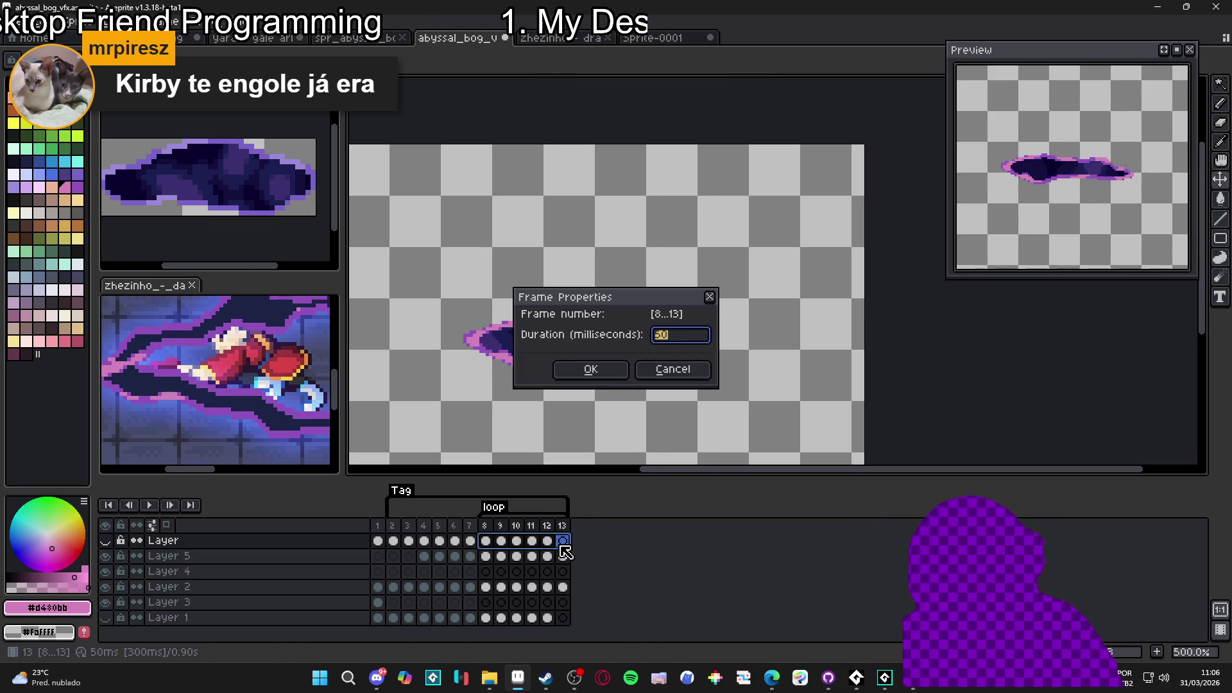
type("100")
key("Return")
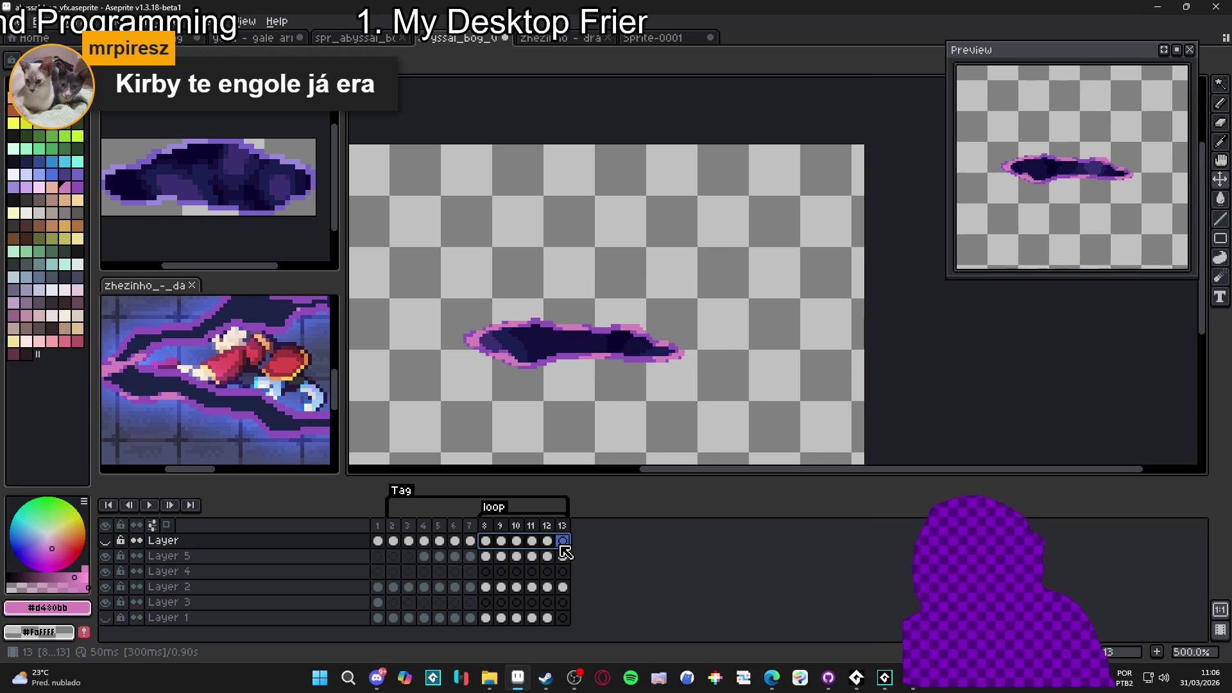
key("p")
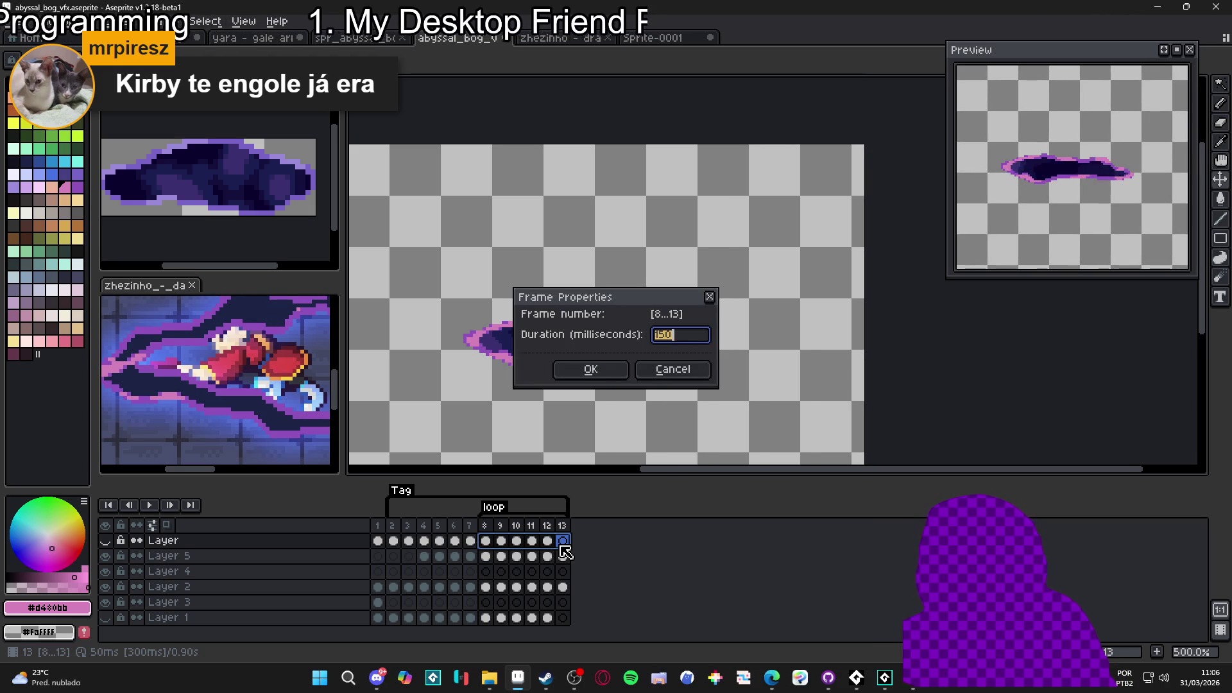
type("200")
key("Return")
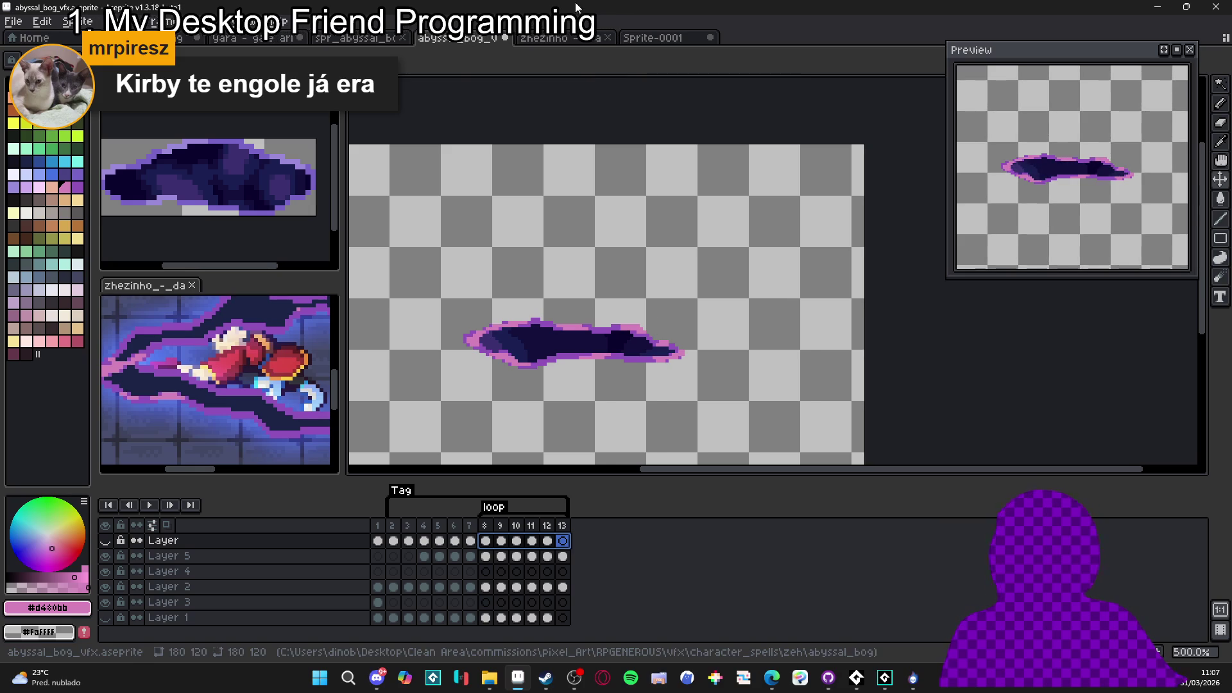
left_click(565, 37)
Resize Sprite-0001 by 50% percentage width to 64×64, after undoing a first resize attempt
left_click(652, 37)
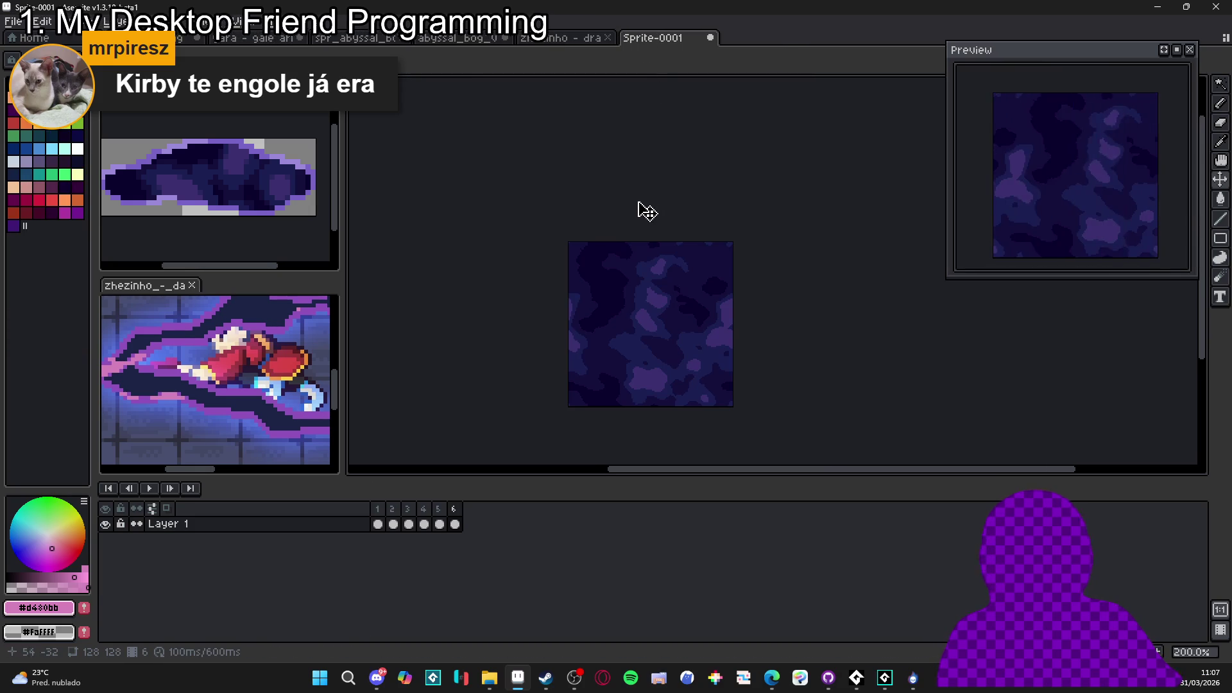
left_click(69, 21)
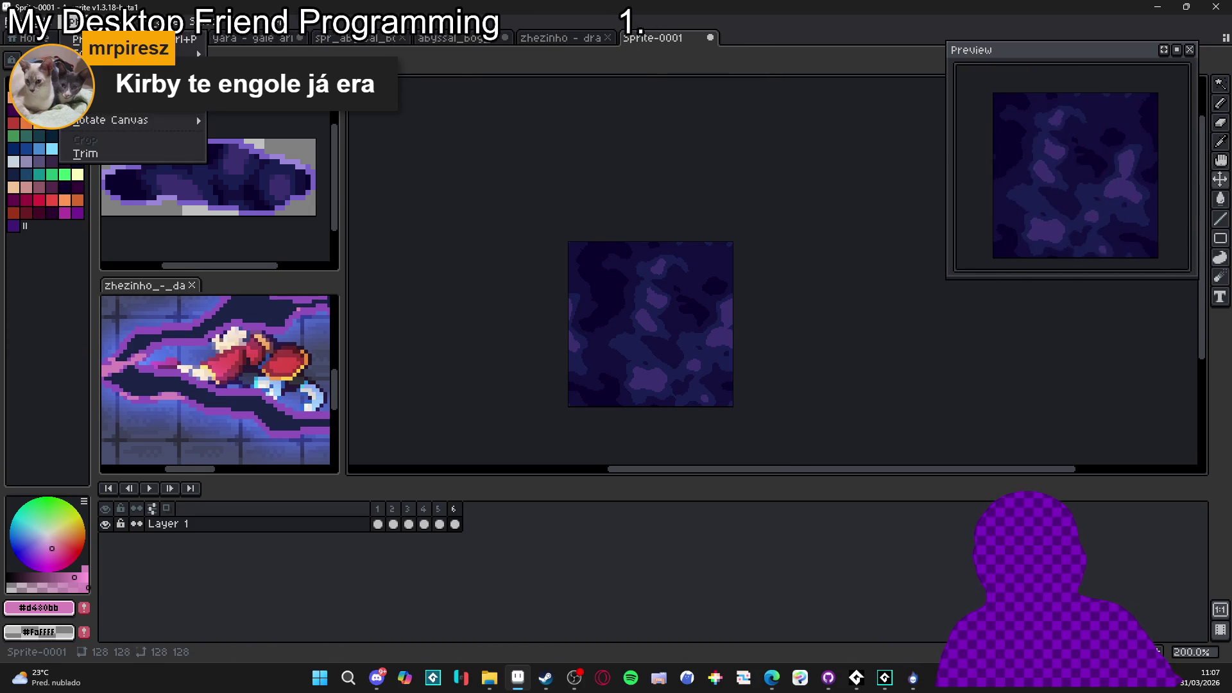
left_click(103, 93)
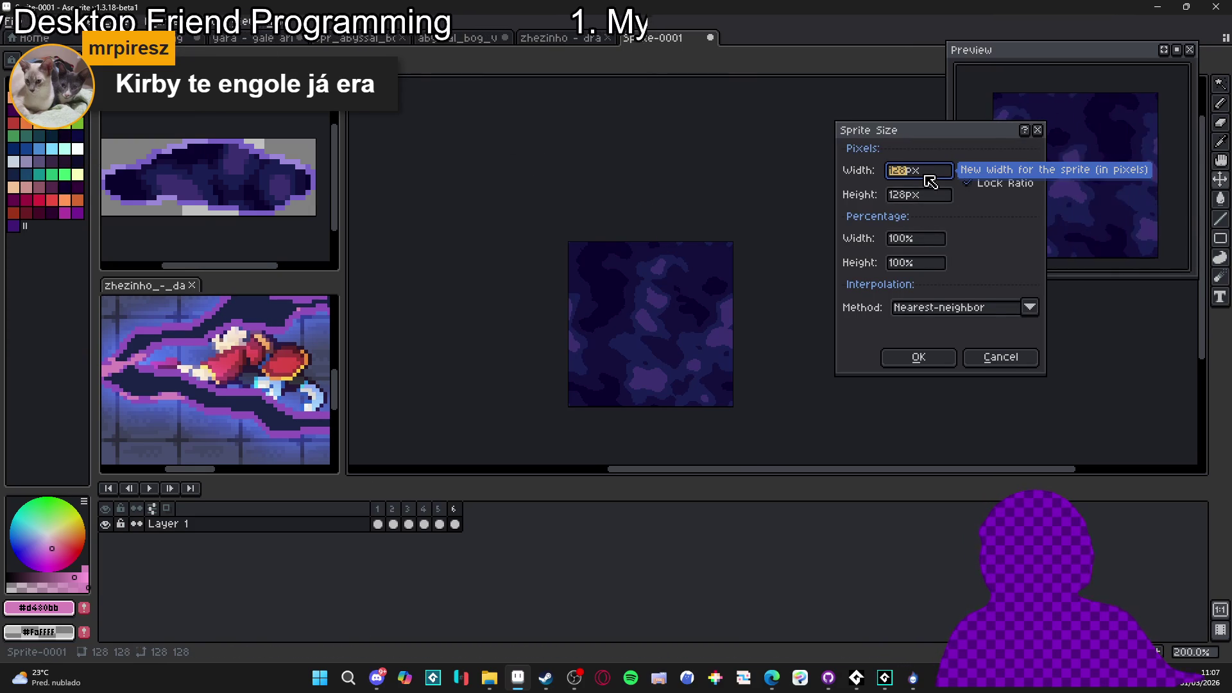
type("64")
key("Return")
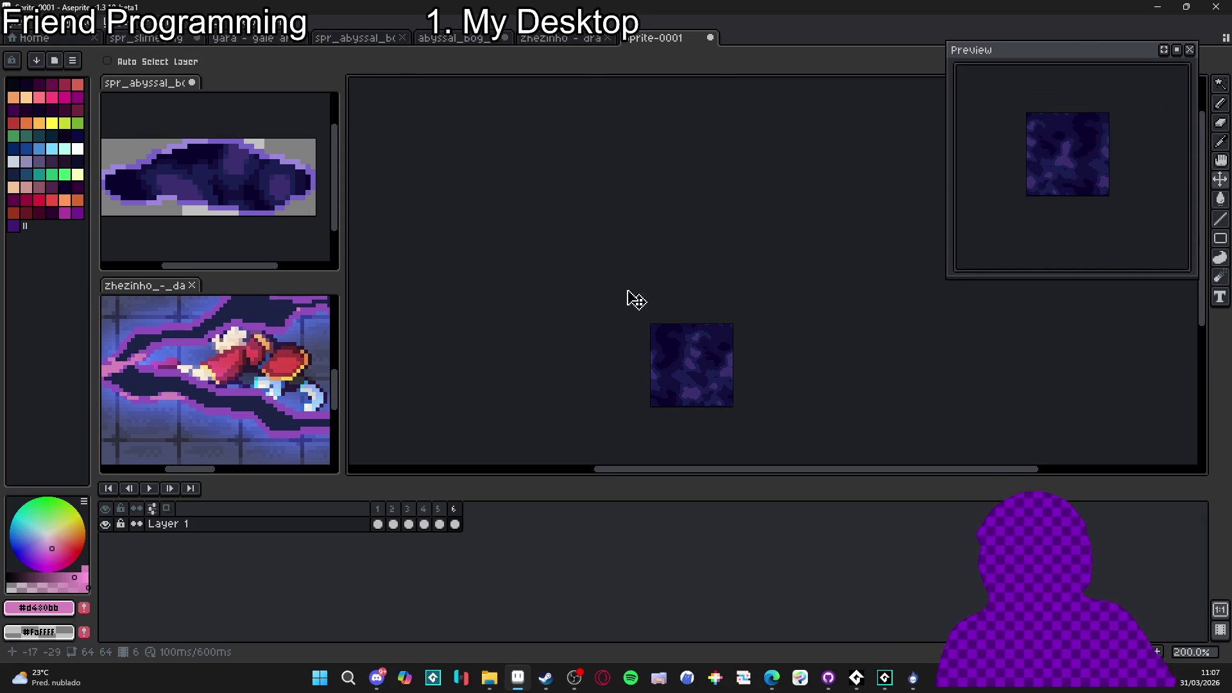
key("ctrl+z")
key("ctrl+z")
key("ctrl+z")
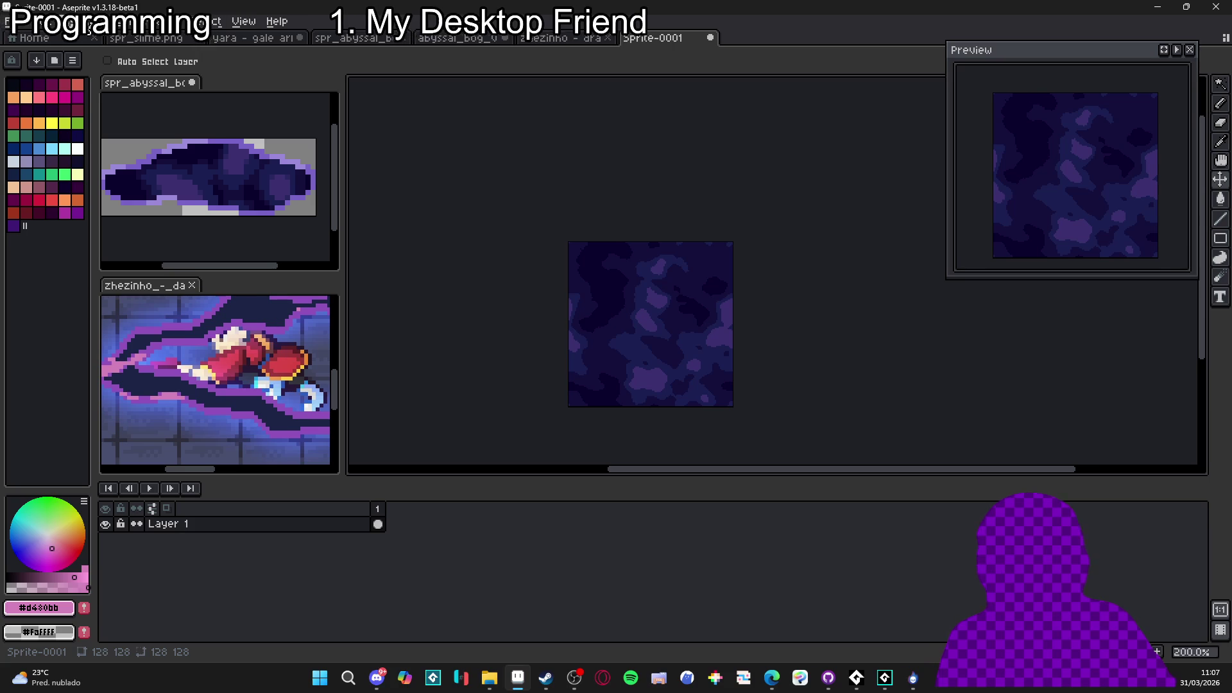
left_click(90, 23)
left_click(129, 90)
left_click(930, 240)
type("50")
key("Return")
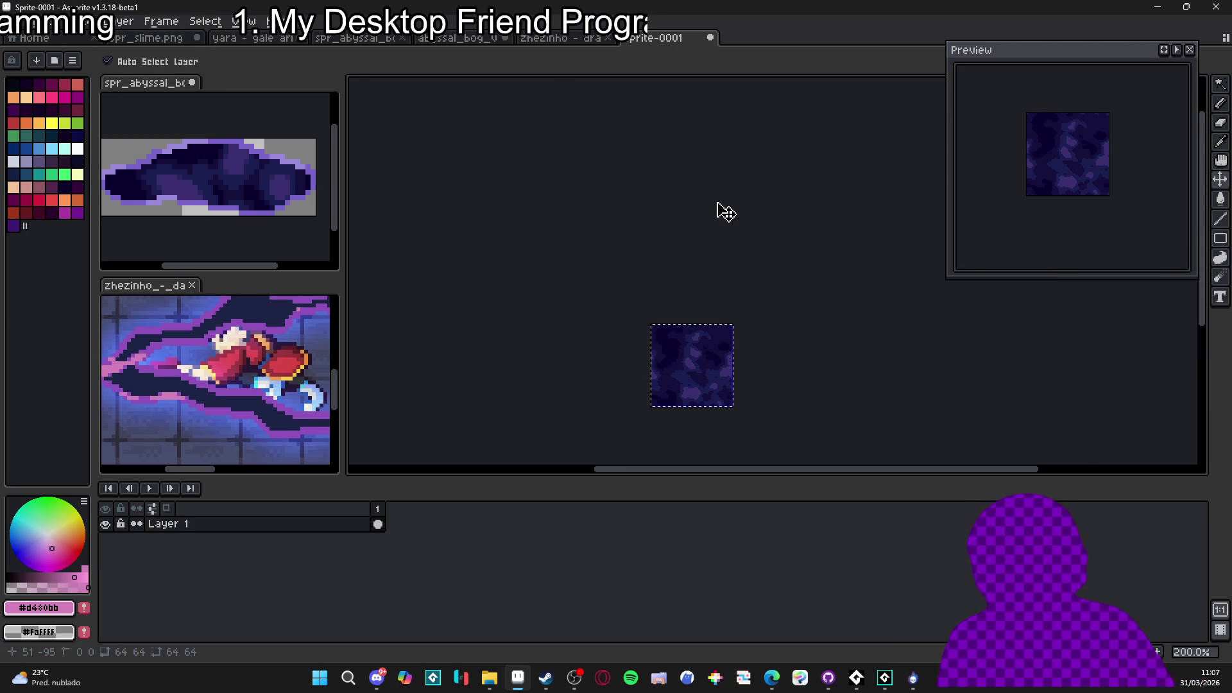
Show Layer in abyssal_bog_vfx, trial-paste the texture over the bog, then discard it
left_click(565, 38)
left_click(458, 38)
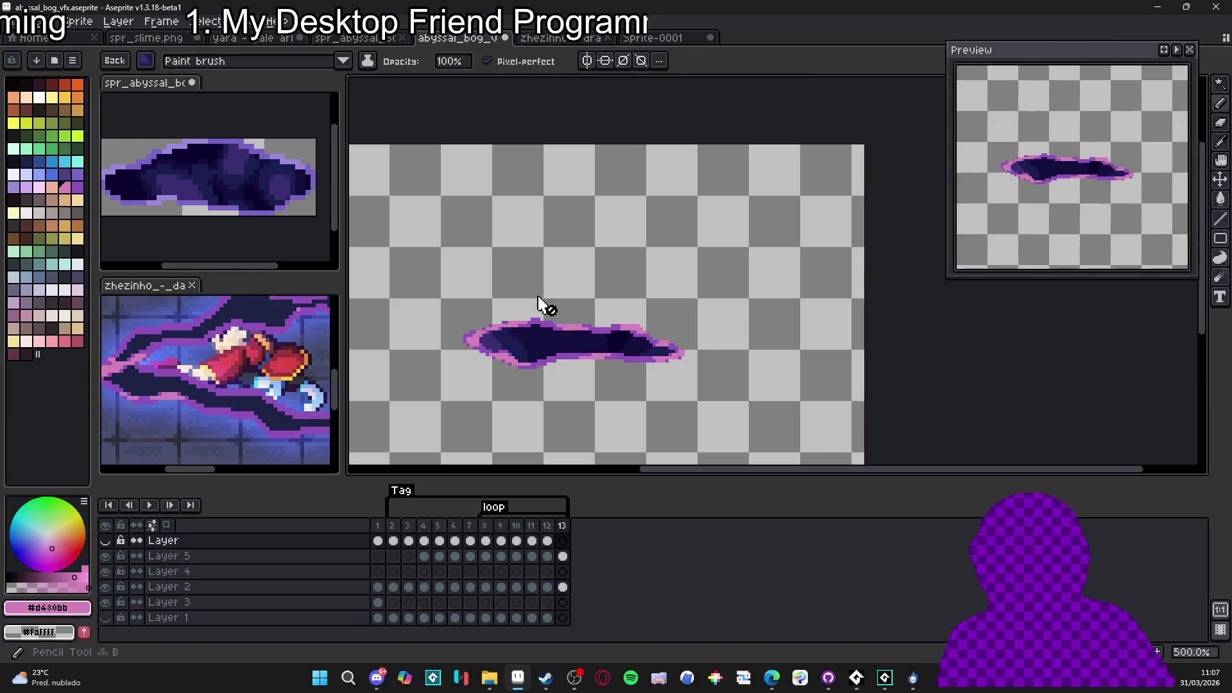
left_click(105, 540)
key("ctrl+v")
mouse_move(553, 329)
left_mouse_down()
mouse_move(588, 320)
mouse_move(571, 326)
mouse_move(584, 272)
left_mouse_up()
key("Escape")
left_click(652, 38)
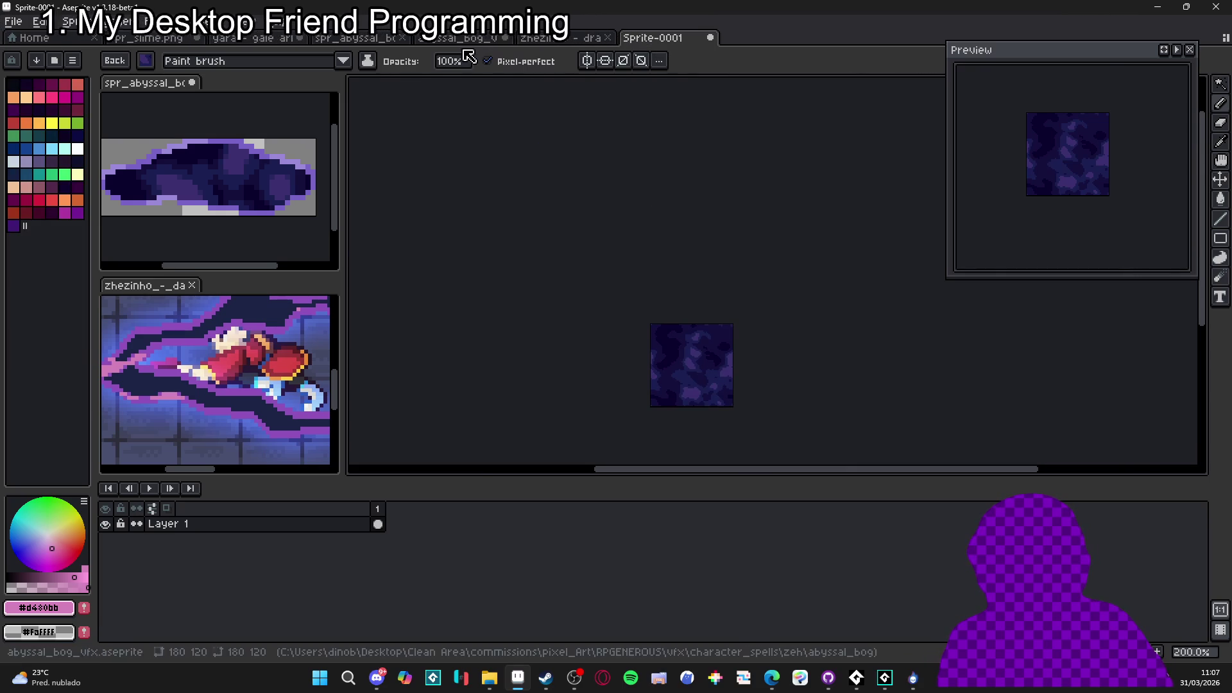
Zoom into the texture and sample the #1a1f52 purple shade with the pencil
scroll(703, 367, "up", 1)
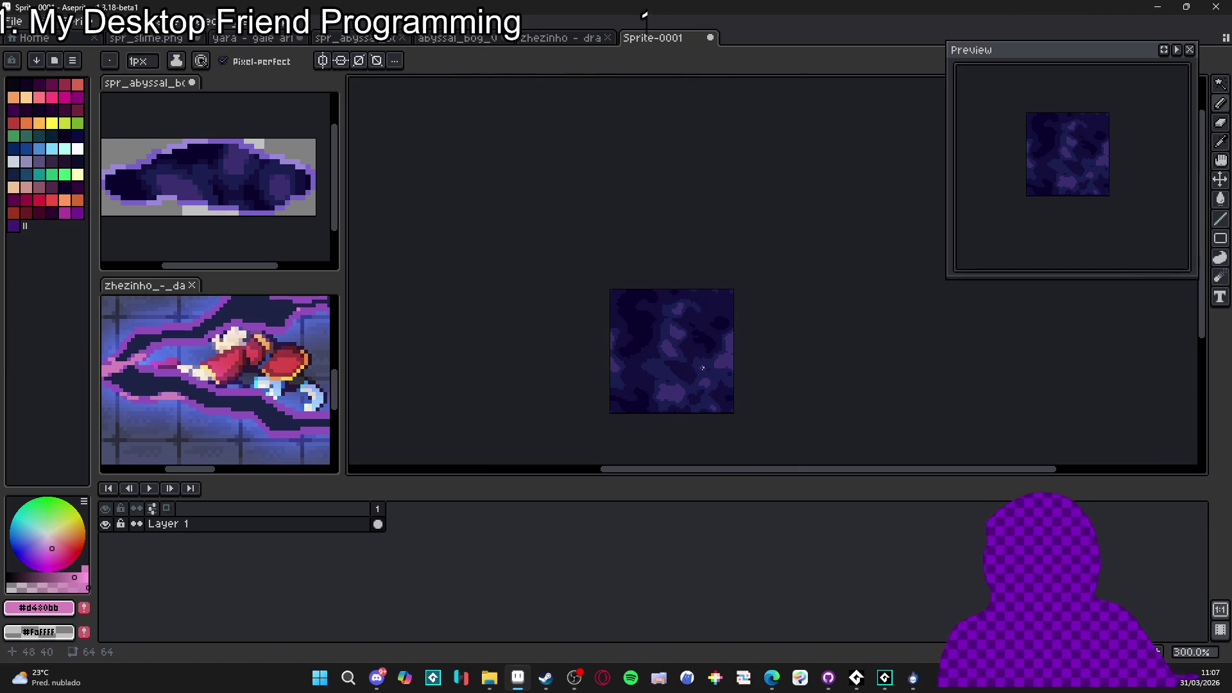
scroll(702, 367, "right", 1)
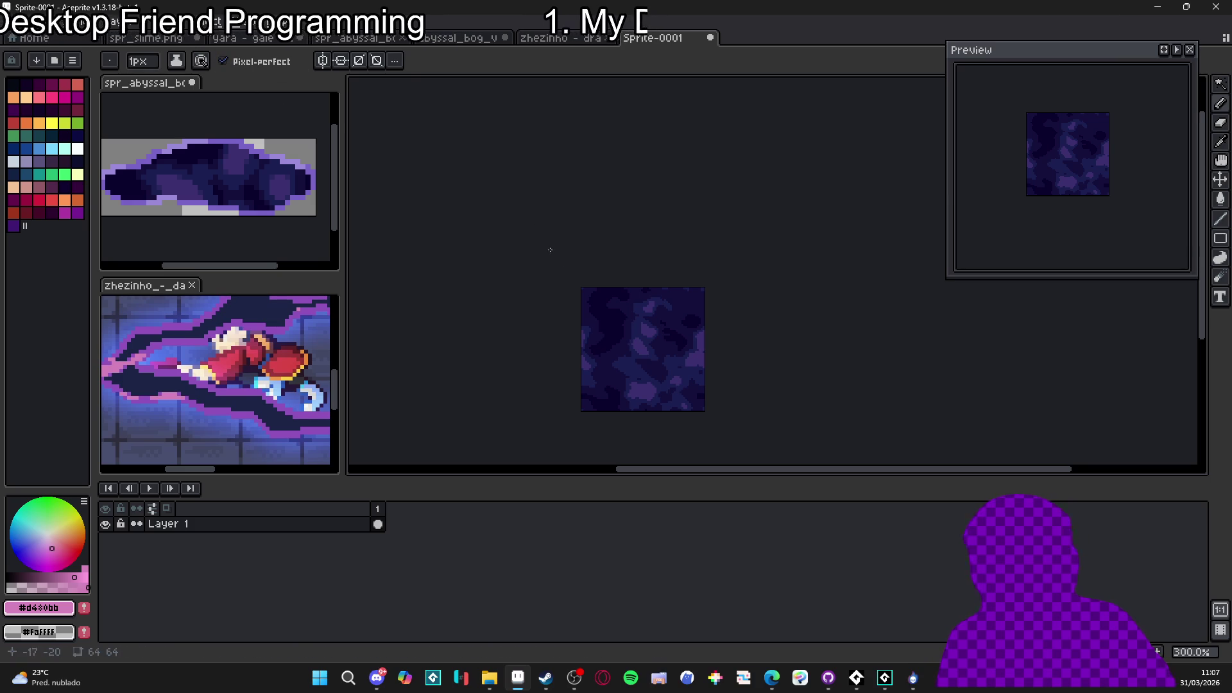
scroll(590, 327, "up", 3)
scroll(687, 418, "up", 4)
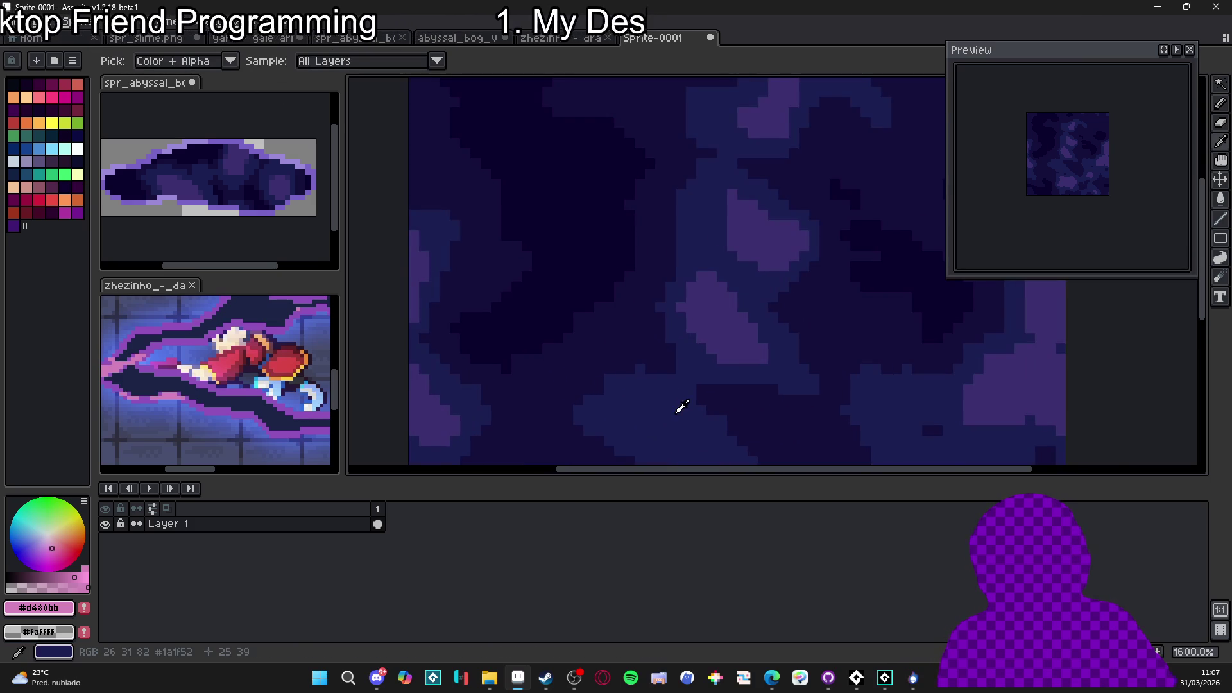
left_click(679, 407, "alt")
left_click_drag(638, 352, 628, 313)
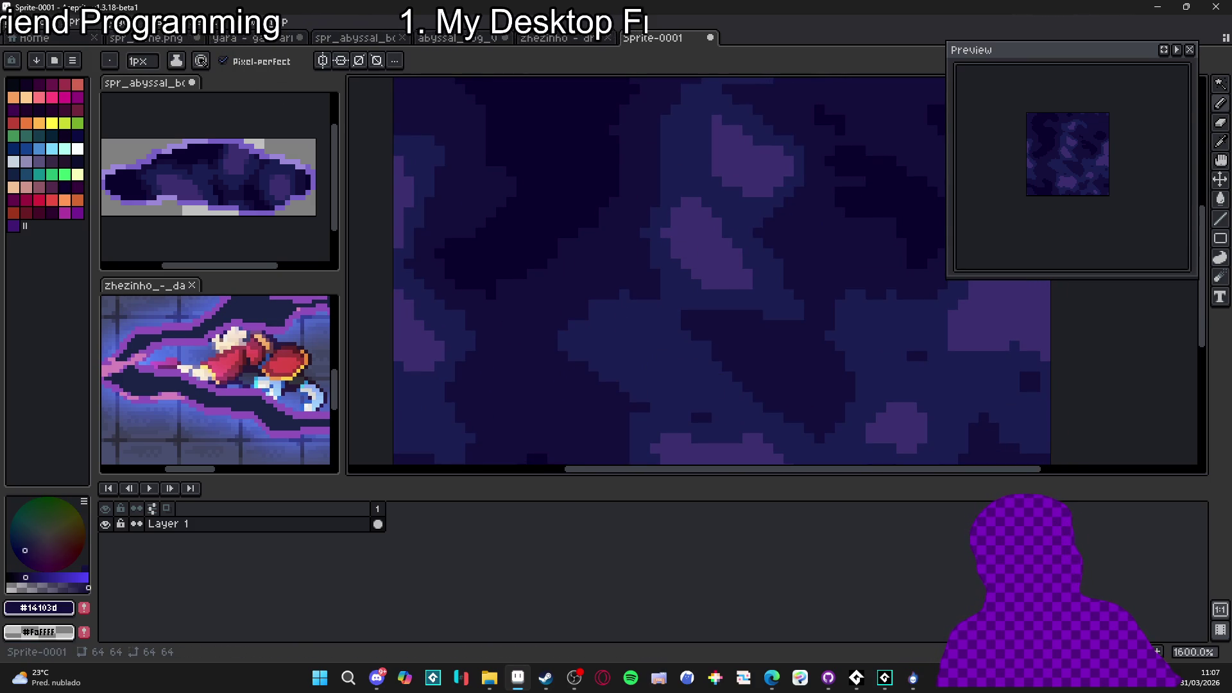
scroll(602, 393, "down", 3)
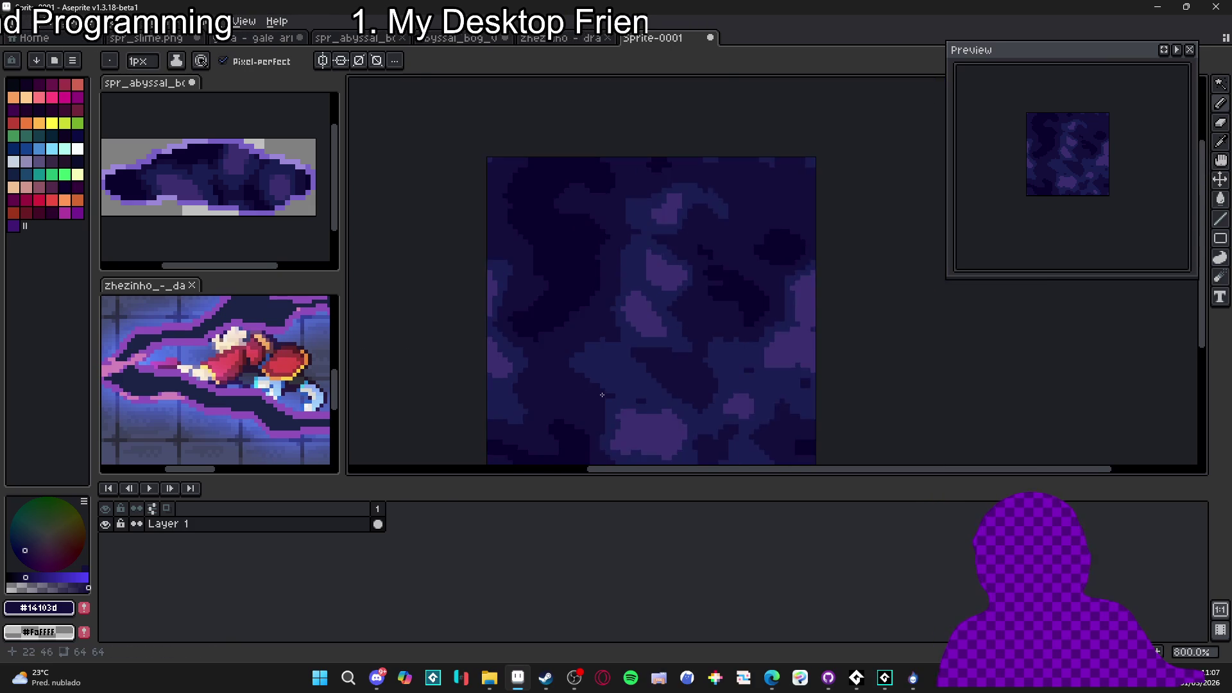
scroll(603, 394, "up", 3)
left_click(603, 367, "alt")
Paint two pixels with #1a1f52 and zoom back out
scroll(547, 372, "down", 1)
left_click_drag(480, 392, 494, 388)
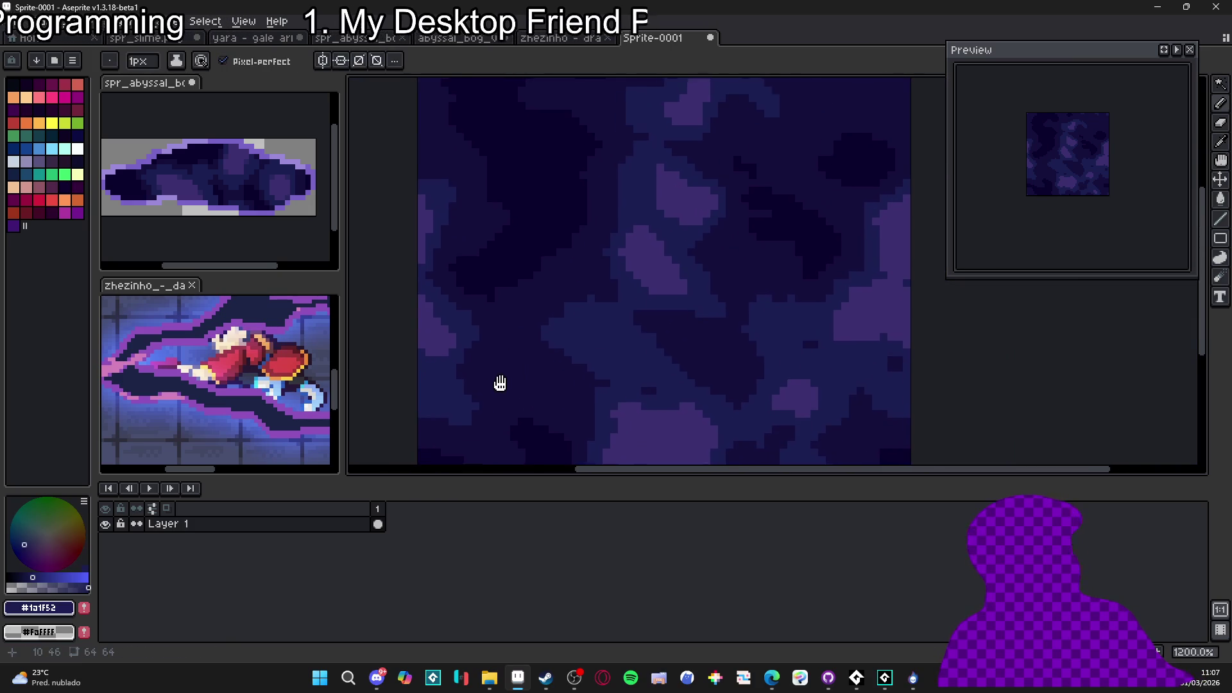
scroll(522, 366, "up", 3)
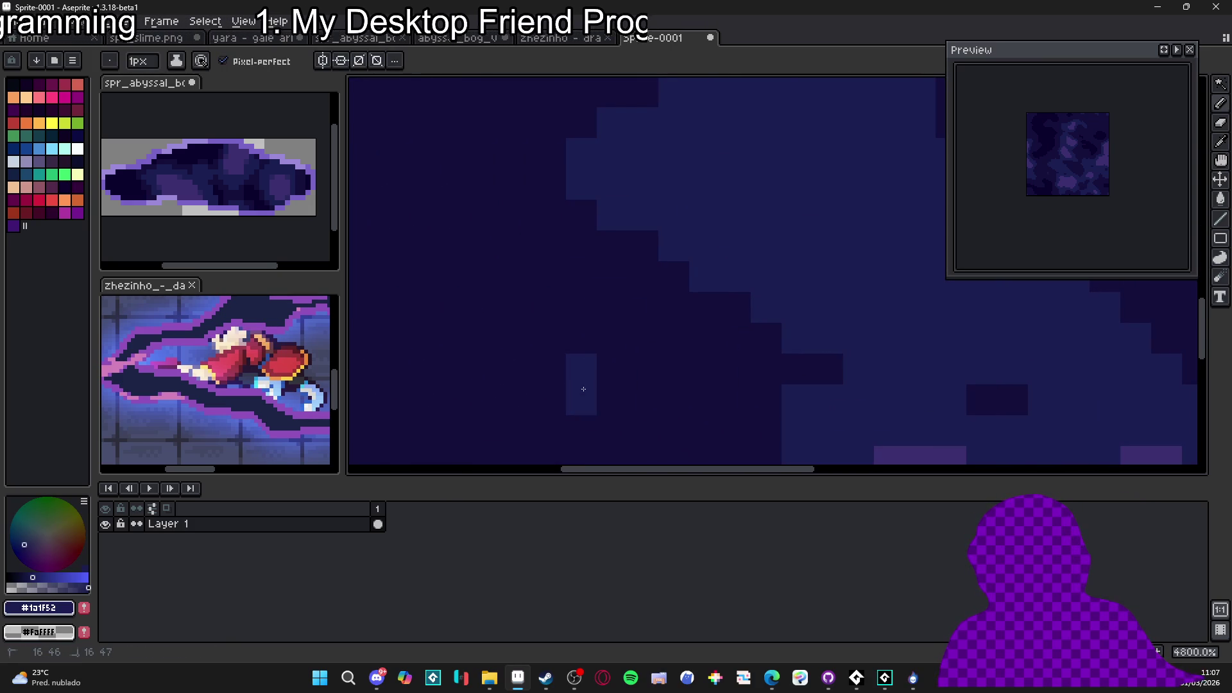
left_click(581, 430)
left_click(610, 430)
scroll(683, 422, "down", 5)
scroll(683, 421, "down", 2)
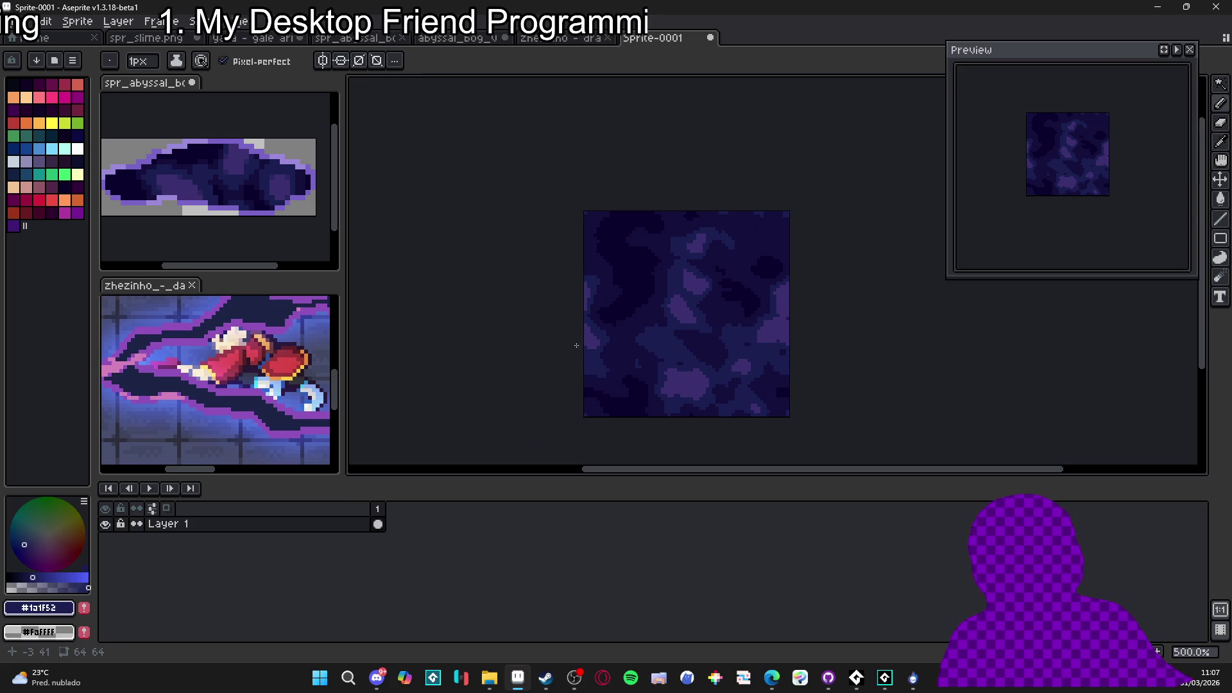
scroll(577, 337, "down", 2)
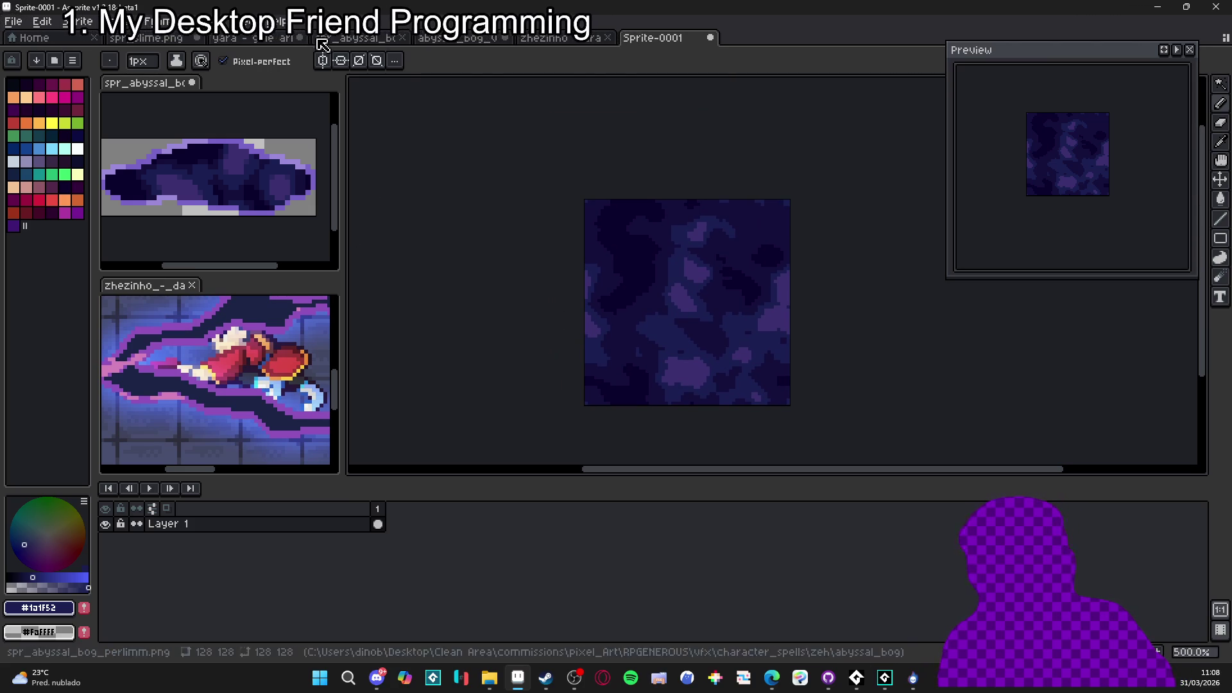
left_click(244, 21)
Check the View > Tiled Mode options, leaving tiling set to None
mouse_move(311, 132)
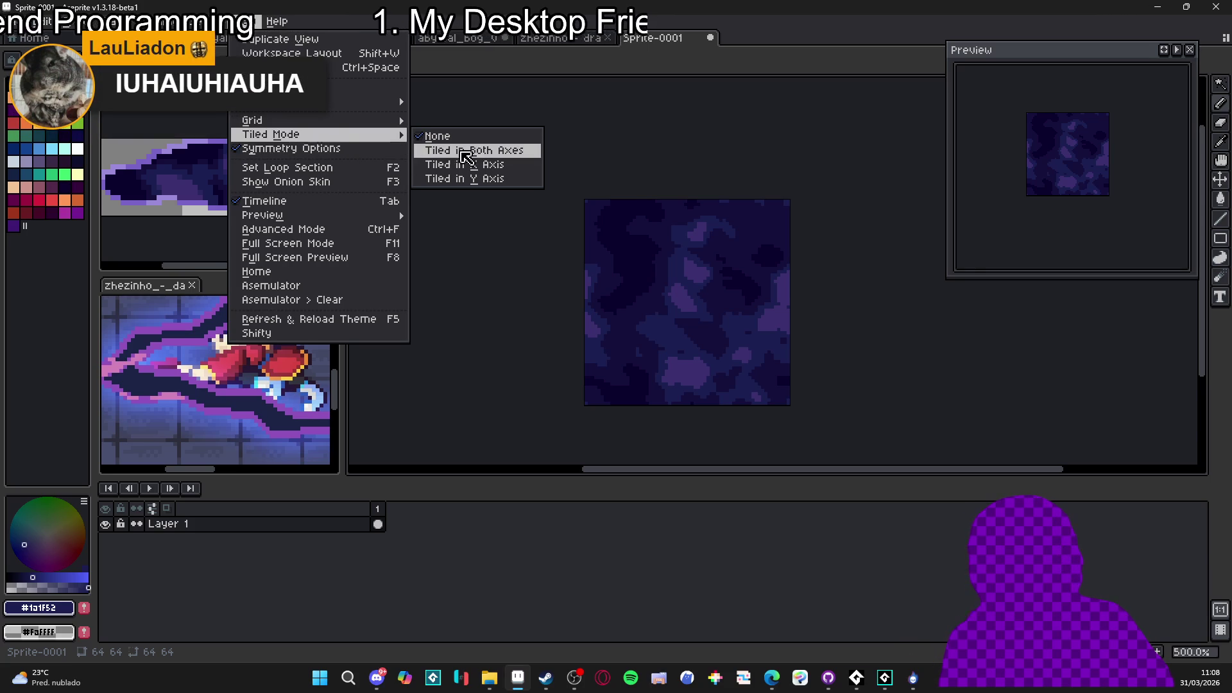
mouse_move(353, 125)
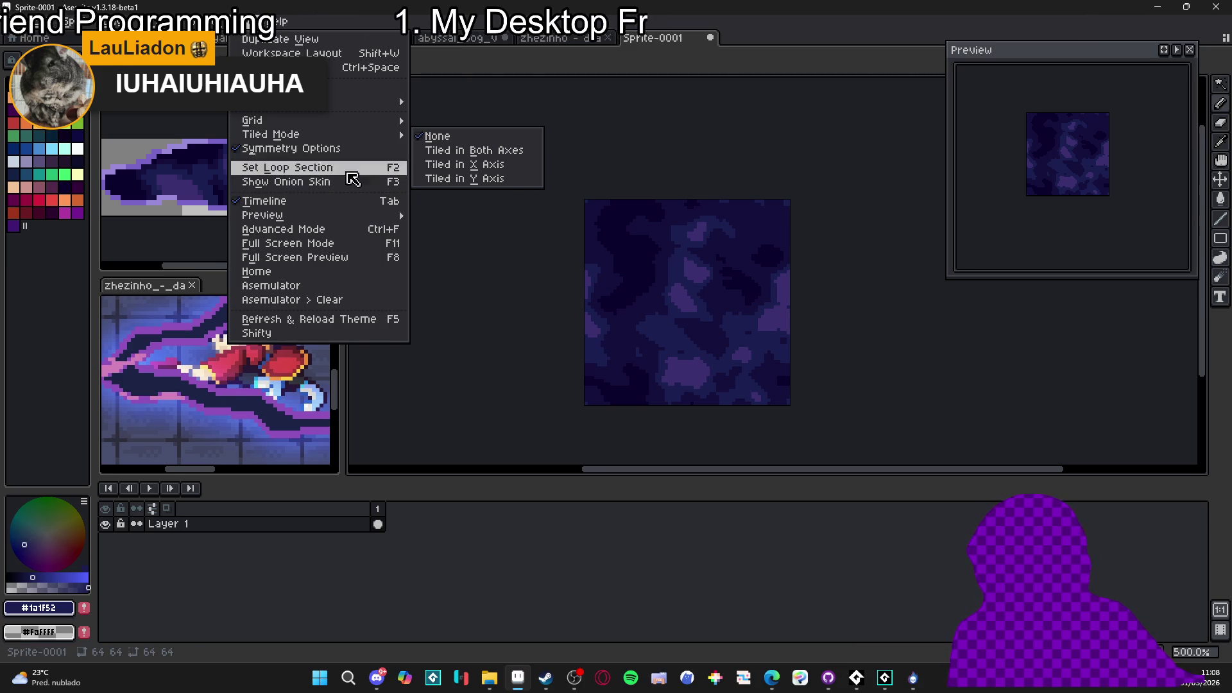
mouse_move(351, 215)
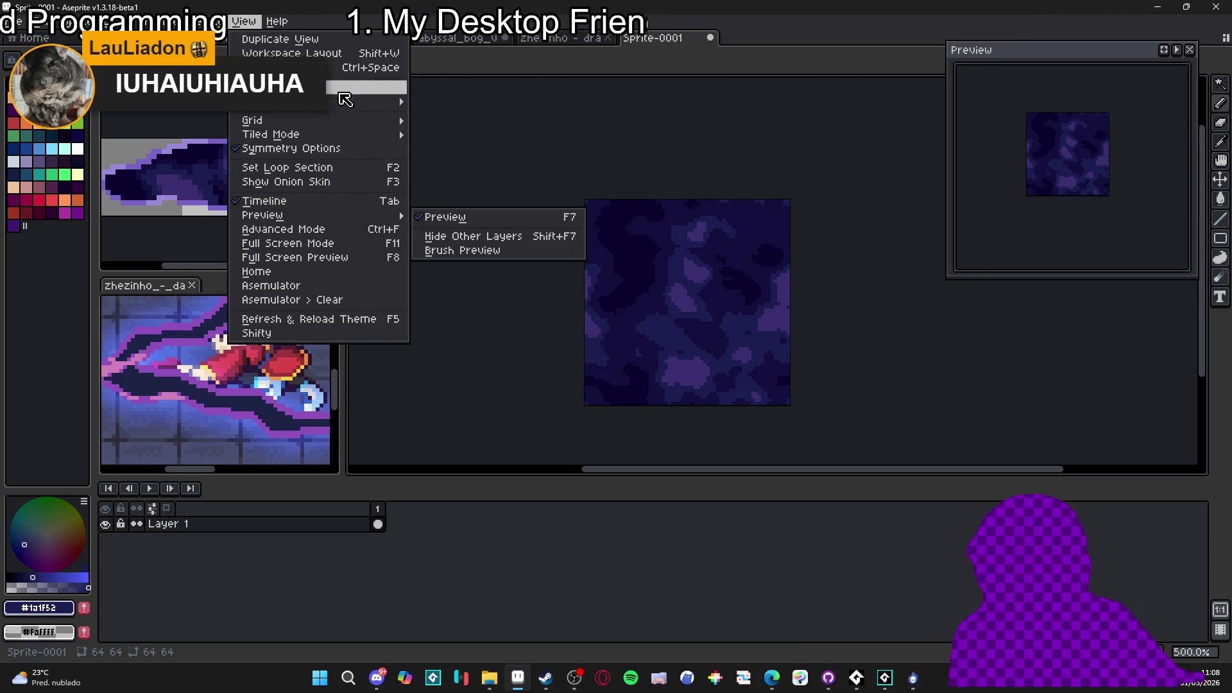
left_click(244, 21)
left_click(244, 21)
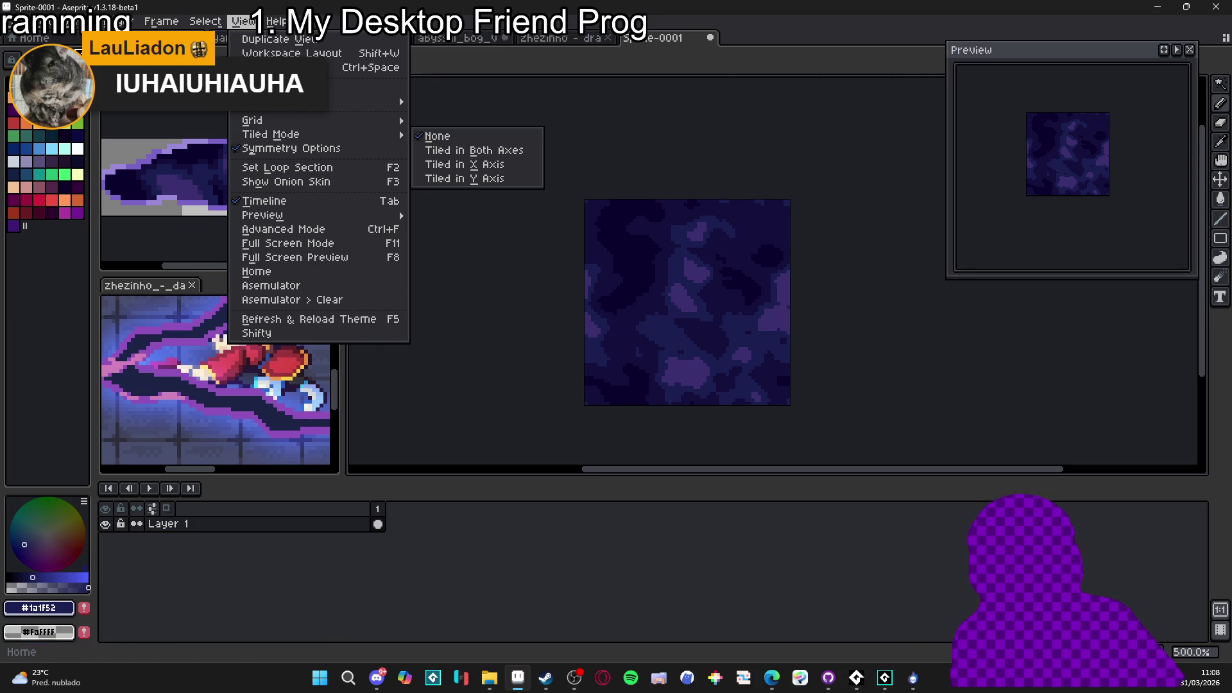
Run the BG Auto-Scroll Toolbar script to make a 15-frame leftward loop, then preview it
mouse_move(16, 21)
mouse_move(67, 183)
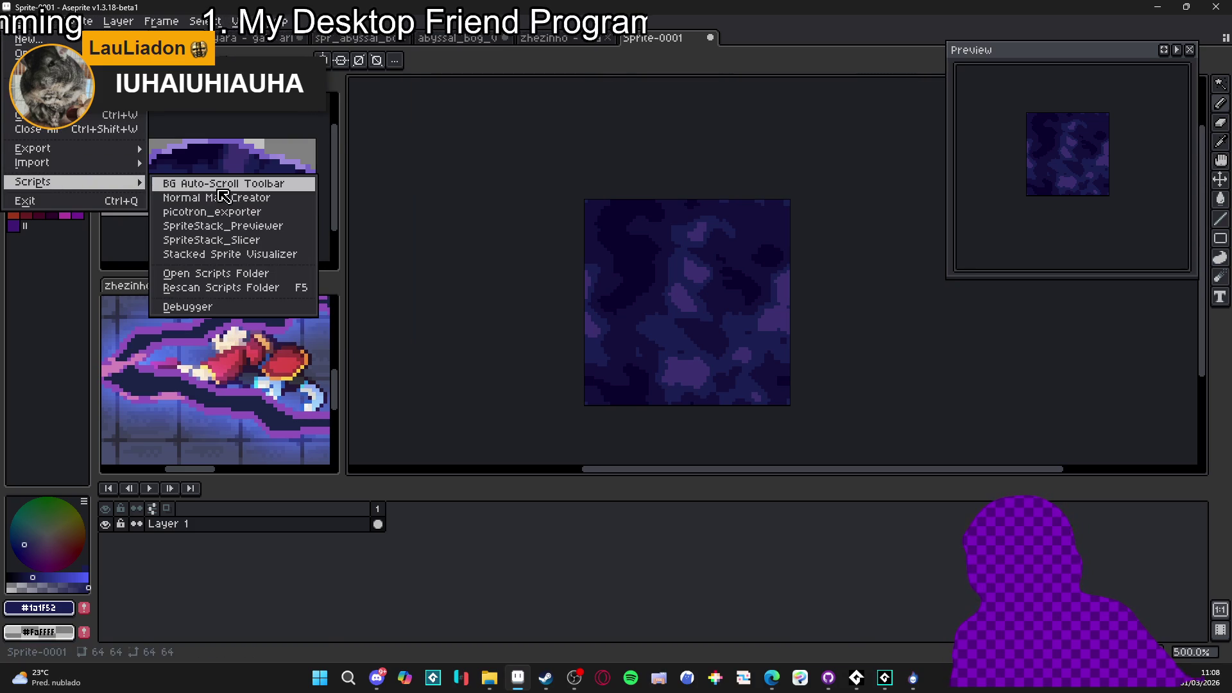
left_click(219, 188)
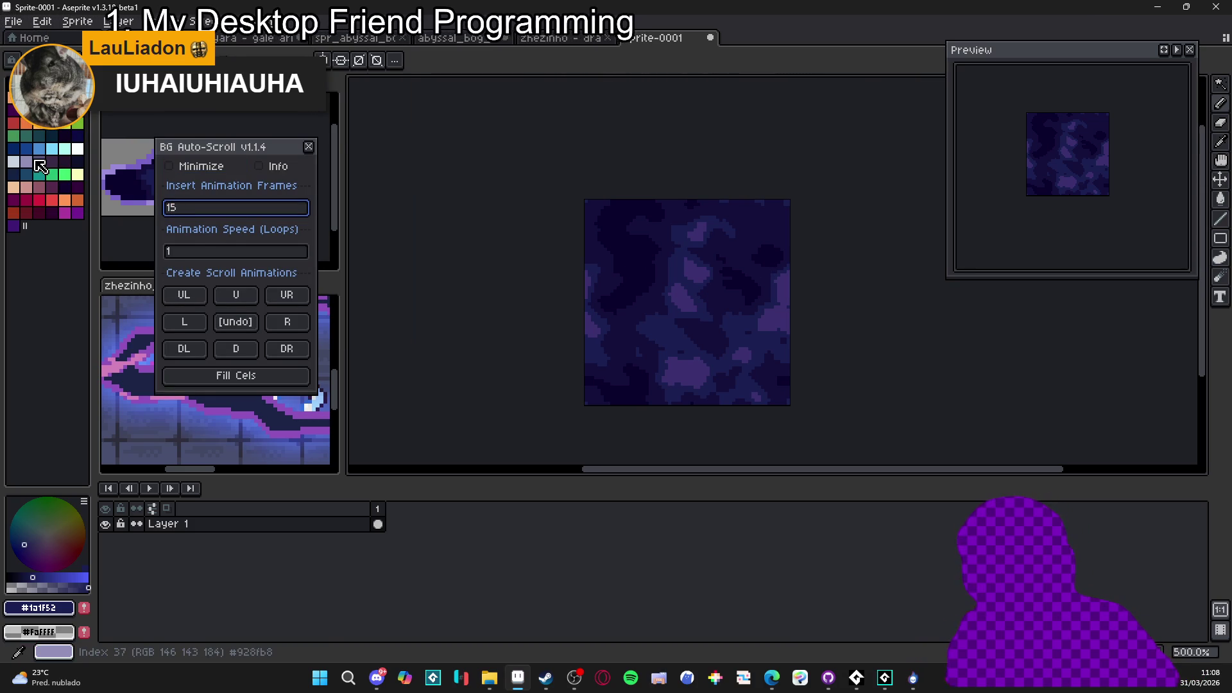
left_click(194, 326)
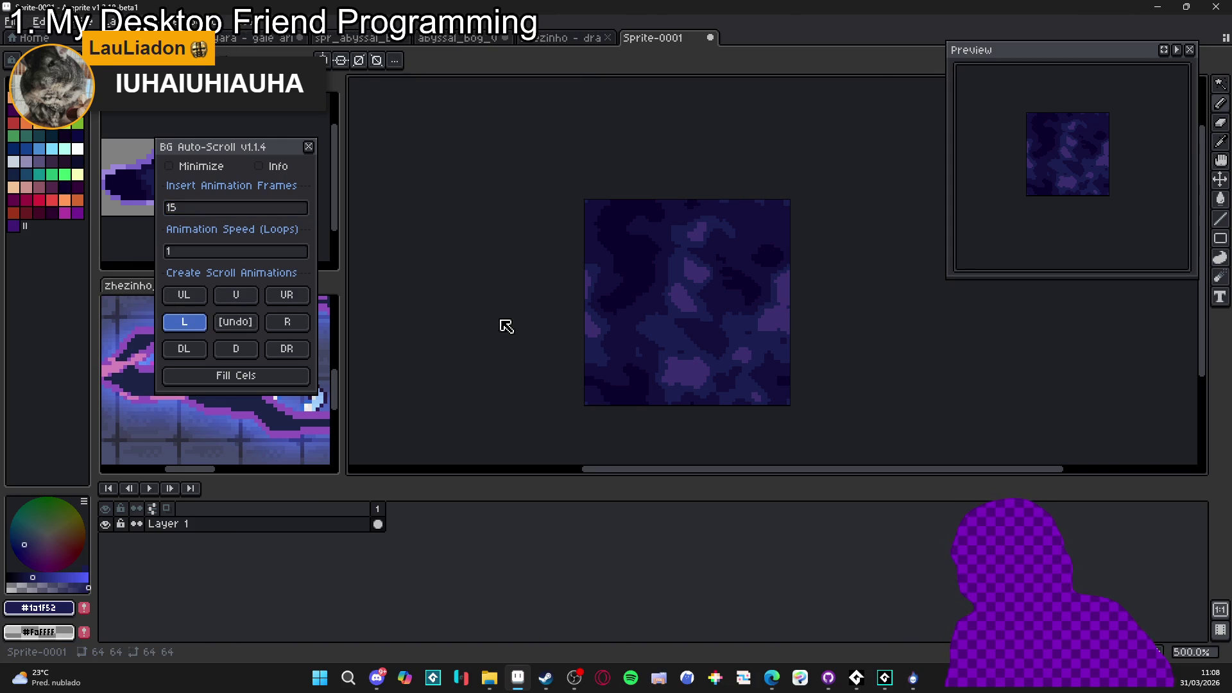
left_click(150, 489)
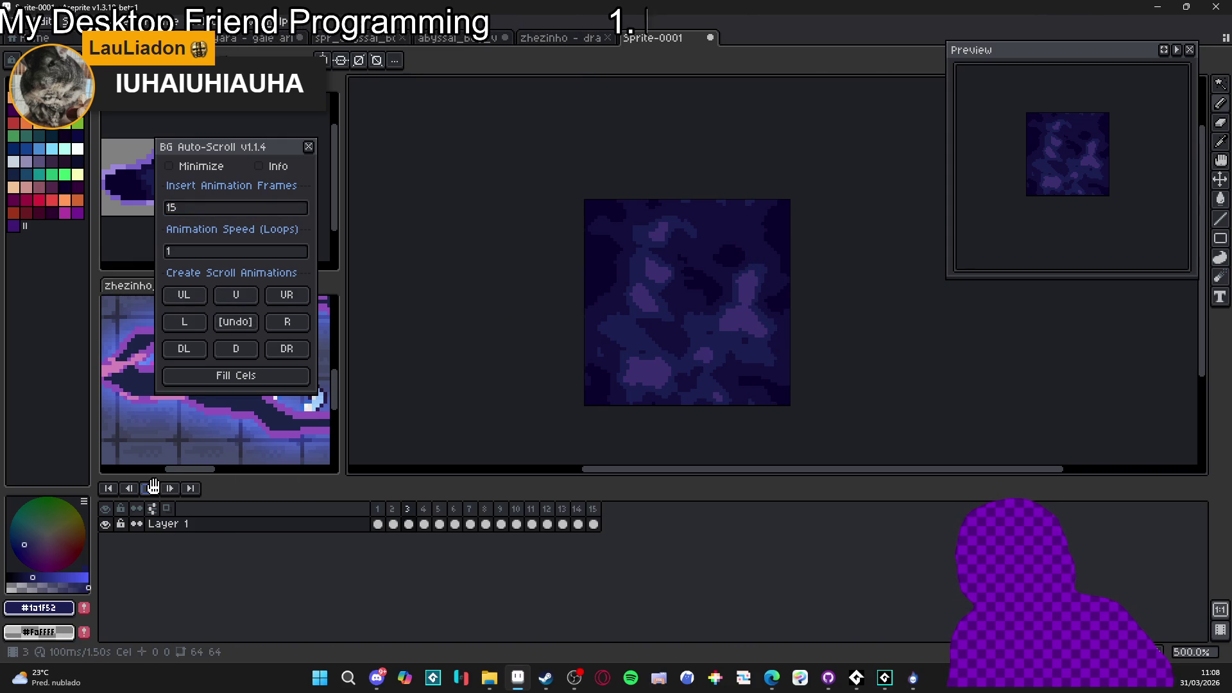
left_click(308, 147)
key("v")
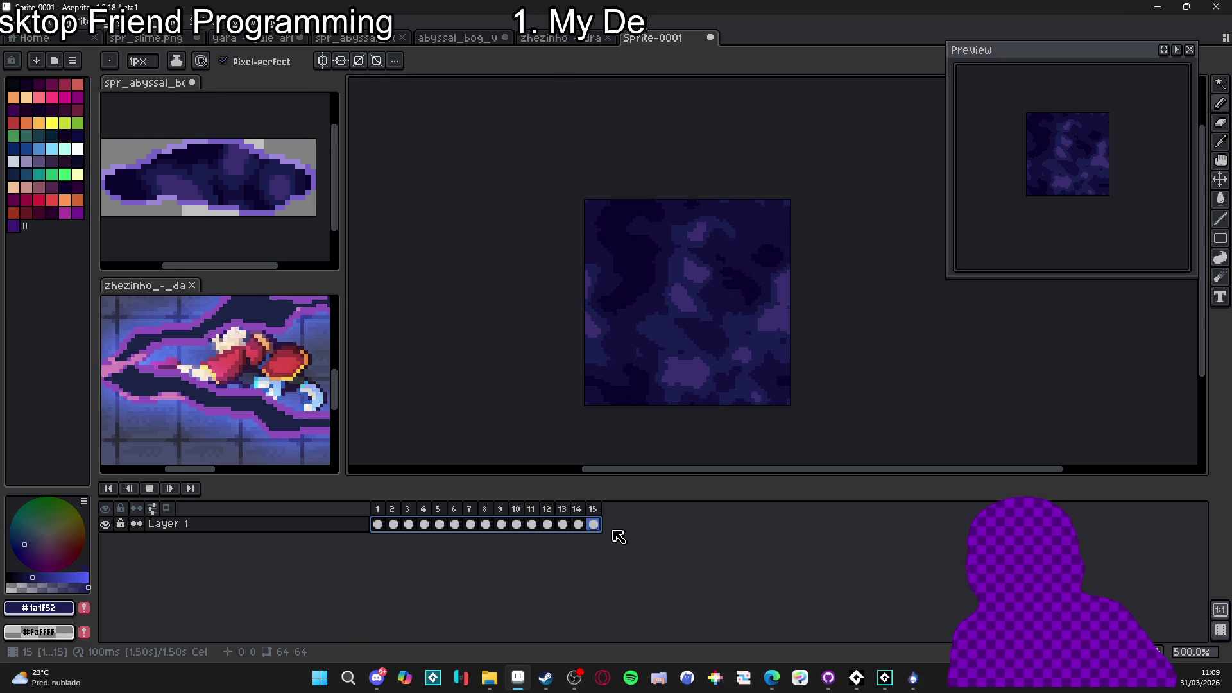
Select the texture's cels in all 15 frames, then make Layer 5 active in abyssal_bog_vfx
key("b")
left_click_drag(379, 524, 644, 551)
left_click(475, 39)
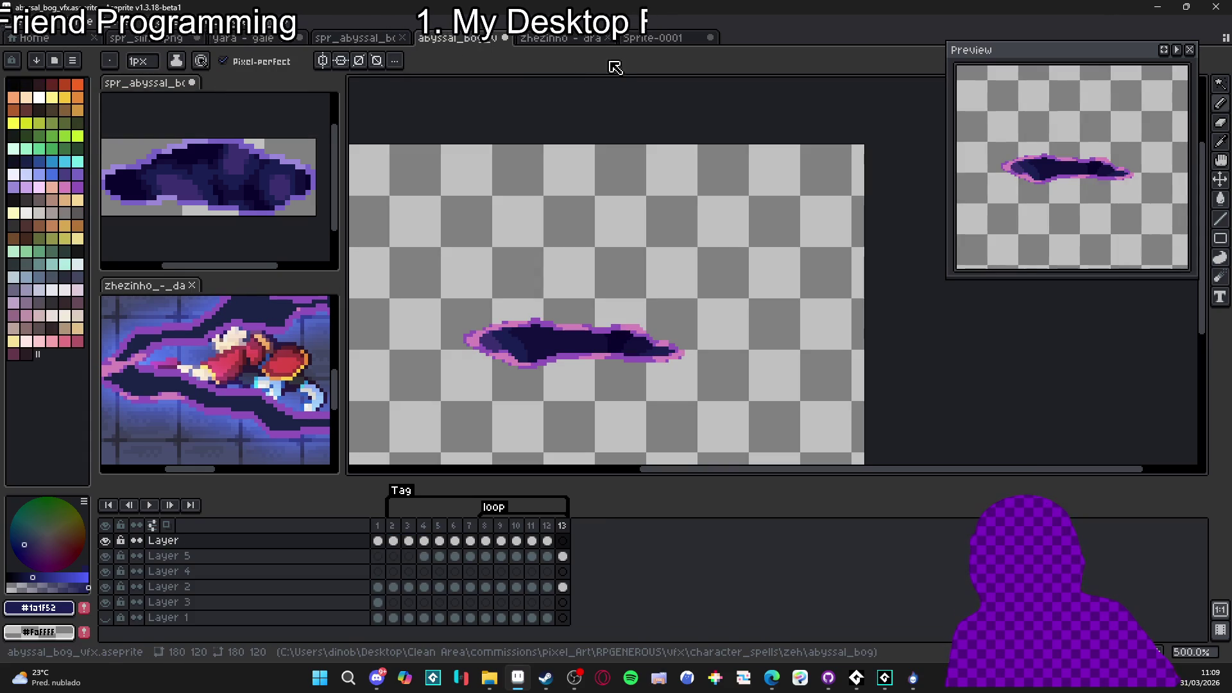
key("v")
left_click(550, 351)
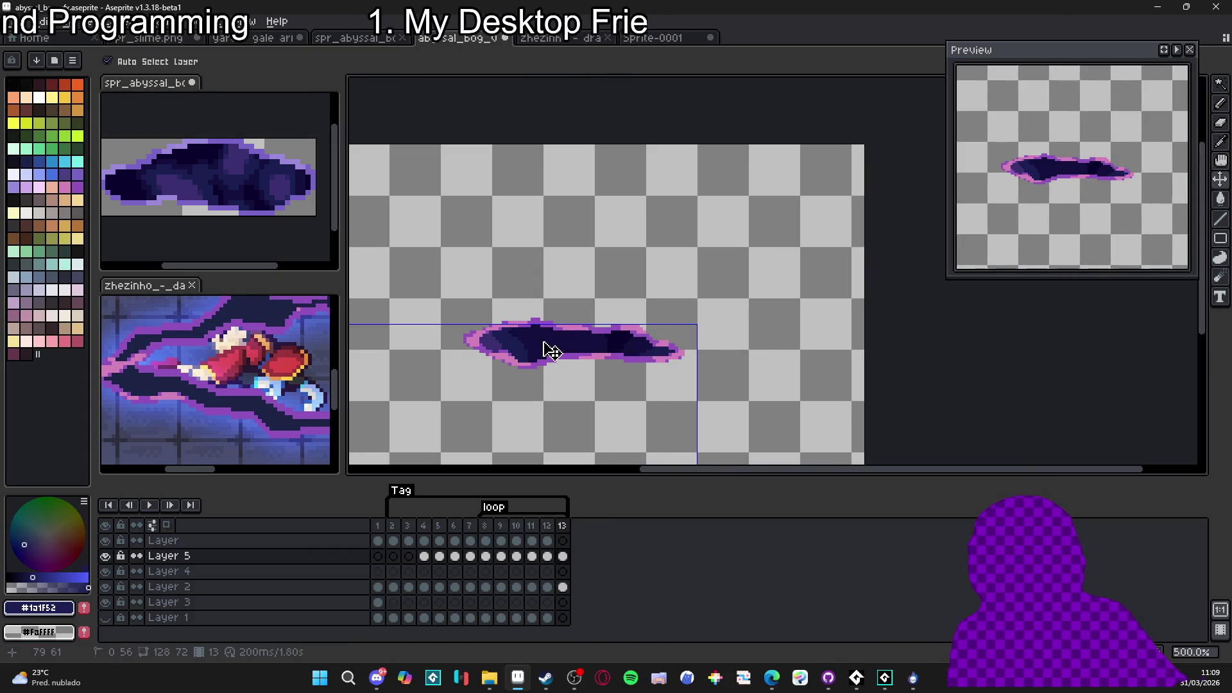
Magic-wand the blob on Layer 2's frame 13 and paste it onto a new Sprite-0001 layer at frame 1
key("w")
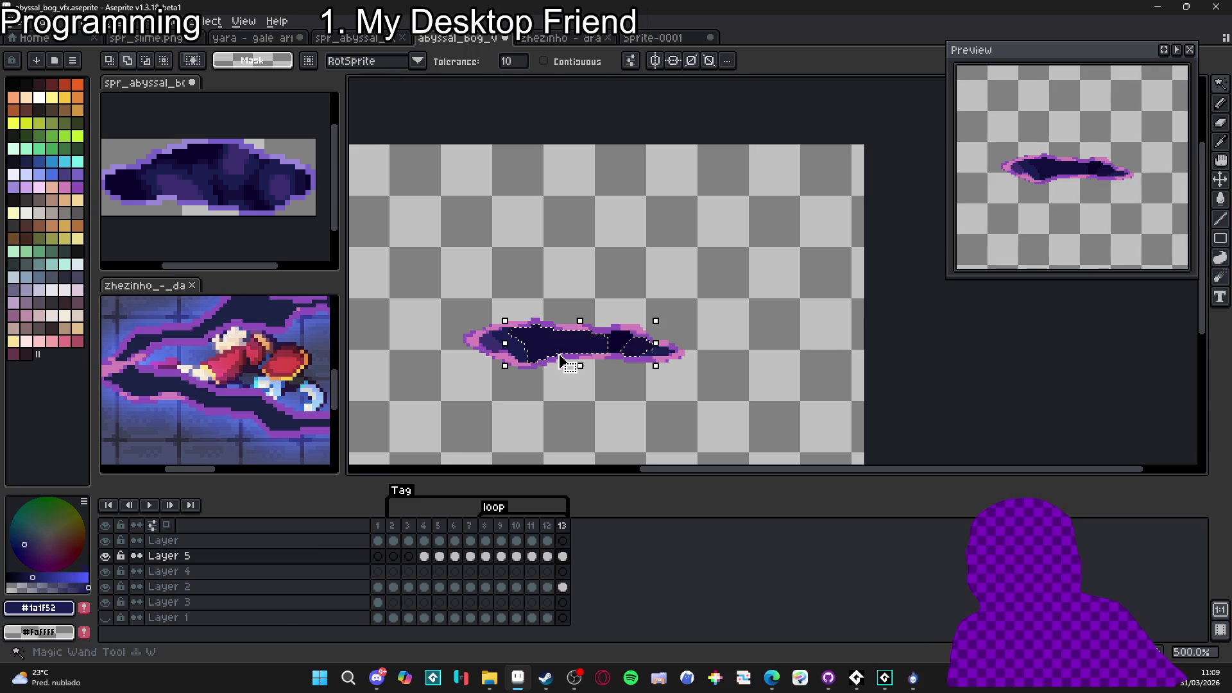
left_click(563, 587)
left_click(551, 338)
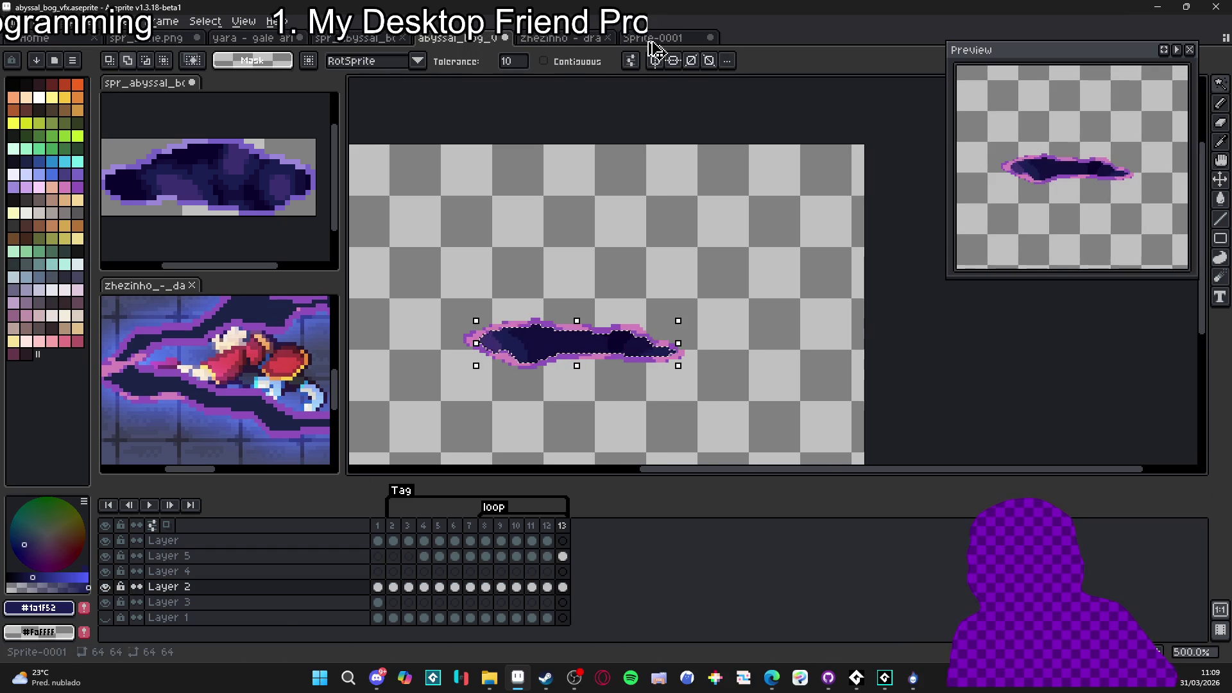
left_click(652, 38)
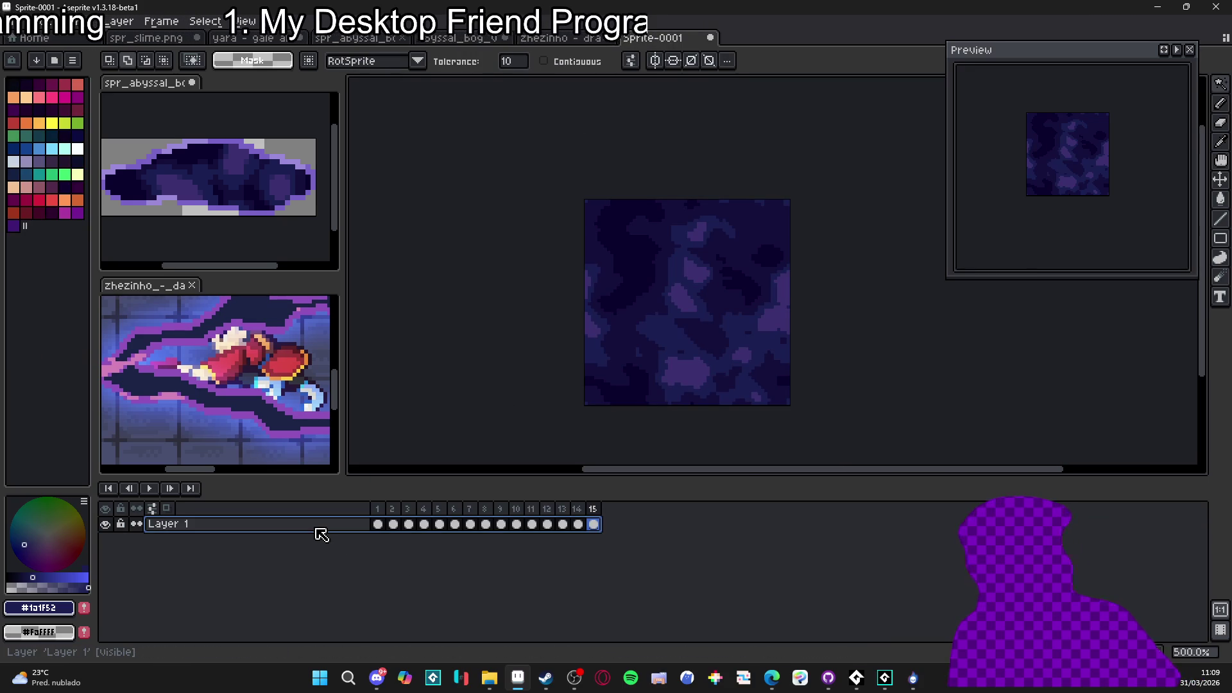
key("shift+n")
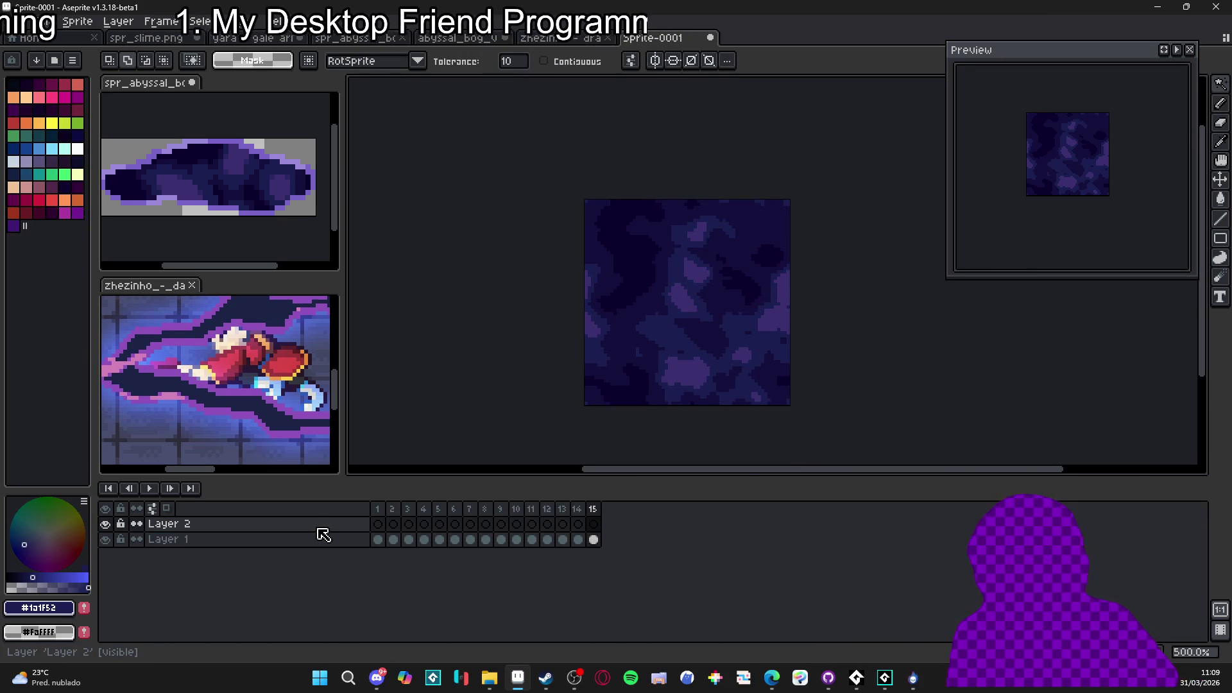
left_click(378, 524)
key("ctrl+v")
left_click_drag(949, 402, 738, 317)
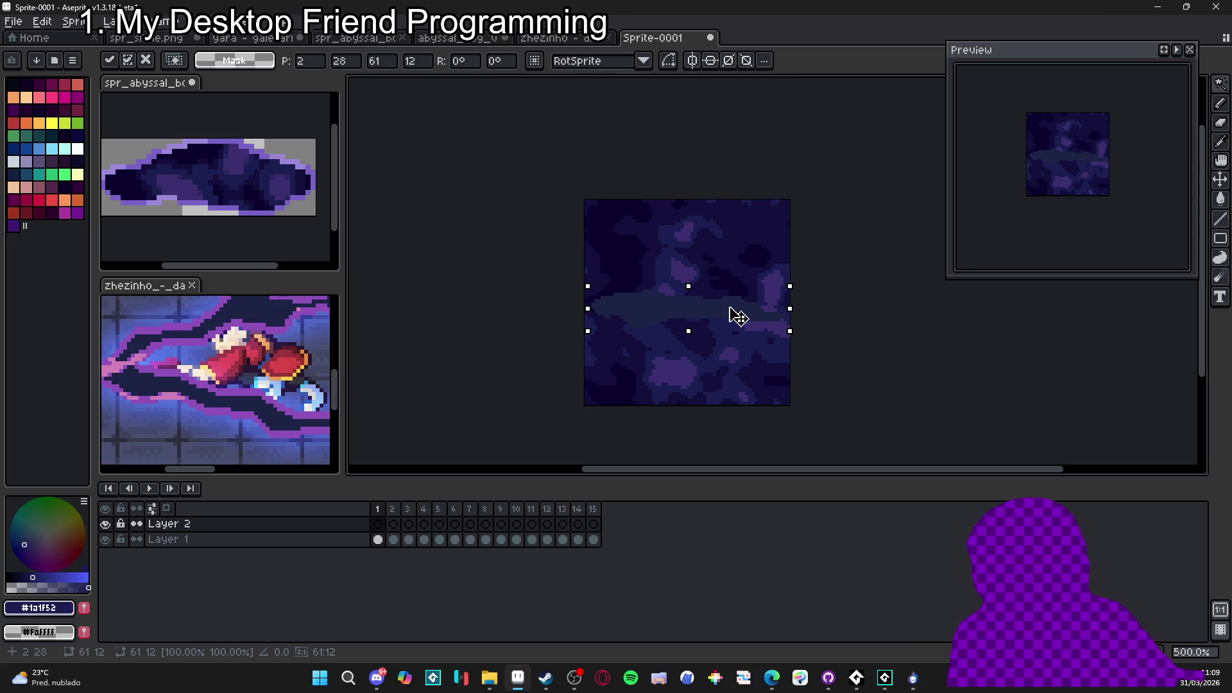
key("Return")
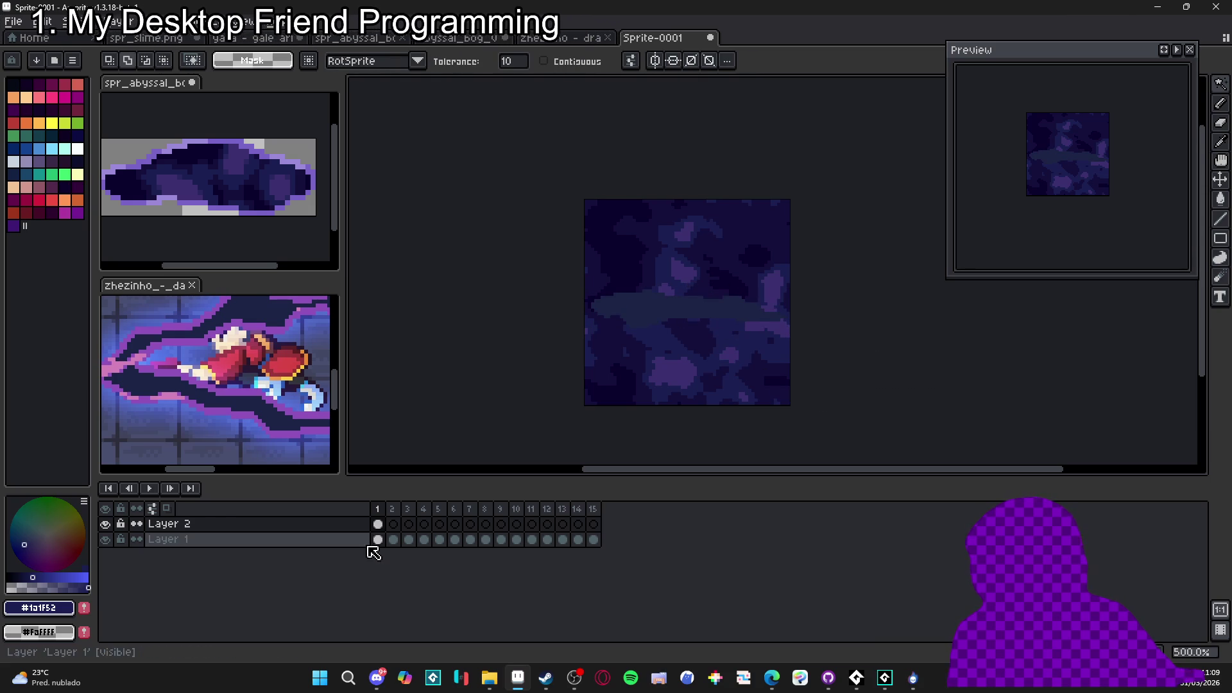
Reselect the blob shape and select Layer 1's cels across the frames
key("ctrl+shift+d")
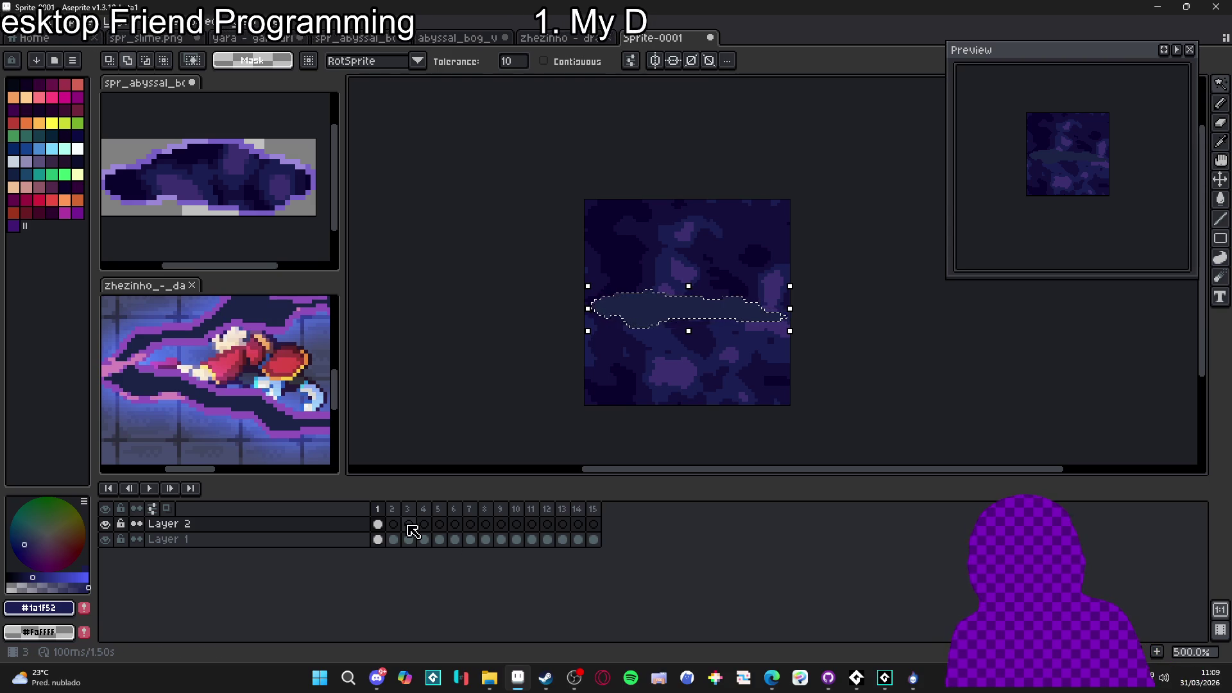
left_click_drag(378, 540, 605, 540)
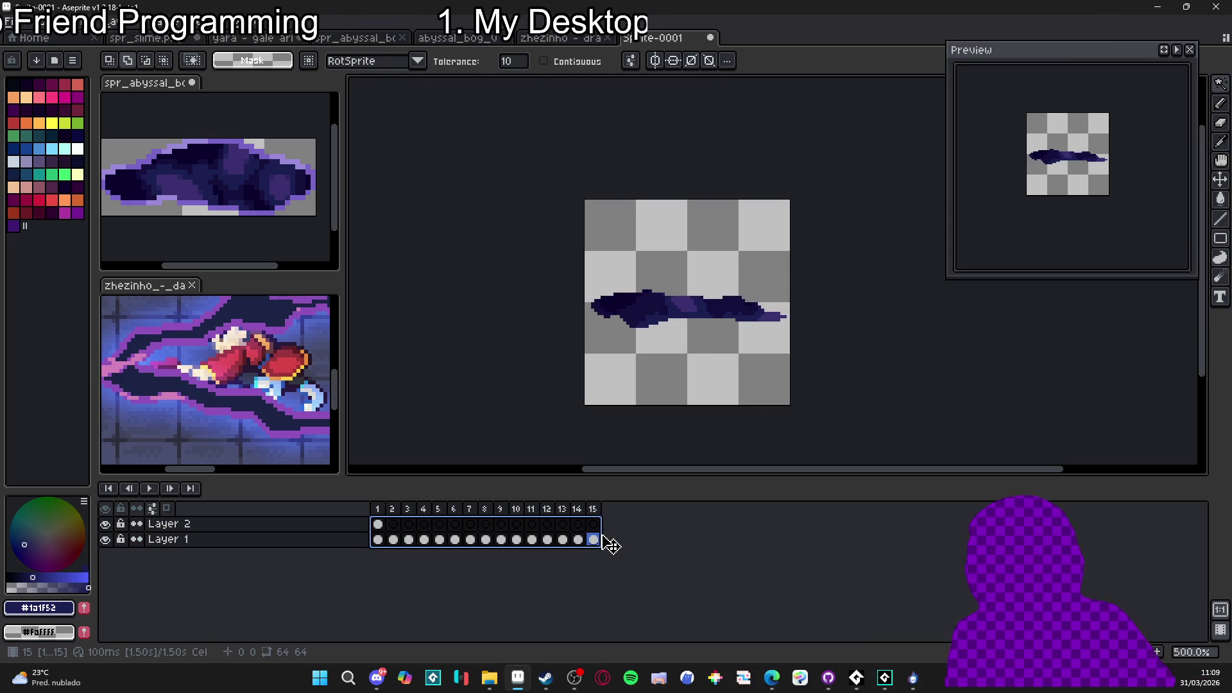
left_click(379, 541)
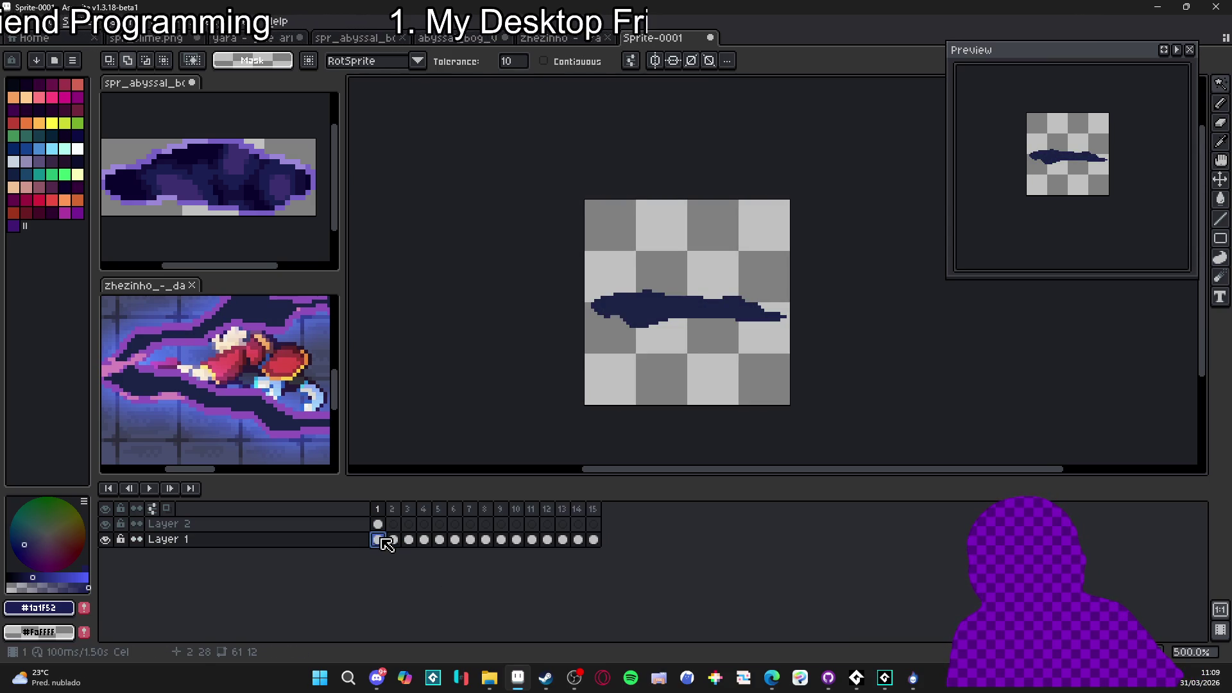
left_click(563, 40)
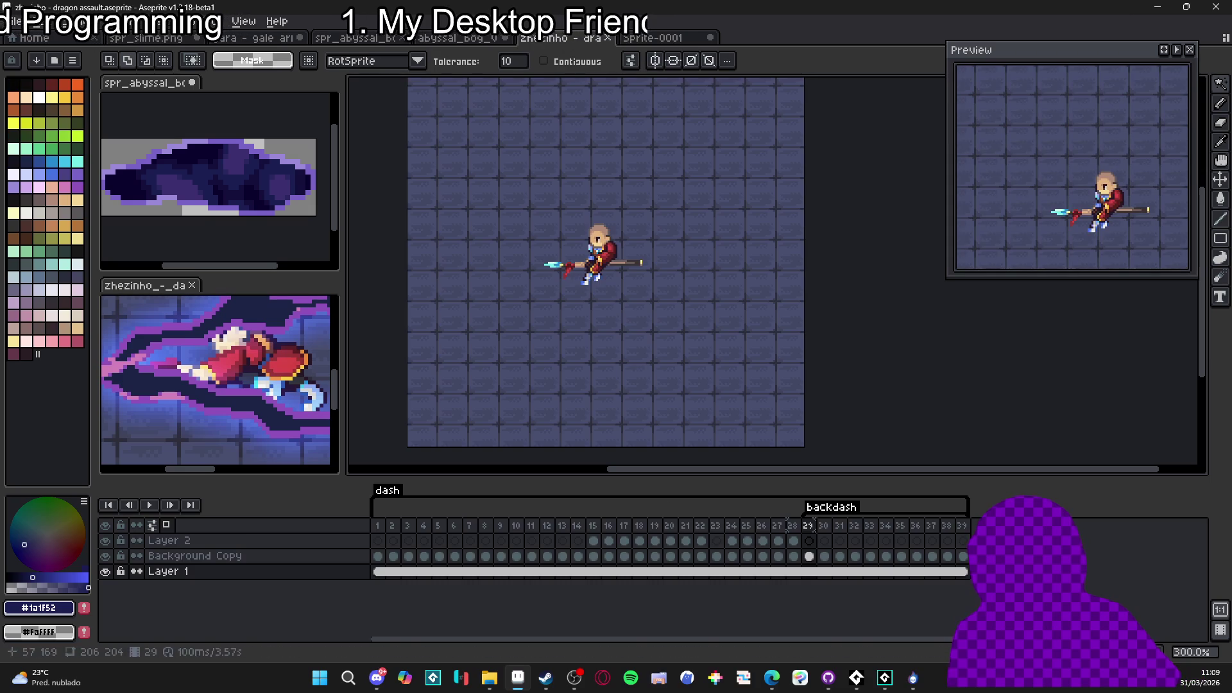
In abyssal_bog_vfx, hide the skeleton layer and select Layer 5's frame 8 cel
left_click(463, 39)
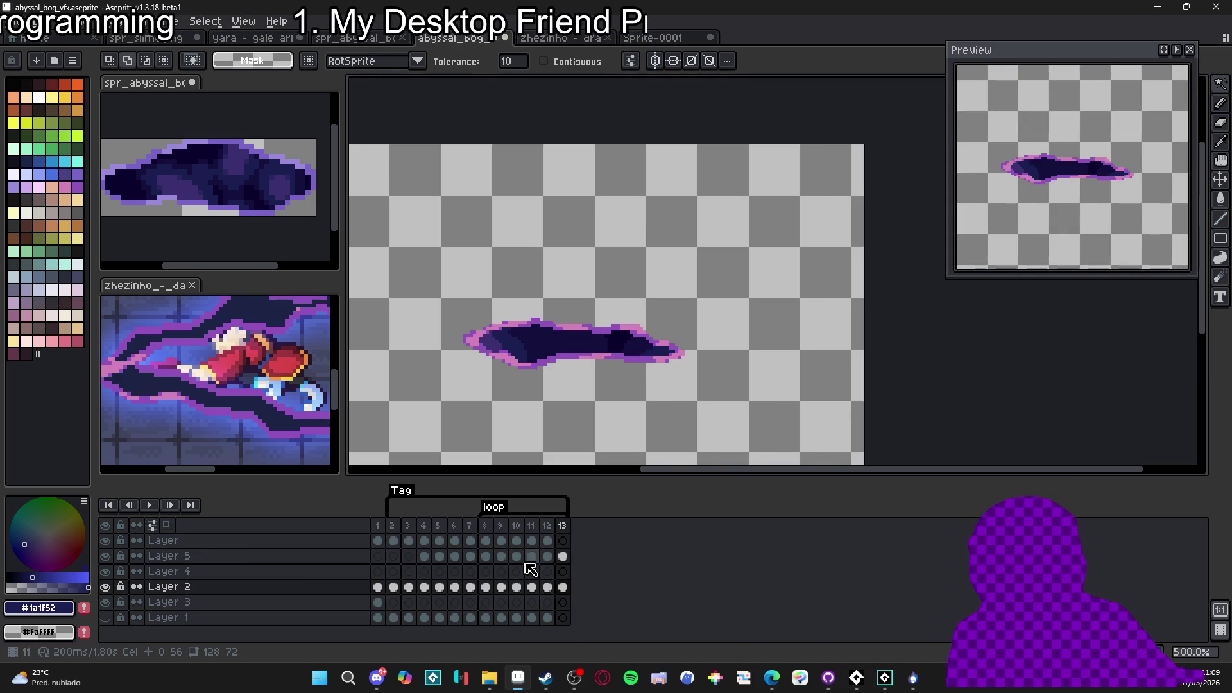
left_click(485, 556)
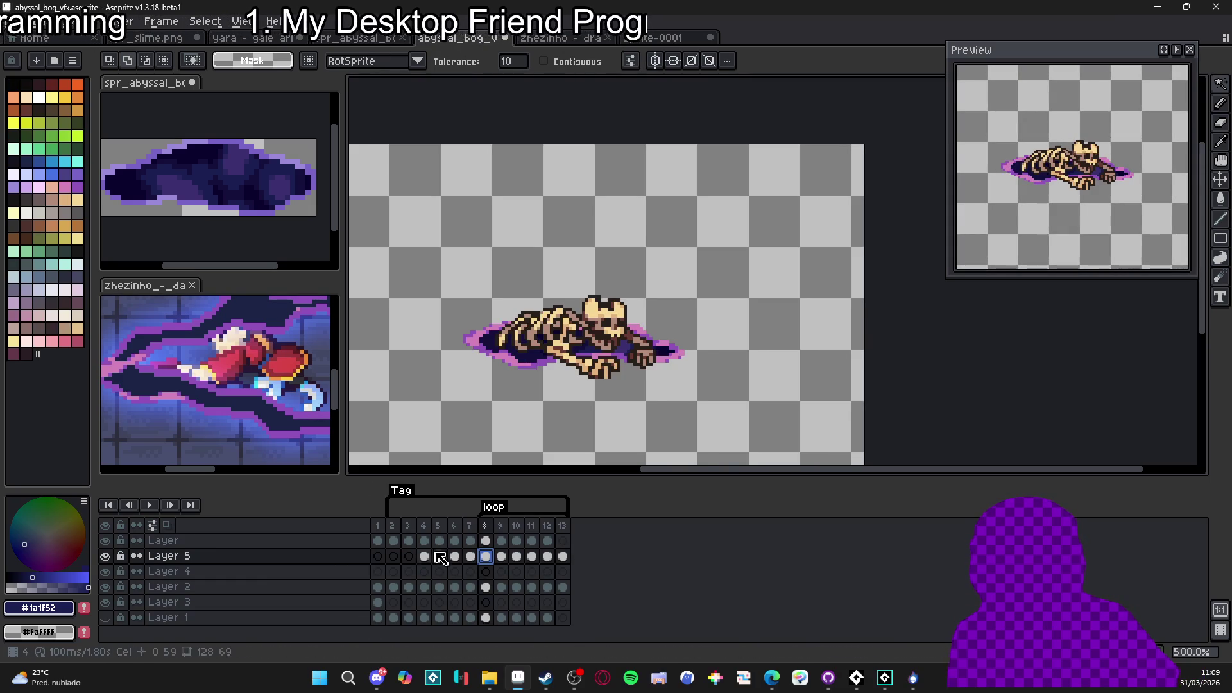
left_click(501, 557)
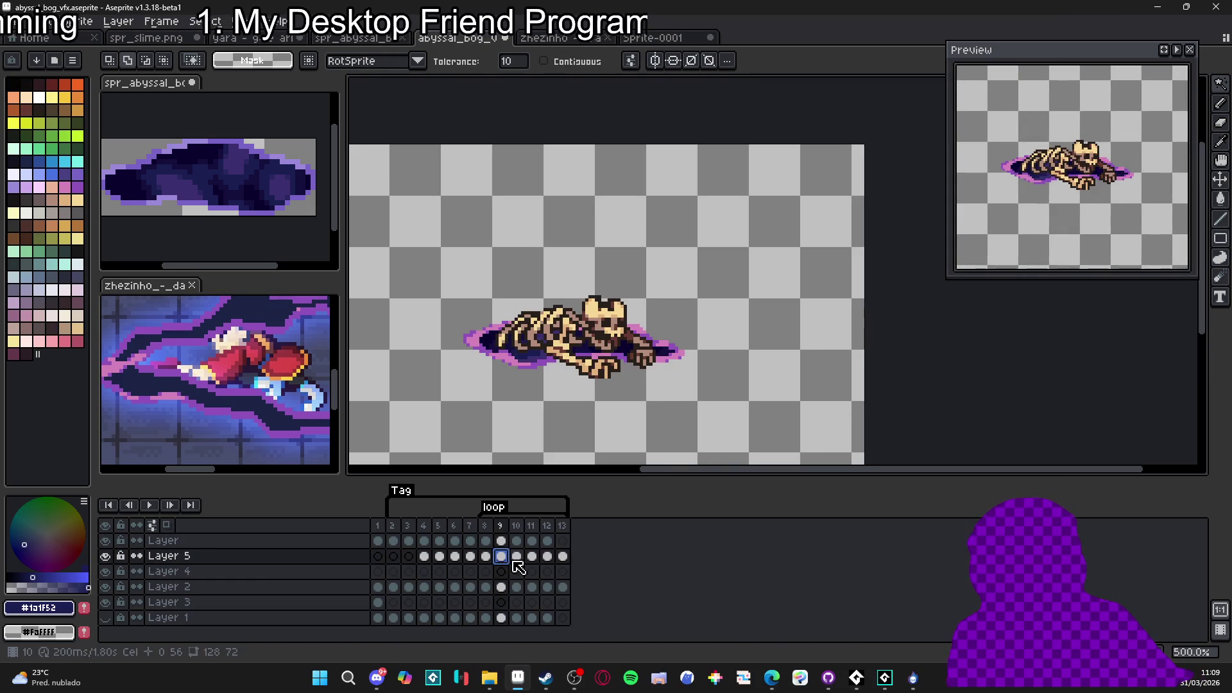
left_click(516, 557)
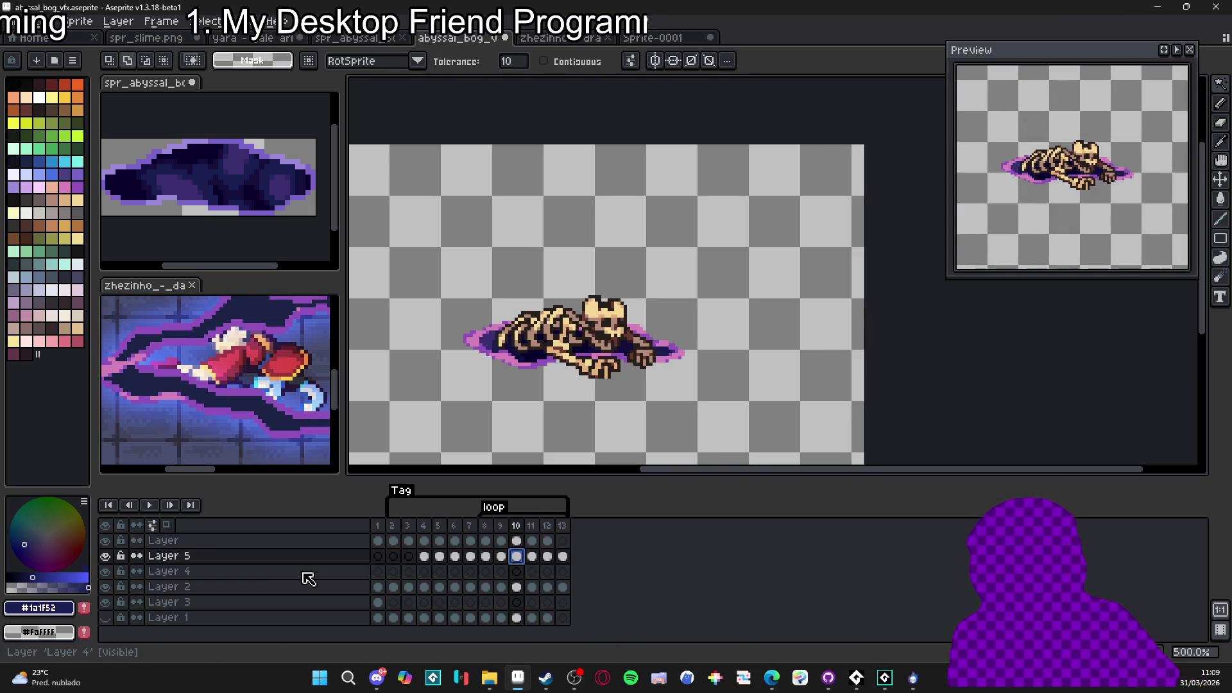
left_click(104, 541)
left_click(486, 587)
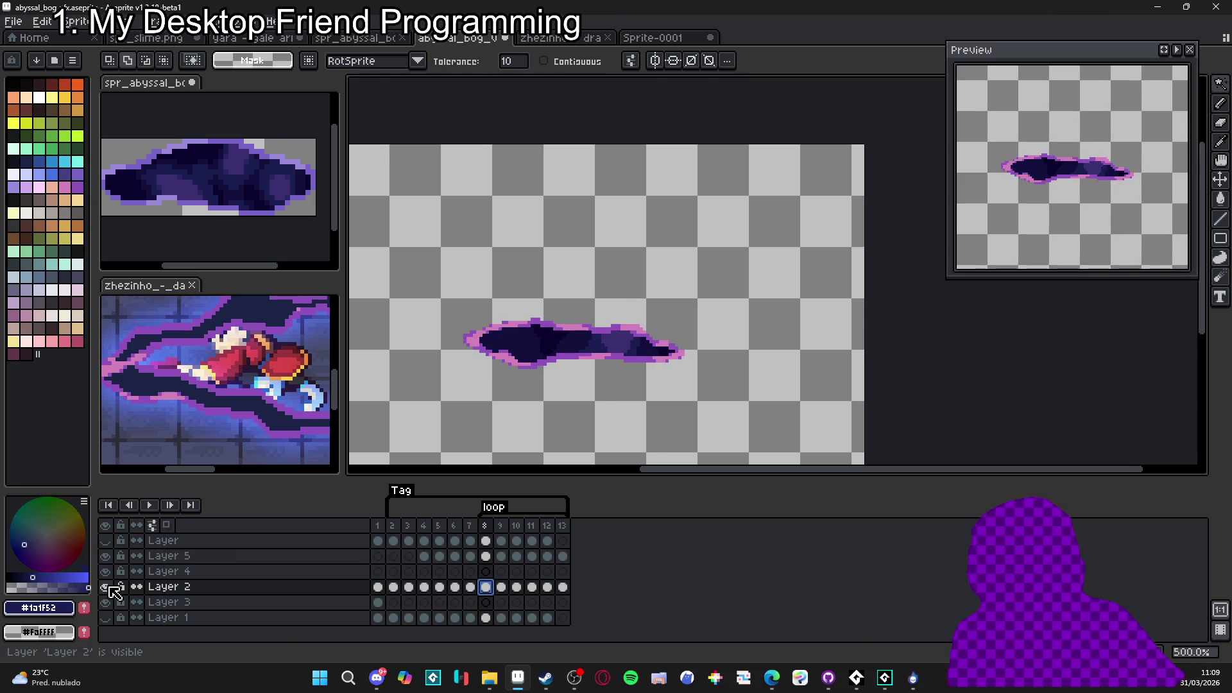
left_click(488, 557)
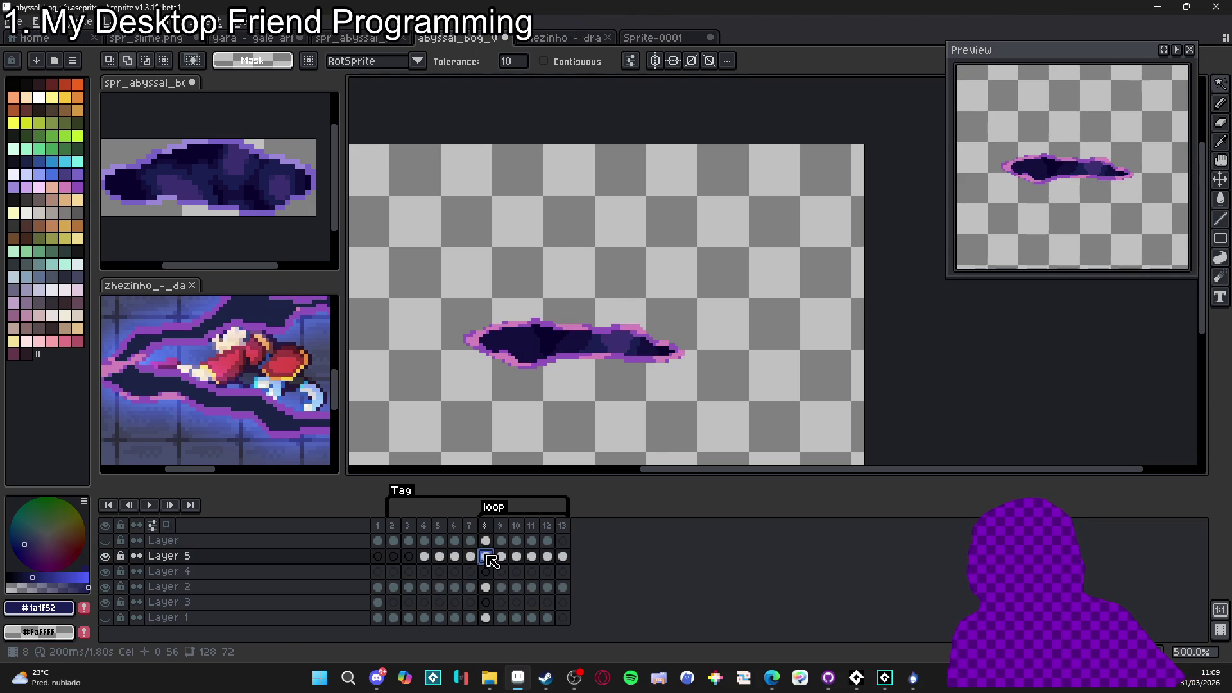
Paste to extend Layer 5 to frame 22 and move the dark wave onto the bog blob
key("ctrl+v")
left_click_drag(493, 564, 701, 557)
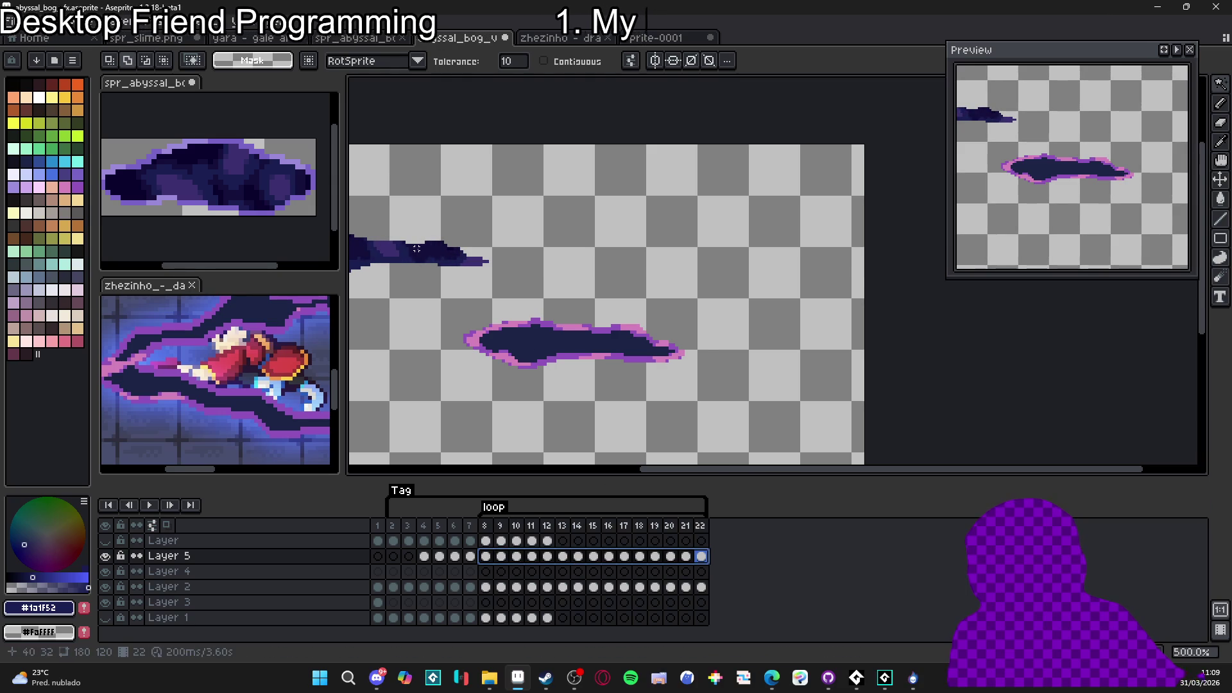
key("v")
mouse_move(426, 256)
left_mouse_down()
mouse_move(627, 344)
mouse_move(613, 346)
left_mouse_up()
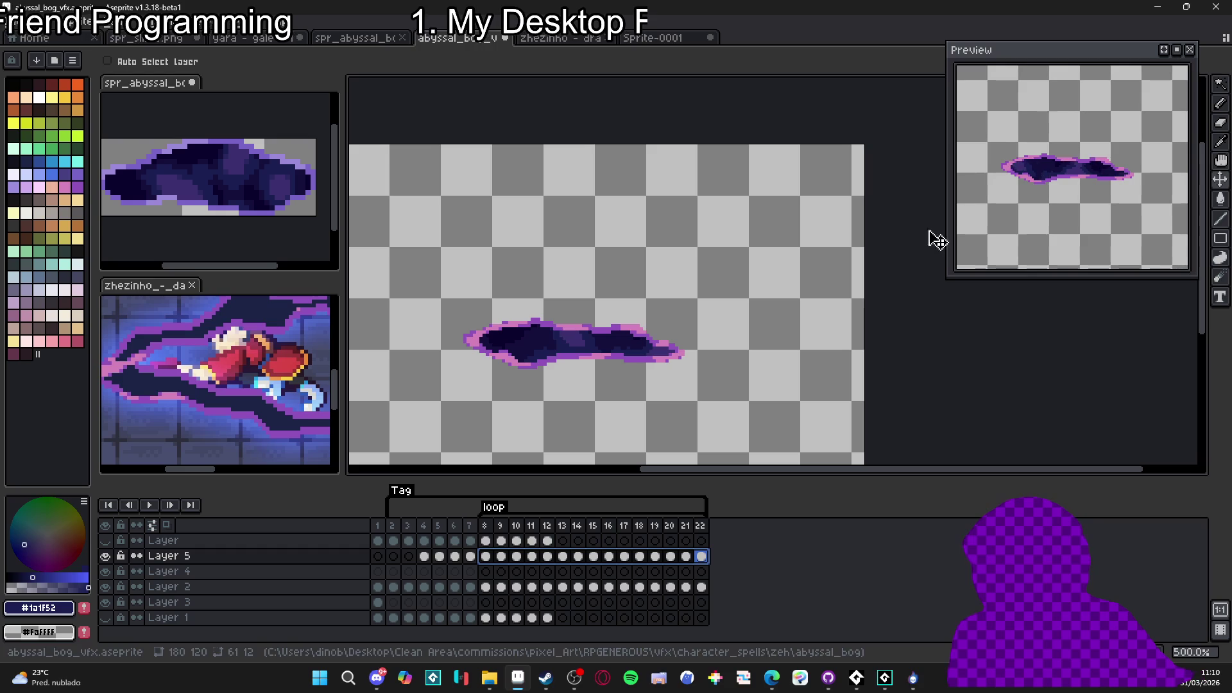
Set frames 8–22 to 100 ms each
left_click_drag(486, 525, 726, 526)
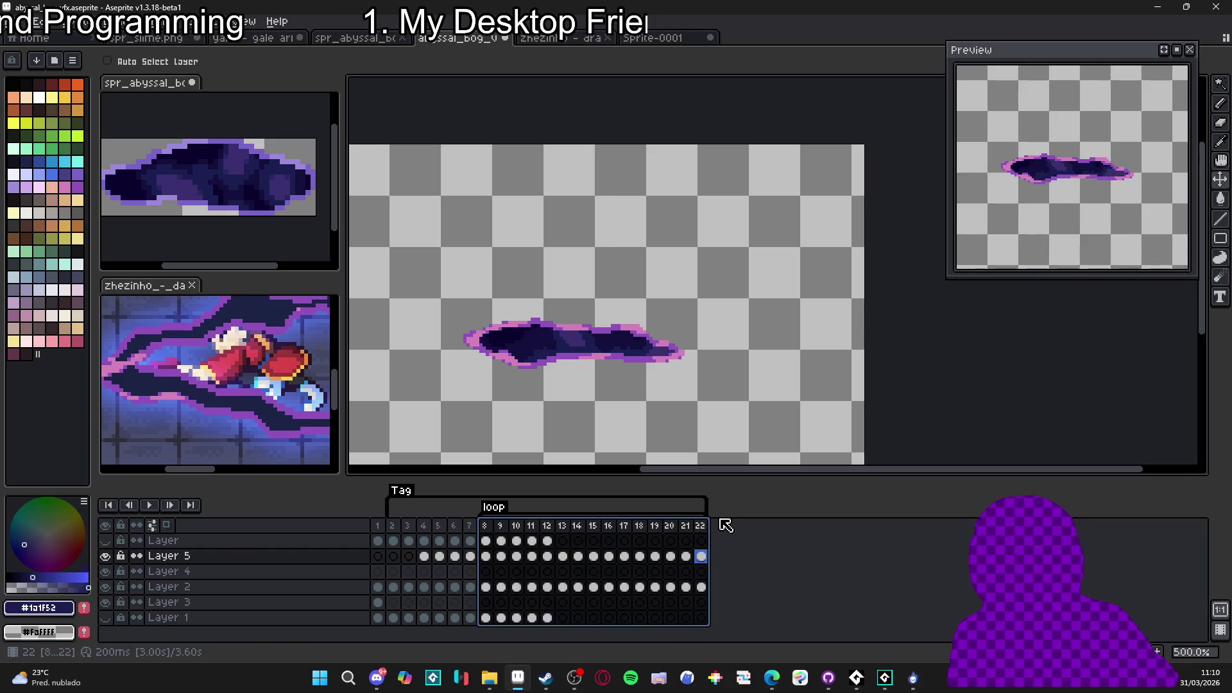
type("p100")
key("Return")
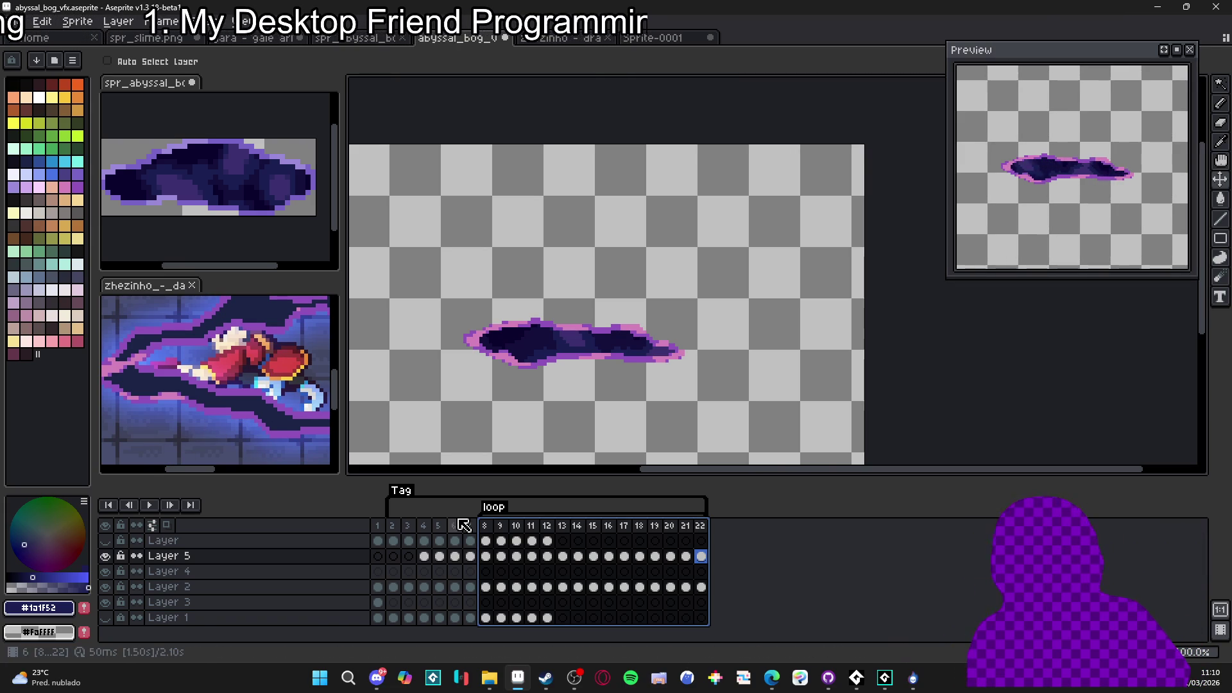
Compare Layer 2's pink outline on and off, leaving it visible, and show the skeleton layer
left_click(550, 363, "ctrl")
left_click(105, 587)
left_click(105, 587)
left_click(106, 588)
left_click(105, 588)
left_click(105, 588)
left_click(106, 587)
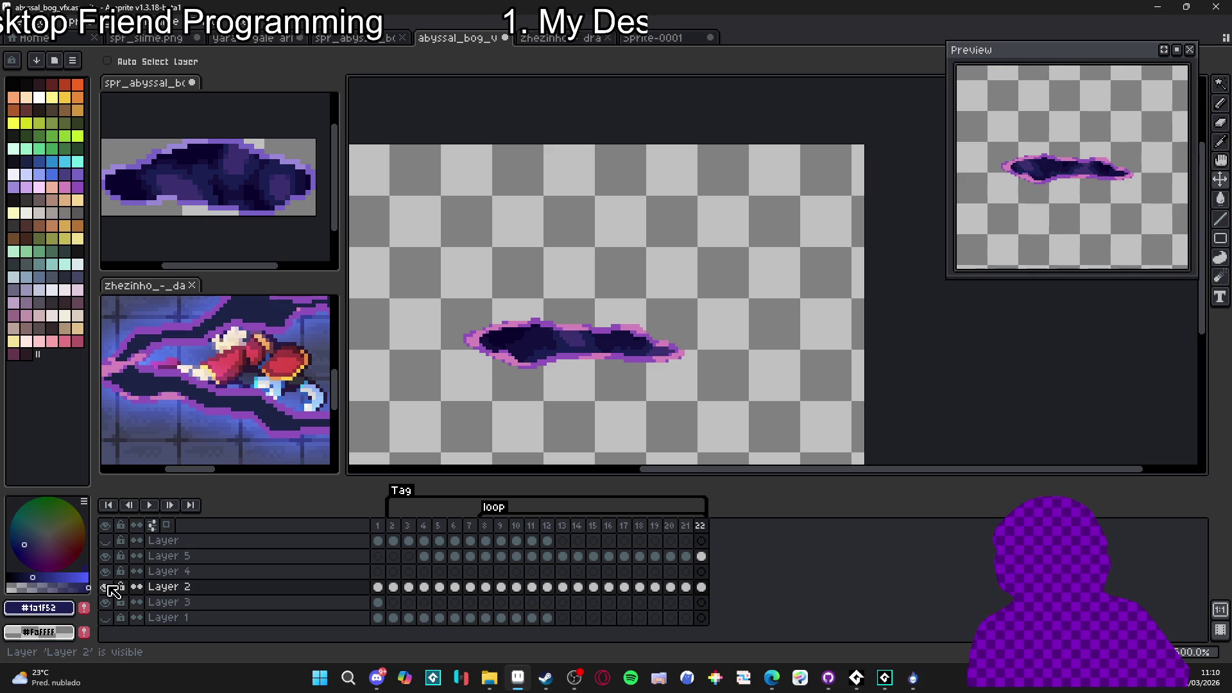
left_click(106, 540)
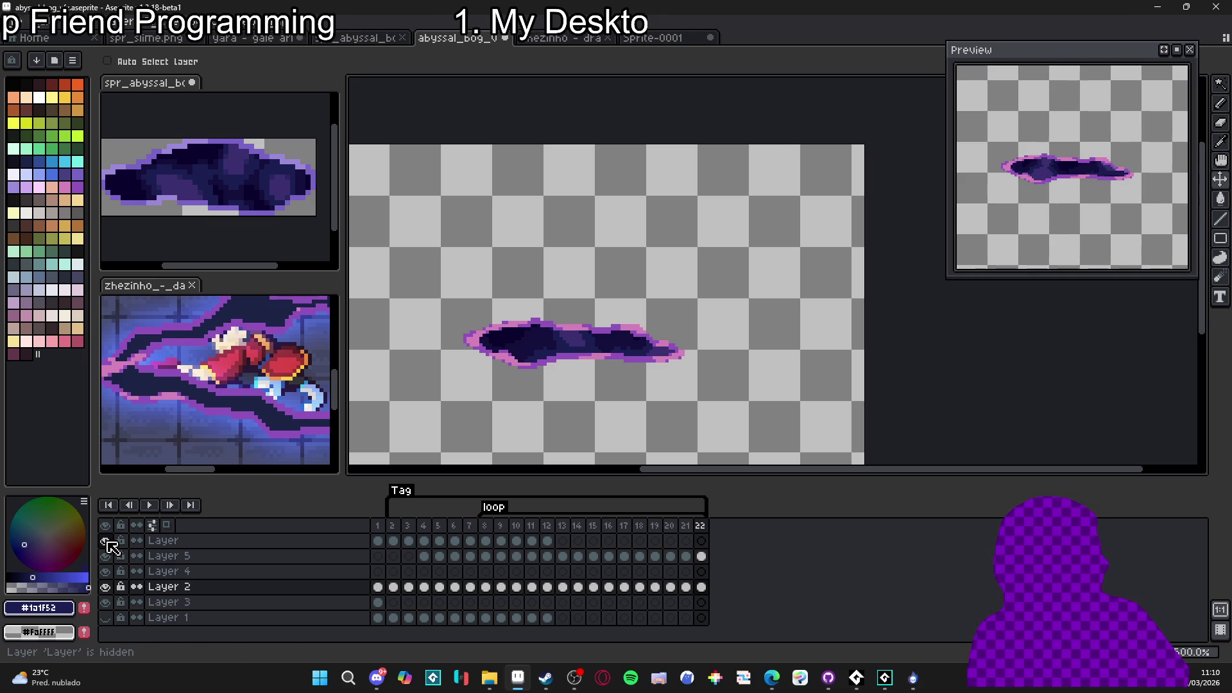
Delete the skeleton's cels in frames 2–12, link its cels through frame 22, and show Layer 1
left_click(393, 527)
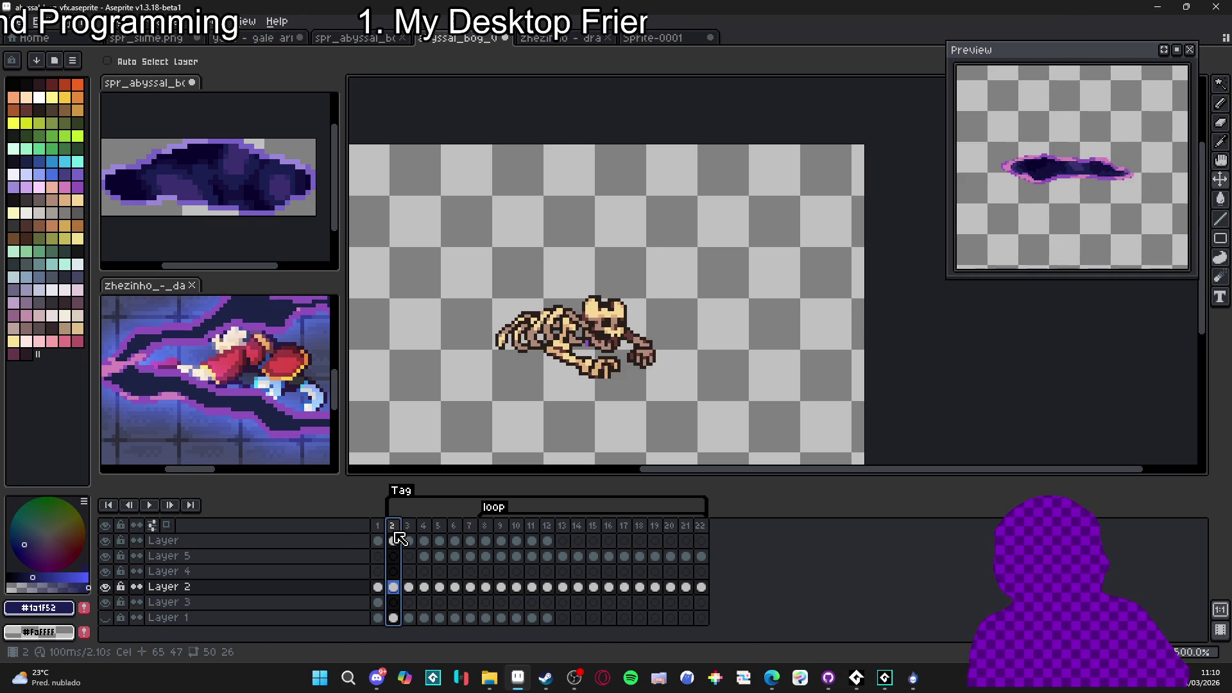
left_click_drag(547, 541, 406, 548)
key("Delete")
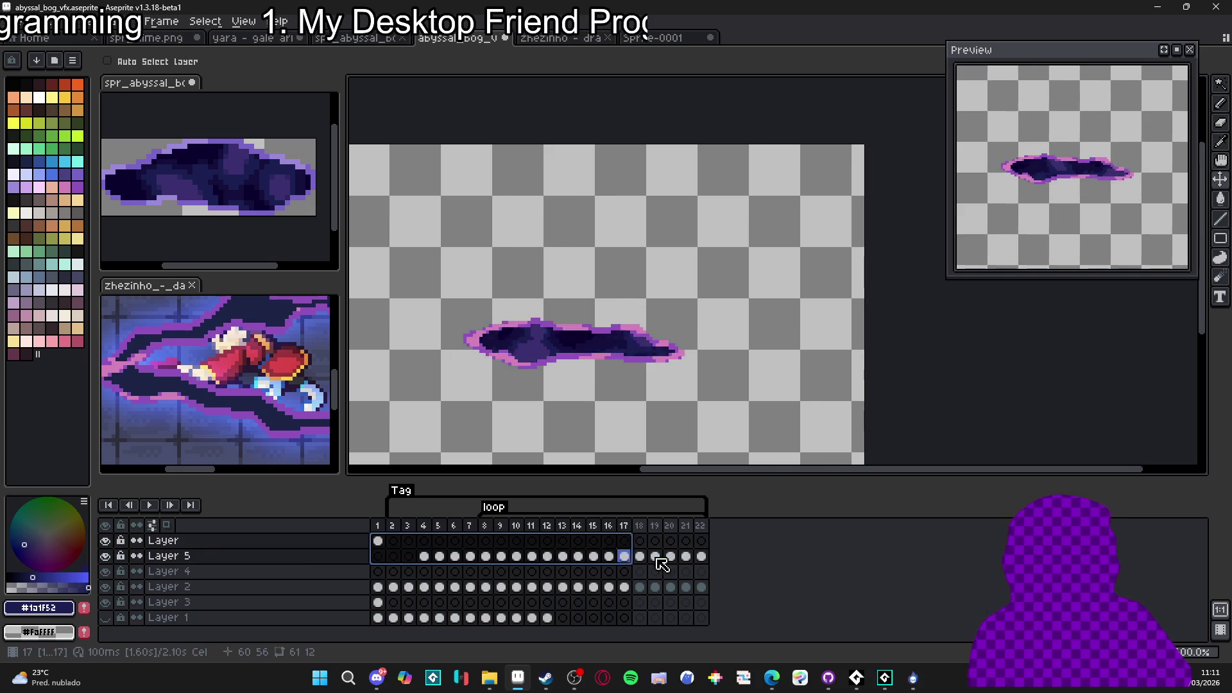
right_click(704, 544)
left_click(740, 599)
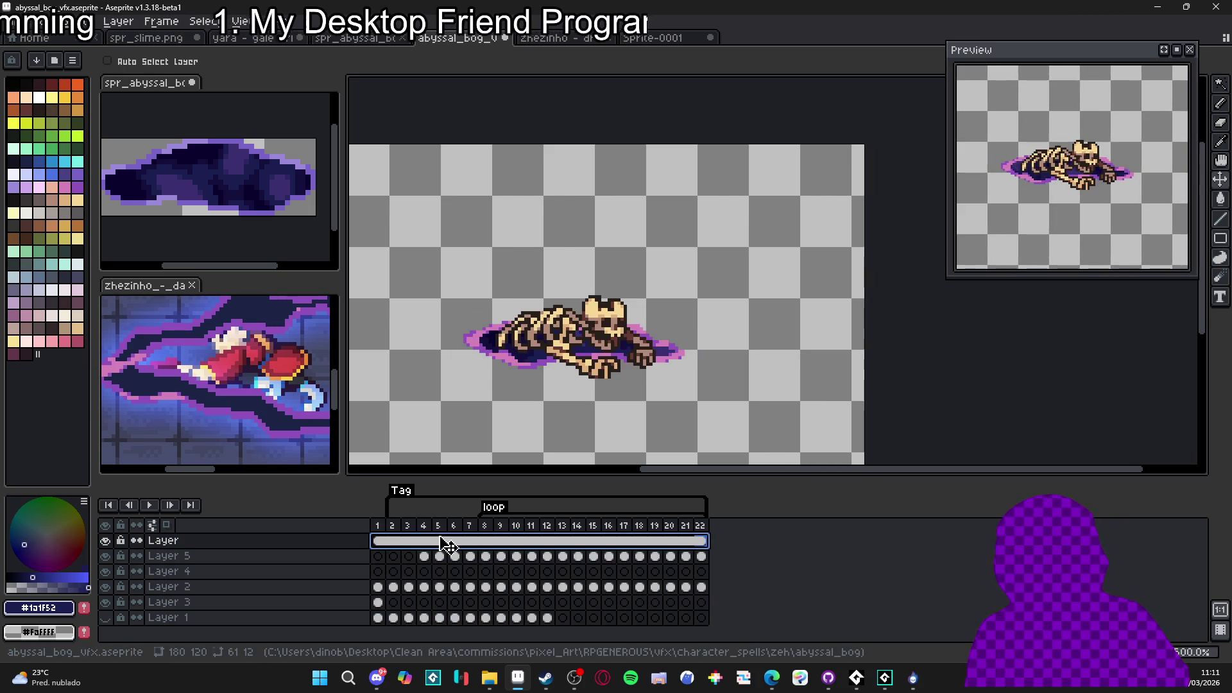
left_click(394, 541)
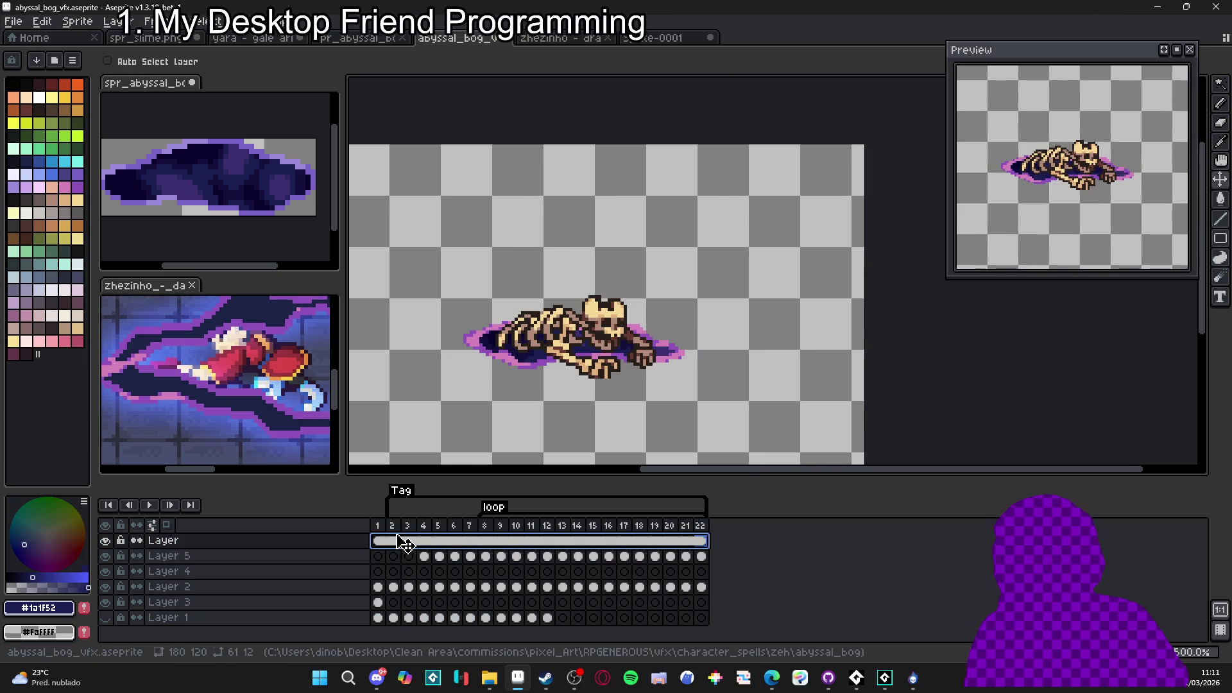
left_click(392, 529)
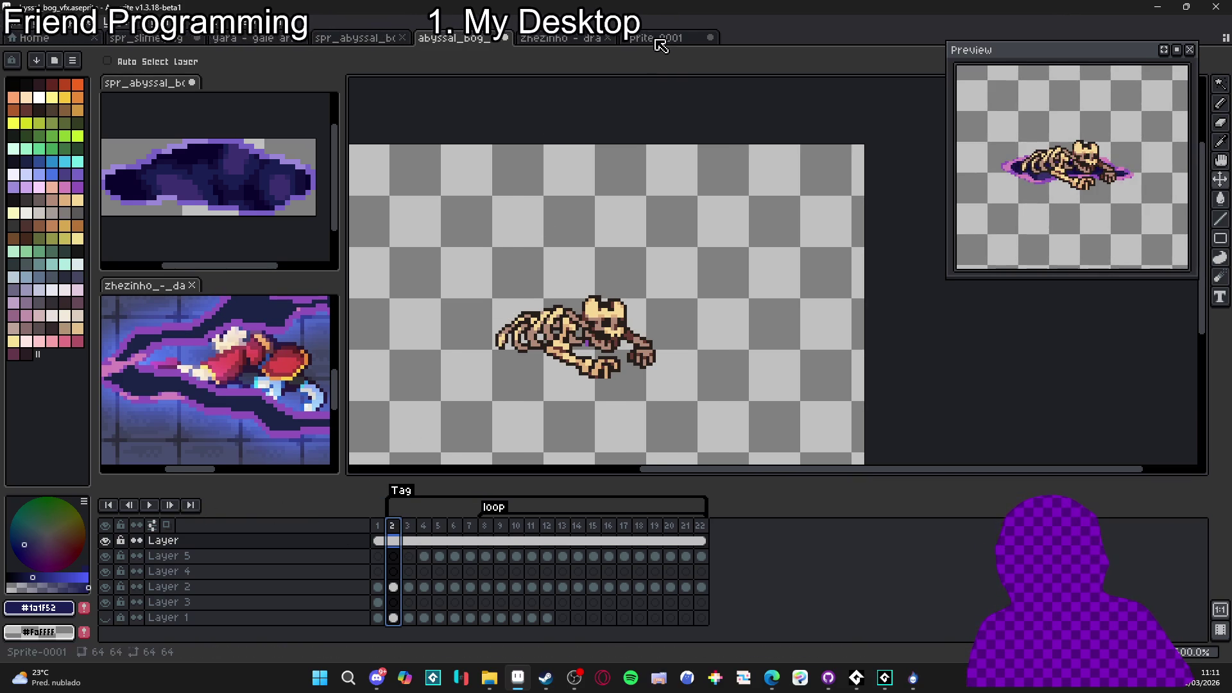
left_click(105, 617)
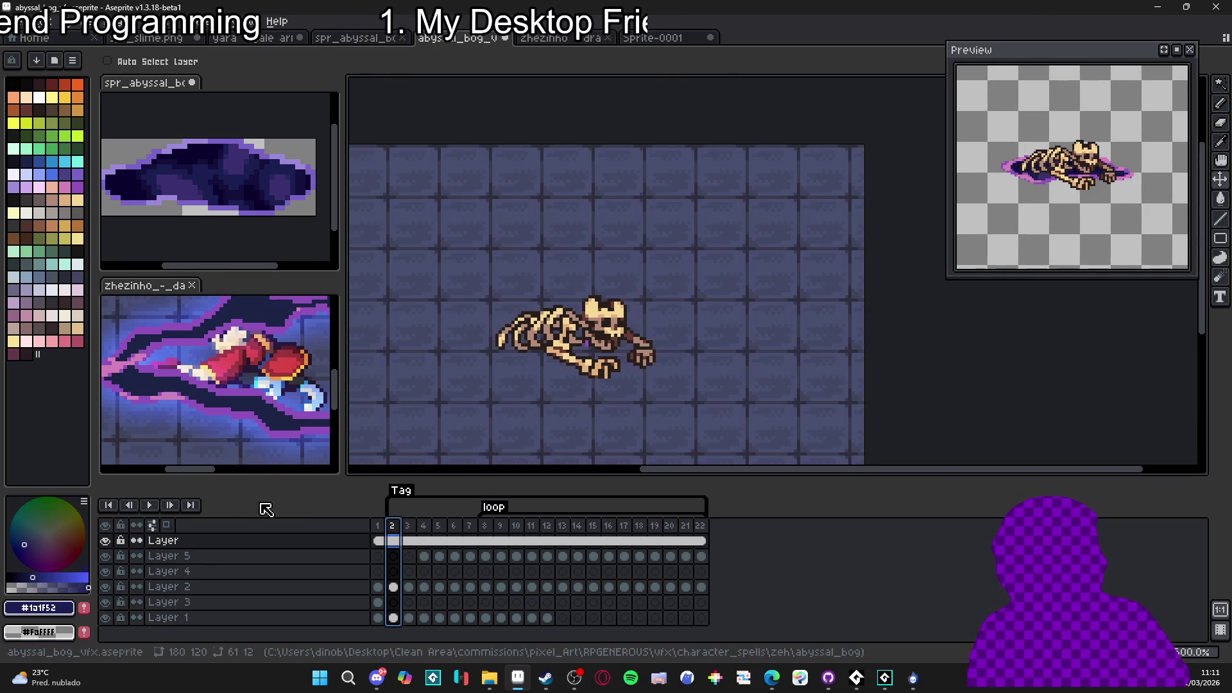
Preview the animation and select Layer 1's cels across frames 1–22
scroll(564, 410, "up", 1)
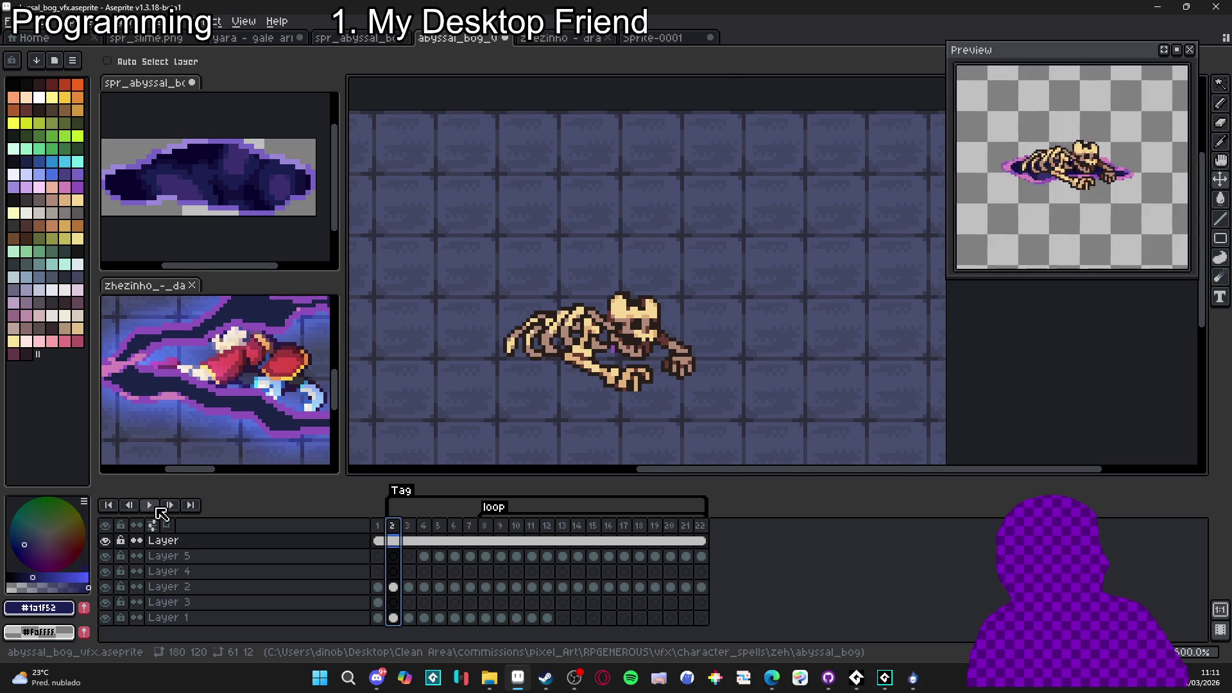
left_click(149, 505)
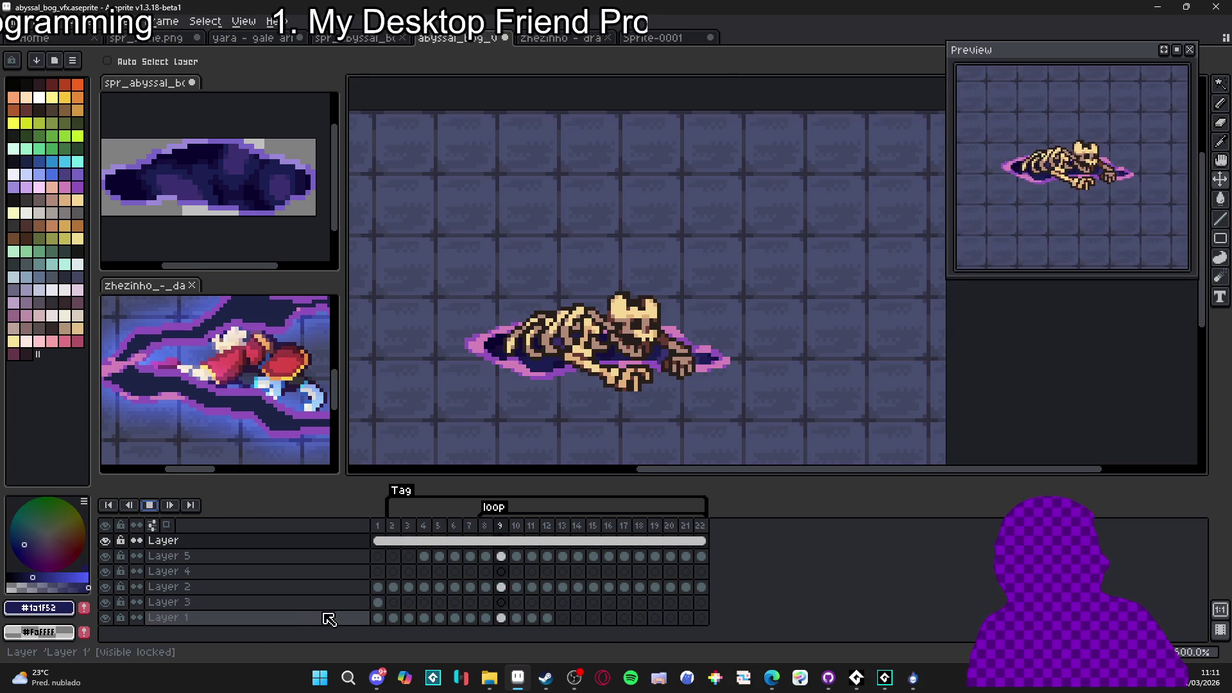
left_click(149, 505)
mouse_move(548, 618)
left_mouse_down()
mouse_move(396, 624)
mouse_move(551, 622)
left_mouse_up()
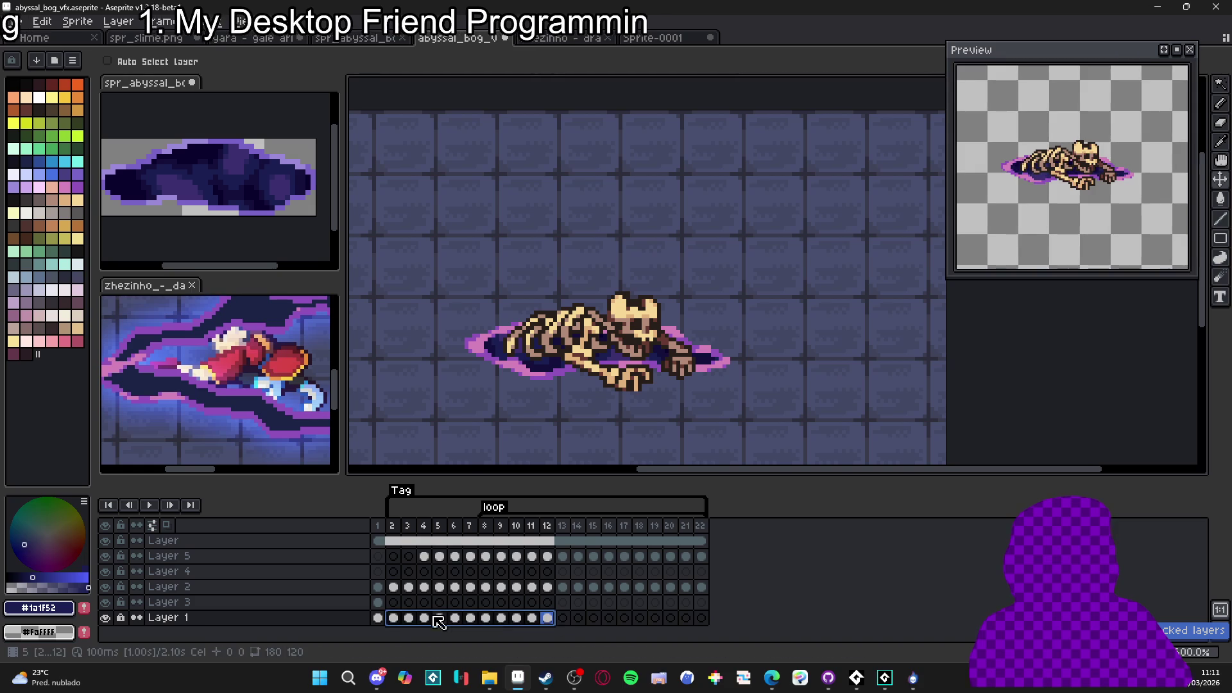
left_click(380, 620)
left_click_drag(388, 620, 698, 619)
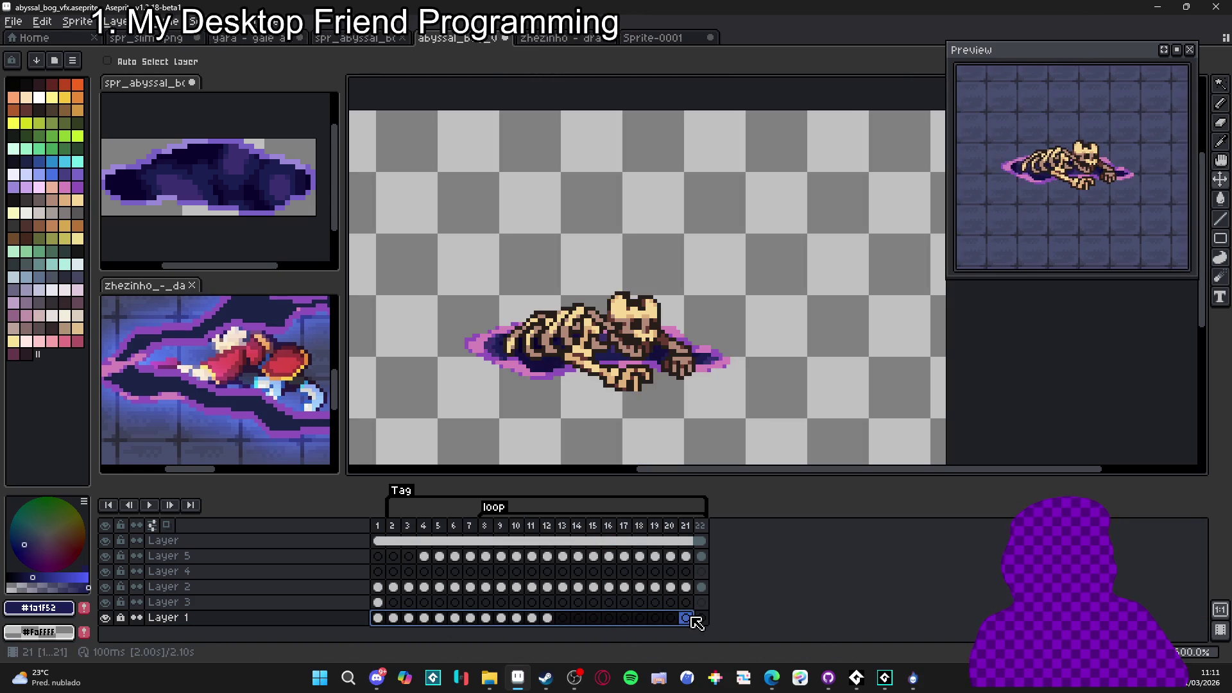
right_click(698, 619)
key("Escape")
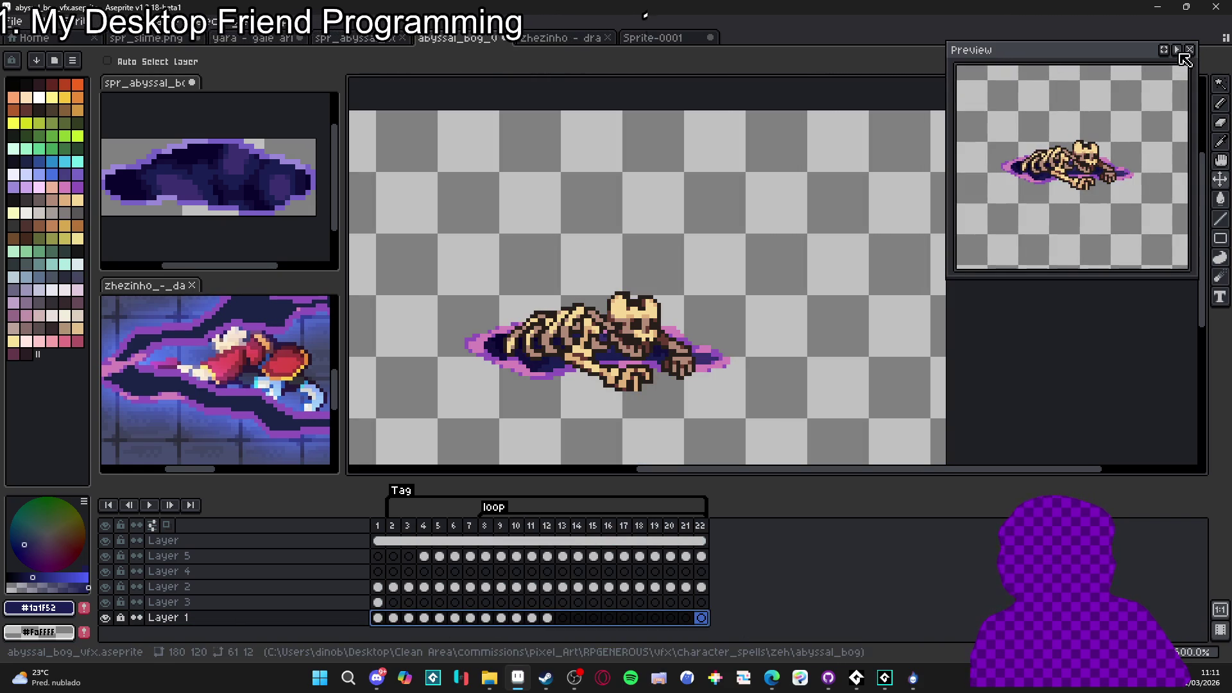
Link Layer 1's cels across all 22 frames into one cel and play the animation
left_click_drag(394, 618, 553, 621)
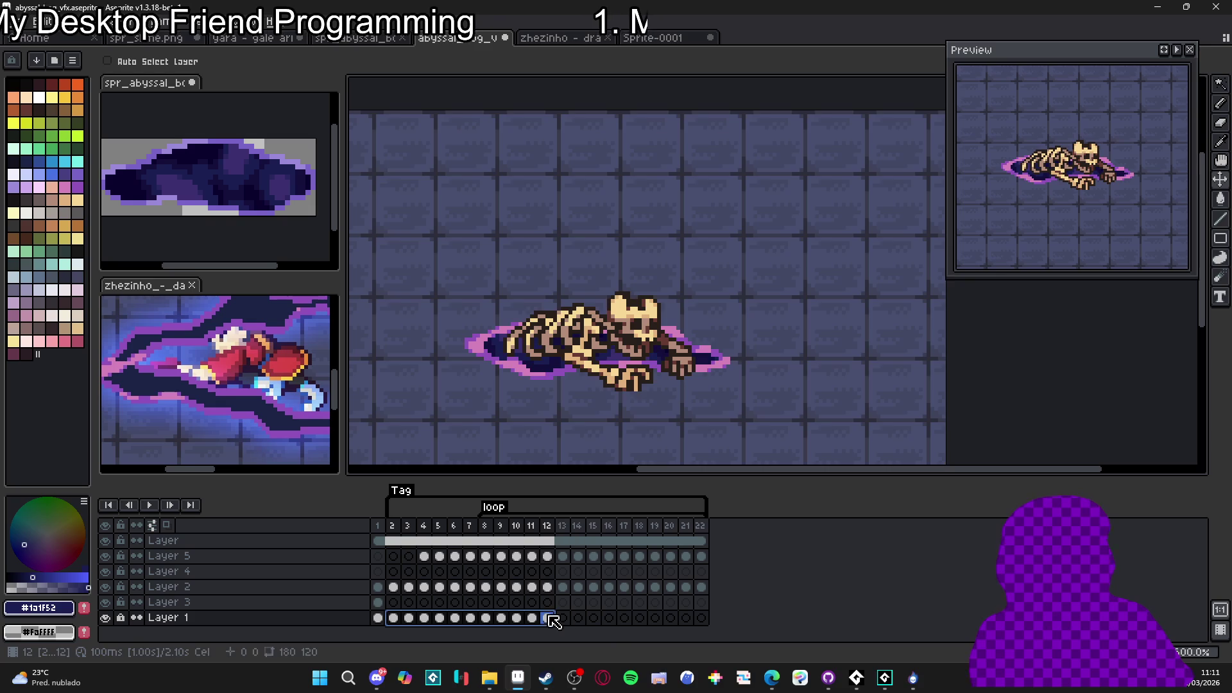
left_click_drag(380, 619, 748, 624)
right_click(704, 618)
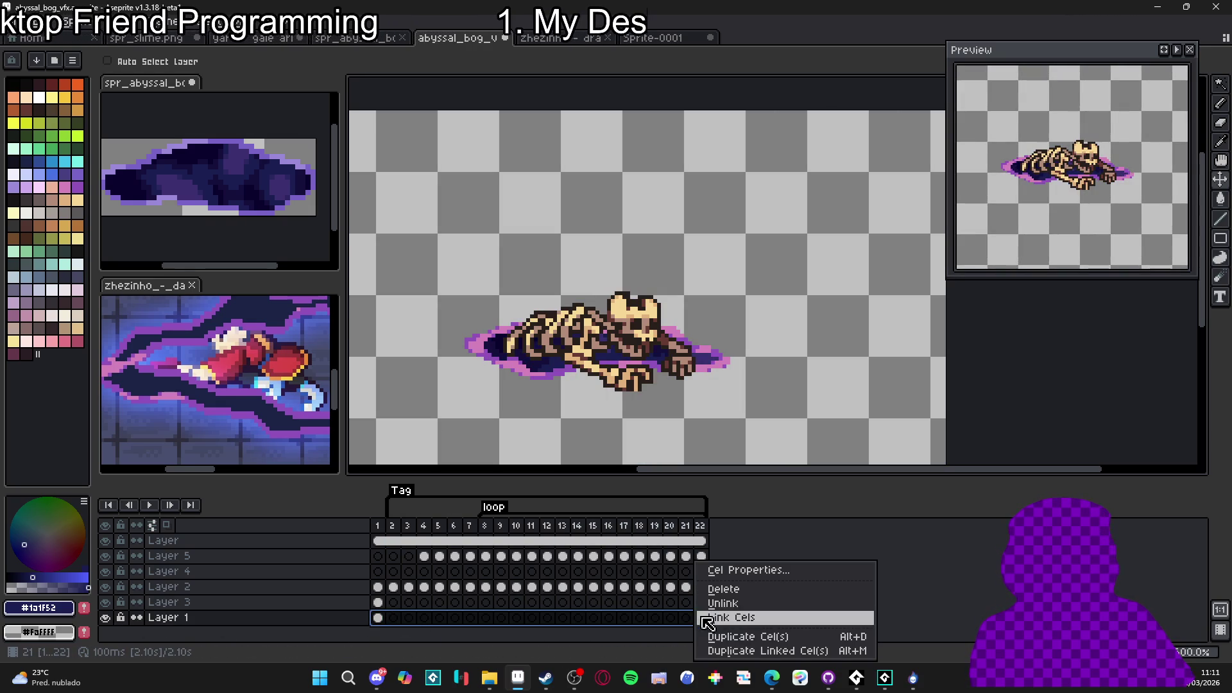
left_click(735, 622)
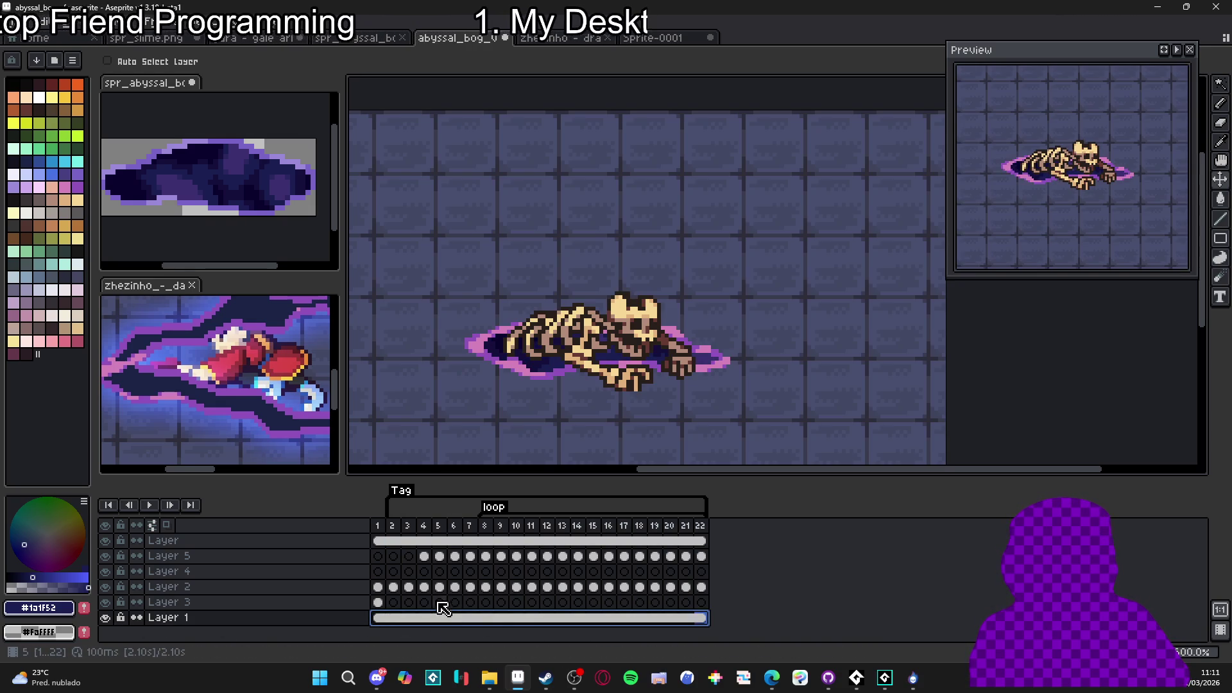
left_click(159, 509)
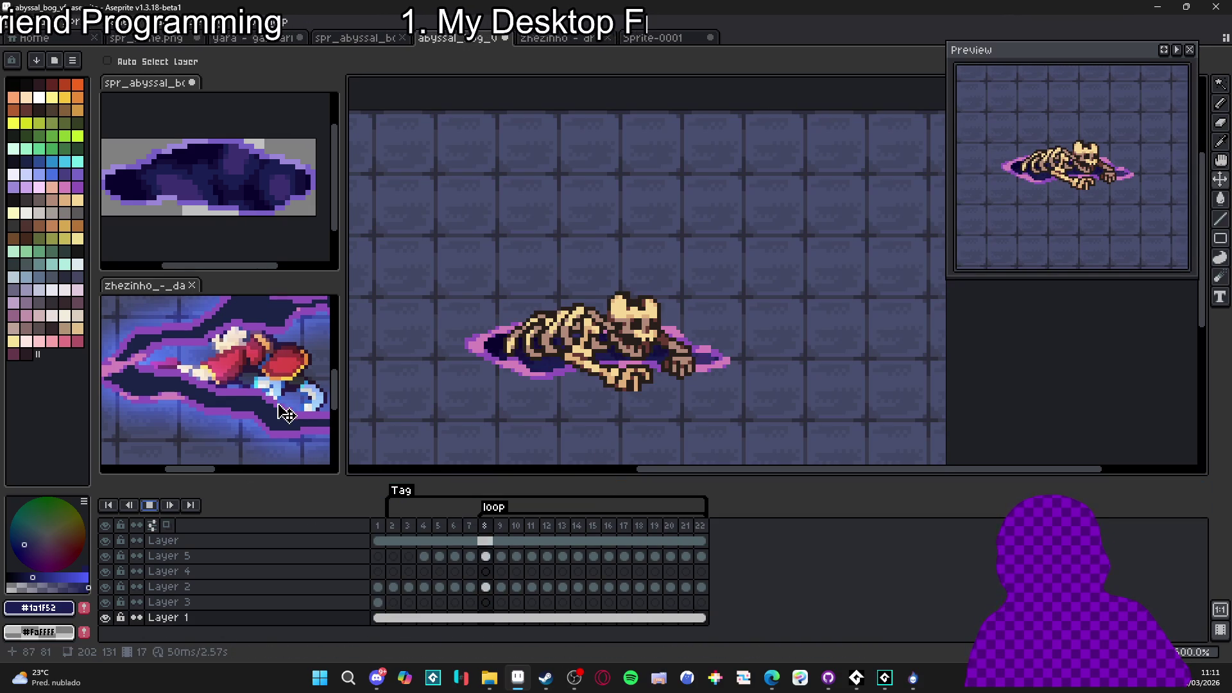
Play the dark thrust animation, glance at the bog puddle document, then return to abyssal_bog_vfx
left_click(246, 409)
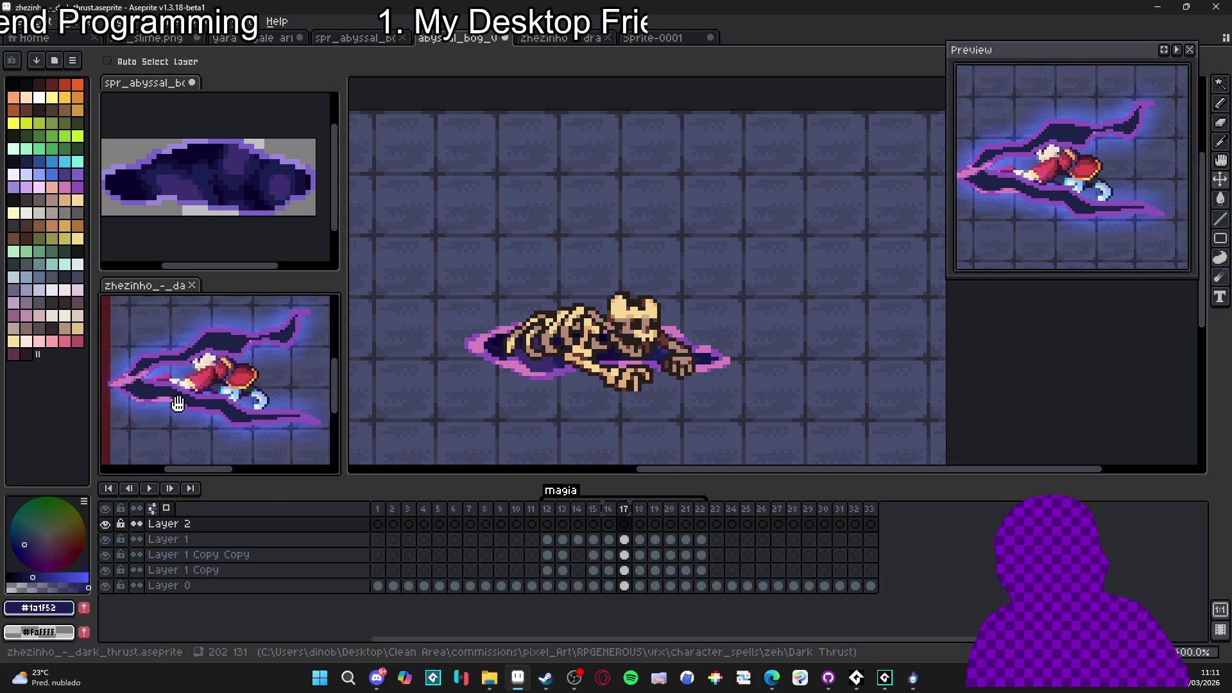
left_click(155, 490)
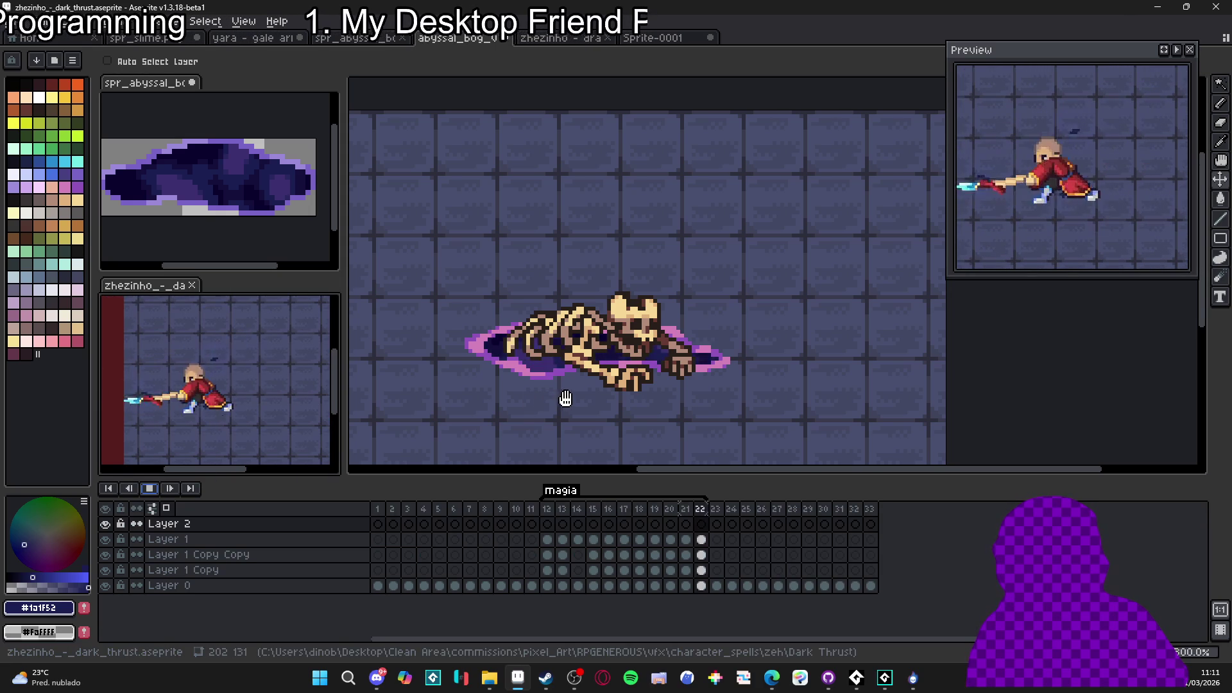
left_click(248, 192)
scroll(241, 206, "down", 1)
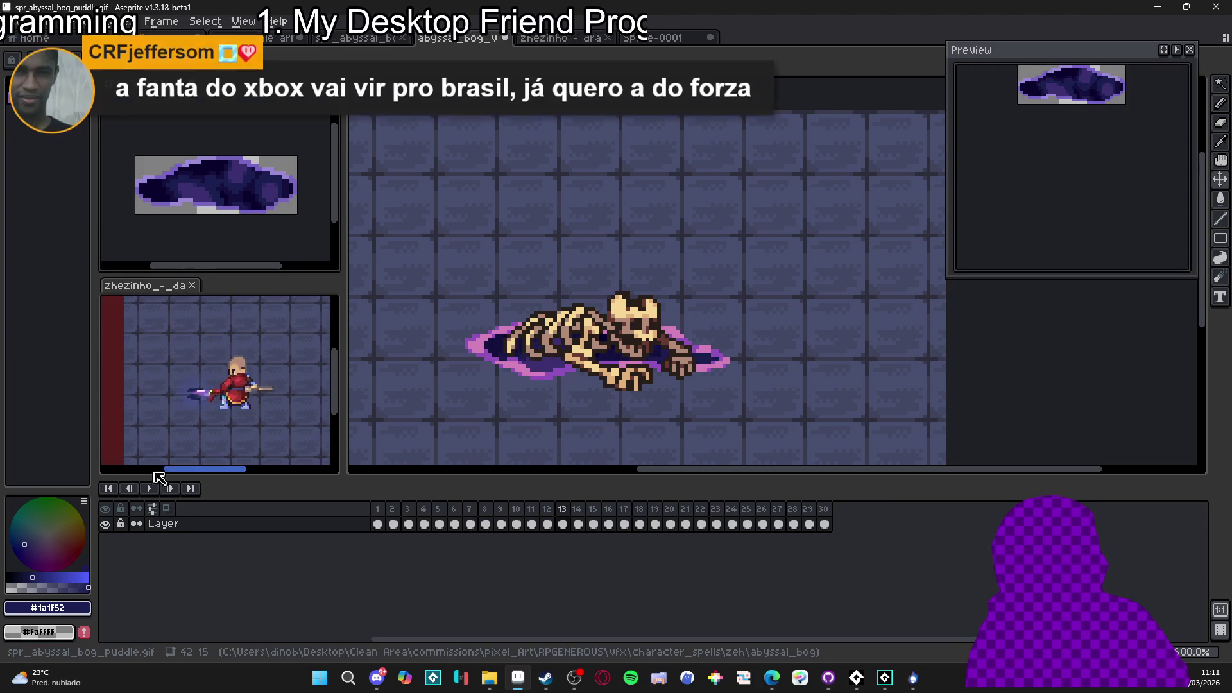
left_click(578, 443)
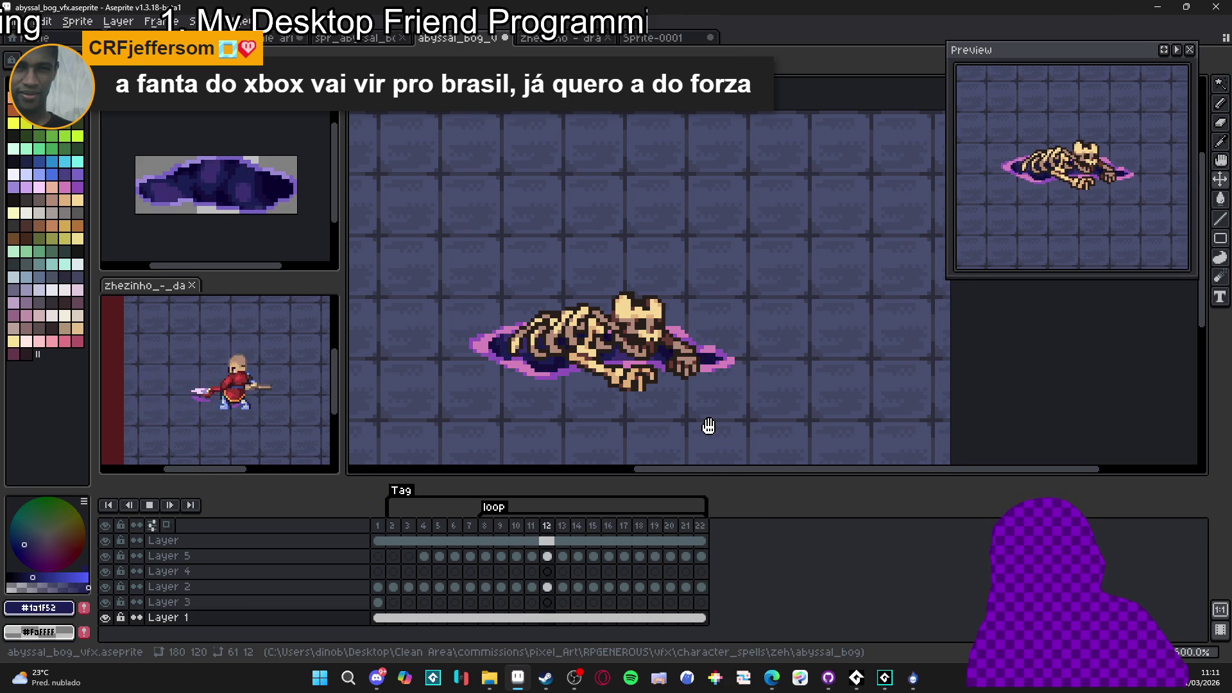
Maximize the Edge window showing the Xbox Wire article on the Xbox and Fanta collection
left_click_drag(709, 427, 724, 417)
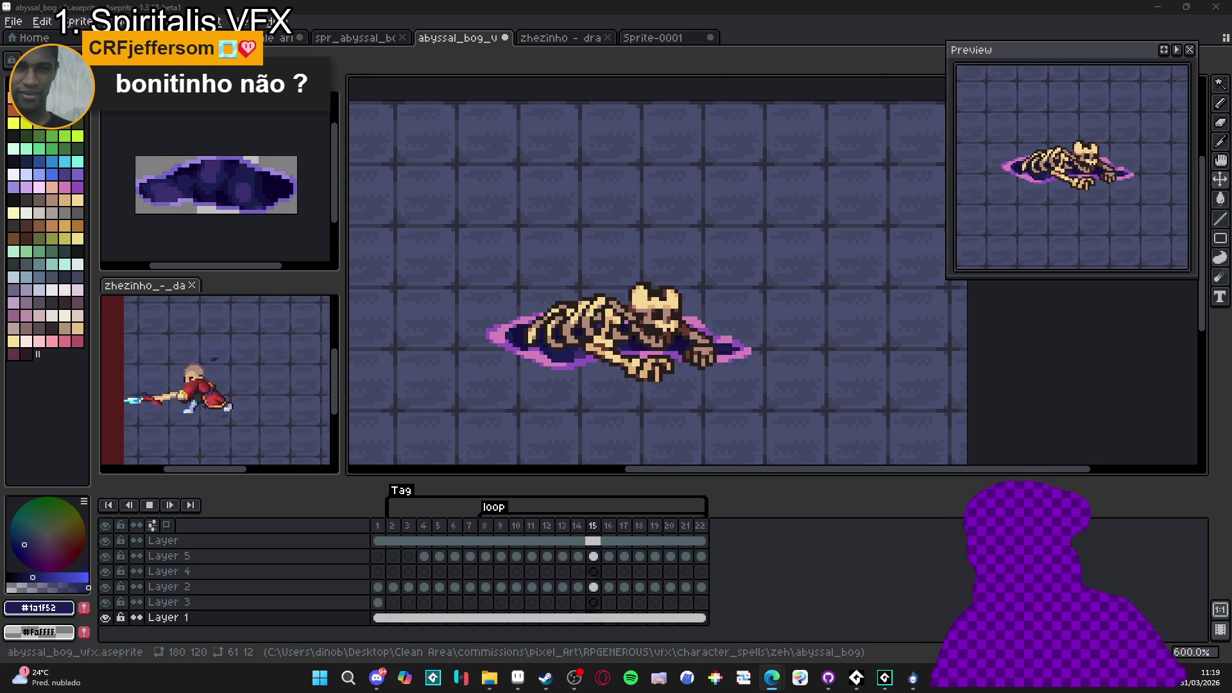
mouse_move(3, 302)
left_mouse_down()
mouse_move(453, 213)
mouse_move(485, 2)
left_mouse_up()
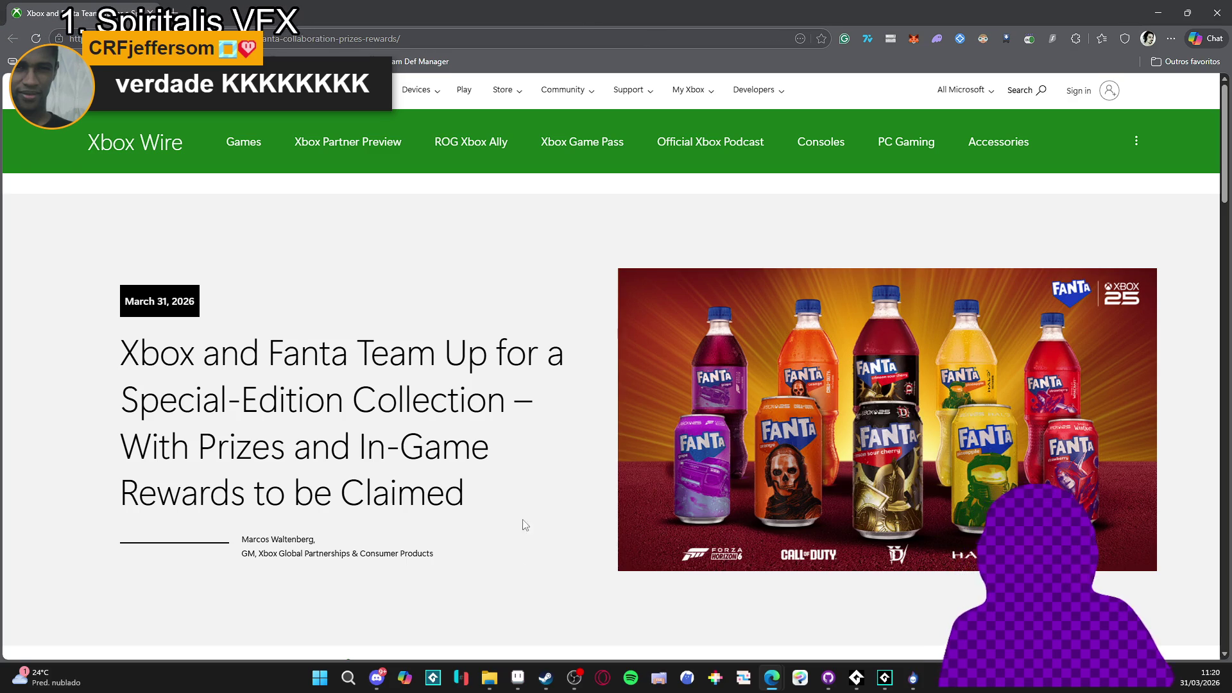
Bring Aseprite back in front with the 22-frame abyssal_bog_vfx loop playing
left_click(517, 677)
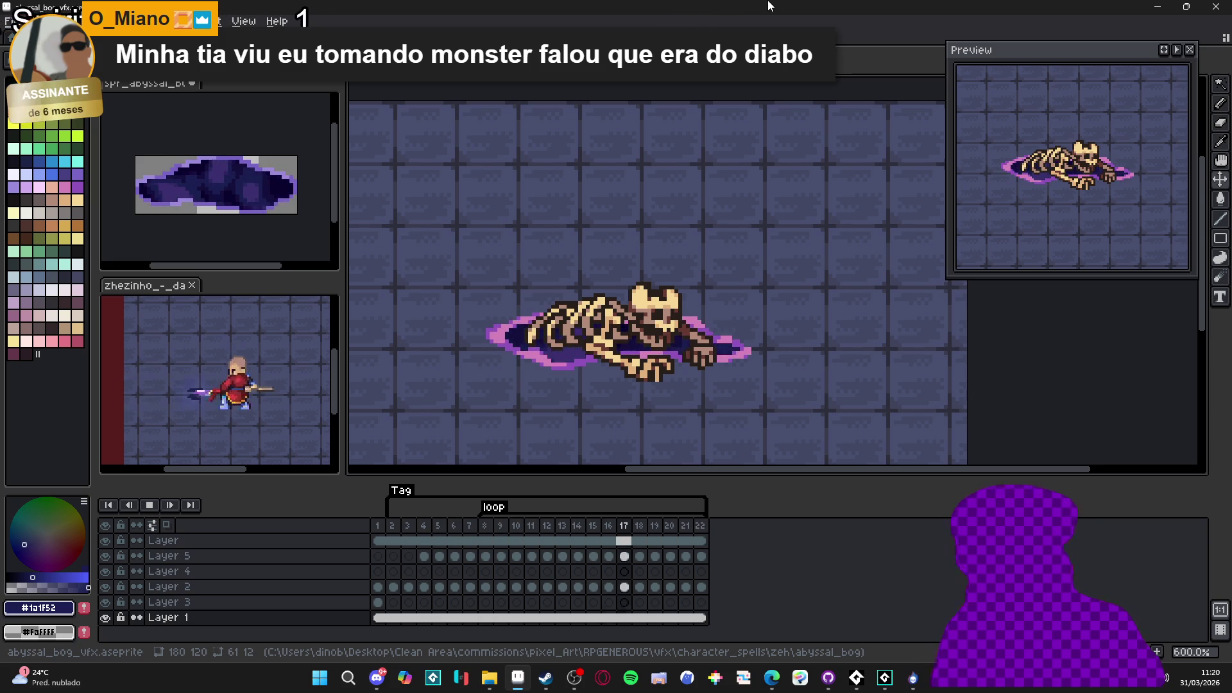
key("alt+Tab")
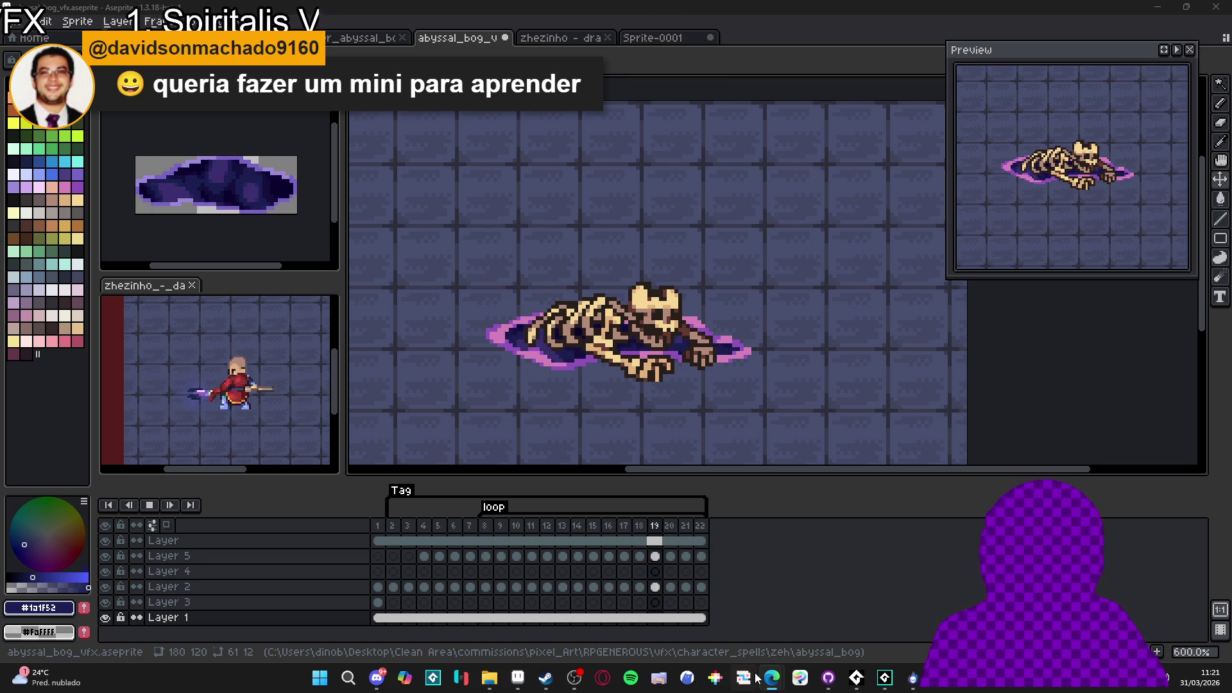
Open YouTube in a new Edge tab
mouse_move(771, 678)
left_click(920, 622)
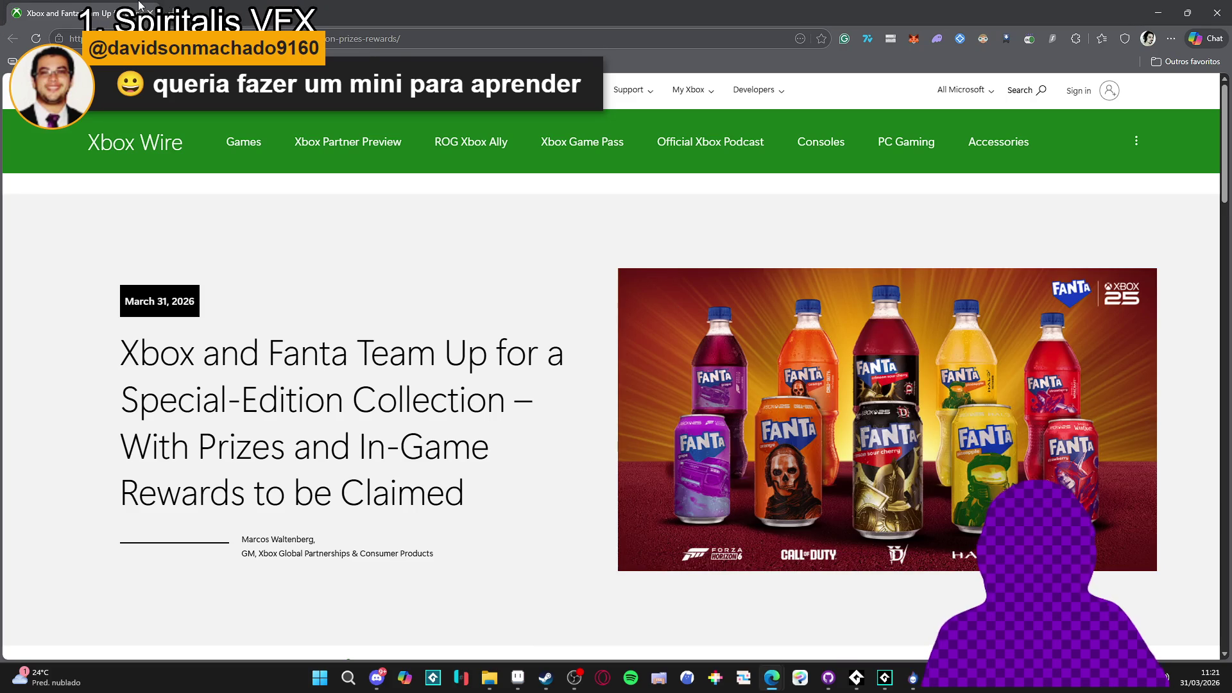
left_click(170, 7)
type("youtube")
key("Return")
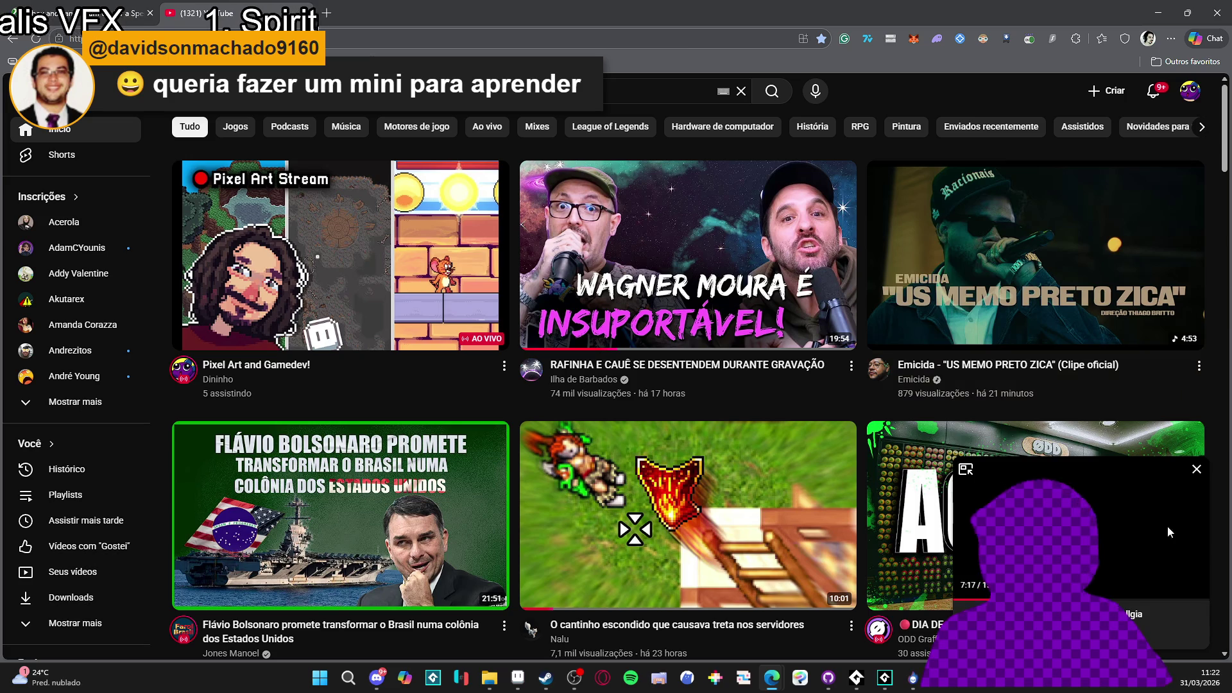
Search YouTube for 'como escolher o tamanho da sprite' and open the video
left_click(1197, 470)
left_click(513, 90)
type("scol")
key("Down")
key("Return")
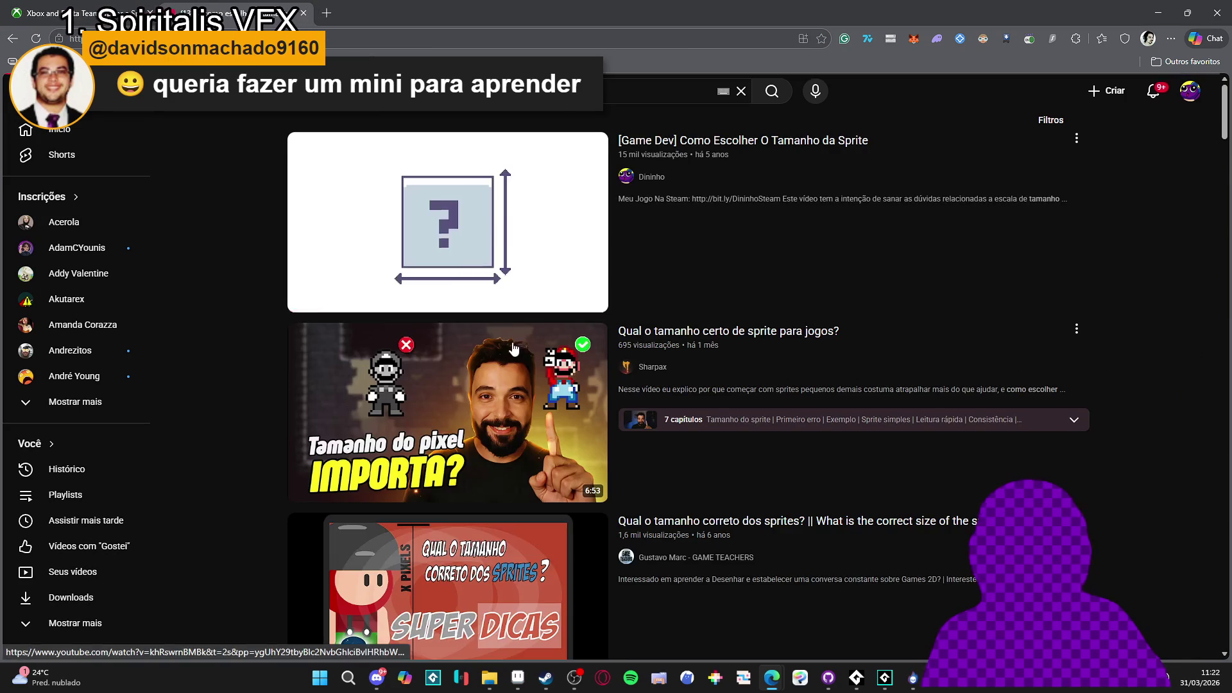
left_click(502, 232)
Pause the video, copy its URL, then close the tab and minimize the browser
left_click(416, 374)
right_click(462, 275)
left_click(534, 346)
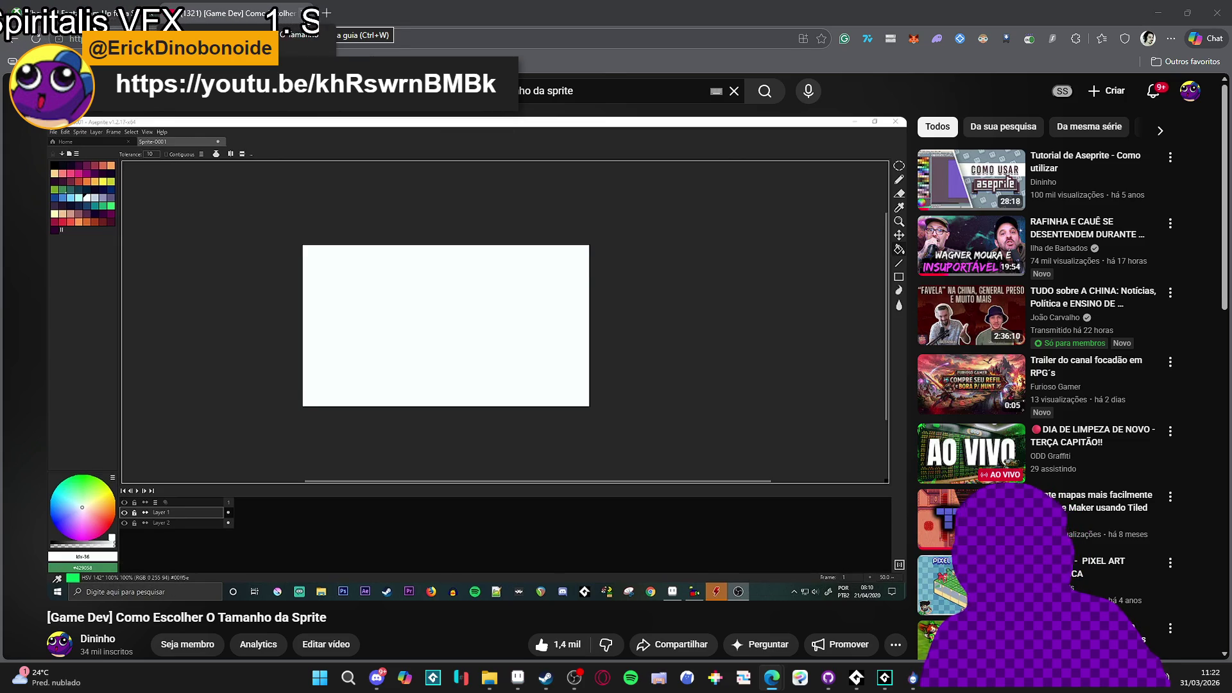
left_click(319, 13)
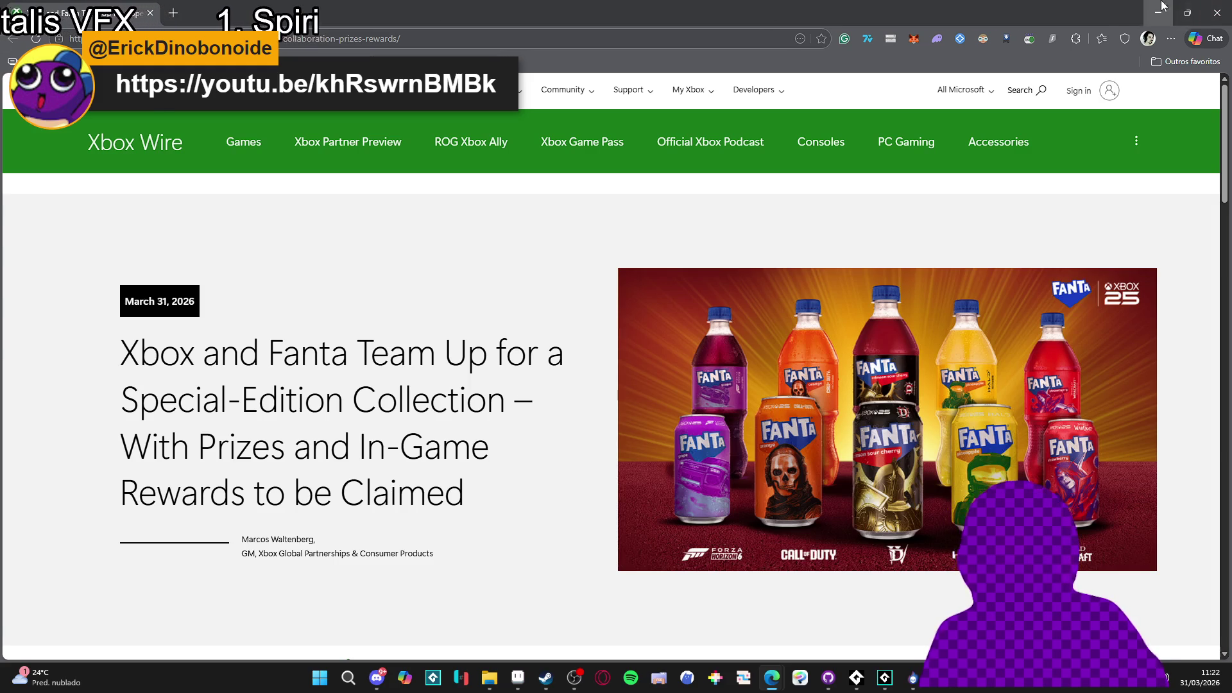
left_click(1162, 8)
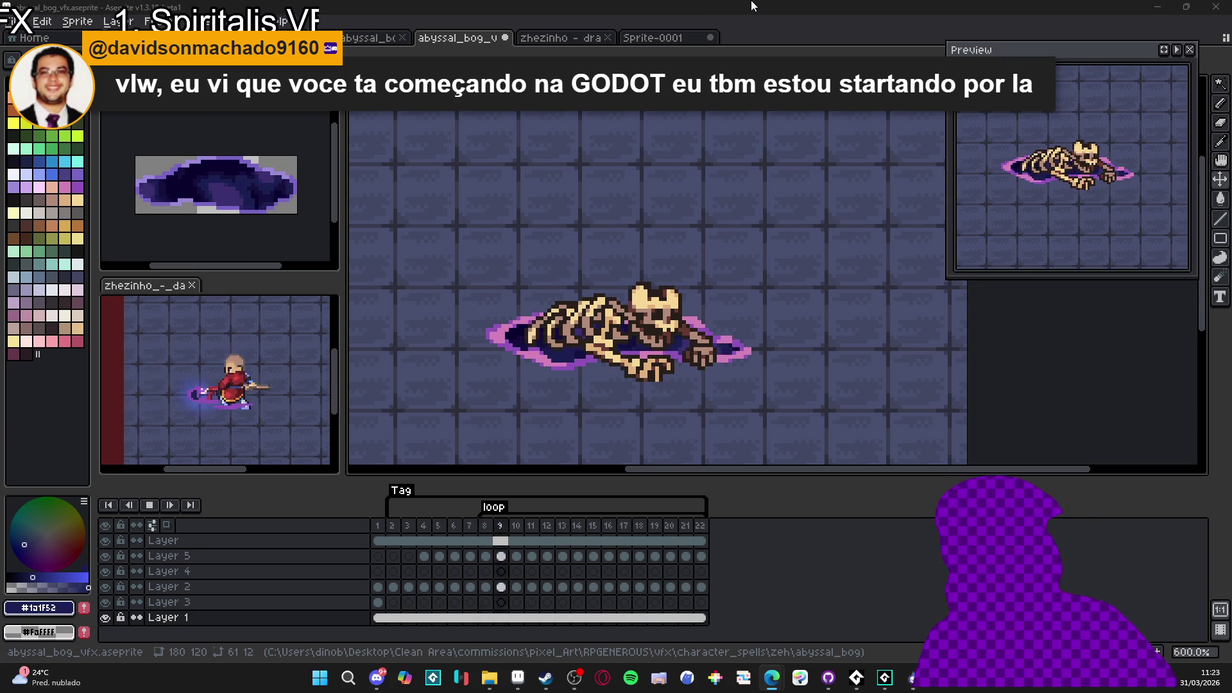
key("Return")
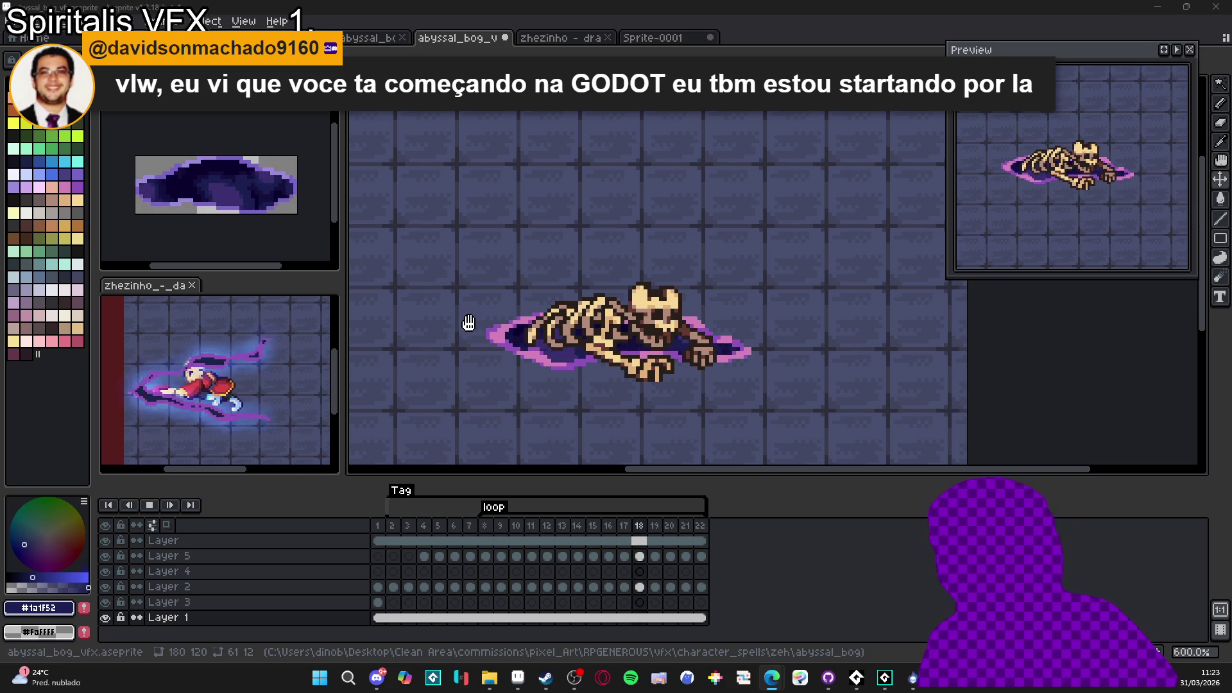
Stop playback and step Layer 5 from frame 2 through frame 7
left_click(152, 510)
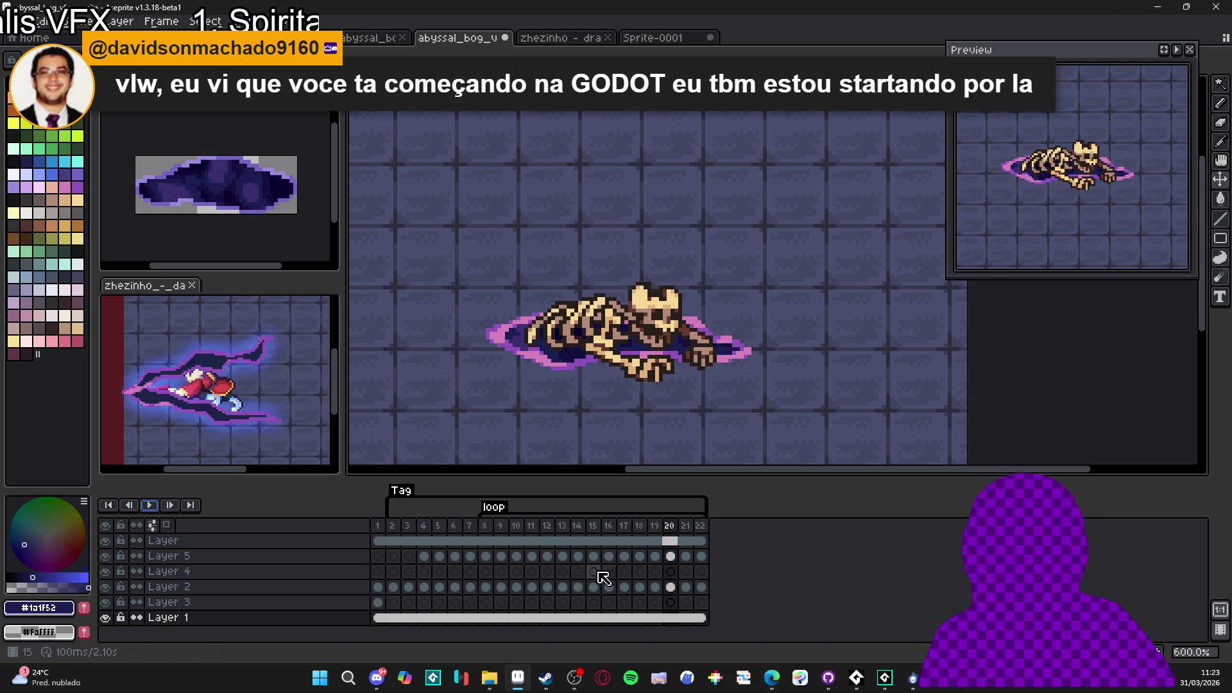
left_click(422, 561)
left_click(396, 557)
left_click(408, 557)
left_click(425, 557)
left_click(442, 557)
left_click(455, 557)
left_click(470, 557)
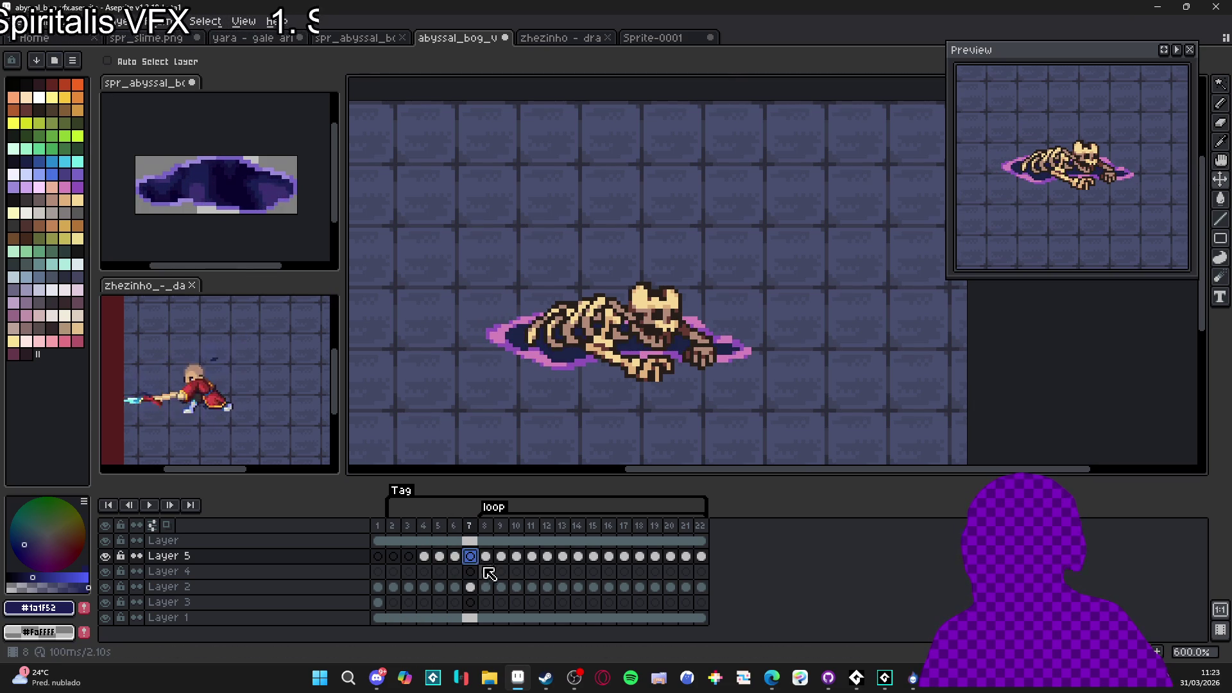
Re-check Layer 5 frames 6 to 9, finishing on frame 8
left_click(456, 558)
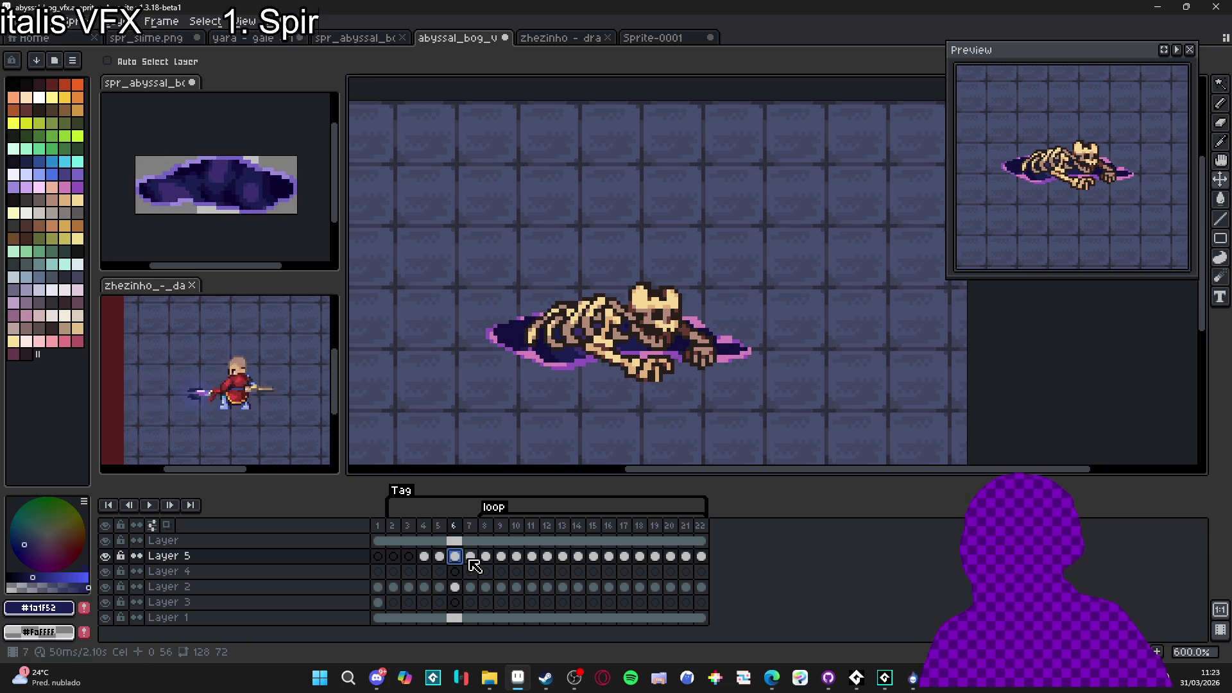
left_click(470, 557)
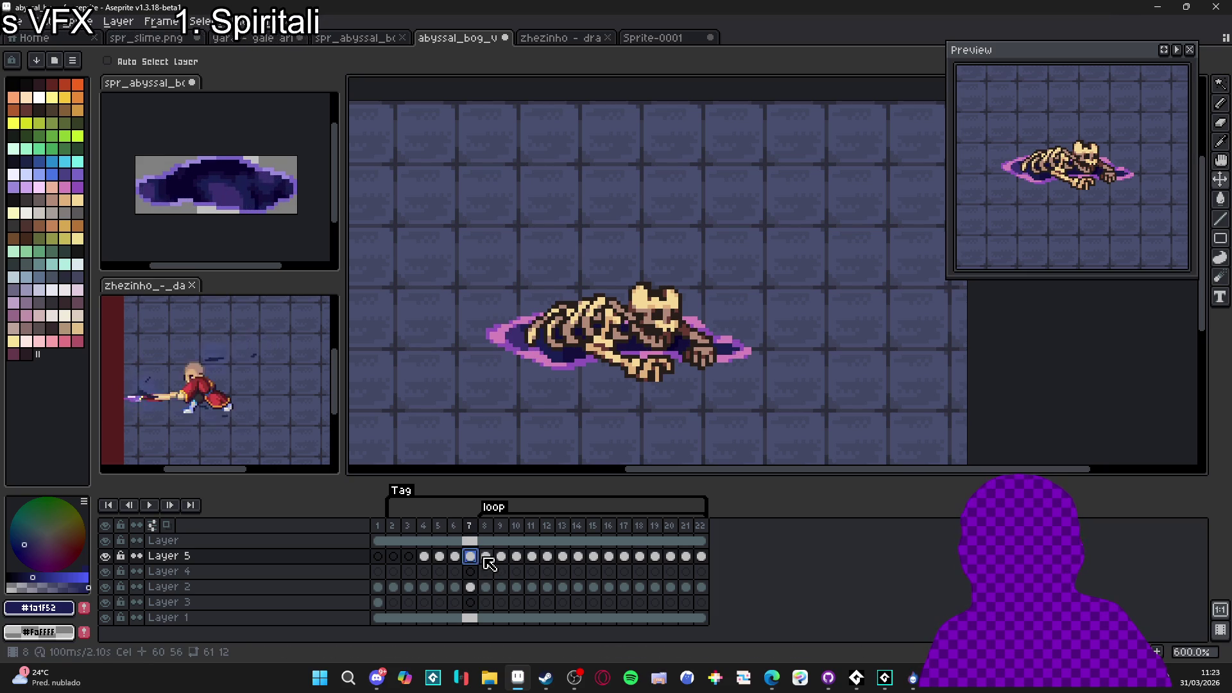
left_click(486, 557)
left_click(501, 557)
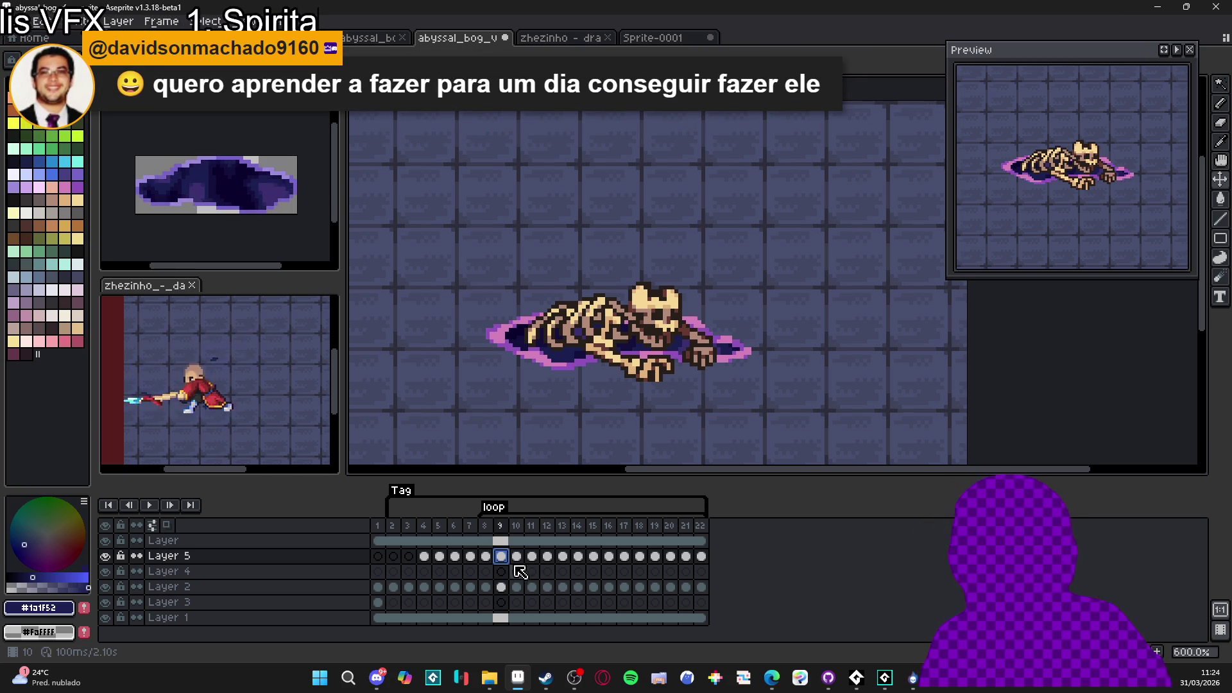
left_click(481, 558)
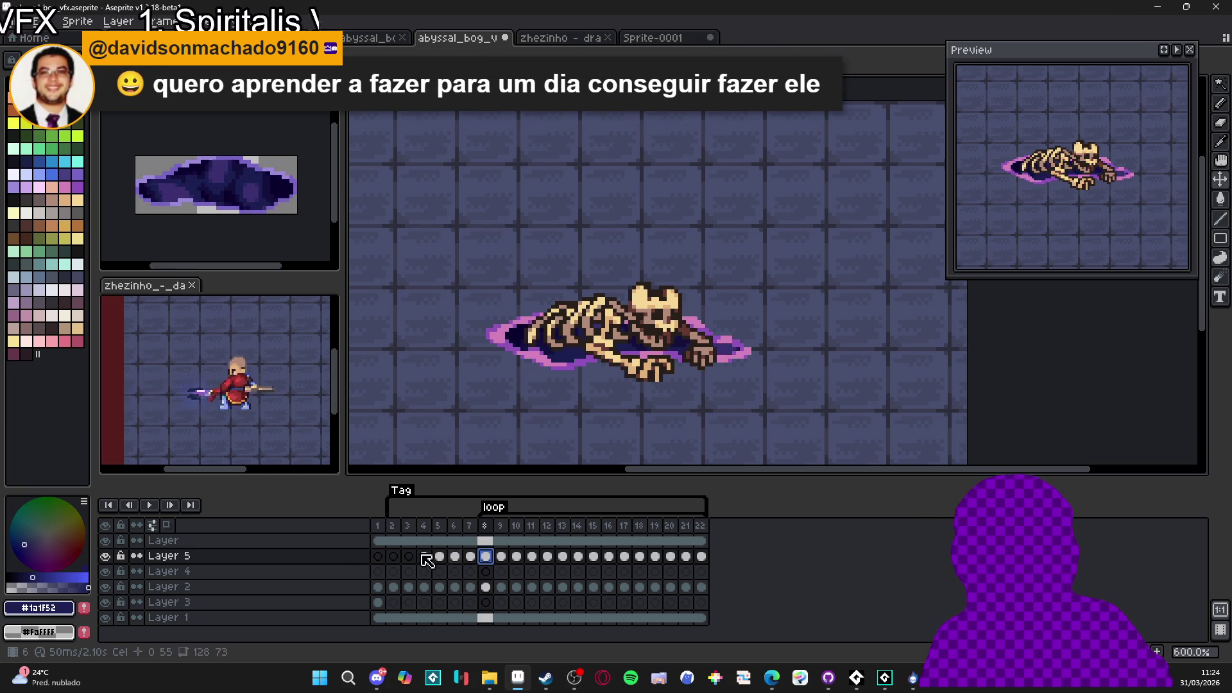
left_click(147, 504)
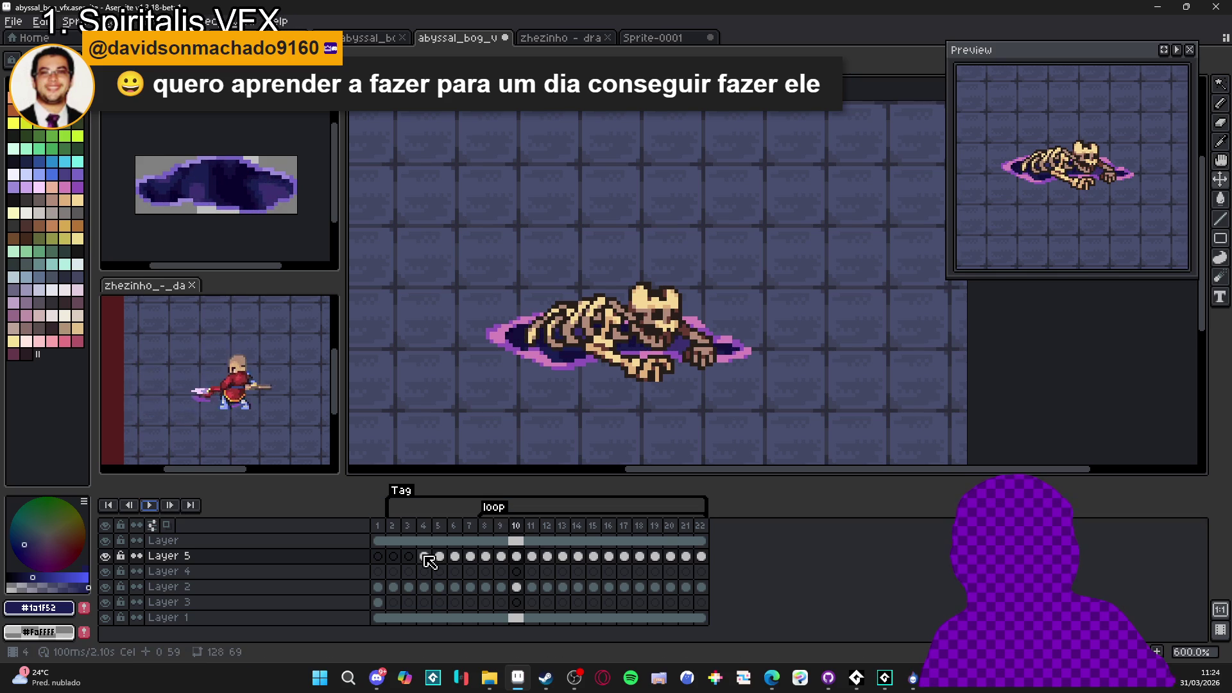
left_click(394, 557)
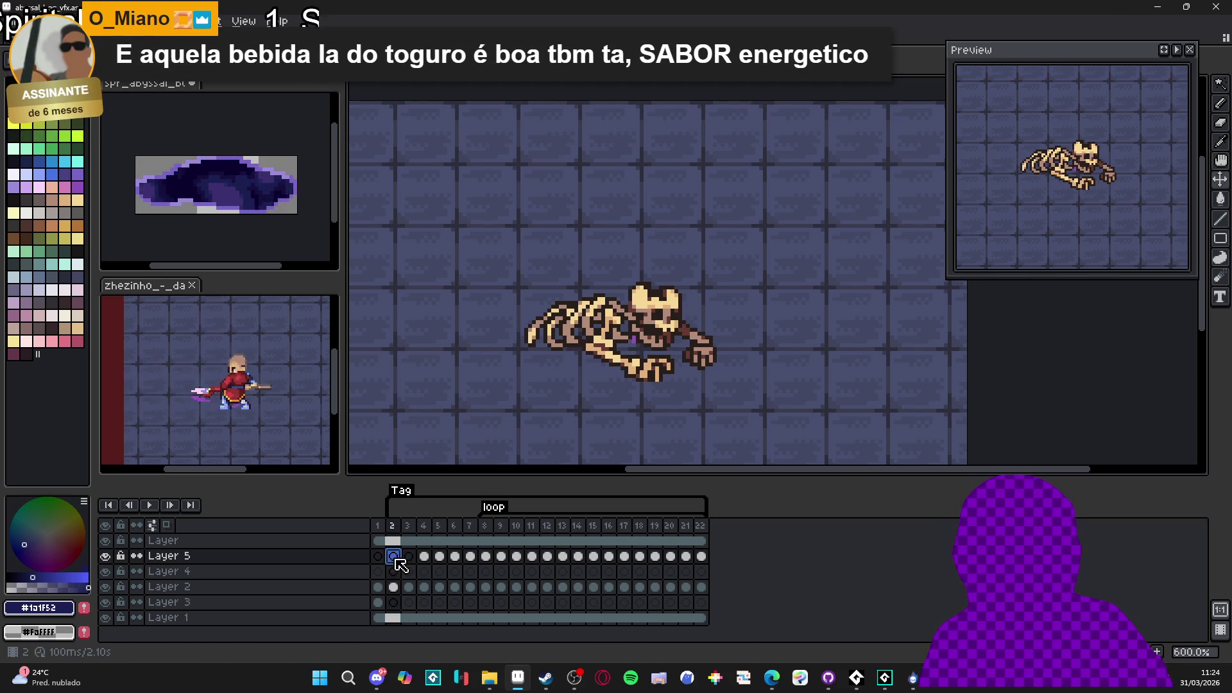
left_click(149, 505)
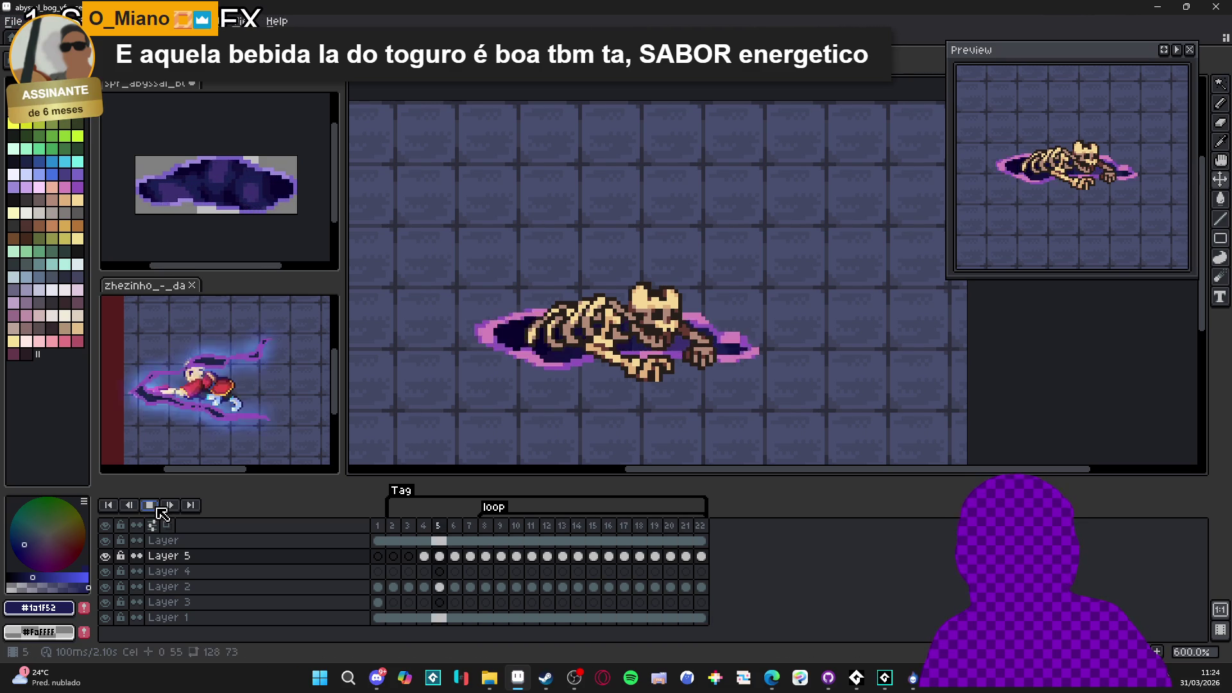
left_click(158, 508)
left_click(486, 556)
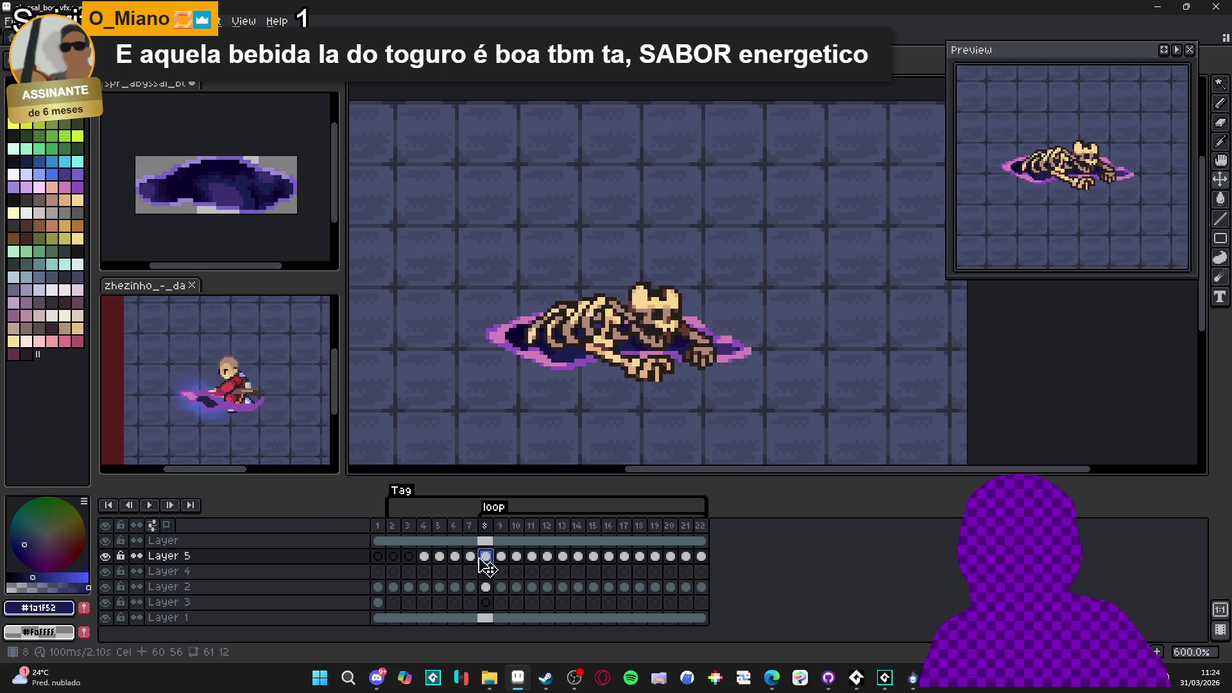
left_click(394, 556)
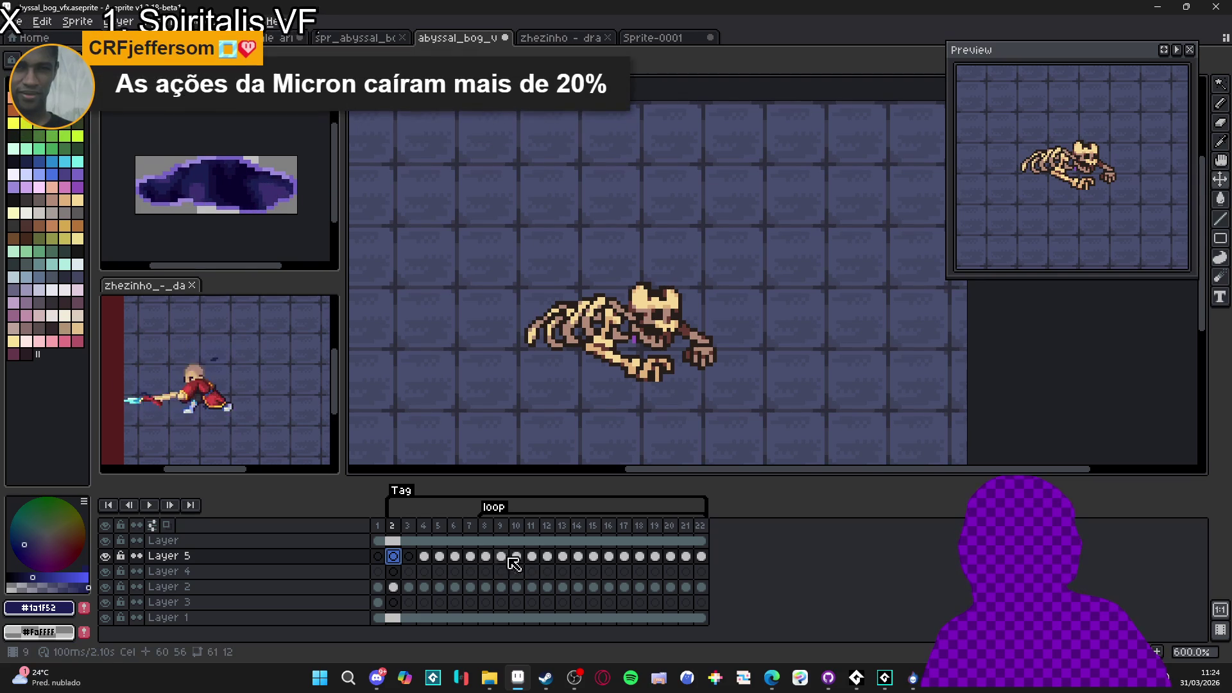
left_click(584, 560)
left_click(645, 562)
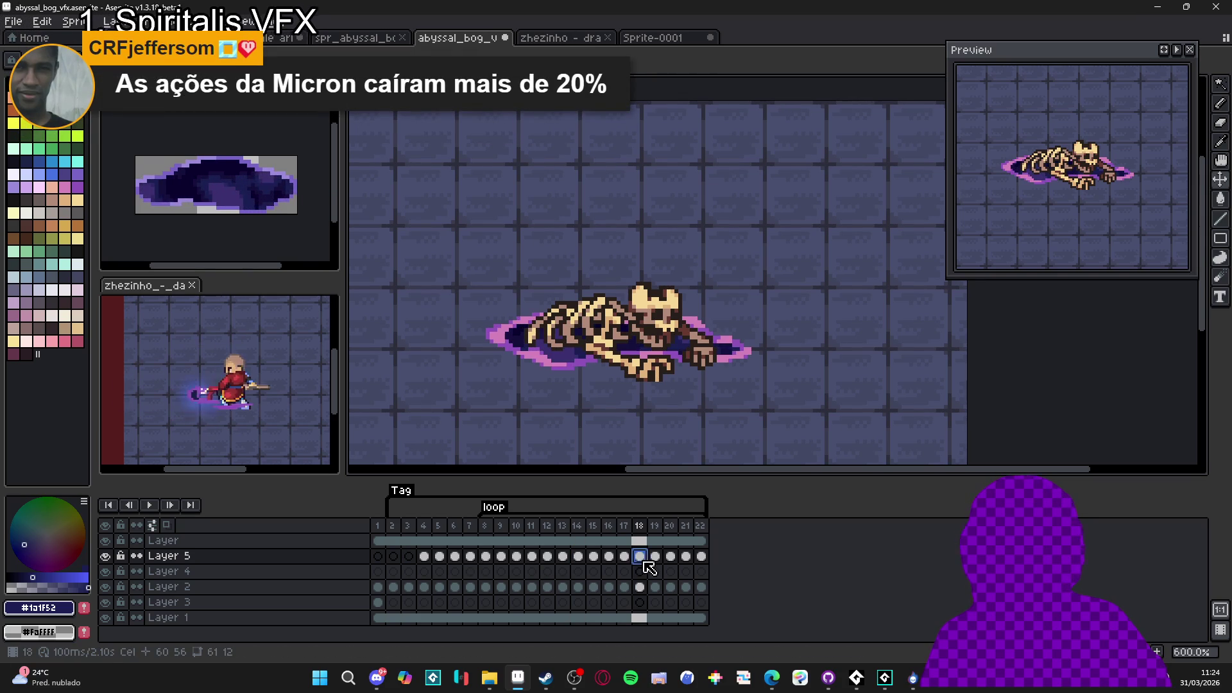
left_click(493, 563)
left_click(487, 561)
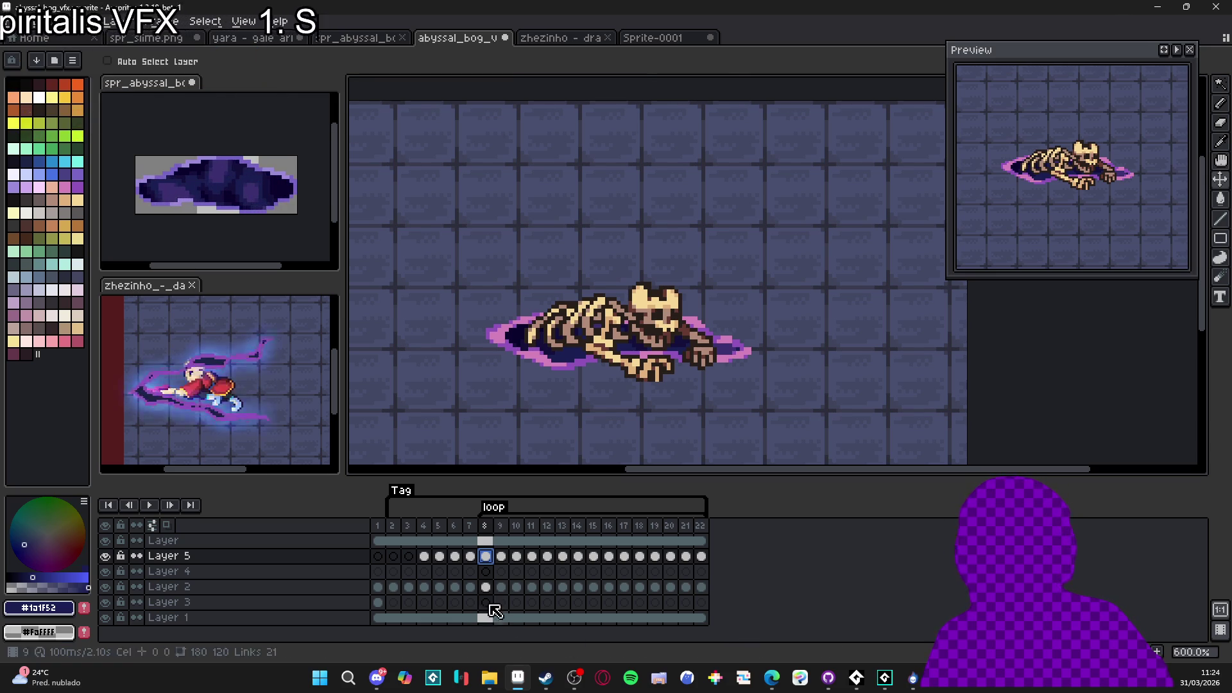
left_click(504, 557)
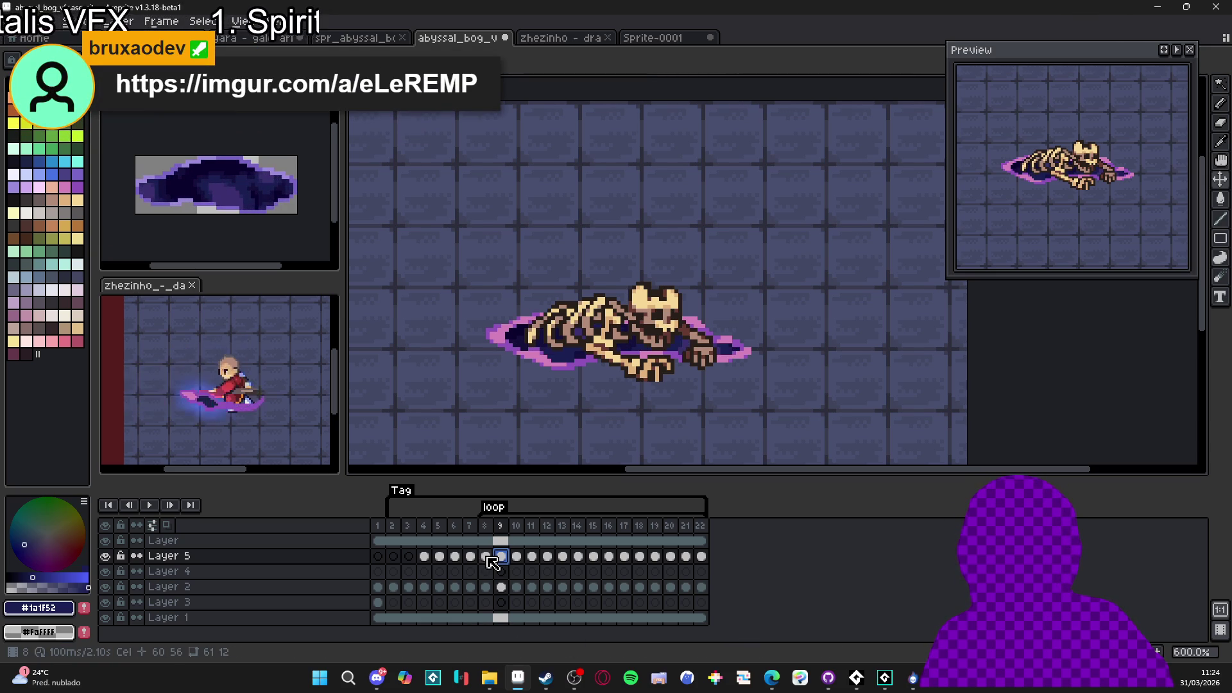
left_click(487, 557)
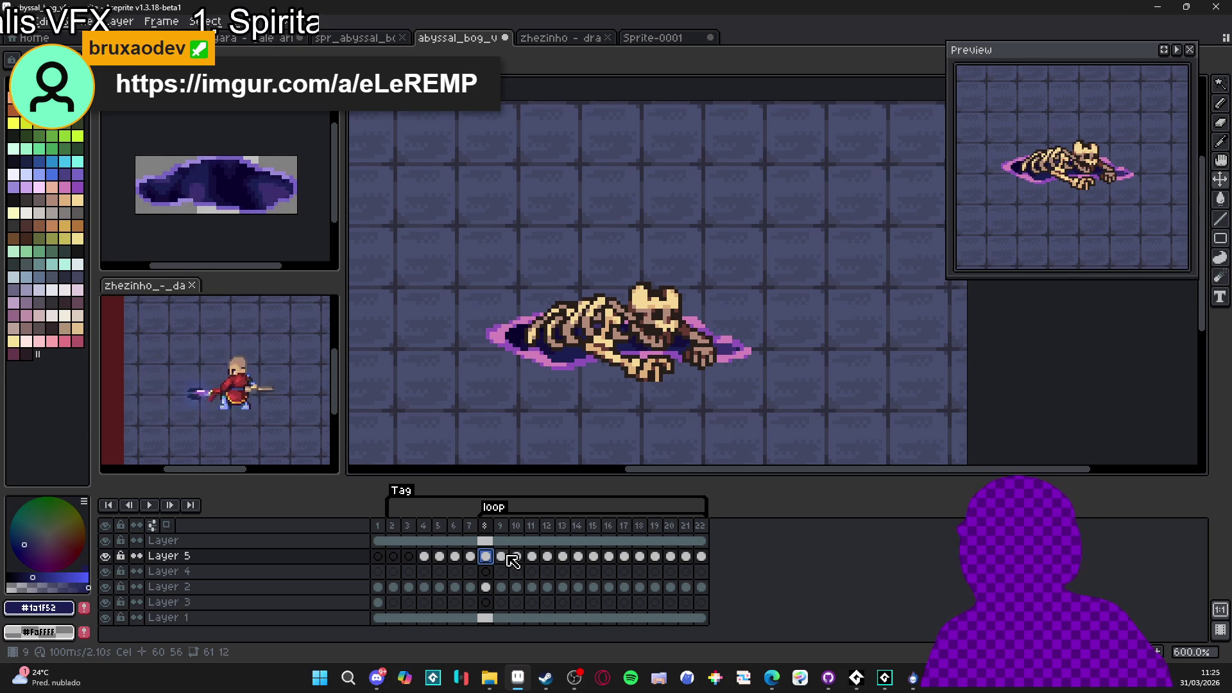
left_click(502, 558)
left_click(487, 557)
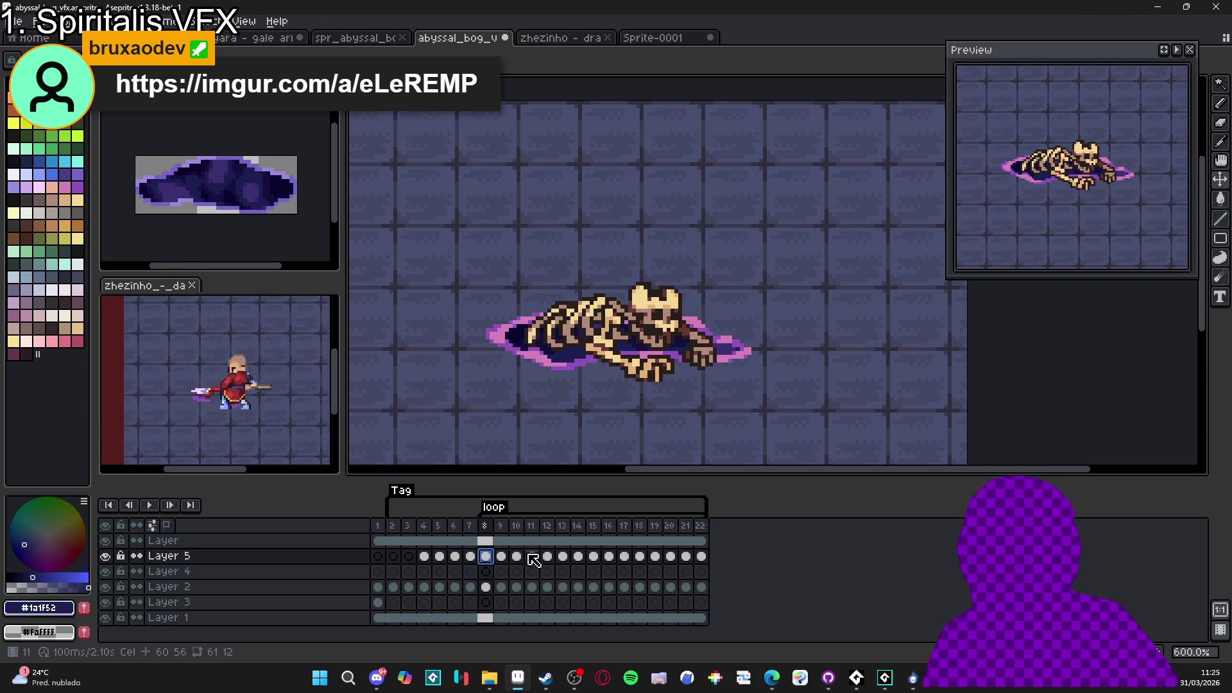
left_click(501, 556)
left_click(486, 556)
left_click(501, 556)
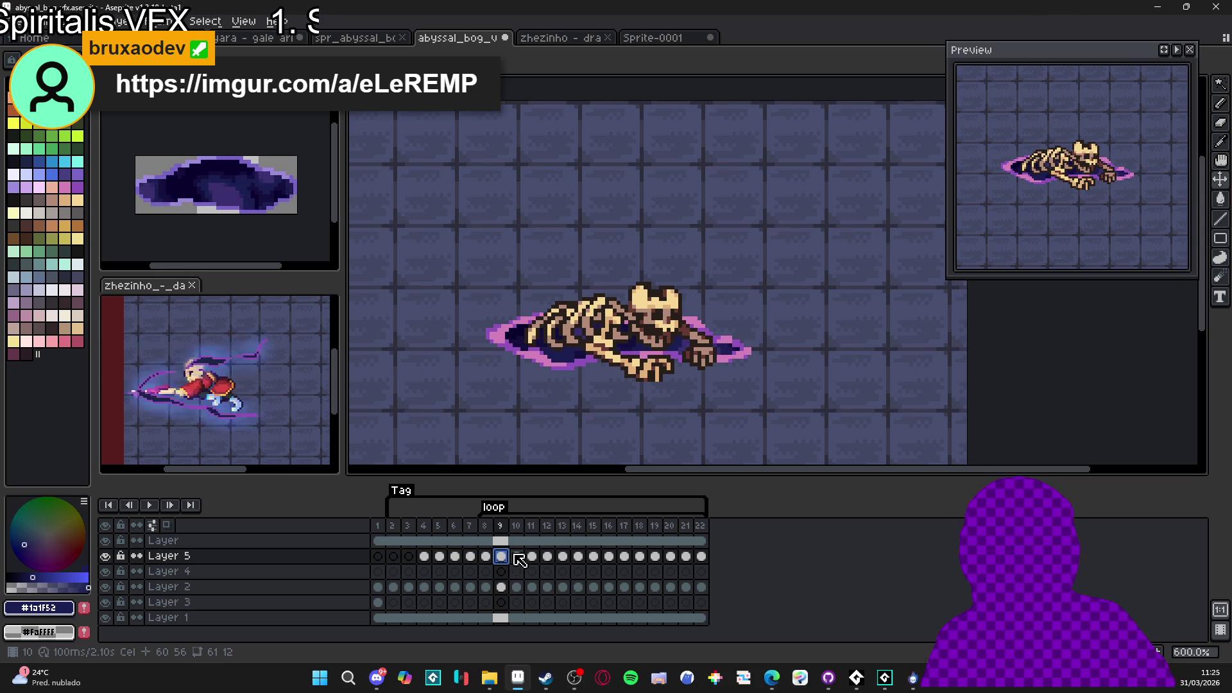
left_click(486, 557)
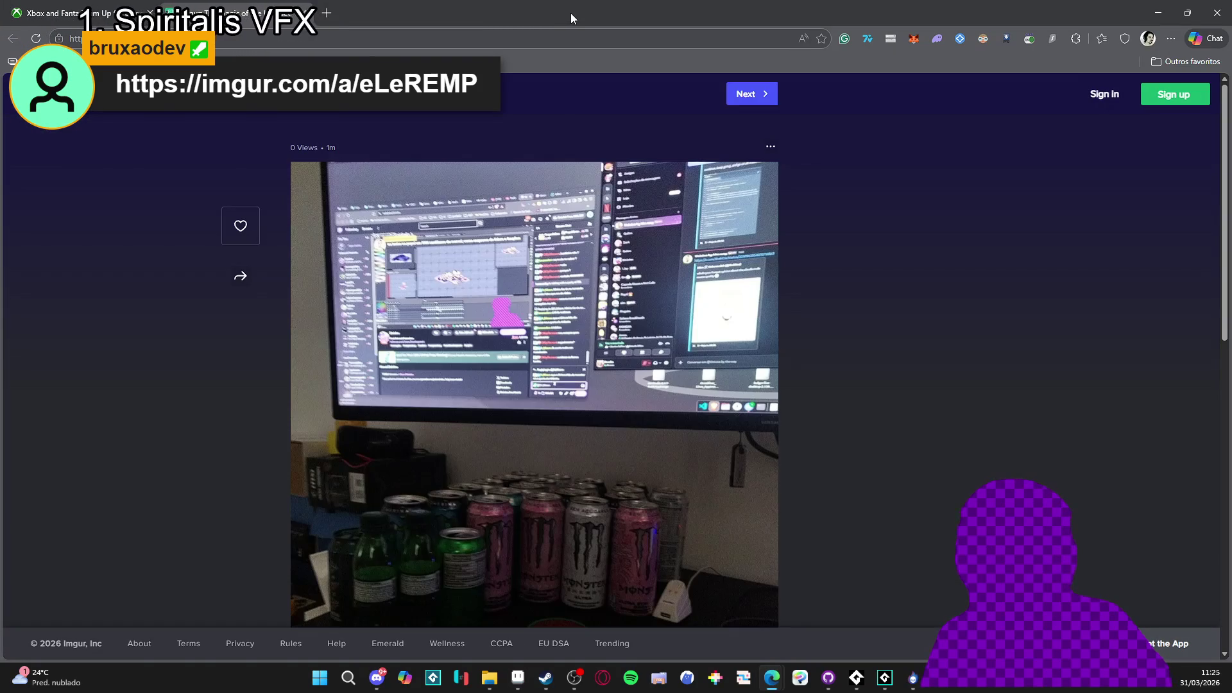
Scroll over the Imgur desk photo, then switch back to the Aseprite window
scroll(580, 404, "down", 3)
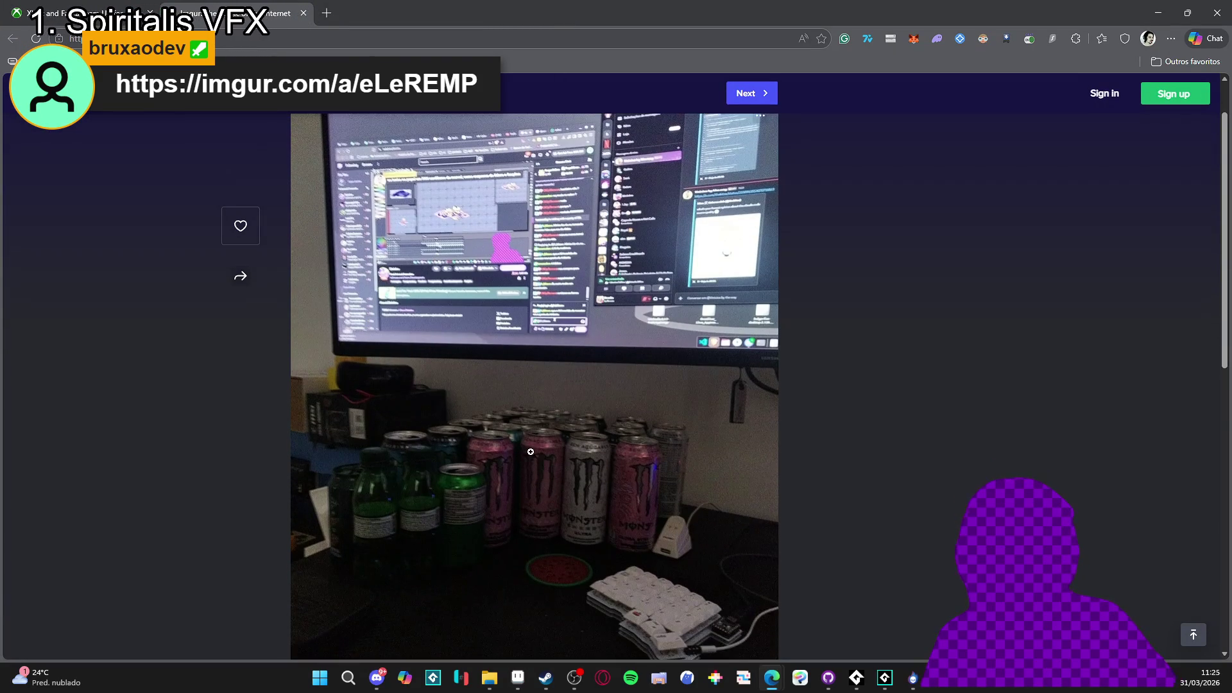
scroll(515, 347, "up", 1)
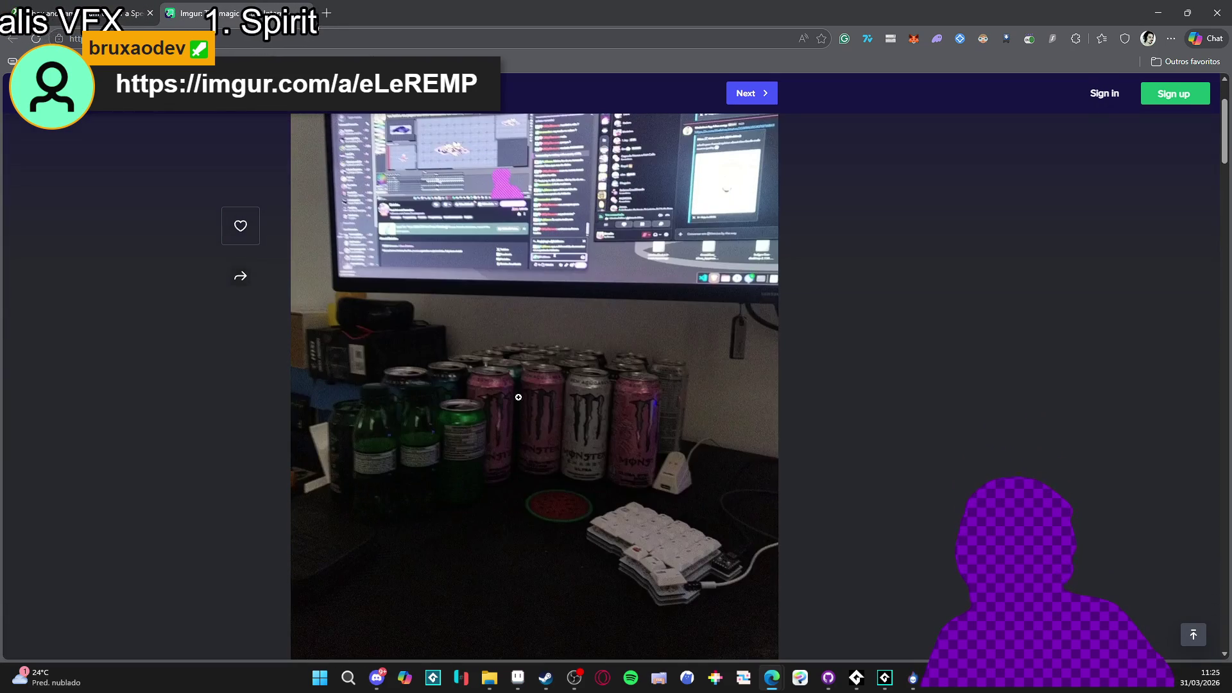
scroll(471, 419, "up", 1)
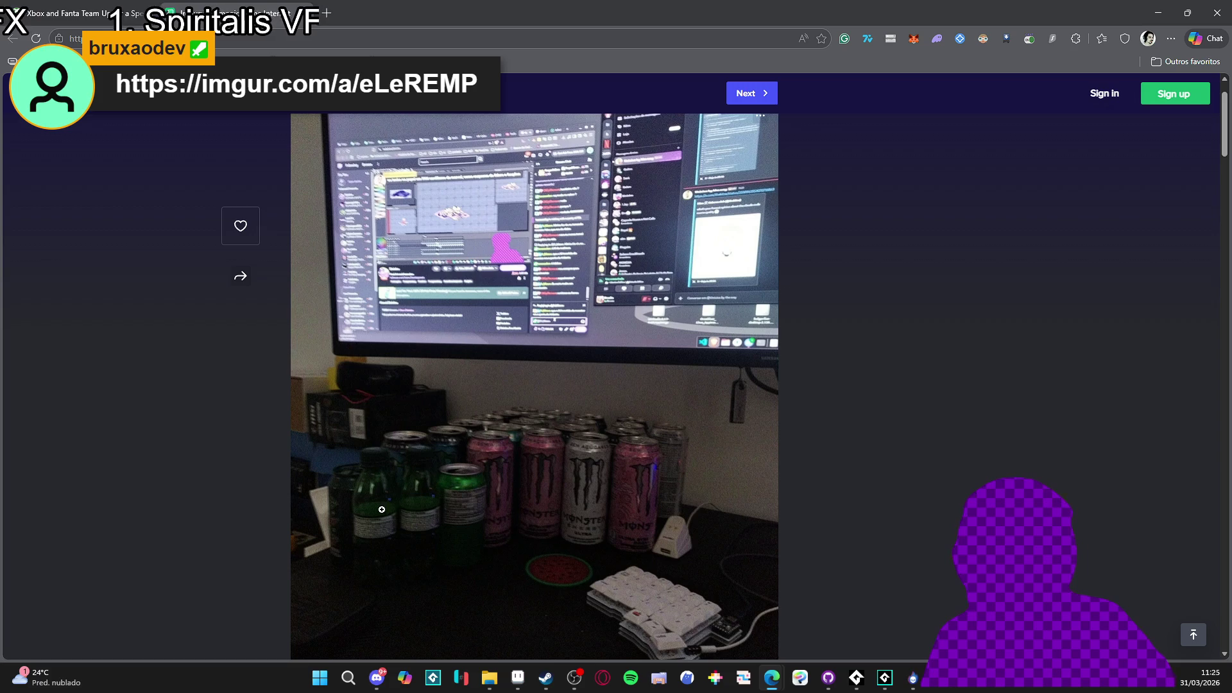
scroll(493, 490, "down", 1)
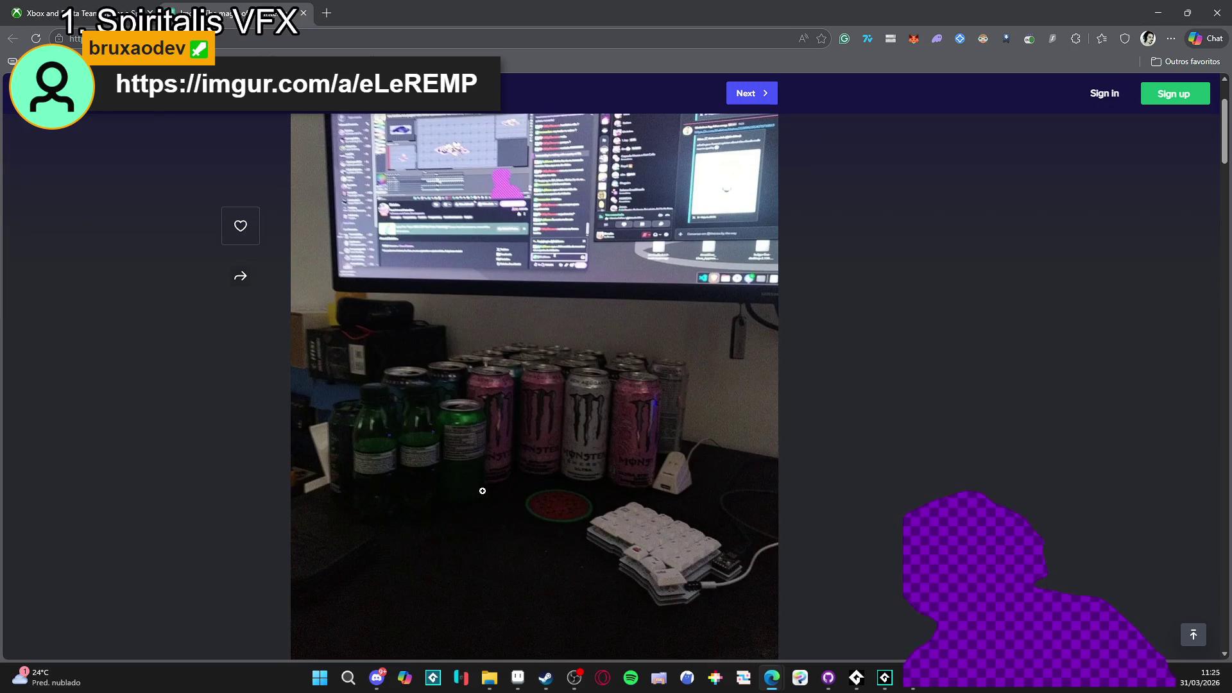
scroll(474, 494, "up", 1)
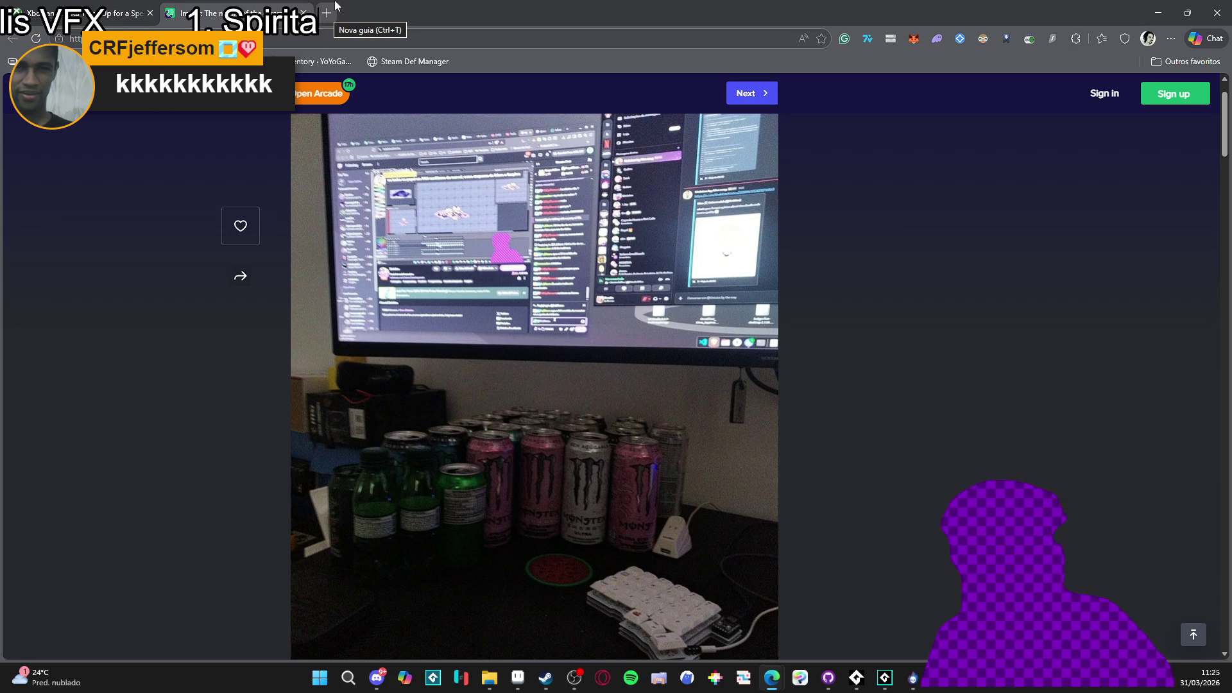
key("ctrl+shift+Tab")
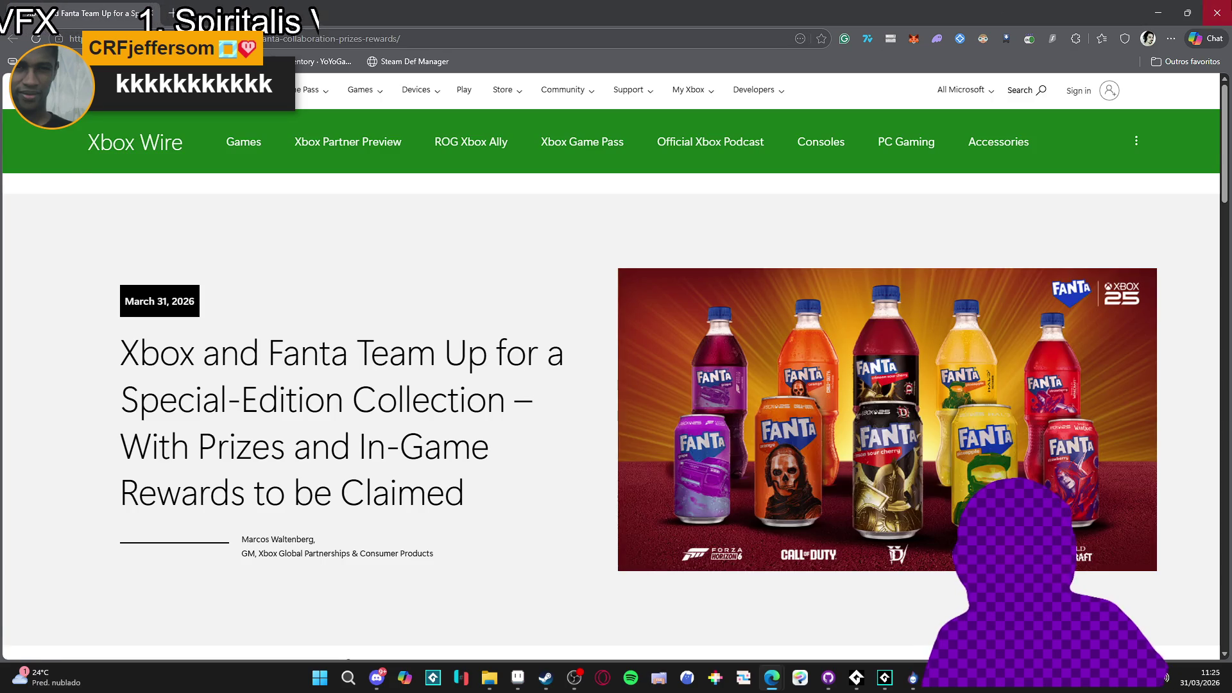
key("alt+Tab")
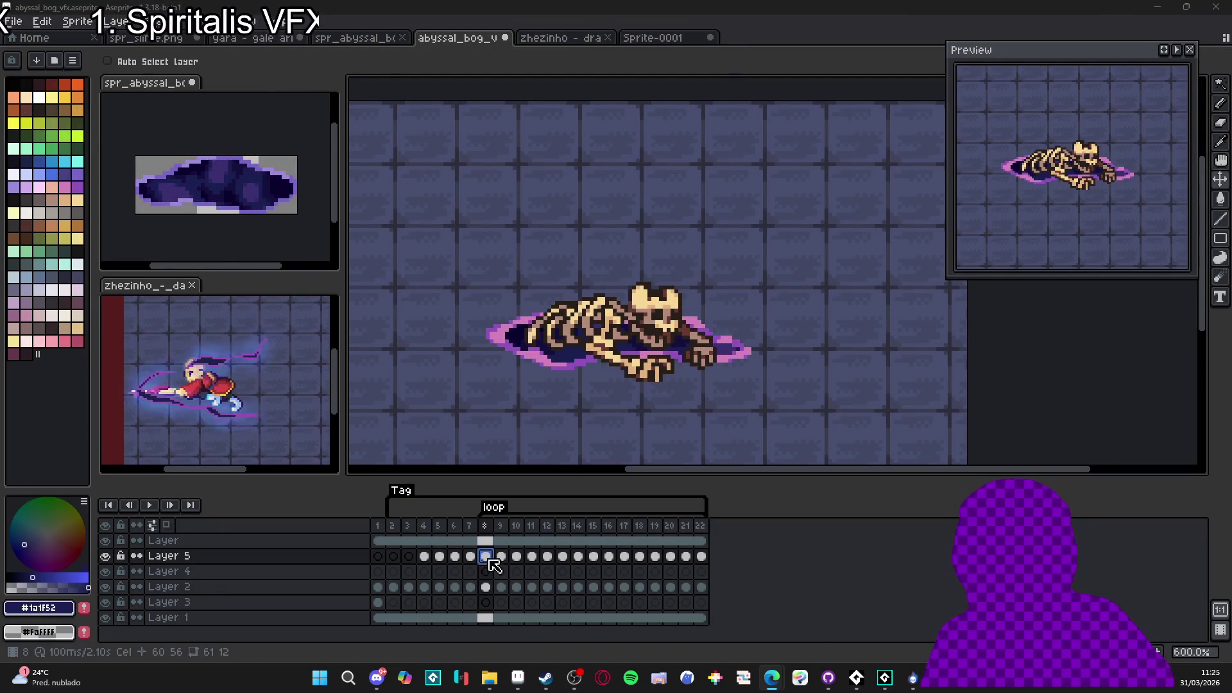
Toggle Layer 5 visibility, step to frame 10, and make Layer 2 active
left_click(105, 559)
left_click(104, 557)
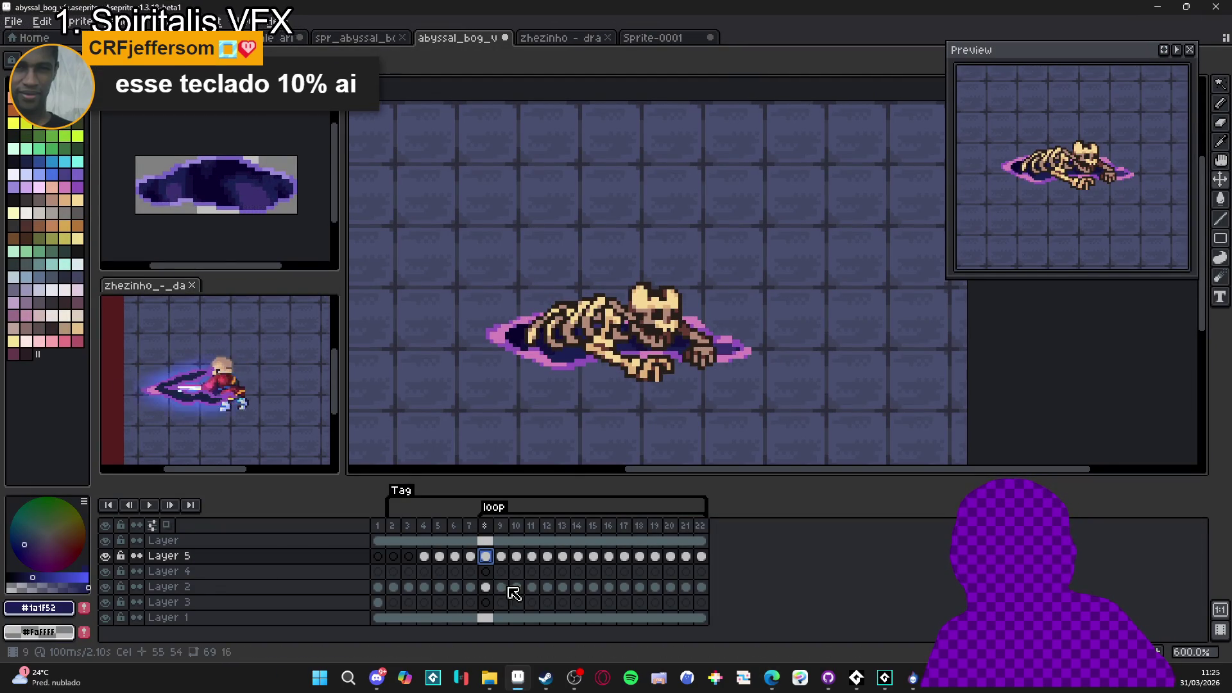
left_click(501, 556)
left_click(516, 555)
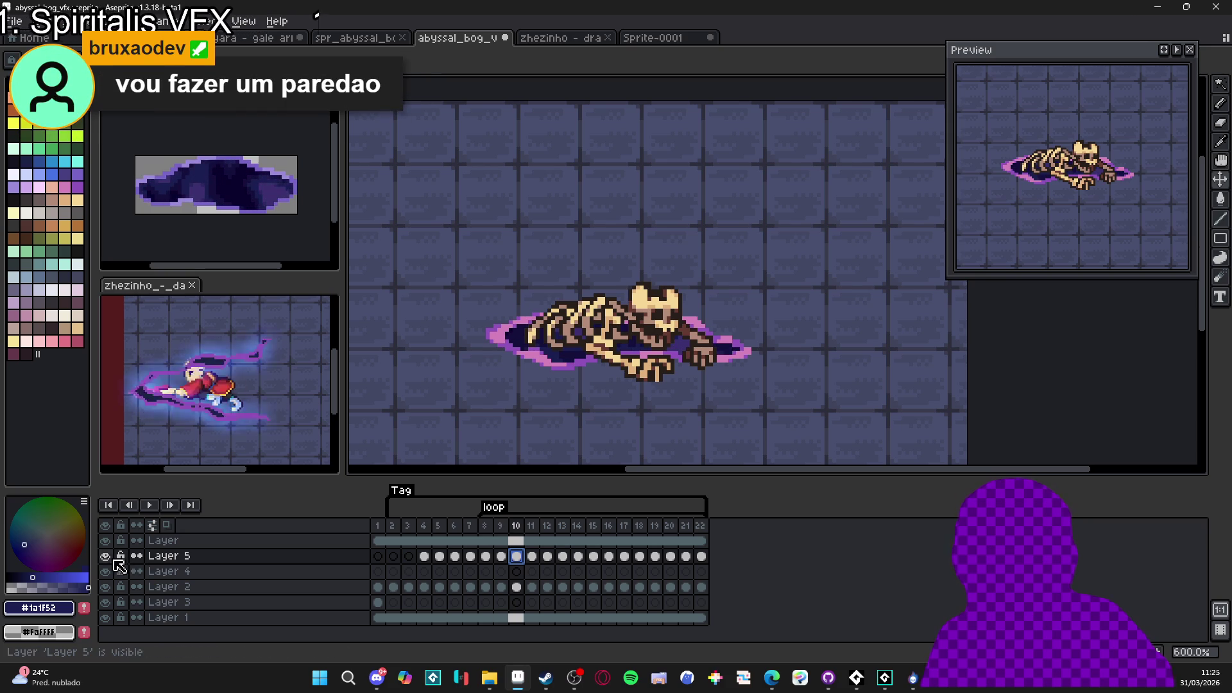
left_click(510, 340, "ctrl")
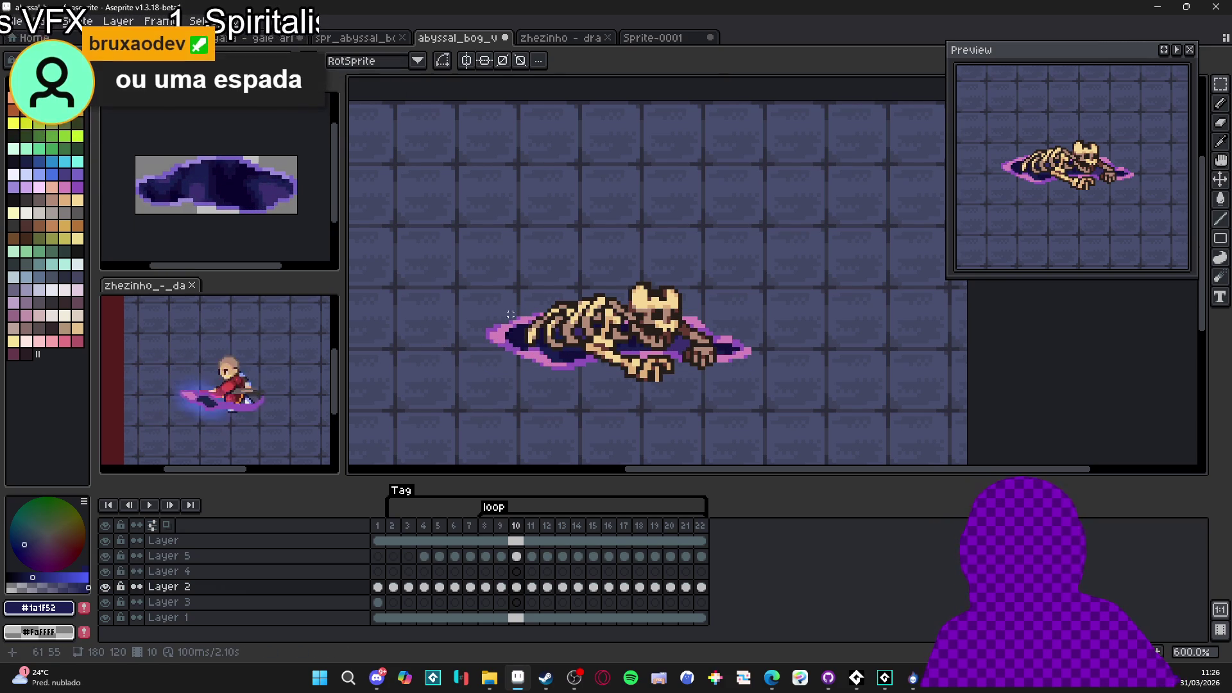
Select a 112×80 area around the portal and open a 112×80 New Sprite
mouse_move(476, 264)
left_mouse_down()
mouse_move(764, 399)
mouse_move(770, 389)
left_mouse_up()
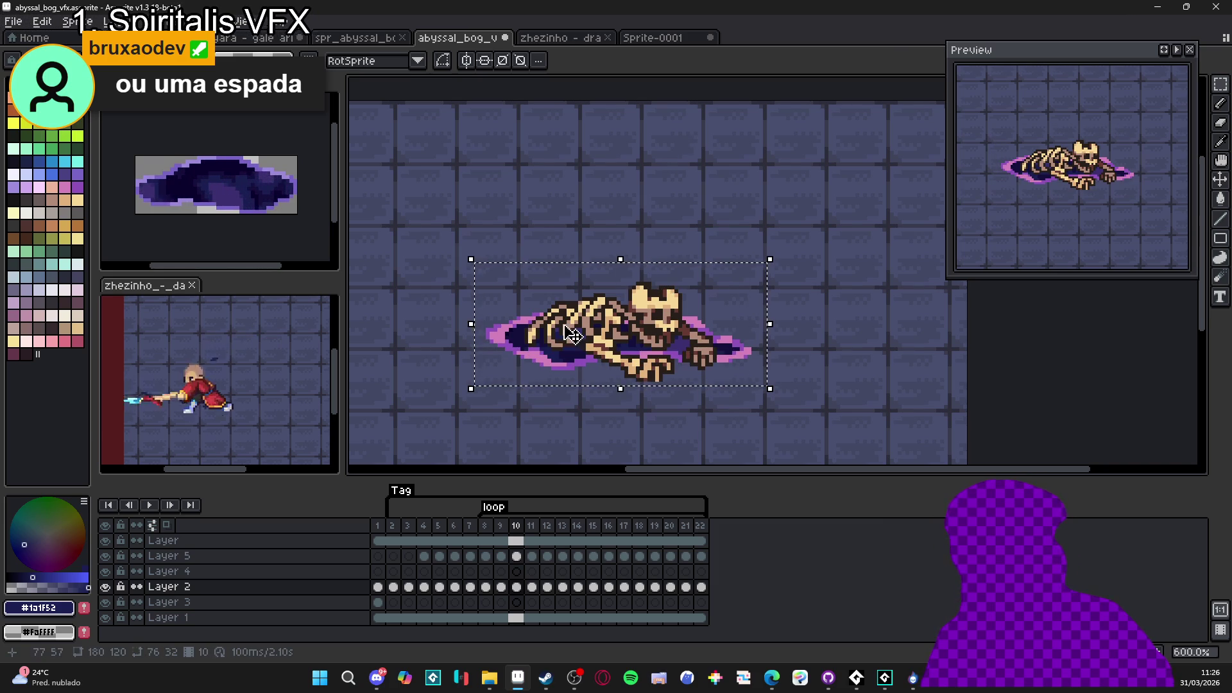
left_click(453, 241)
mouse_move(453, 241)
left_mouse_down()
mouse_move(703, 401)
mouse_move(775, 421)
mouse_move(760, 396)
mouse_move(796, 395)
mouse_move(432, 212)
left_mouse_up()
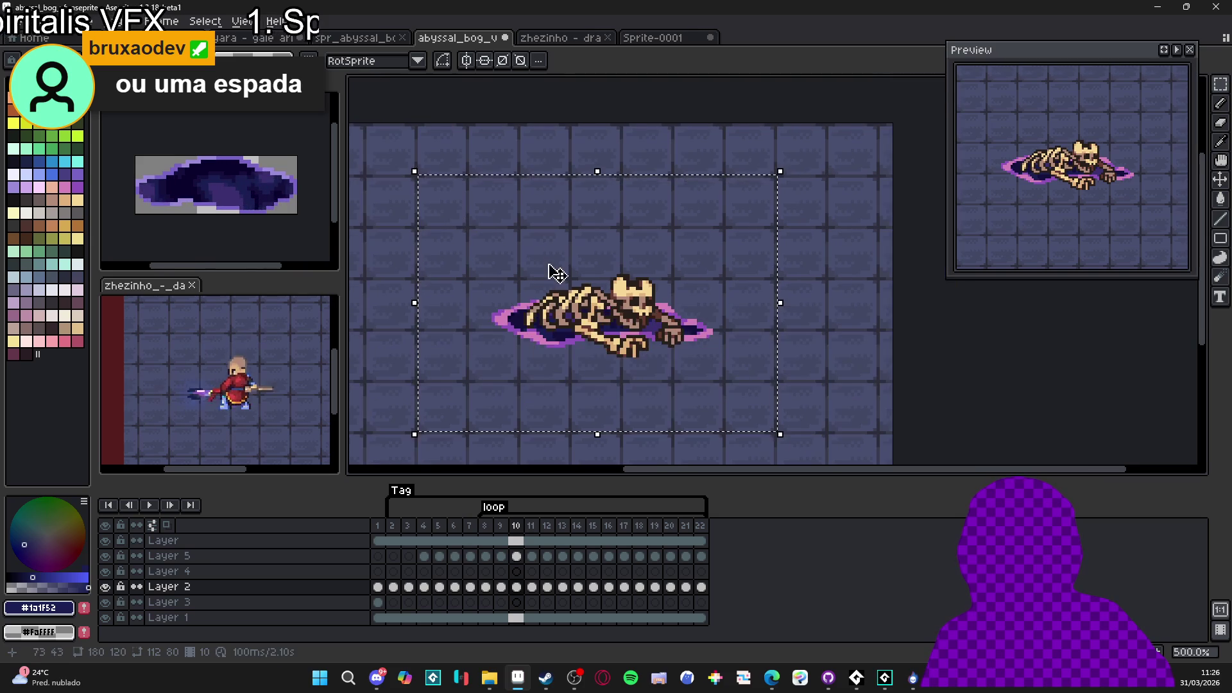
scroll(512, 338, "up", 1)
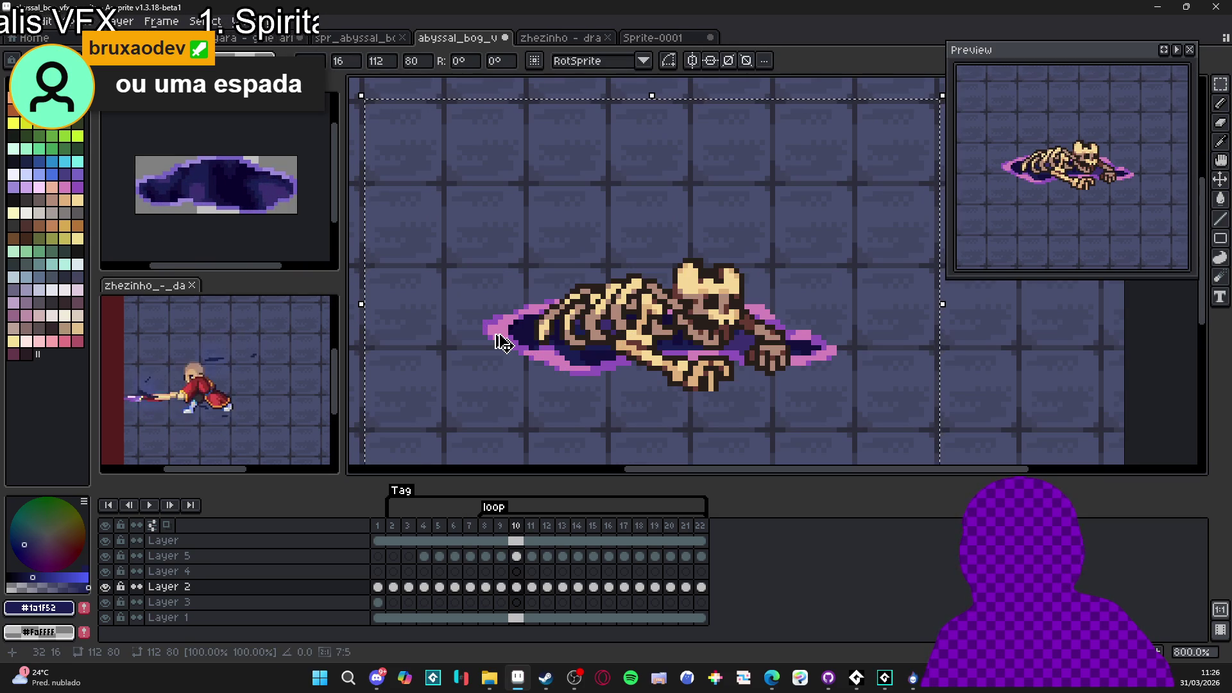
left_click(497, 337)
left_click(29, 21)
left_click(35, 36)
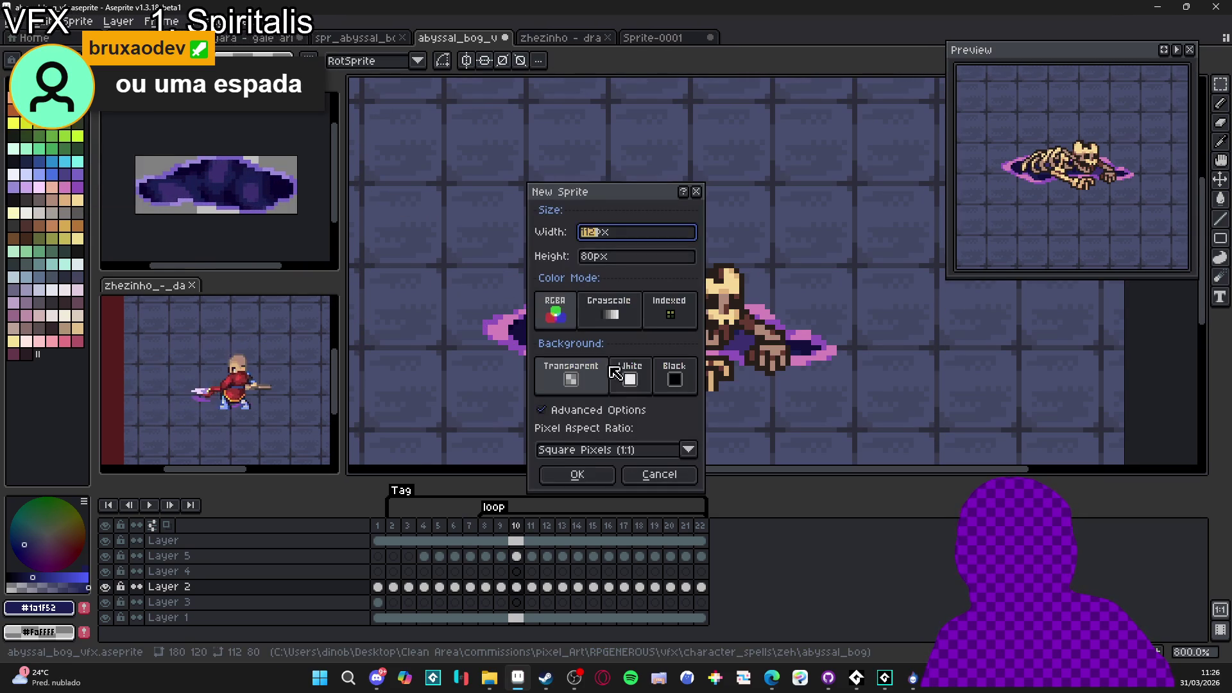
Create the 112×80 sprite, paste the portal, and Magic Wand-delete its dark interior
left_click(587, 491)
key("ctrl+v")
scroll(744, 296, "up", 1)
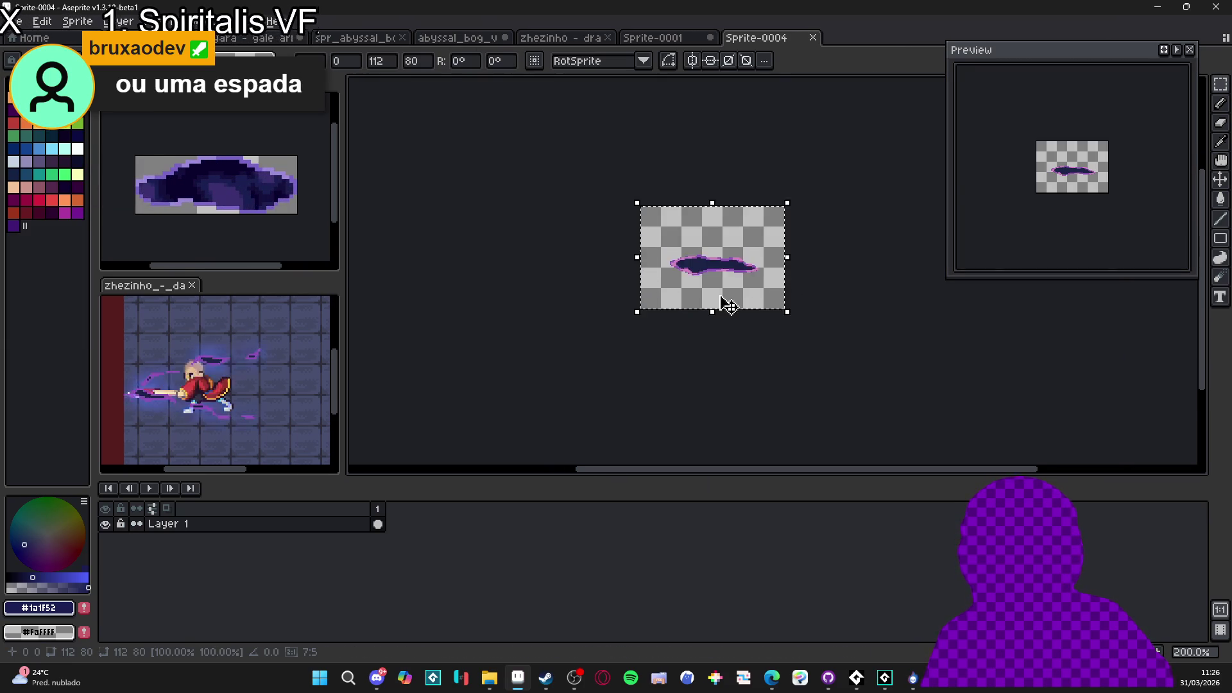
scroll(744, 277, "up", 1)
key("w")
left_click(666, 289)
key("Delete")
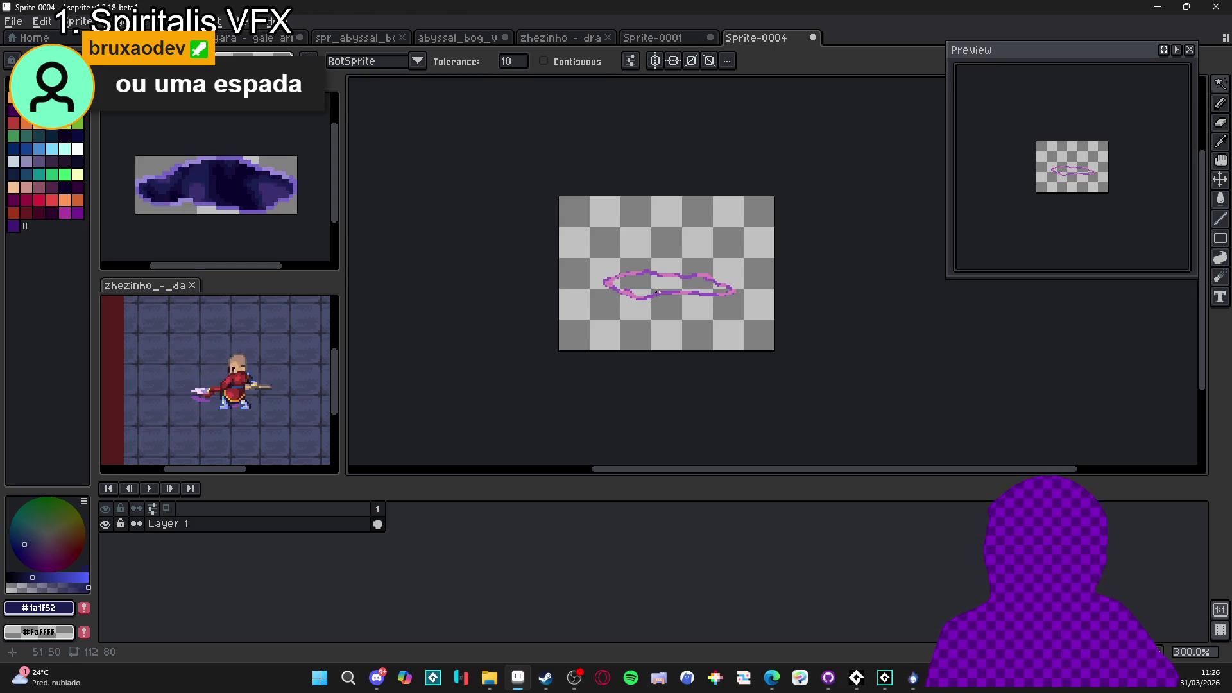
scroll(677, 292, "up", 1)
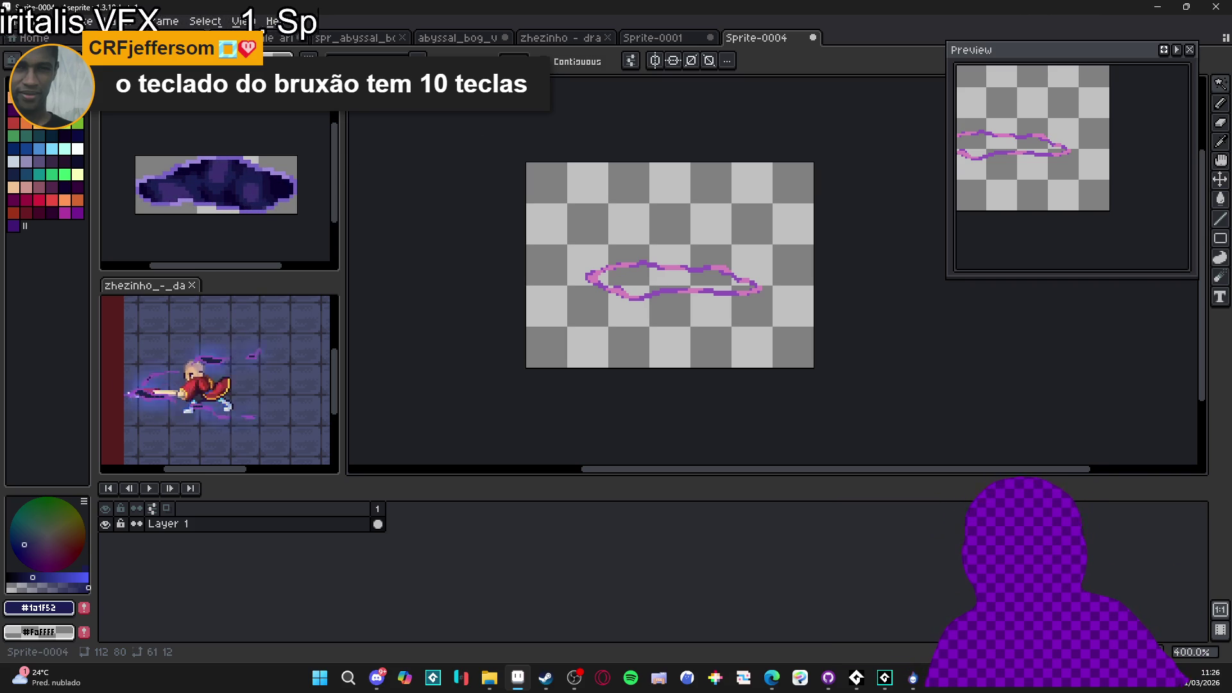
left_click(73, 25)
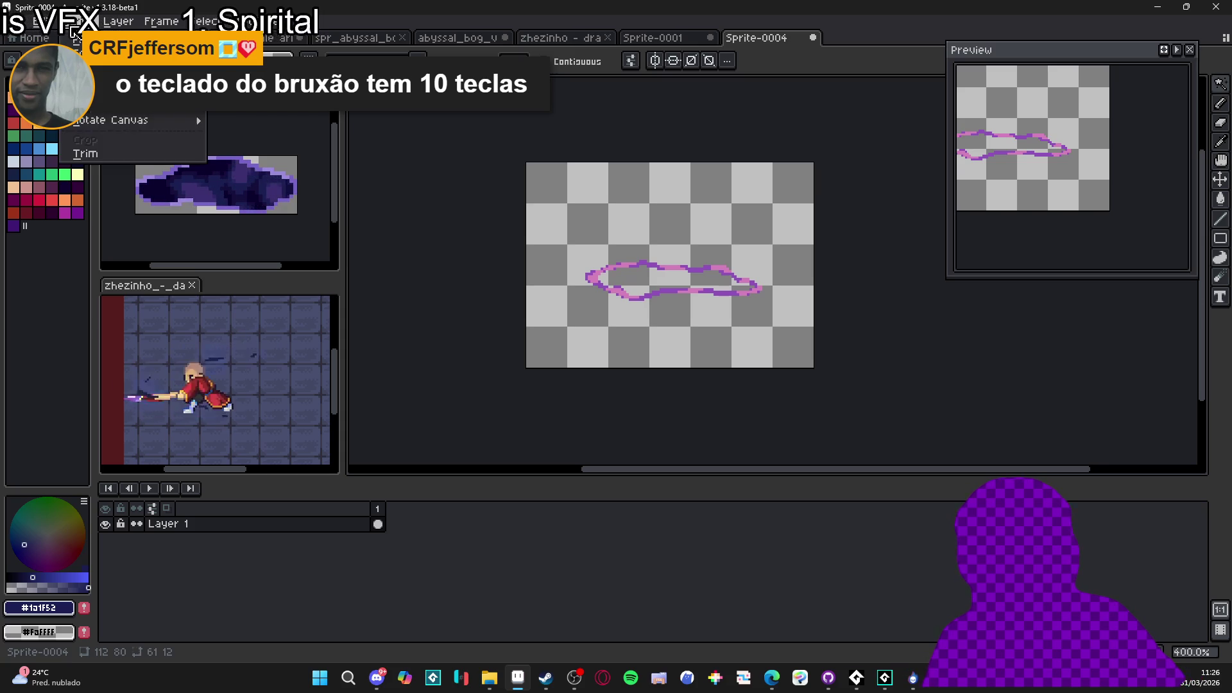
Trim the canvas, save the outline as spr_abyssal_bog_border.png, and switch to SpriteMancer
left_click(120, 160)
left_click(13, 21)
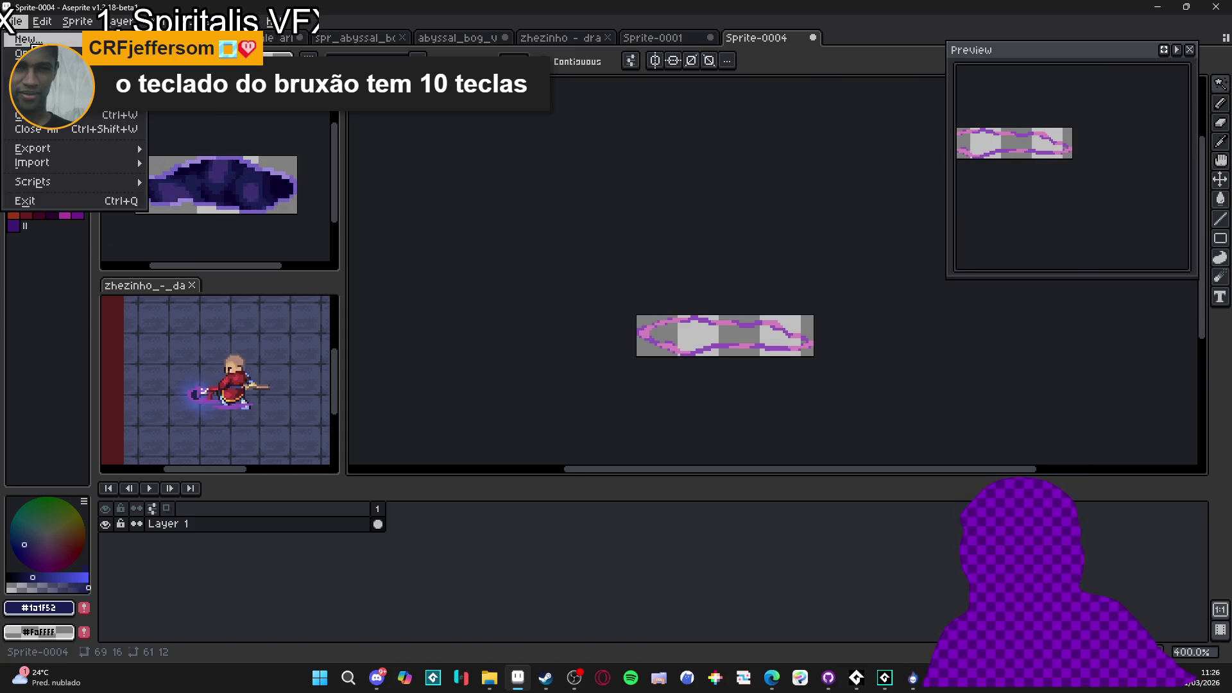
left_click(64, 100)
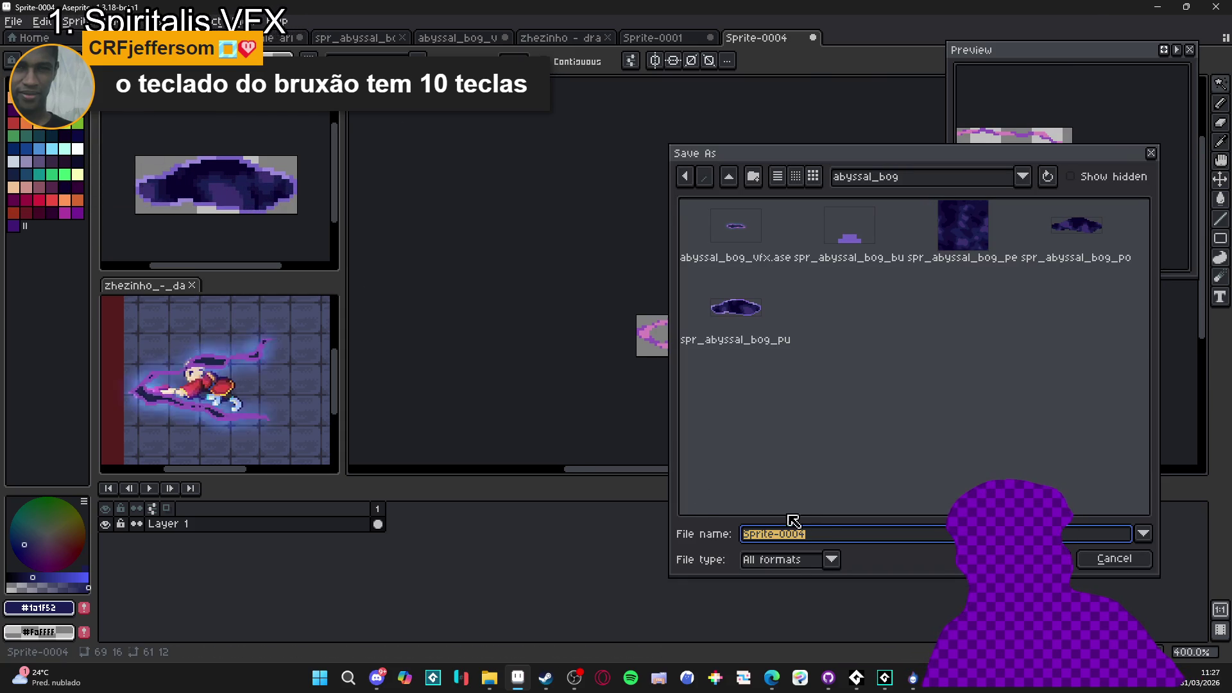
left_click(794, 556)
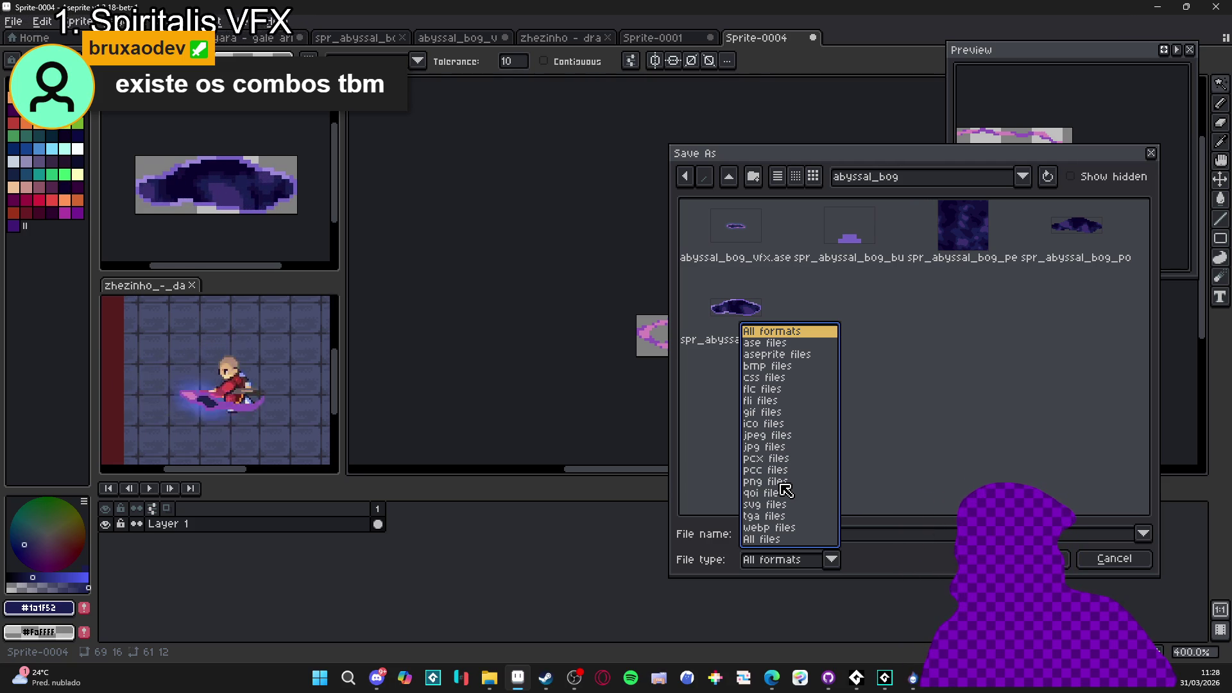
left_click(783, 483)
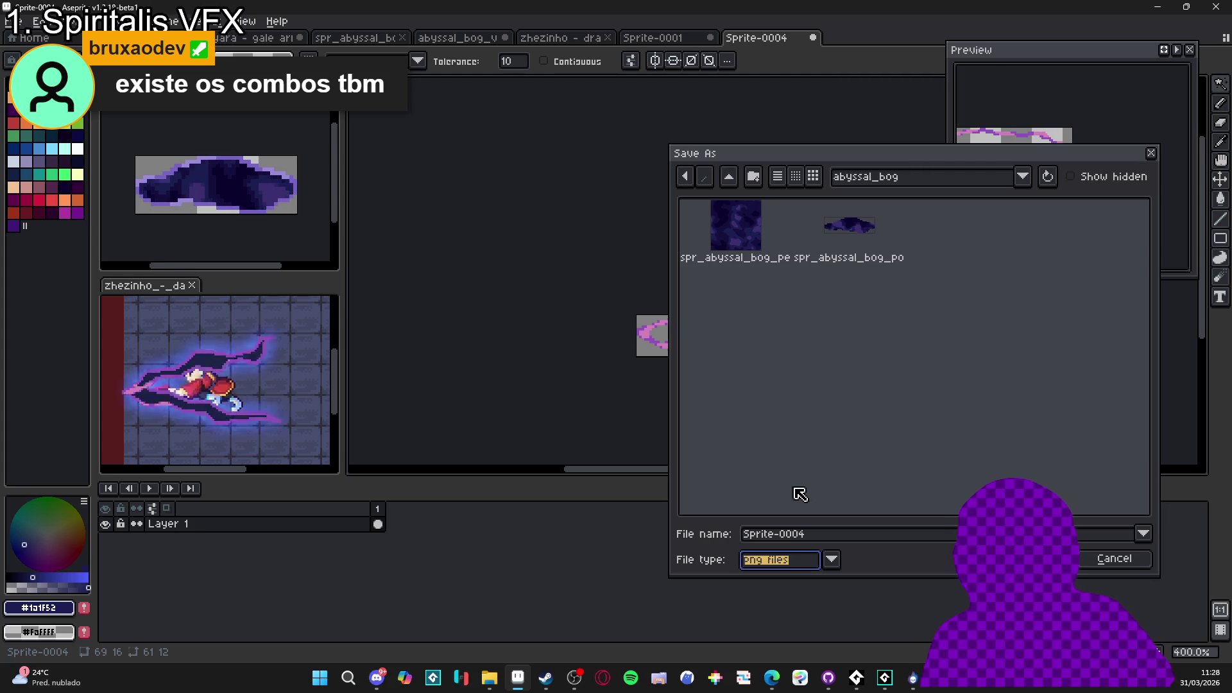
type("spr")
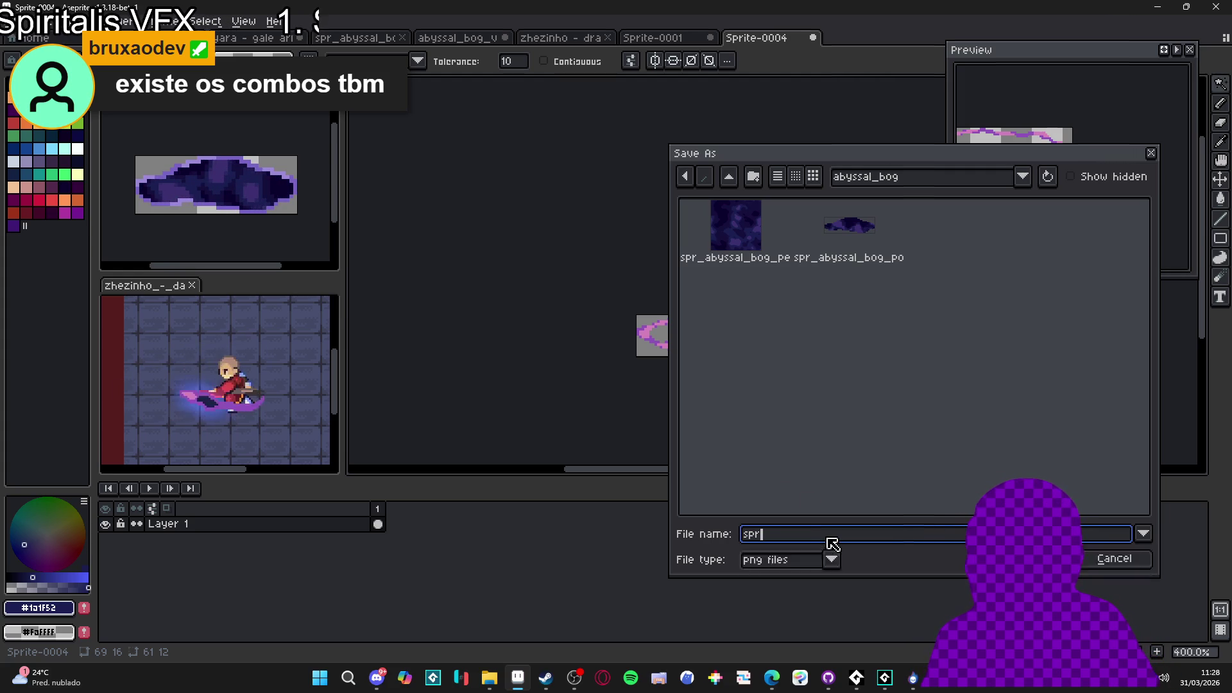
type("_abyss")
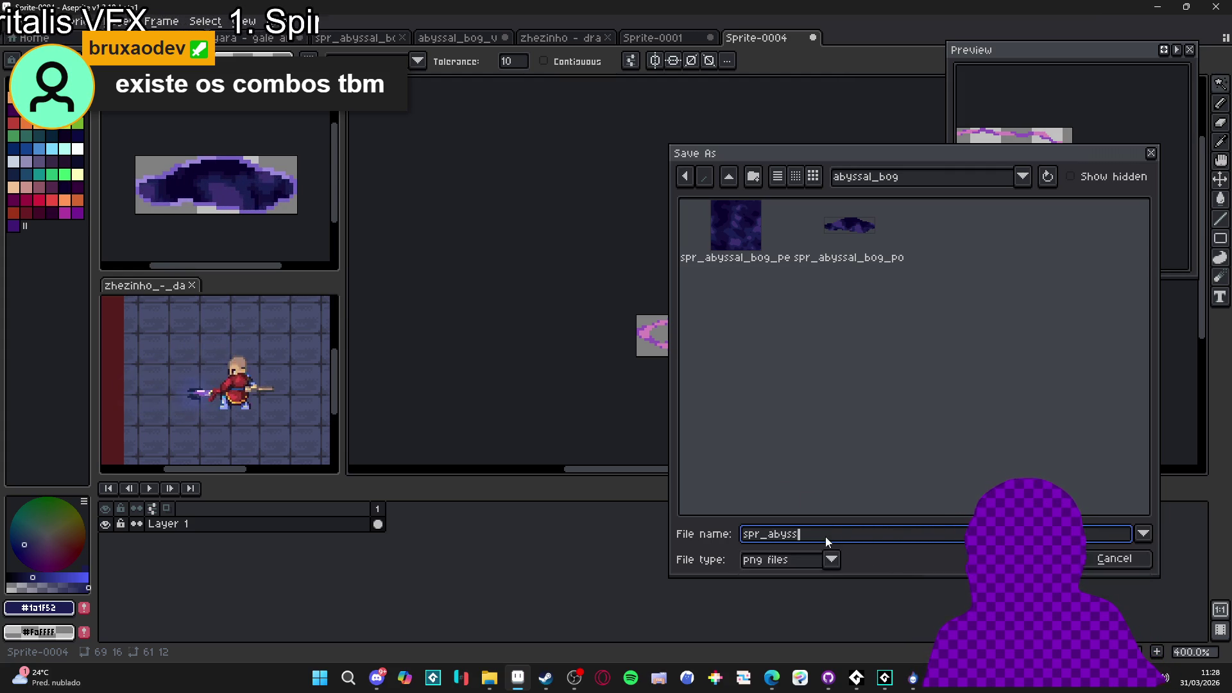
type("al_bog_border")
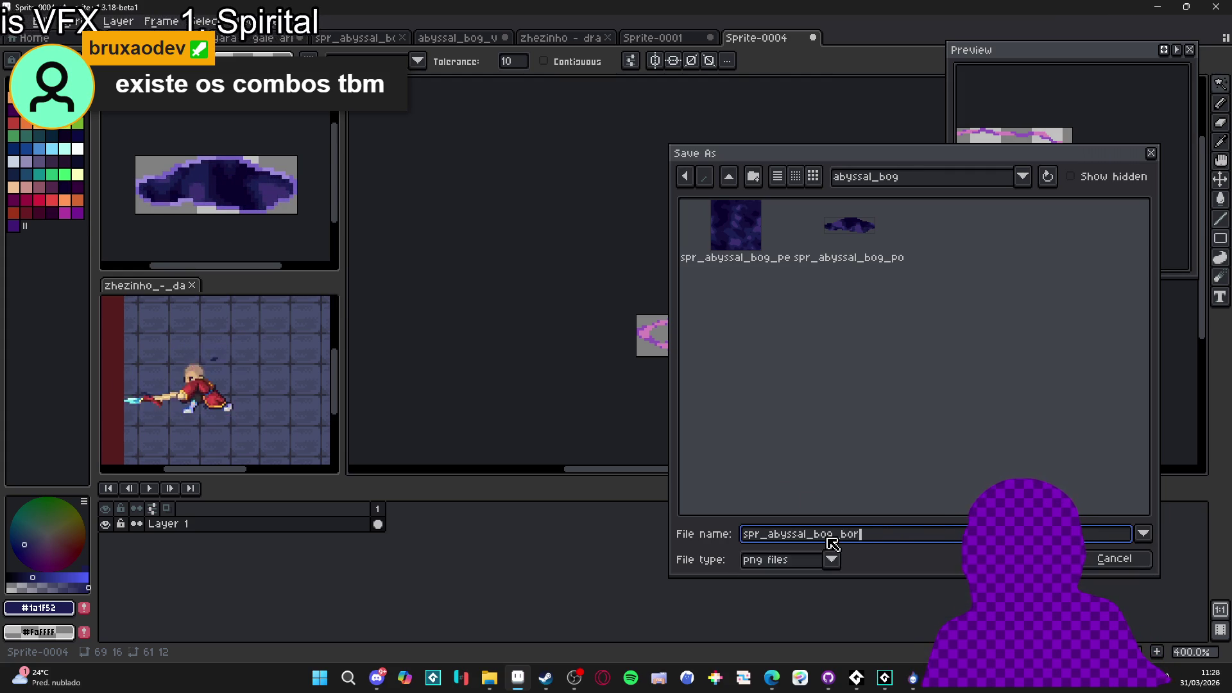
key("Return")
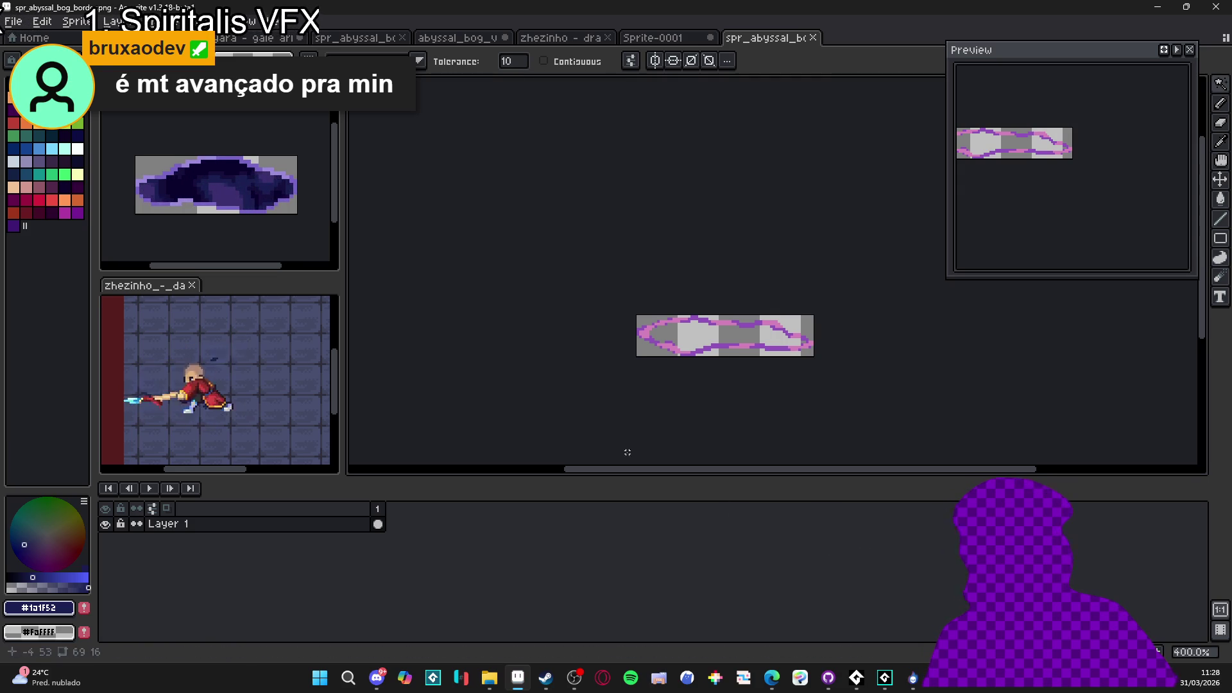
left_click(910, 679)
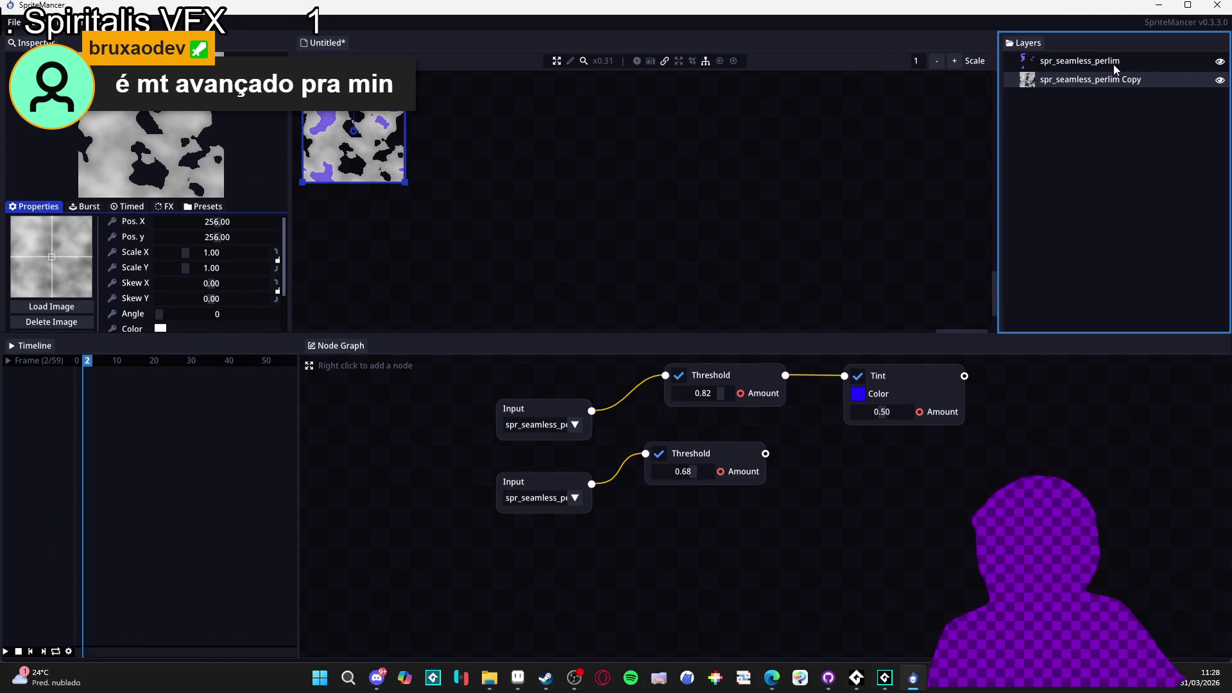
Delete both spr_seamless_perlim layers
key("Delete")
left_click(1064, 61)
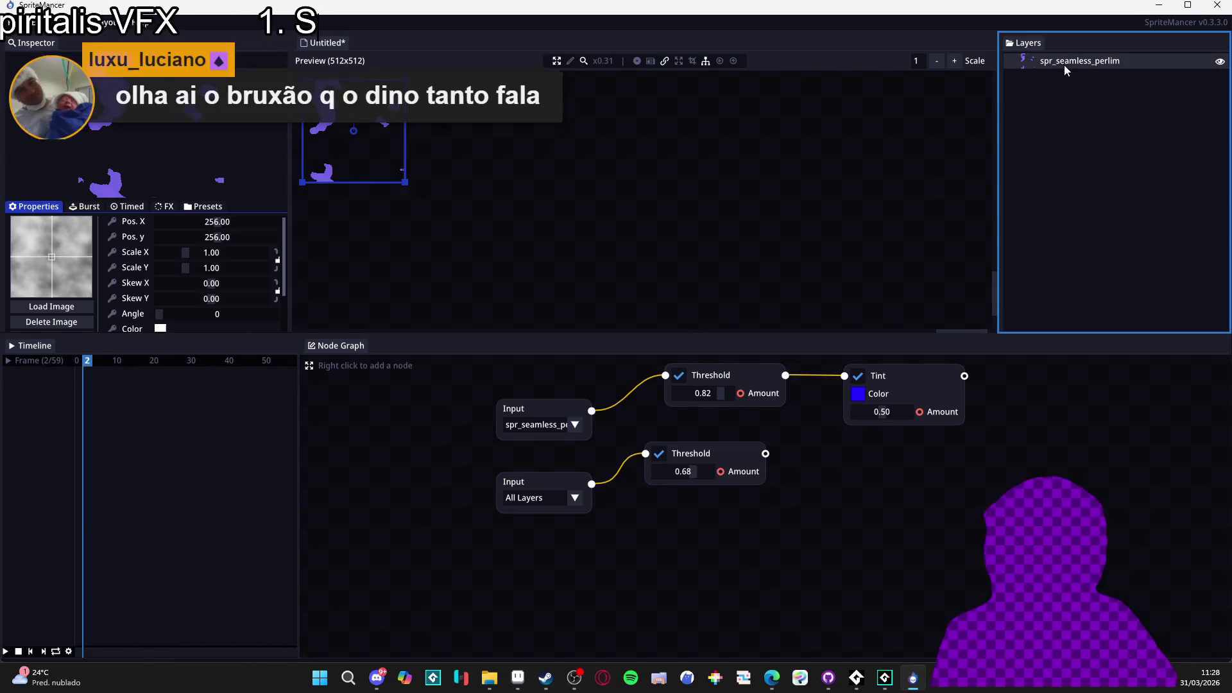
key("Delete")
left_click(591, 366)
Delete both Threshold nodes, the Tint node and the lower Input node
left_click(557, 410)
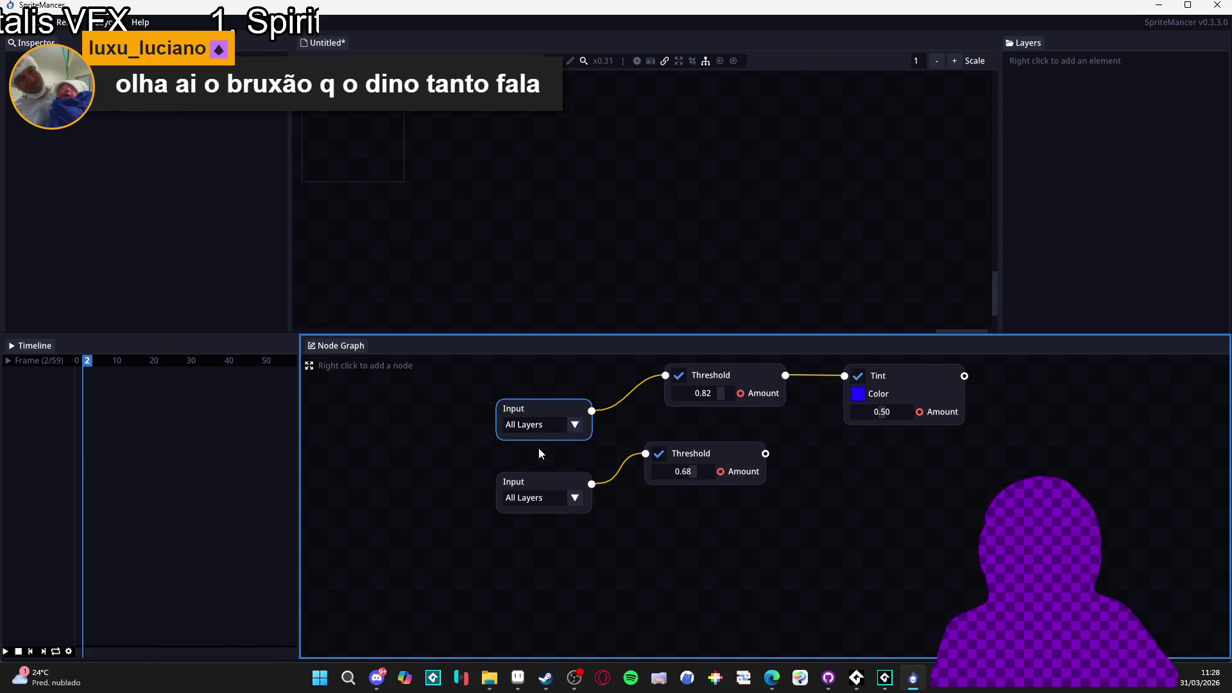
right_click(757, 376)
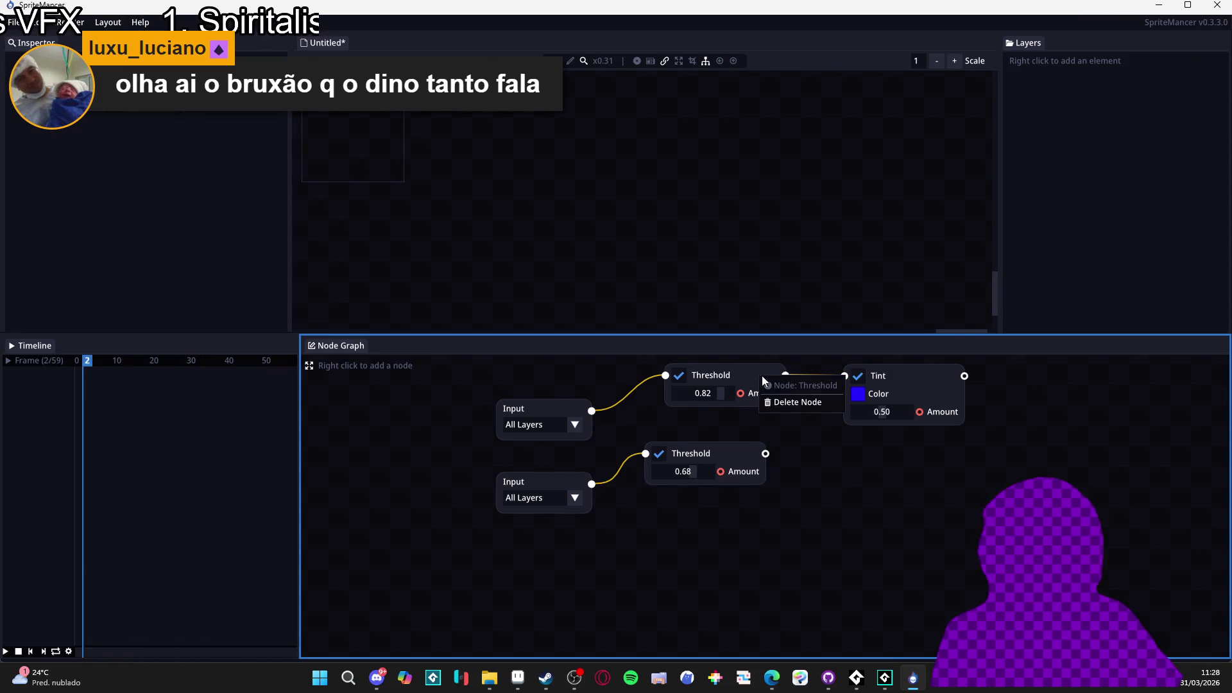
left_click(802, 403)
right_click(926, 412)
left_click(928, 400)
right_click(557, 491)
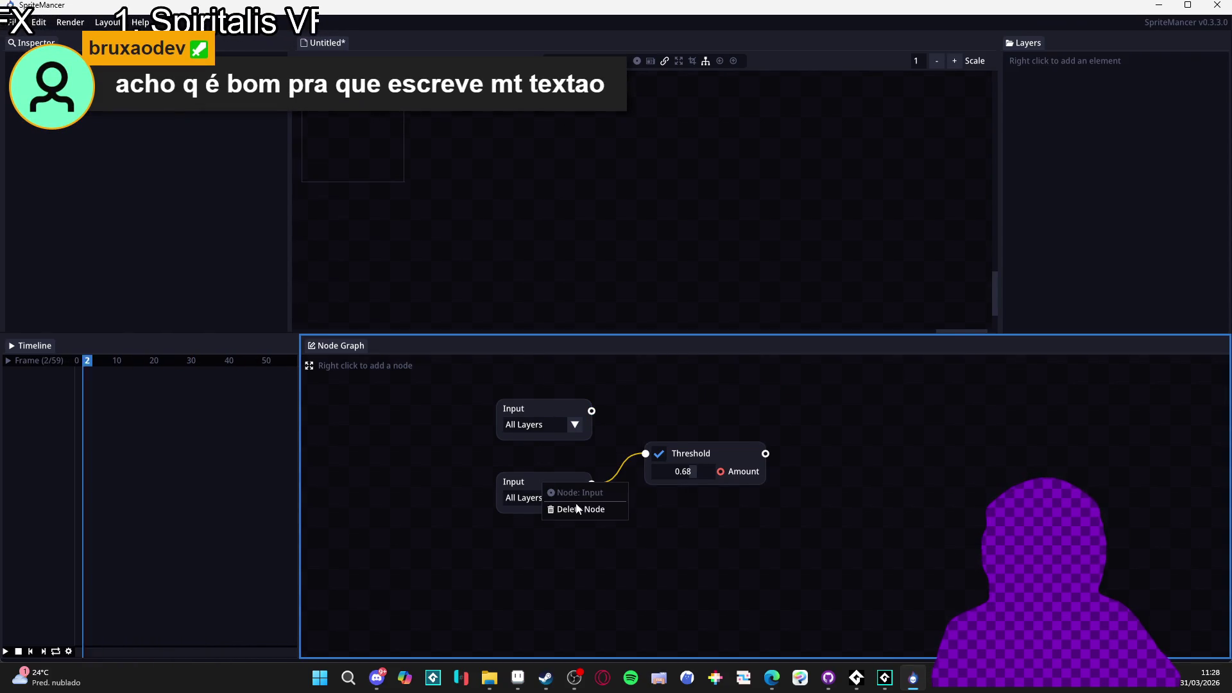
left_click(578, 508)
right_click(714, 459)
left_click(753, 481)
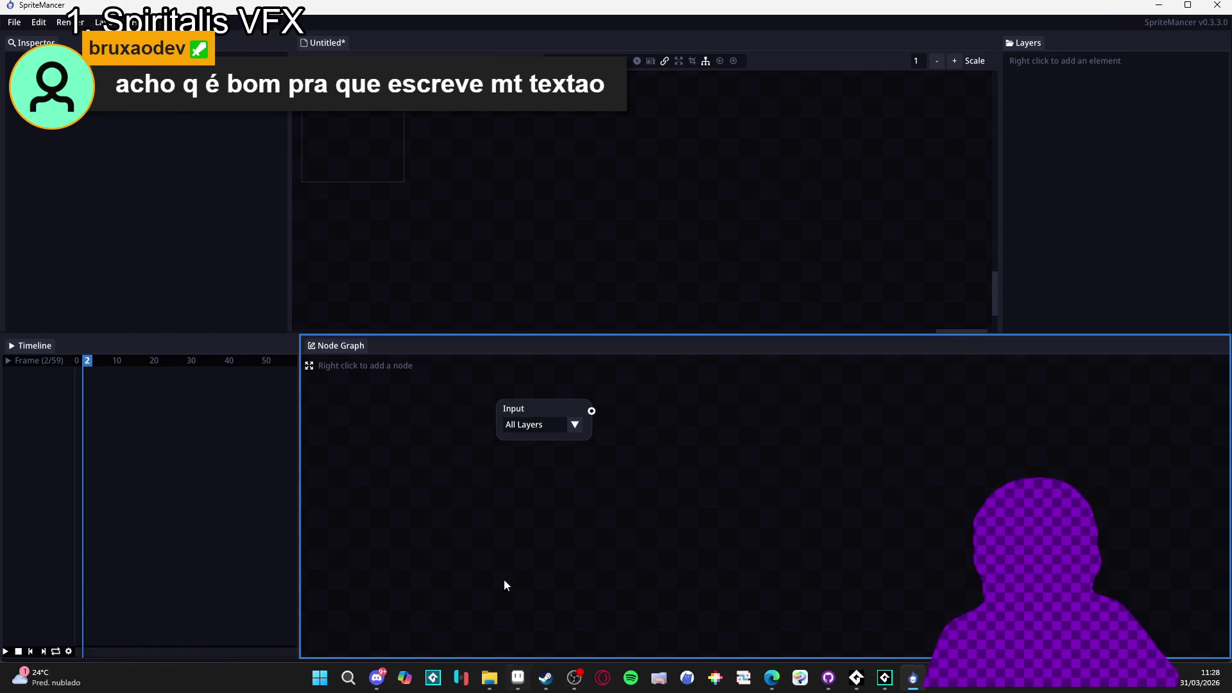
Place spr_abyssal_bog_border from the Dark Thrust folder onto the canvas
scroll(692, 257, "up", 3)
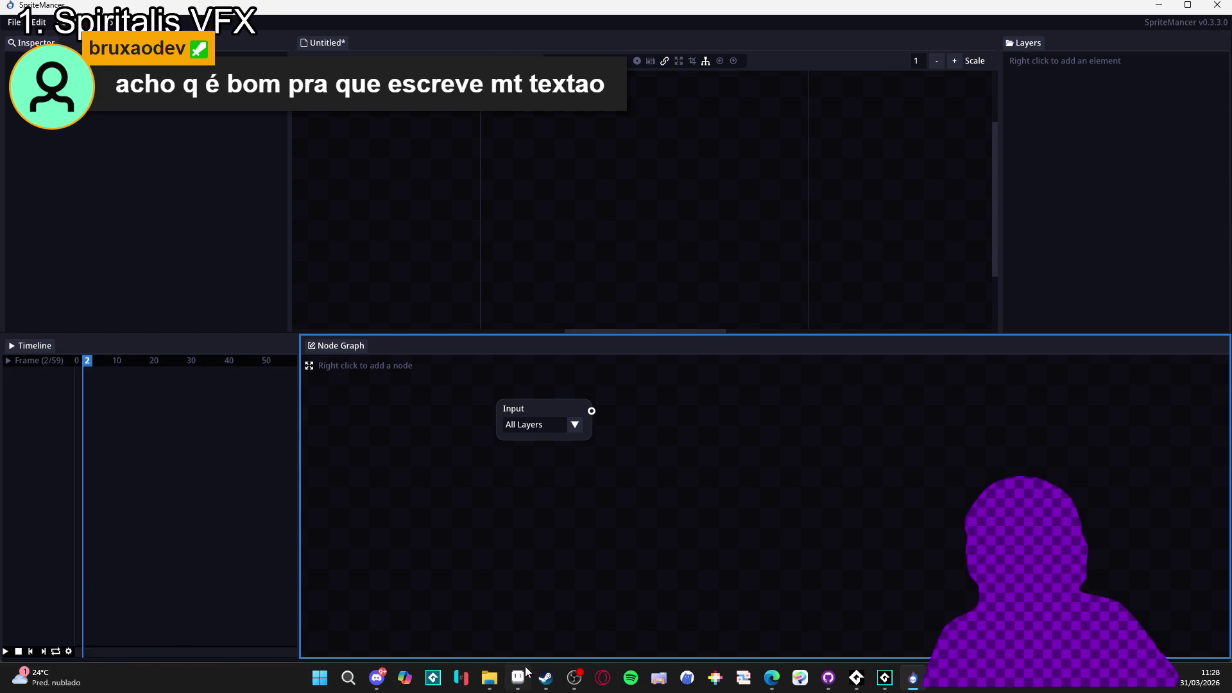
left_click(490, 678)
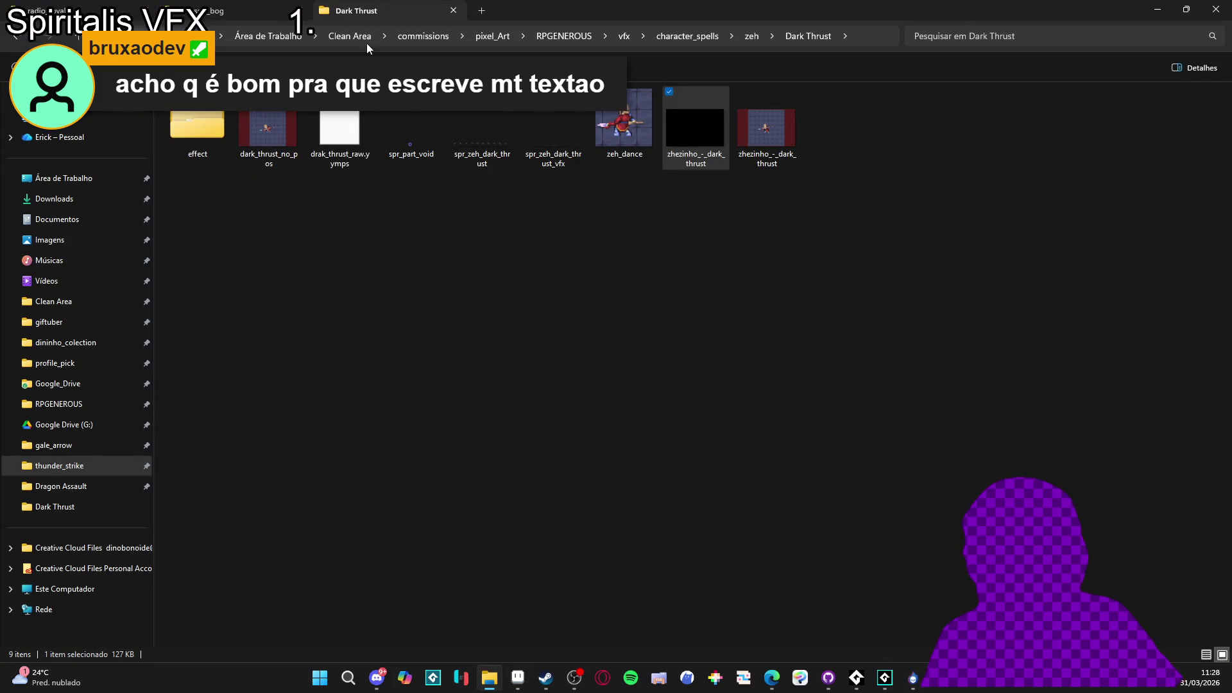
key("super+Down")
key("super+Down")
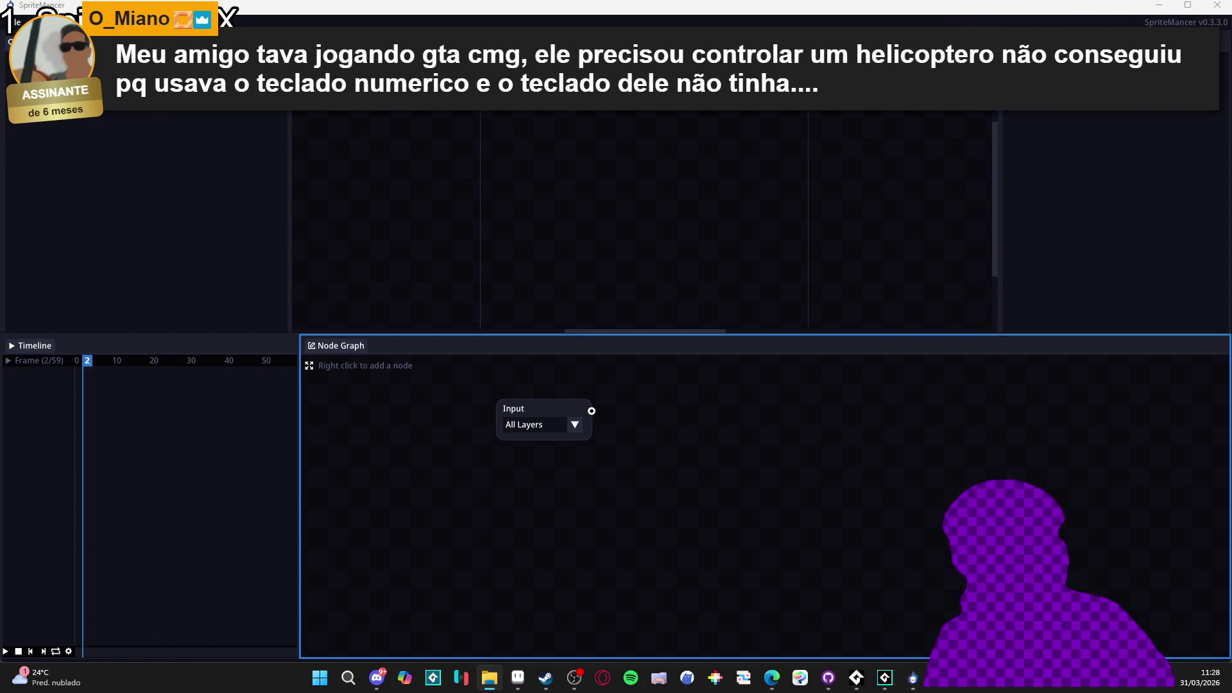
left_click(540, 276)
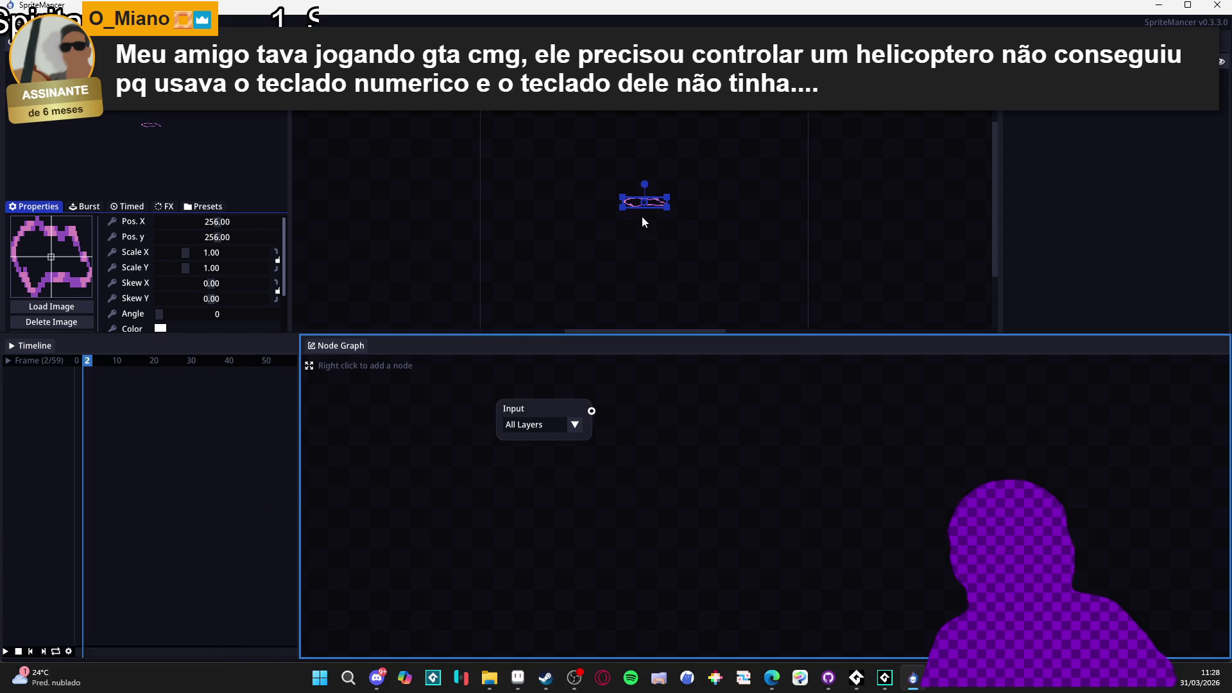
scroll(623, 213, "up", 2)
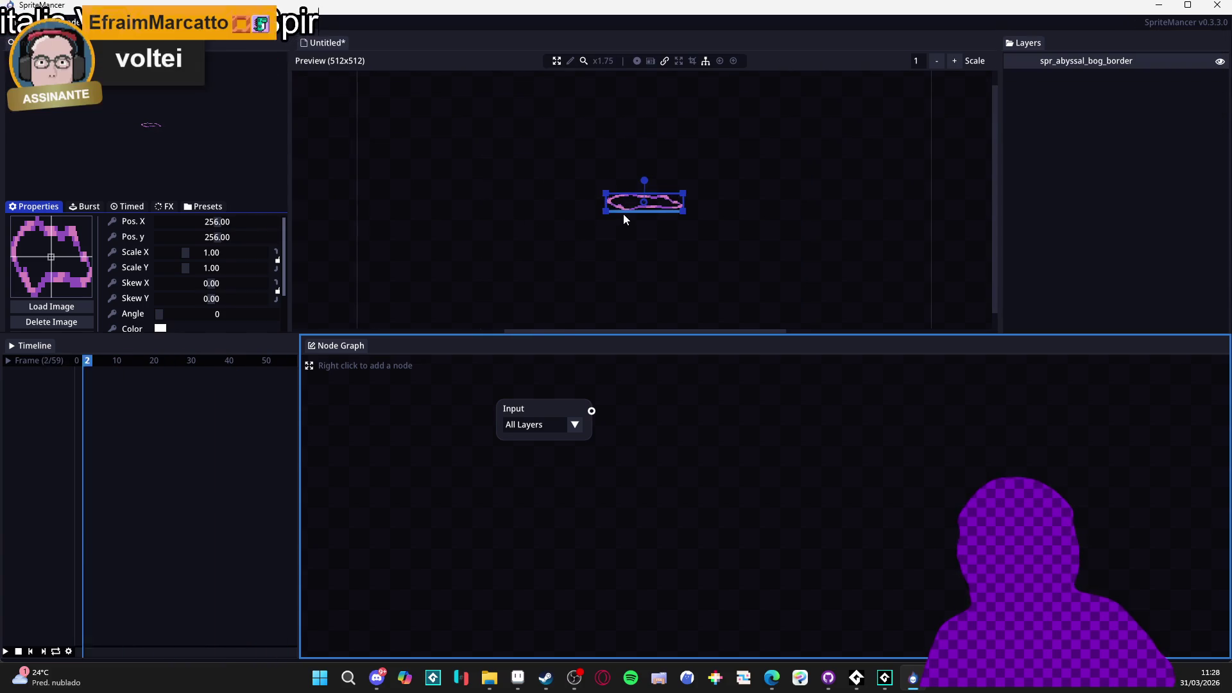
scroll(592, 221, "down", 4)
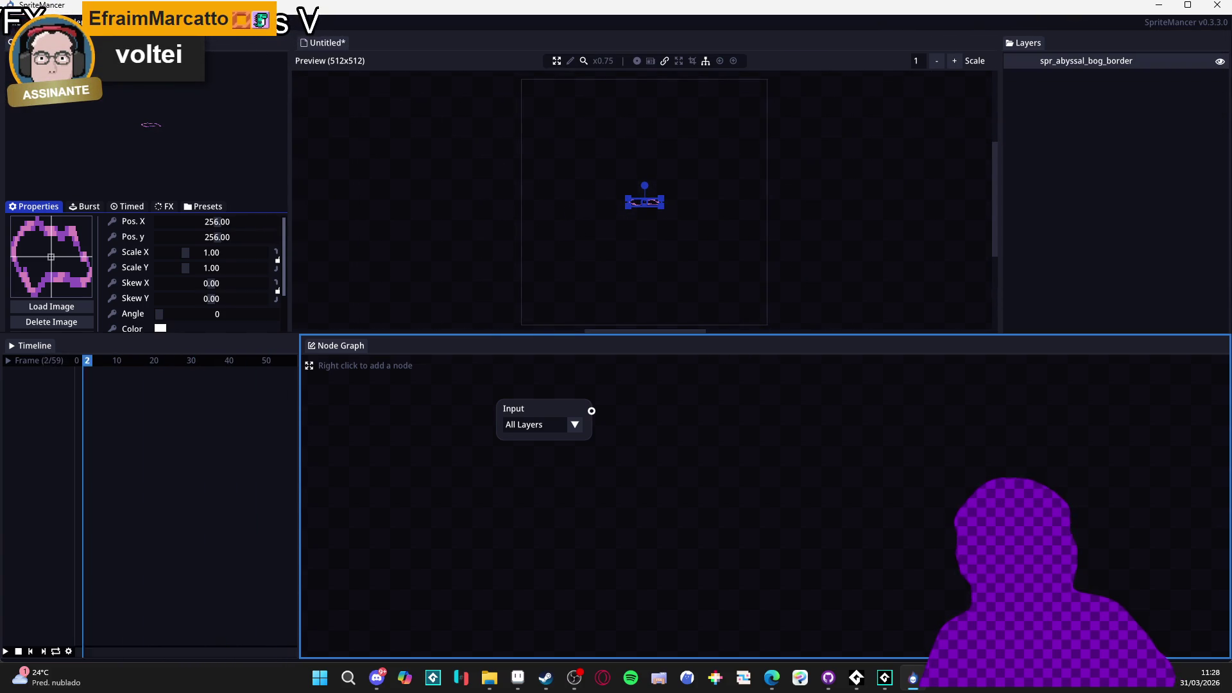
left_click(14, 22)
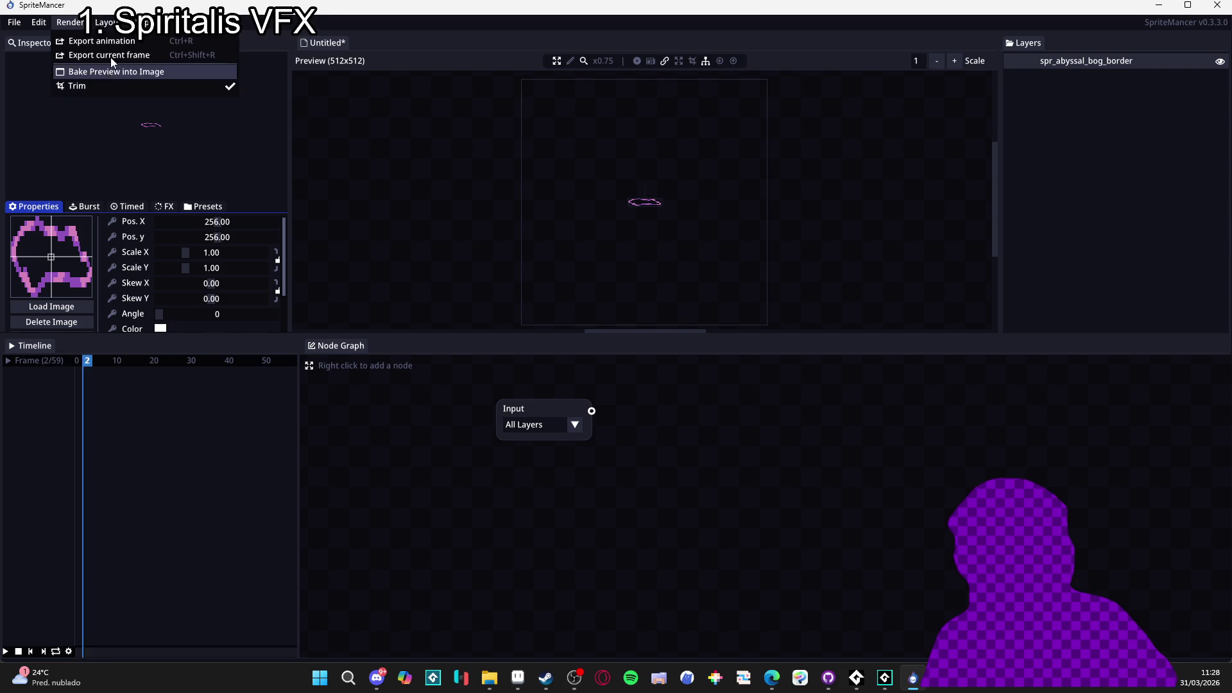
Set Canvas Width and Height to 200 and zoom in on the preview
left_click(101, 85)
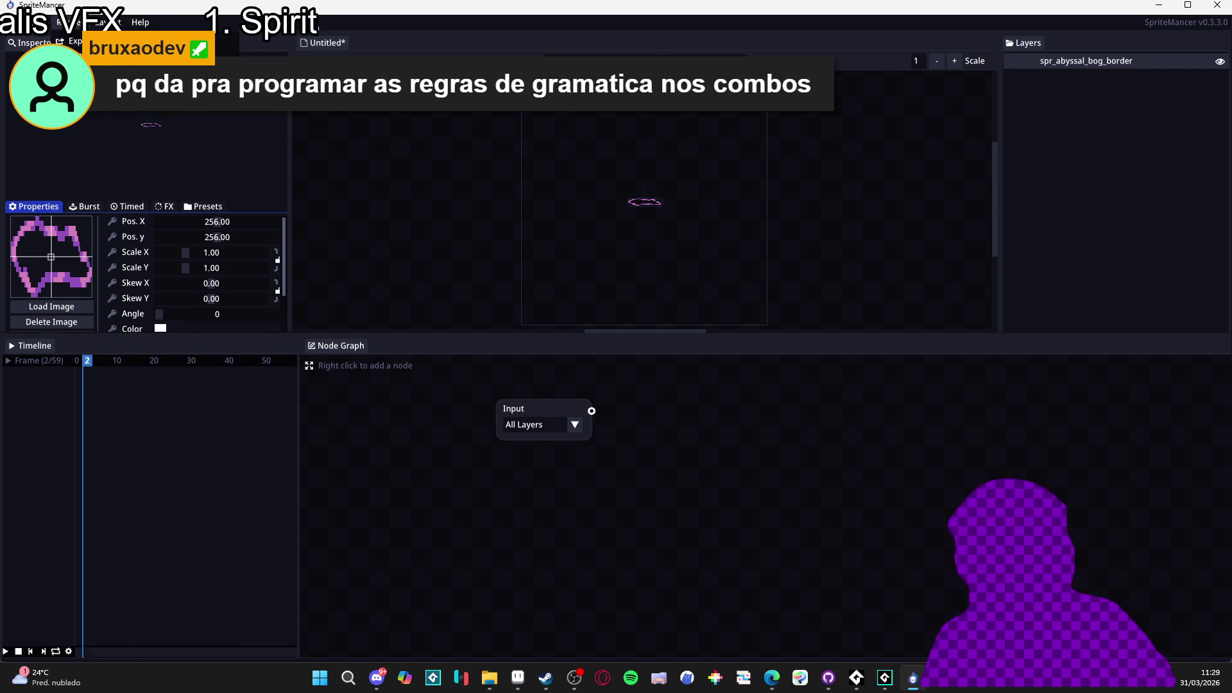
left_click(498, 121)
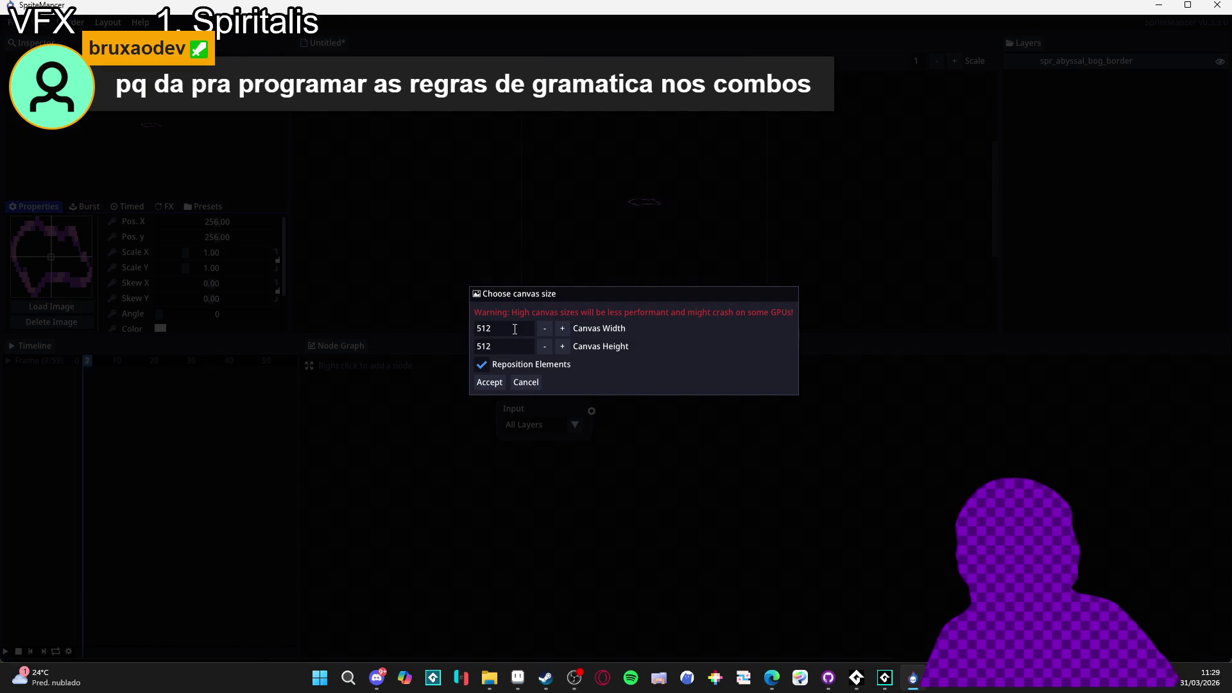
type("200")
key("Tab")
type("200")
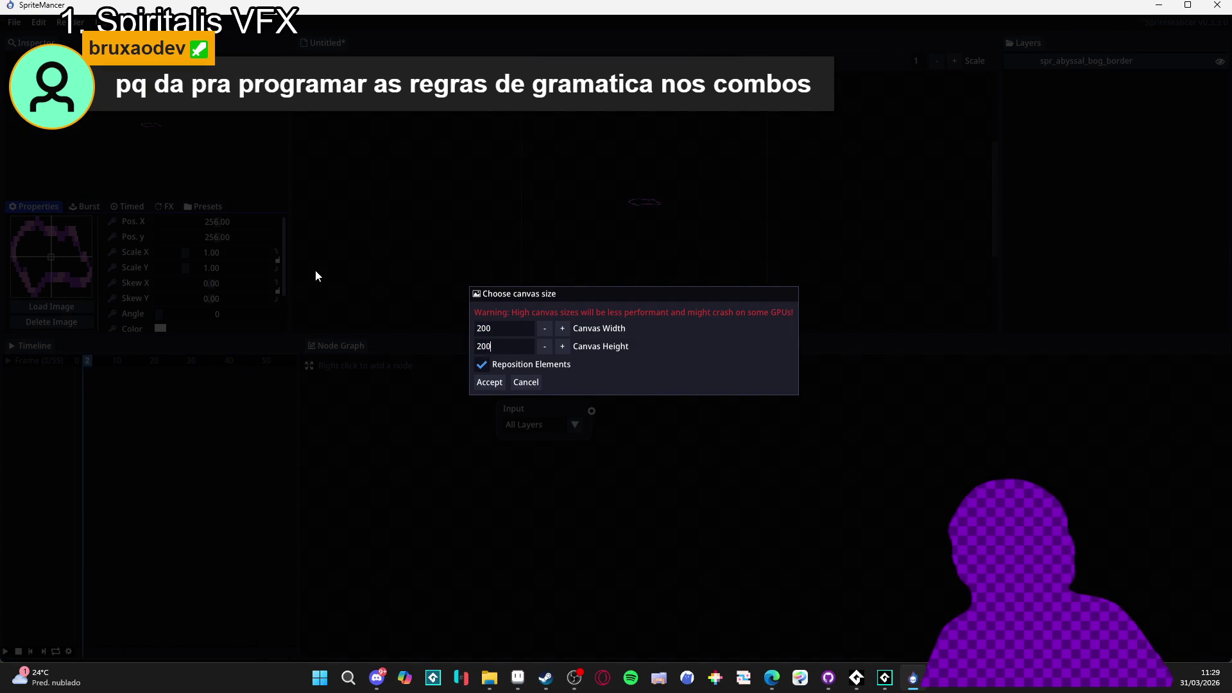
key("Return")
scroll(663, 199, "up", 5)
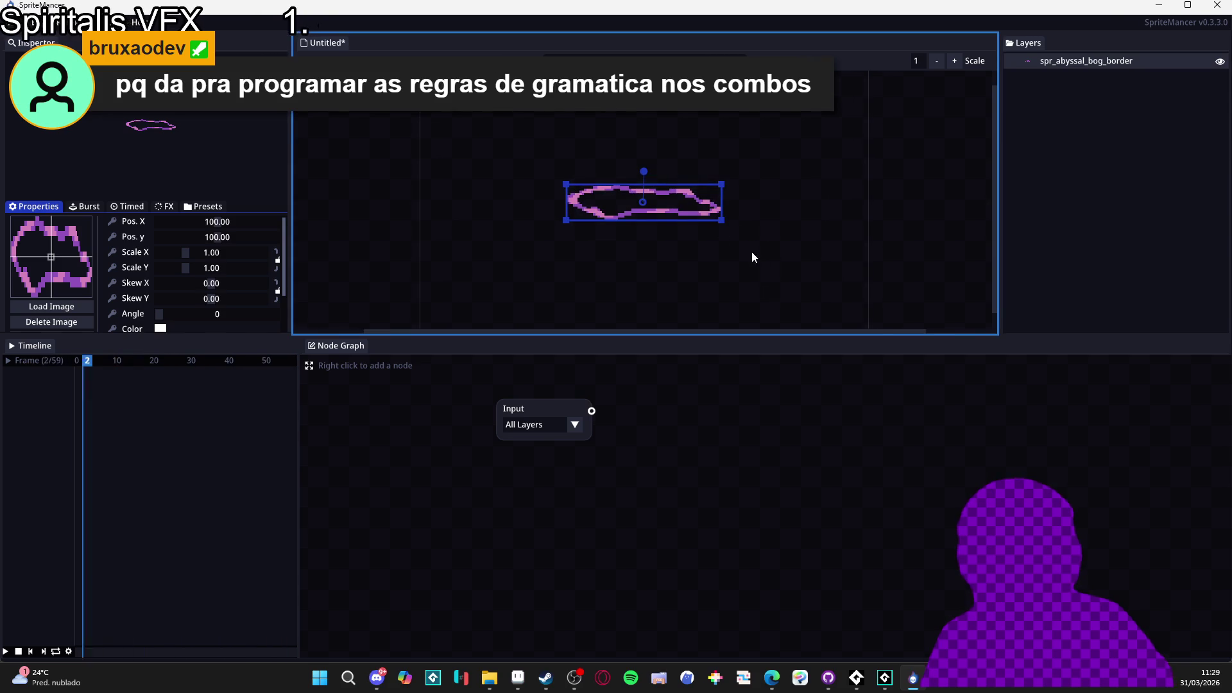
scroll(755, 254, "up", 2)
Add a Waves node to the graph and feed it the Input node's output
right_click(659, 455)
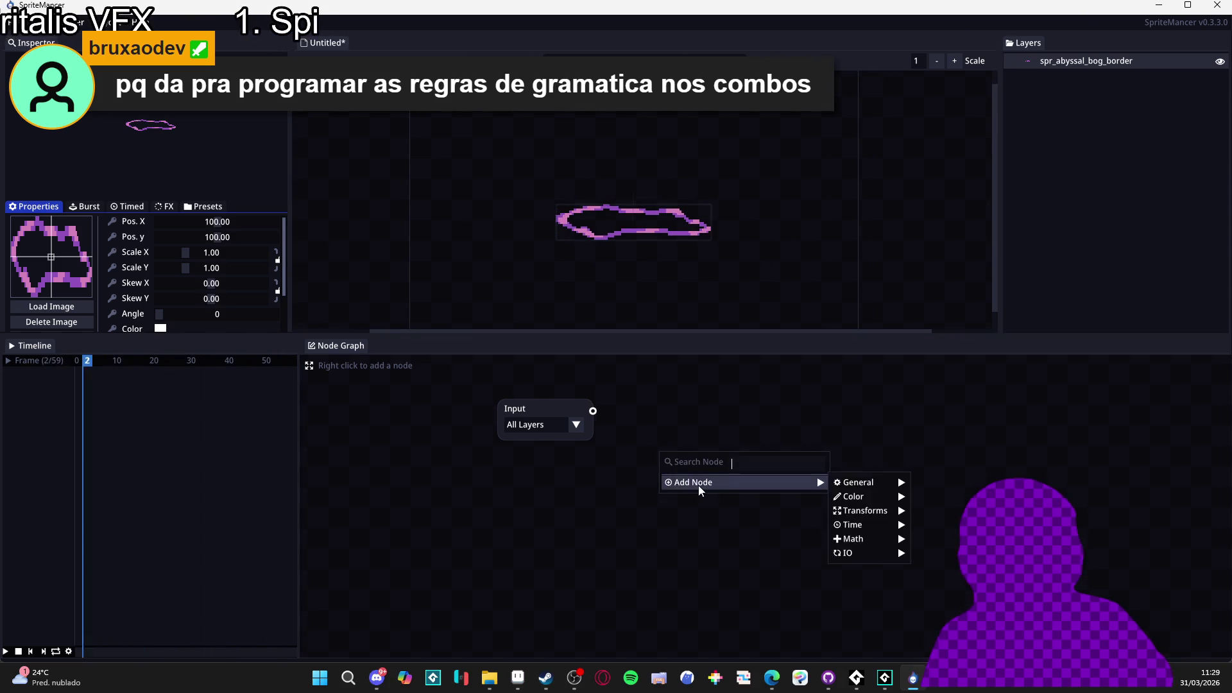
left_click(741, 482)
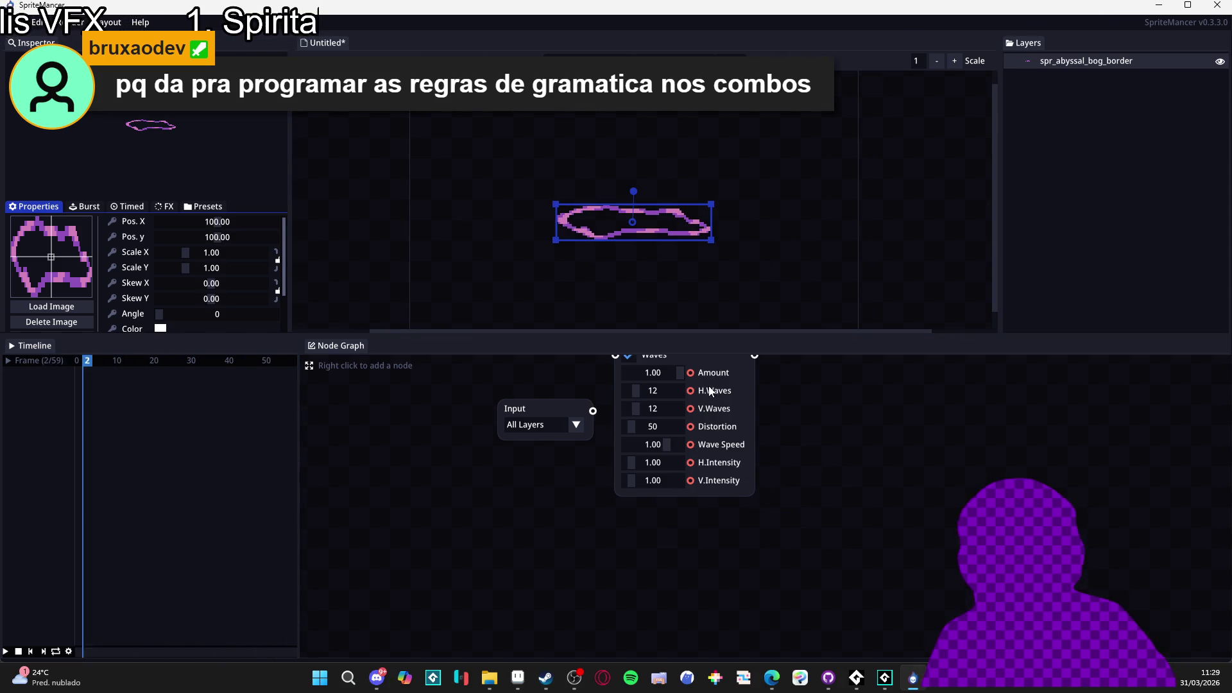
left_click_drag(745, 498, 767, 443)
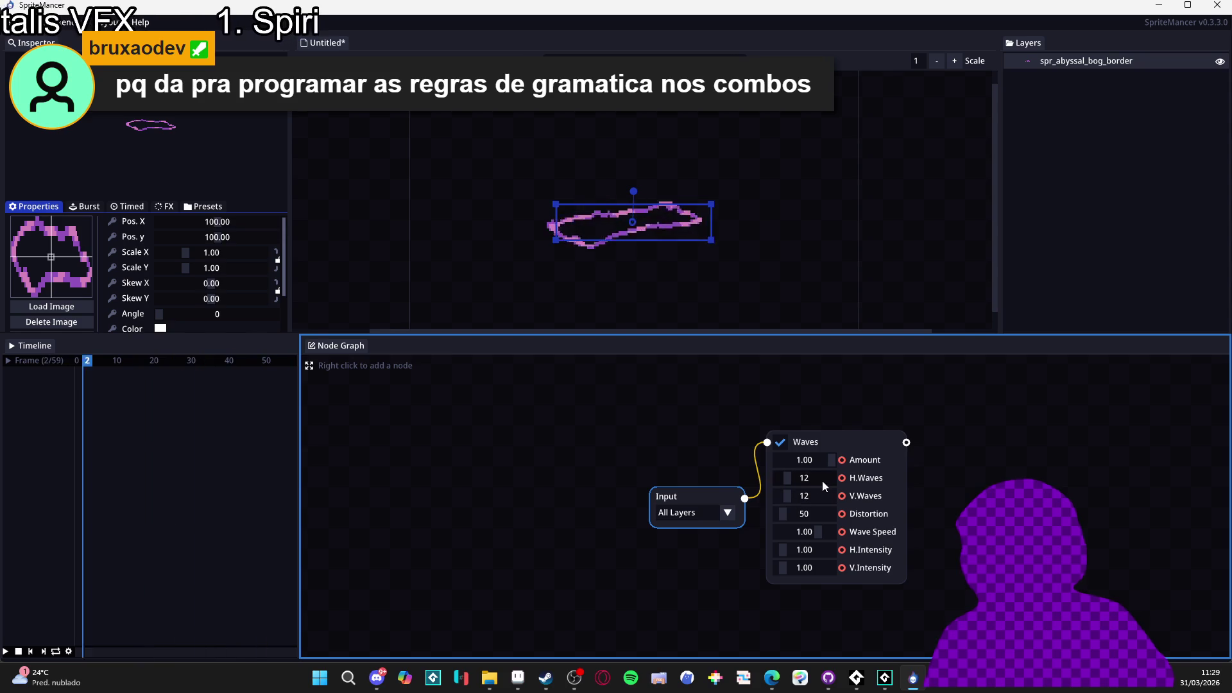
Set the Waves node to 1 horizontal wave, 63 vertical waves and V.Intensity 0.18
left_click_drag(787, 554, 781, 554)
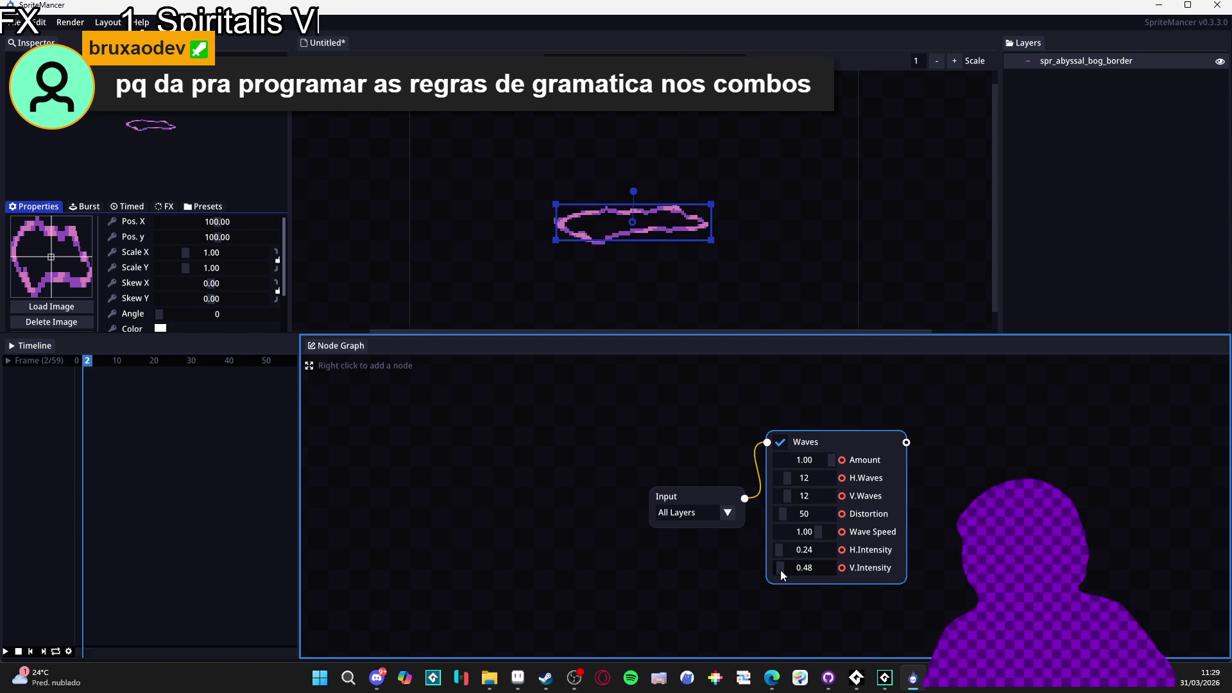
left_click_drag(793, 551, 789, 550)
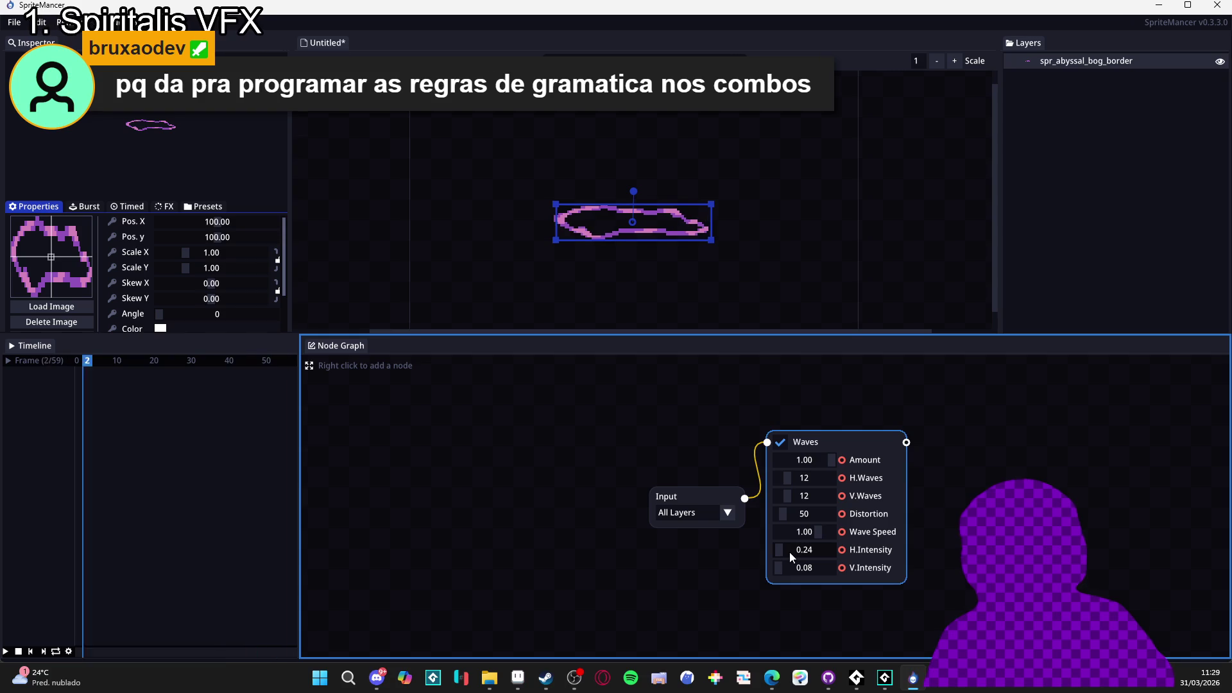
left_click_drag(790, 552, 787, 573)
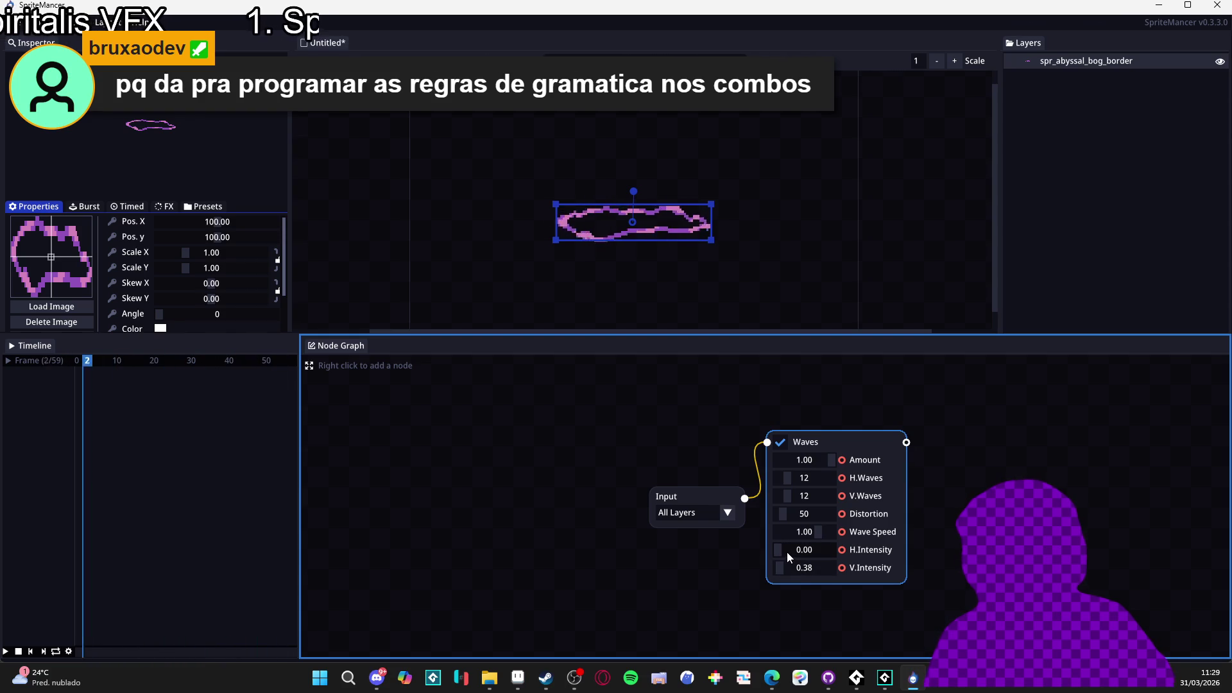
left_click_drag(784, 567, 786, 564)
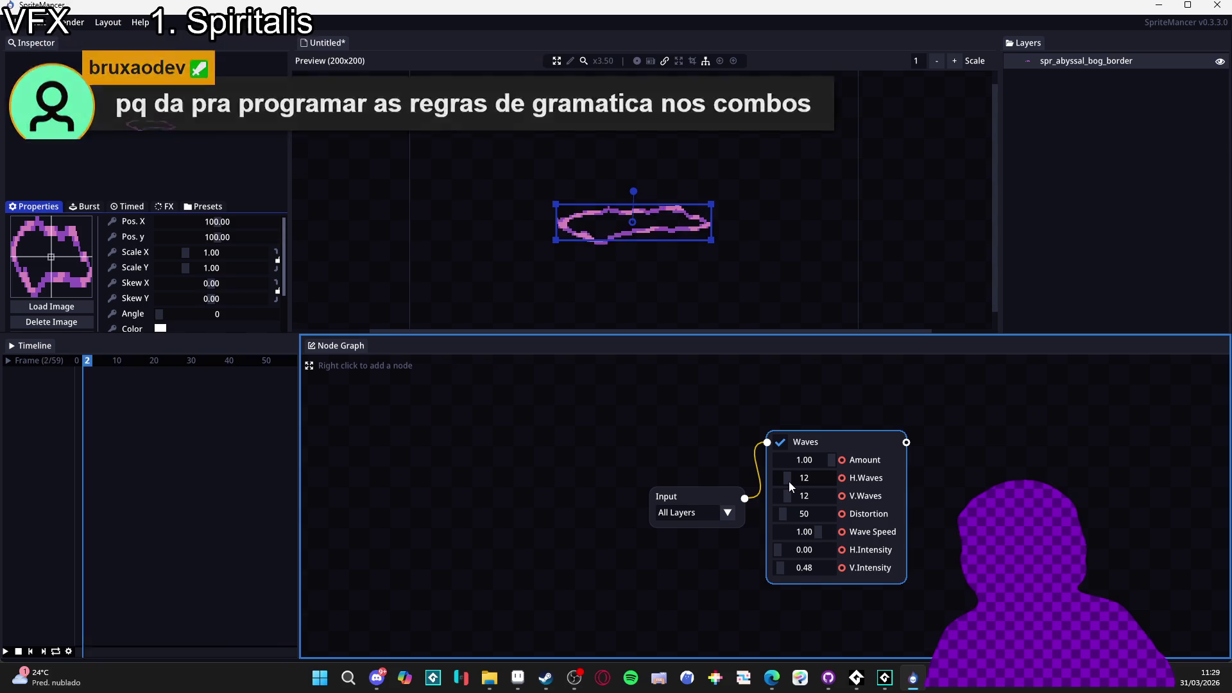
scroll(788, 481, "down", 3)
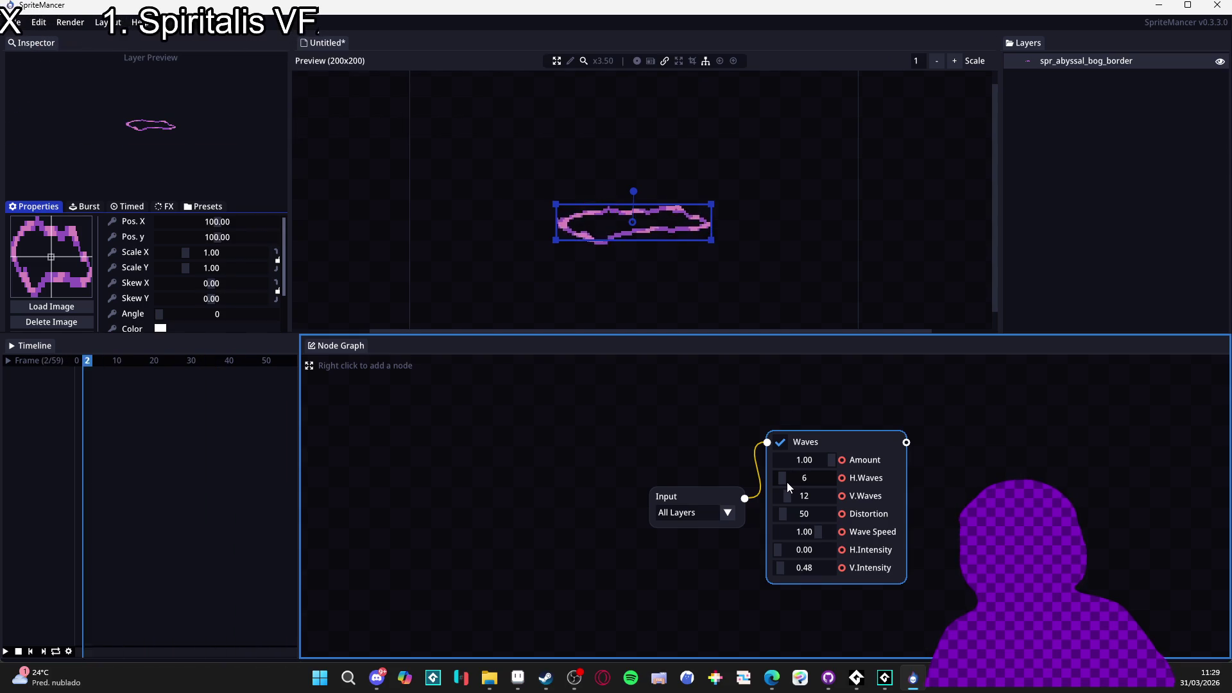
scroll(784, 484, "down", 1)
scroll(780, 496, "down", 9)
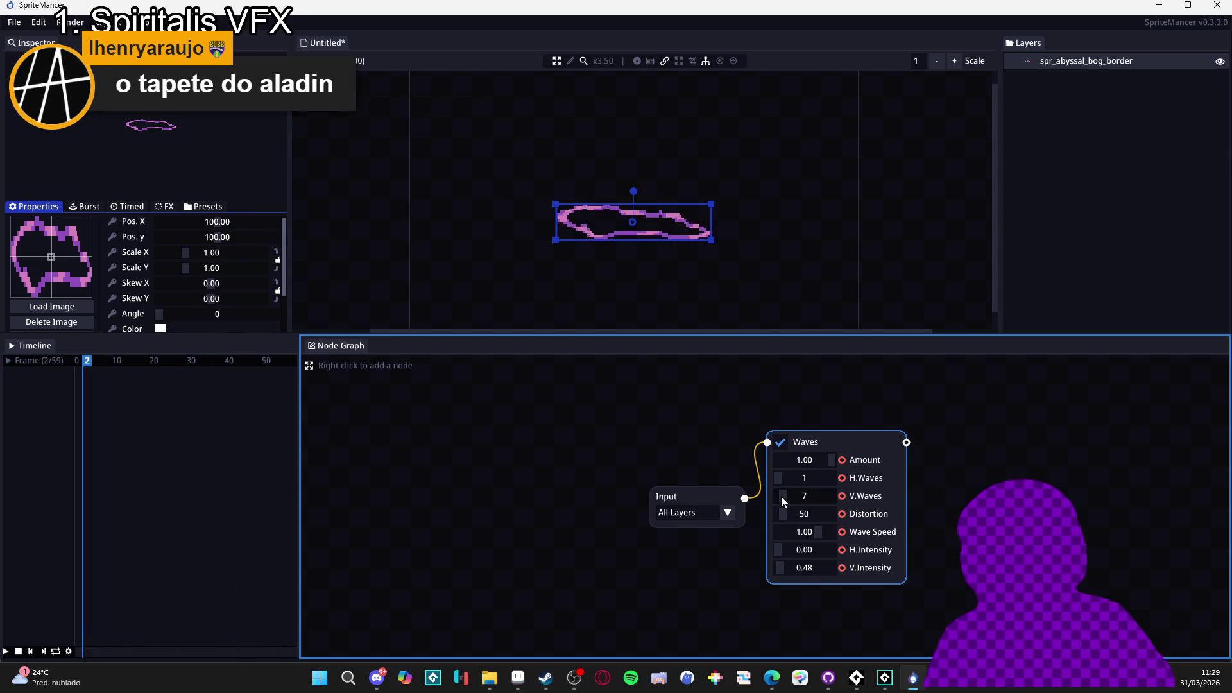
scroll(782, 498, "up", 13)
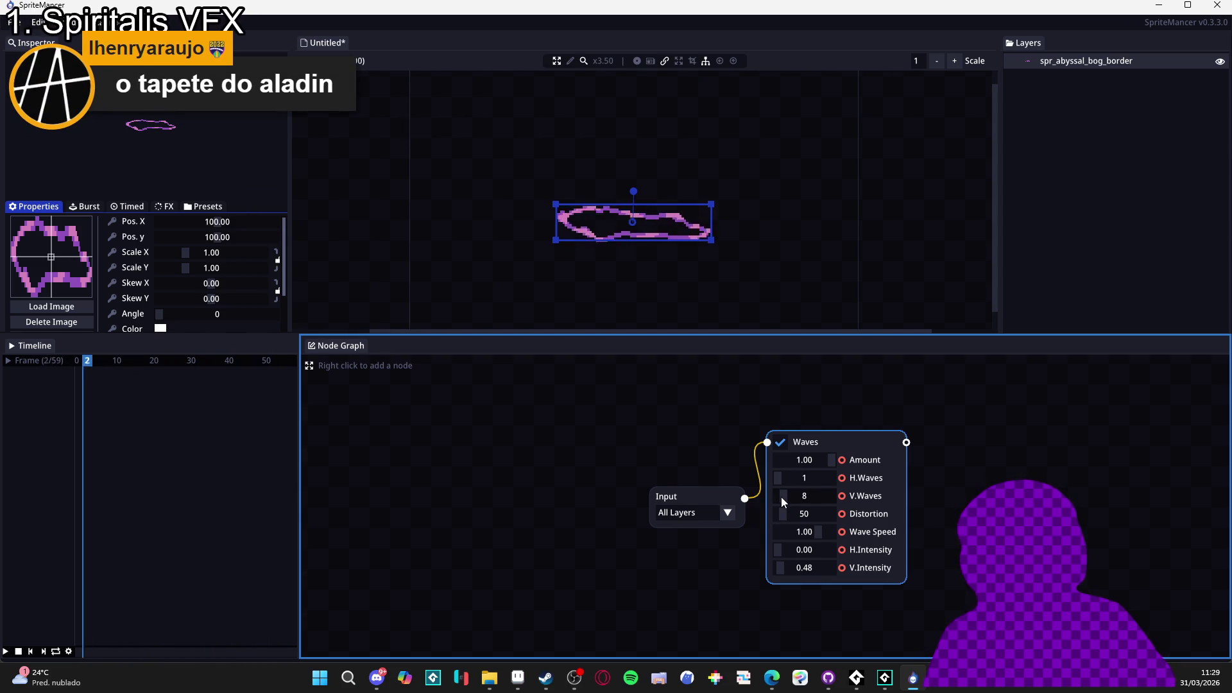
scroll(779, 497, "up", 20)
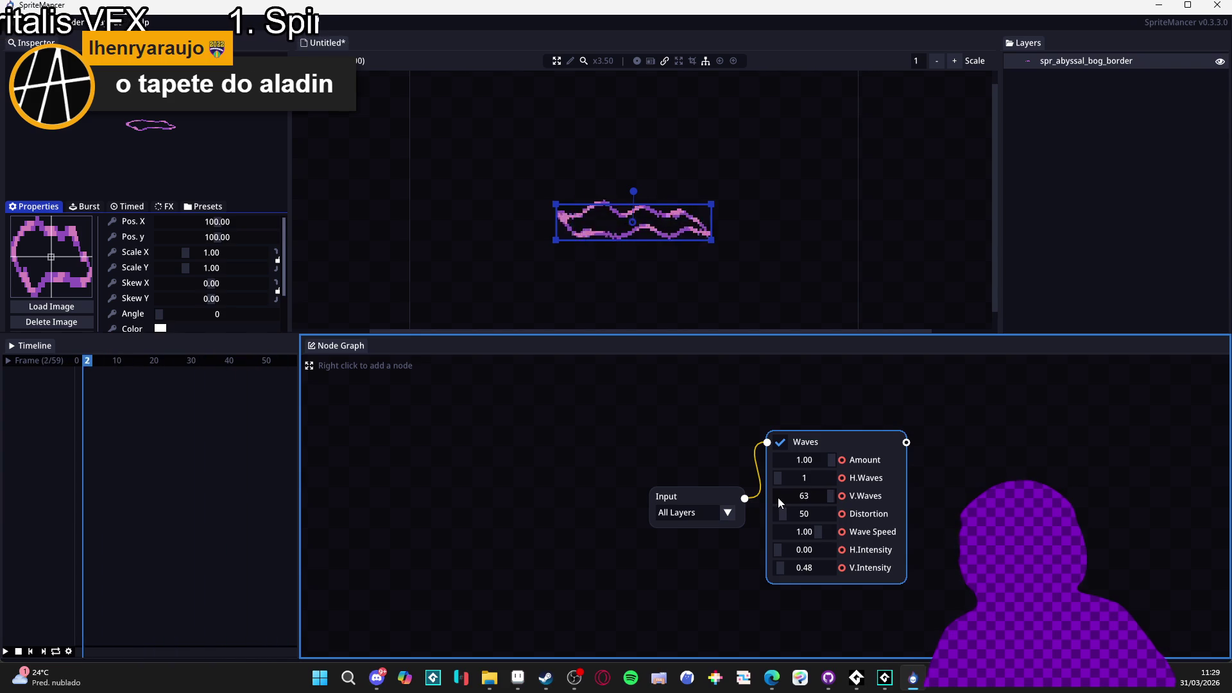
scroll(780, 567, "down", 20)
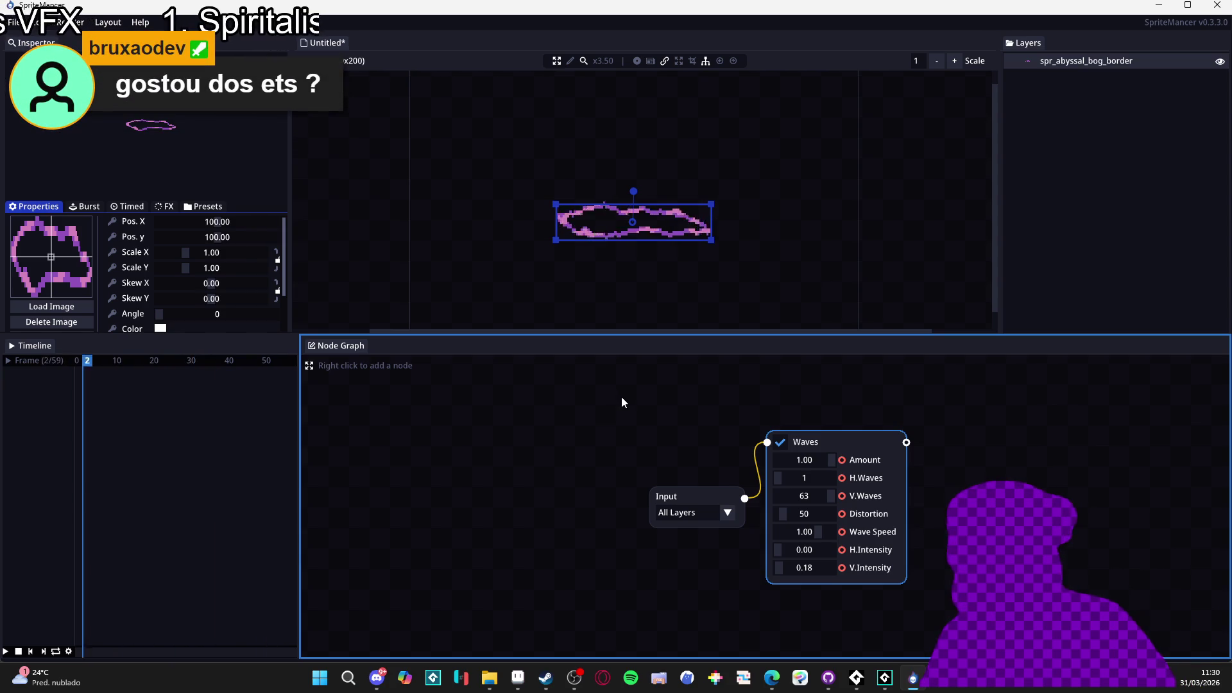
left_click(654, 297)
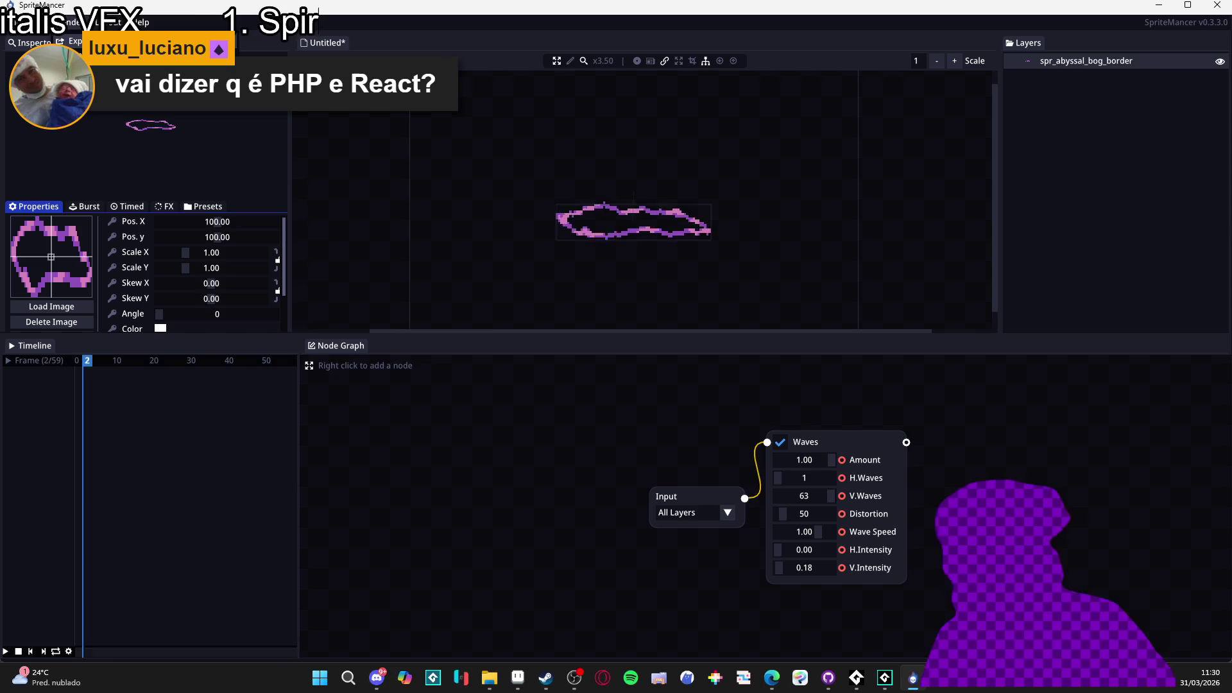
Open the Render menu for the wavy bog border animation
left_click(73, 22)
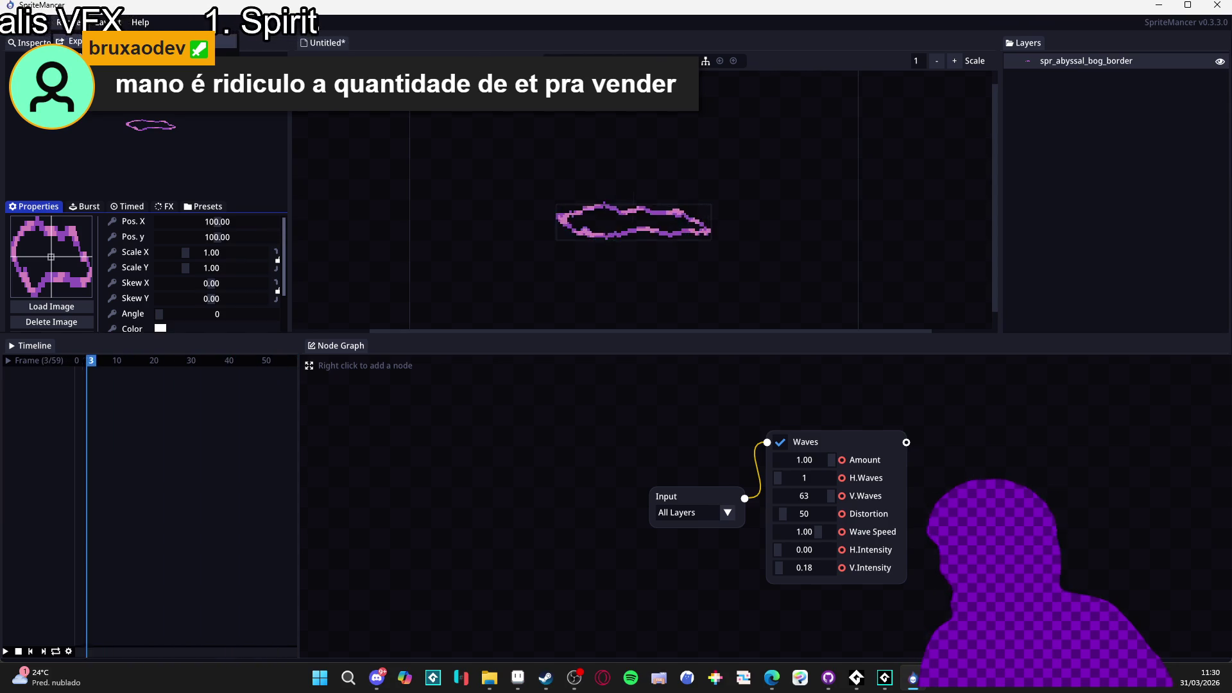
Render the wave animation with Frameskip 5 for 10 frames, then switch to Aseprite
key("ctrl+e")
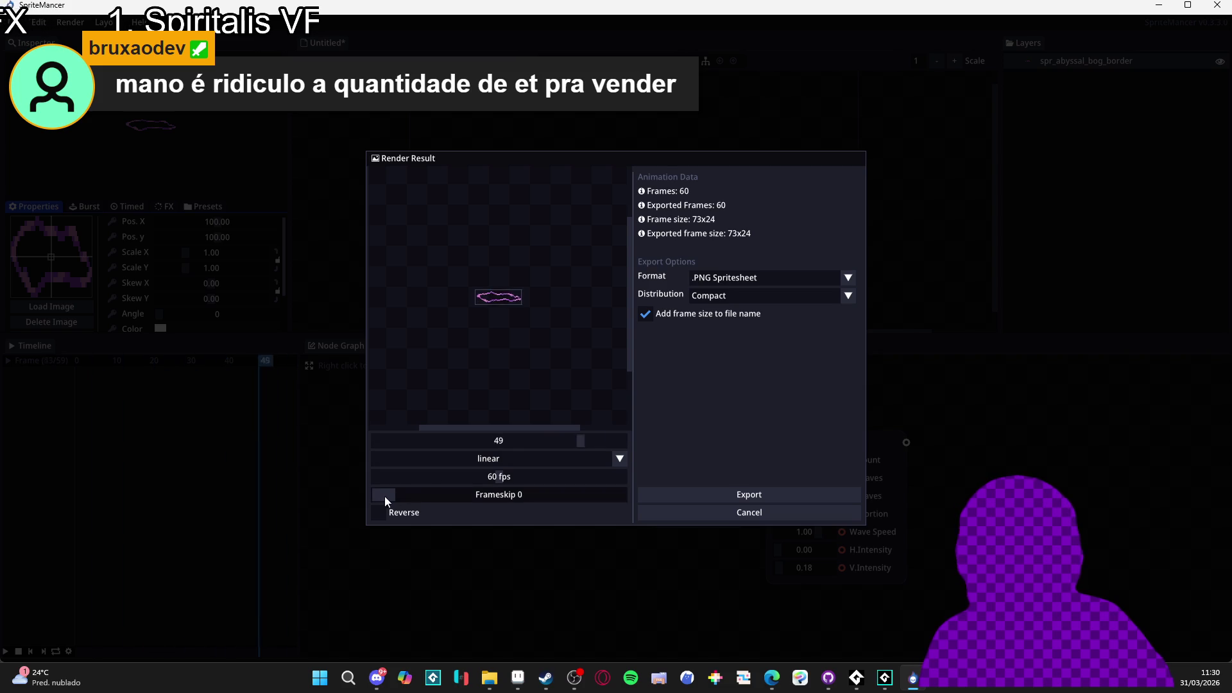
left_click_drag(416, 498, 473, 494)
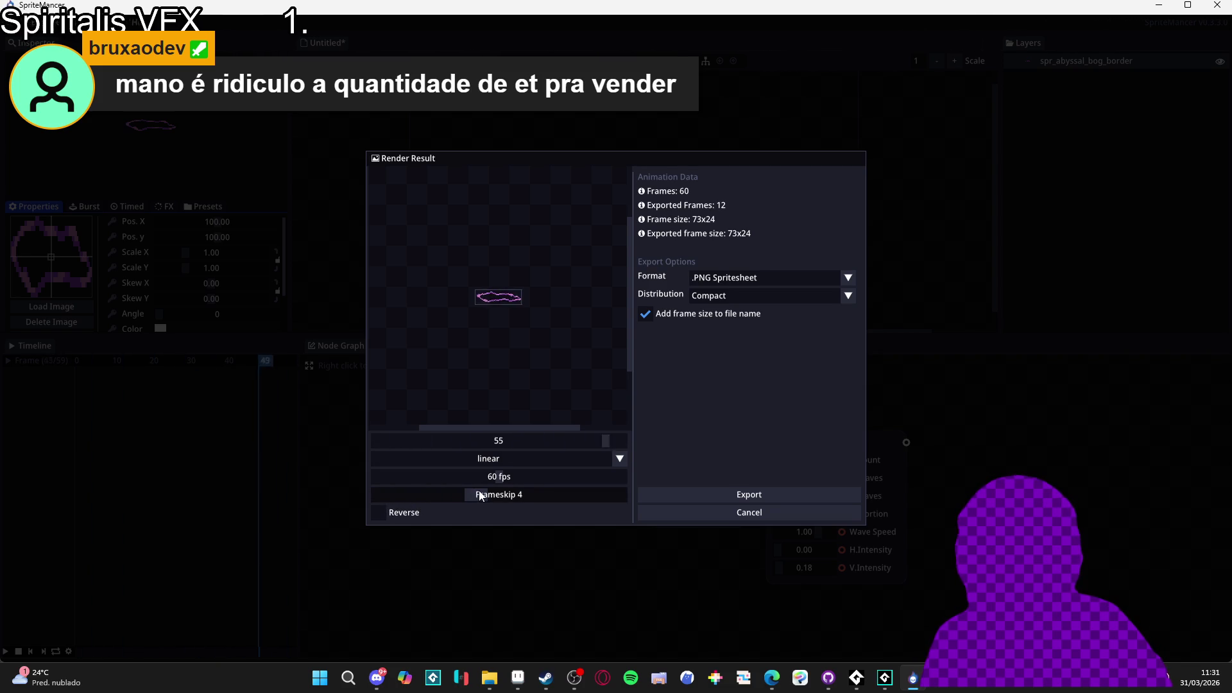
left_click_drag(478, 490, 505, 499)
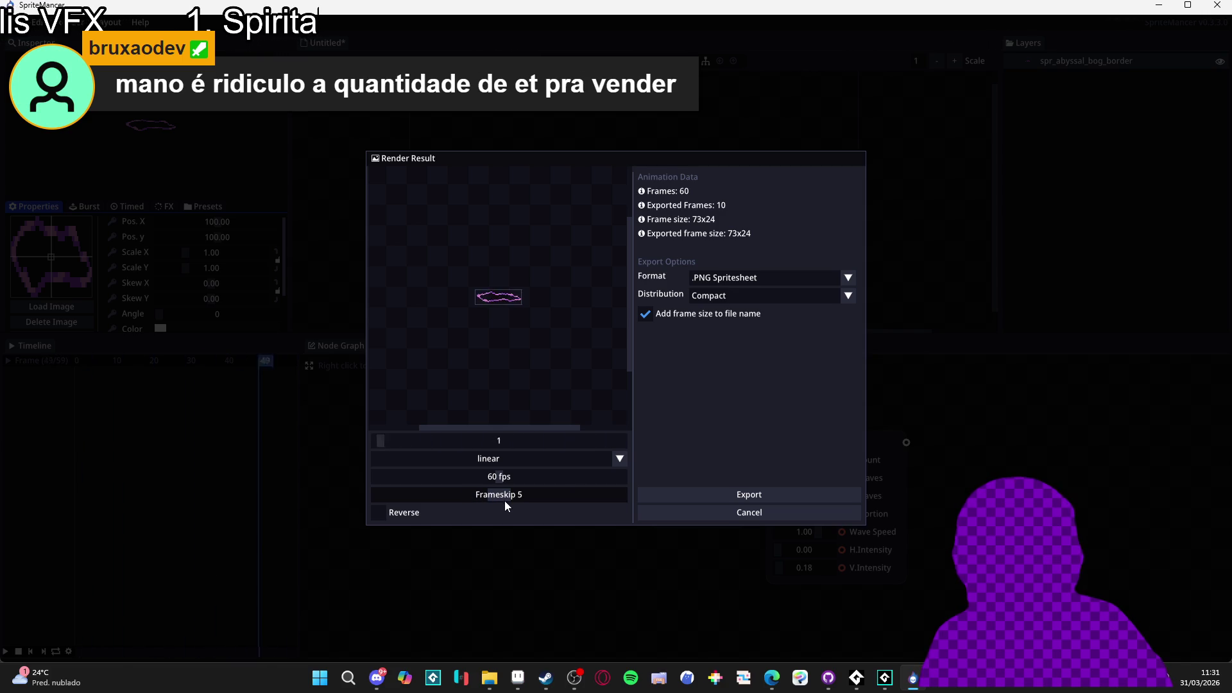
left_click(518, 677)
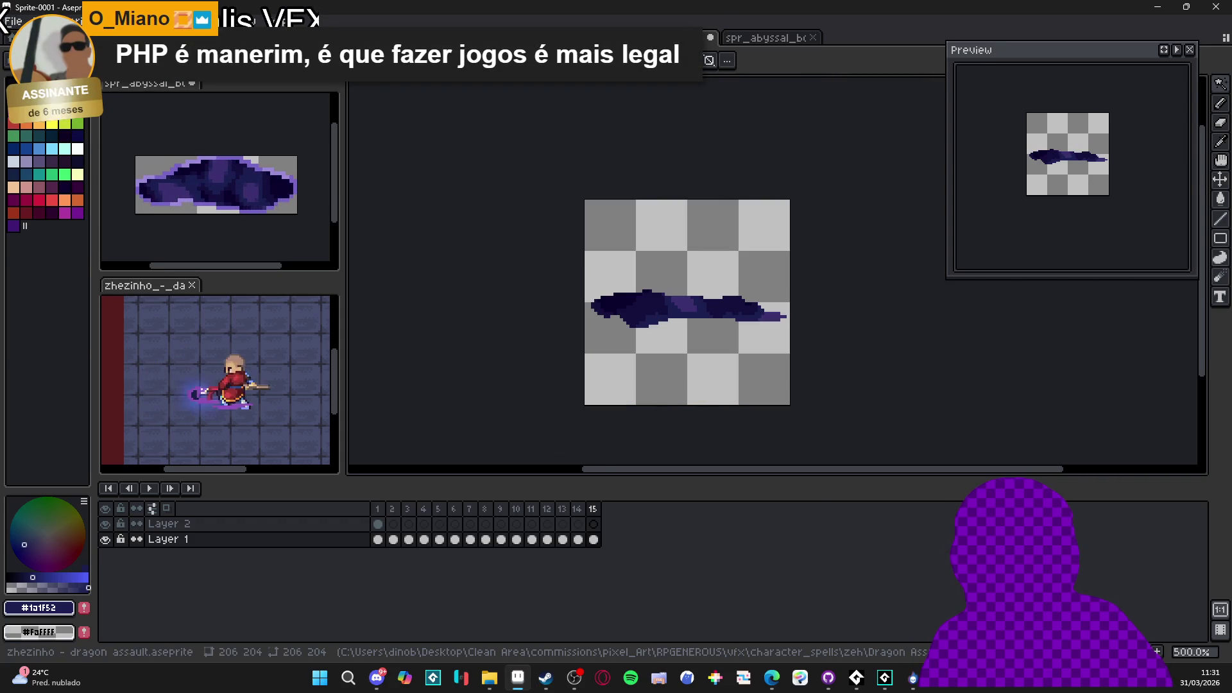
key("ctrl+Tab")
key("ctrl+Tab")
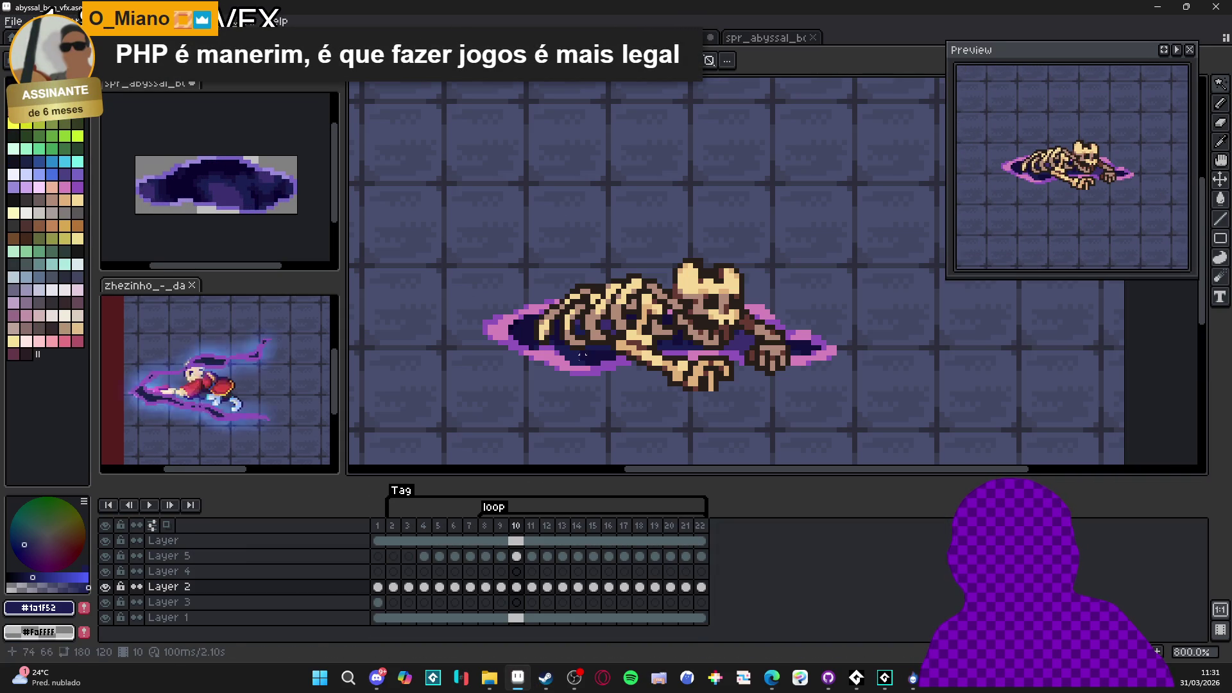
left_click(486, 529)
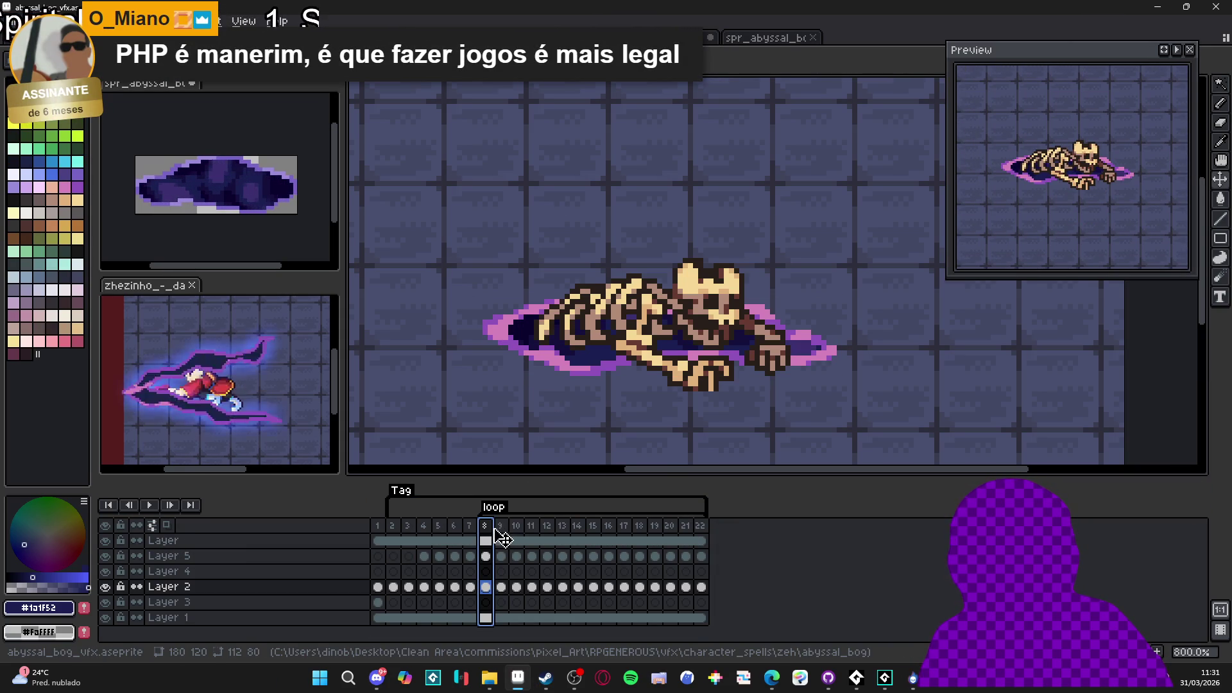
key("ctrl+Tab")
key("ctrl+Tab")
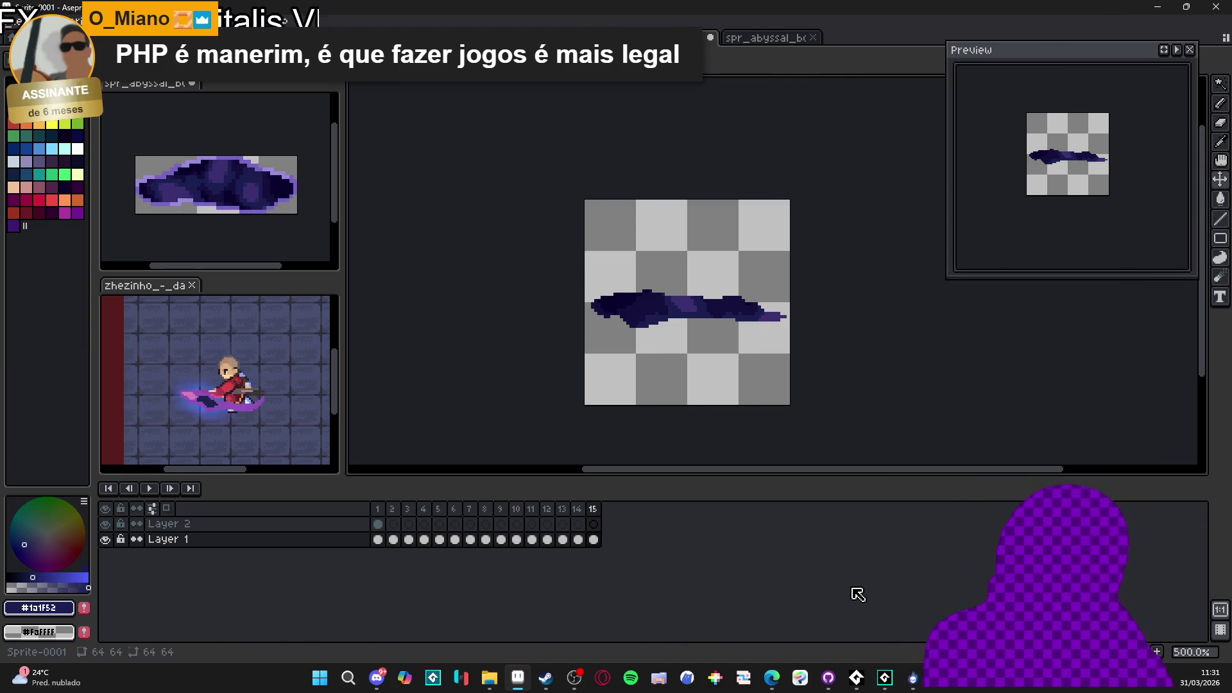
left_click(885, 677)
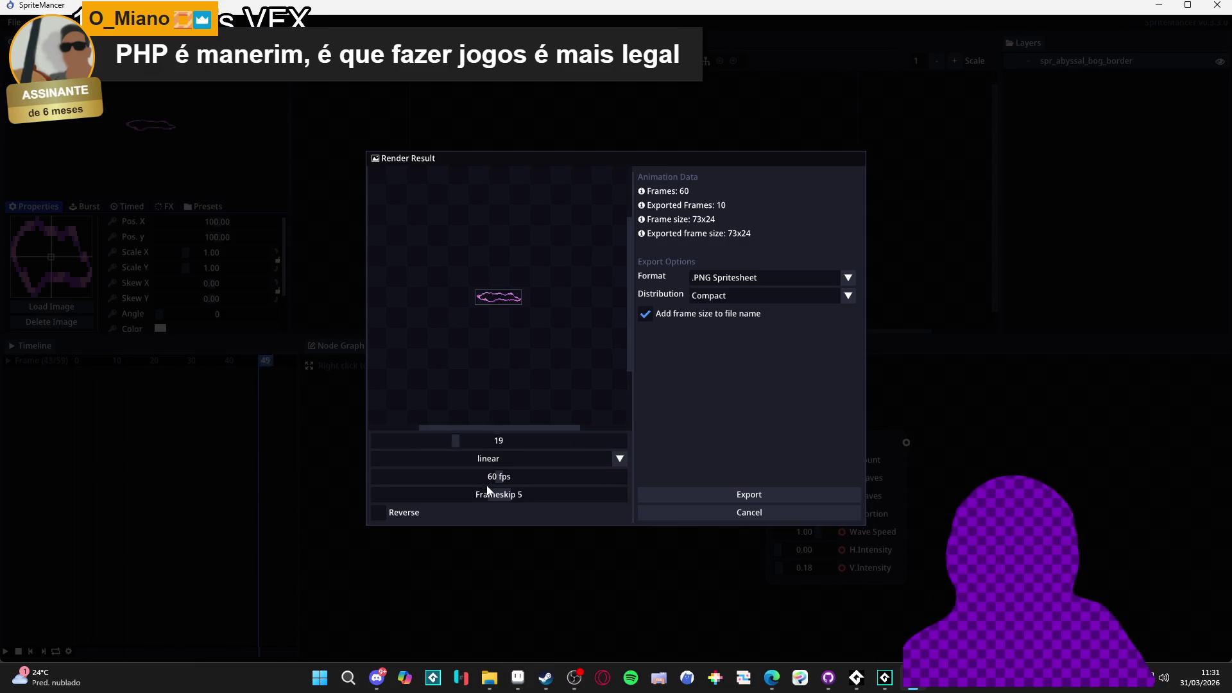
Keep the render at 60 fps with Frameskip 3, exporting 15 frames at 73×24
mouse_move(496, 483)
left_mouse_down()
mouse_move(473, 485)
mouse_move(529, 498)
mouse_move(454, 501)
left_mouse_up()
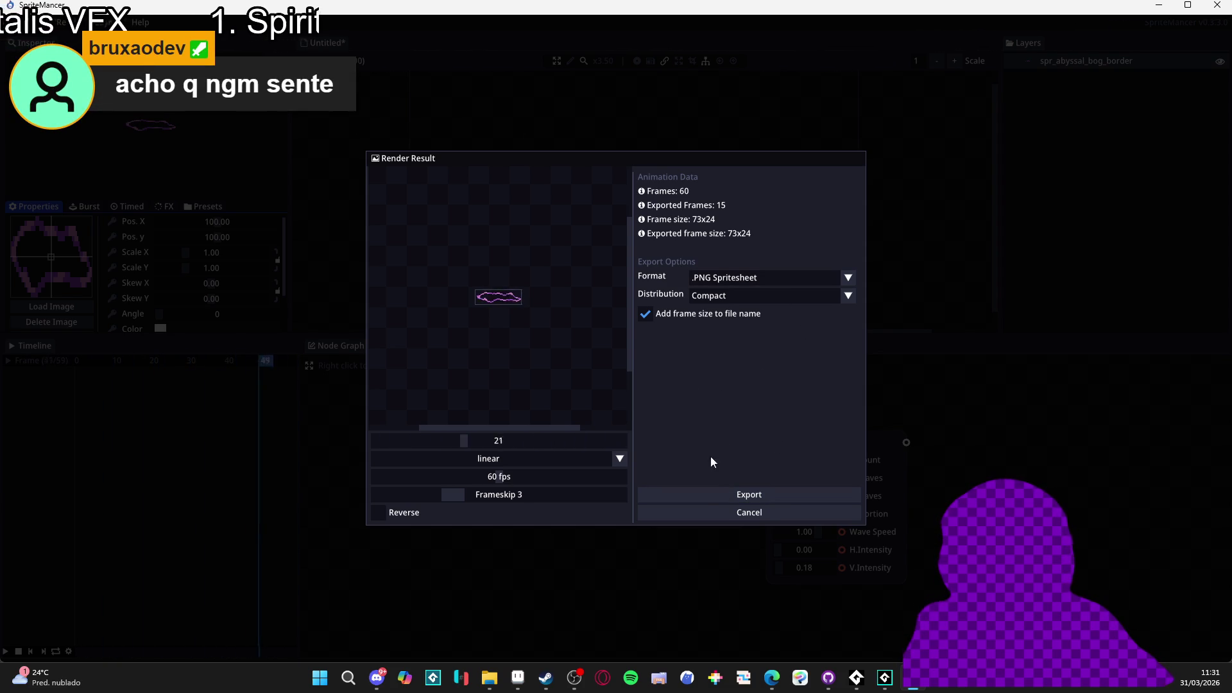
left_click(700, 495)
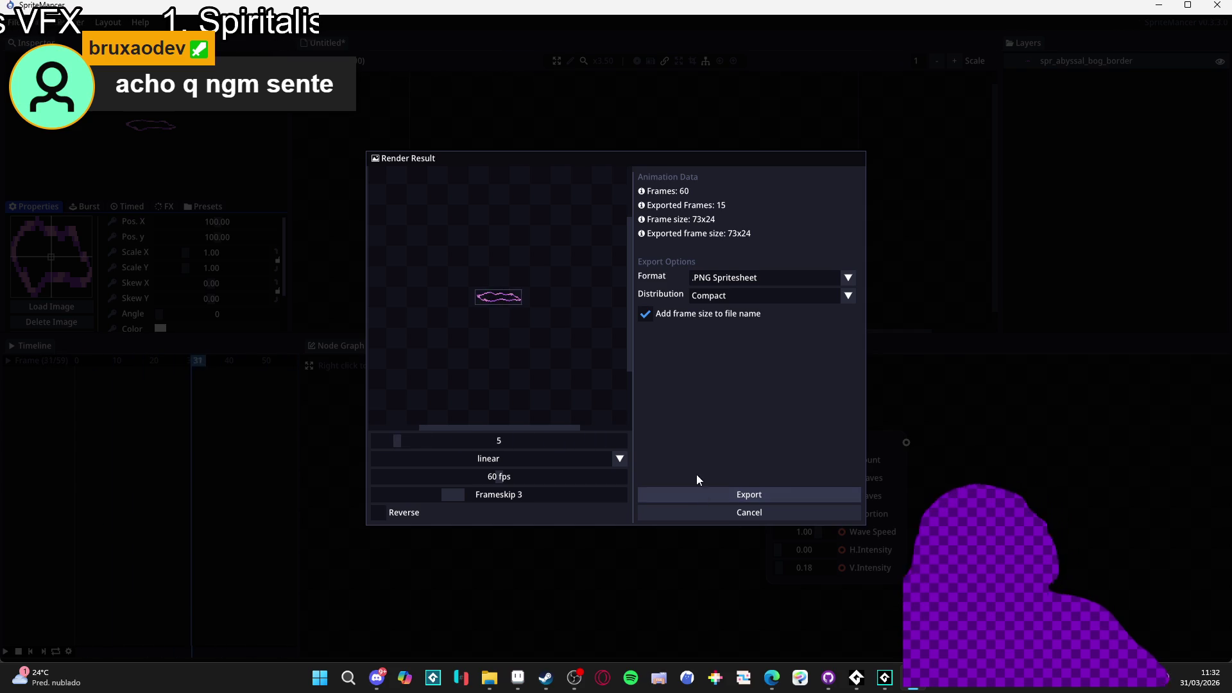
Save the spritesheet as spr_abyssal_bog_border_anim in character_spells > zeh > abyssal_bog
left_click(217, 571)
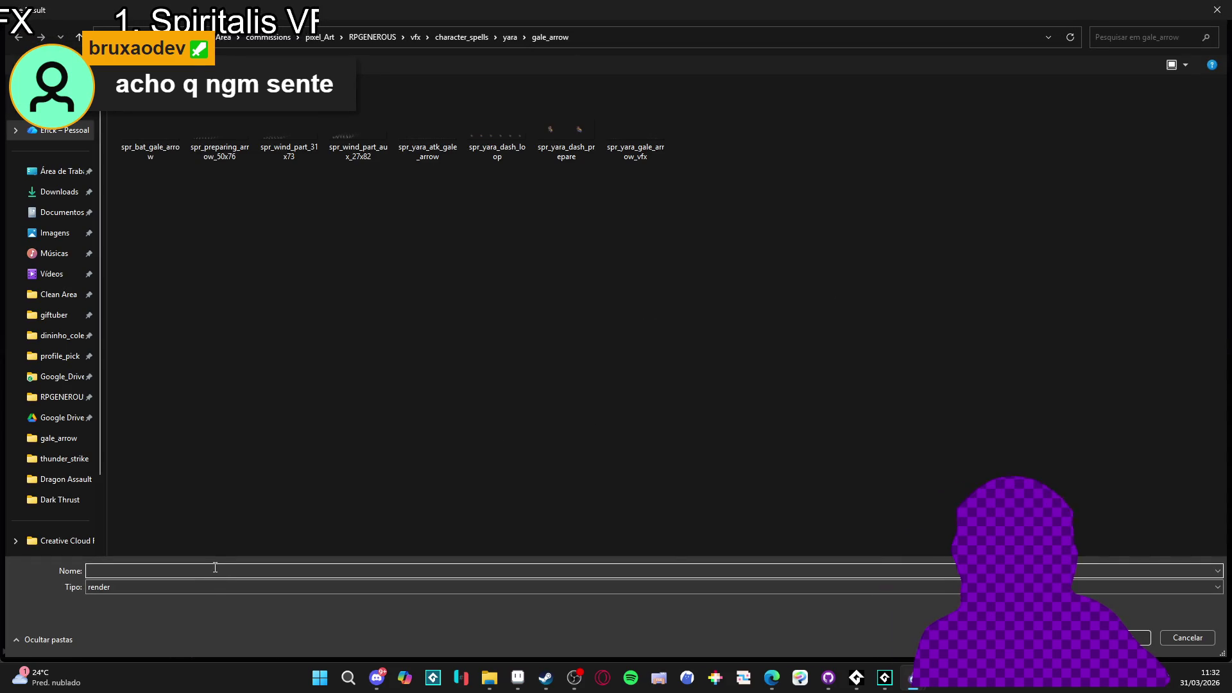
left_click(459, 37)
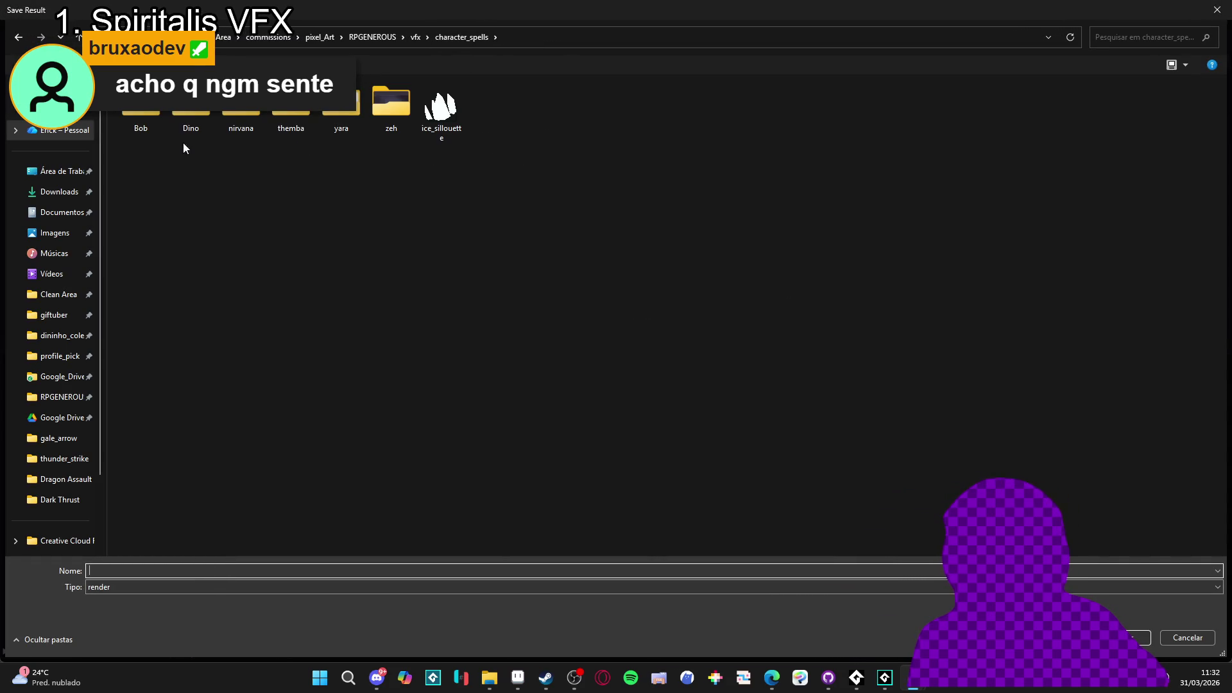
double_click(388, 110)
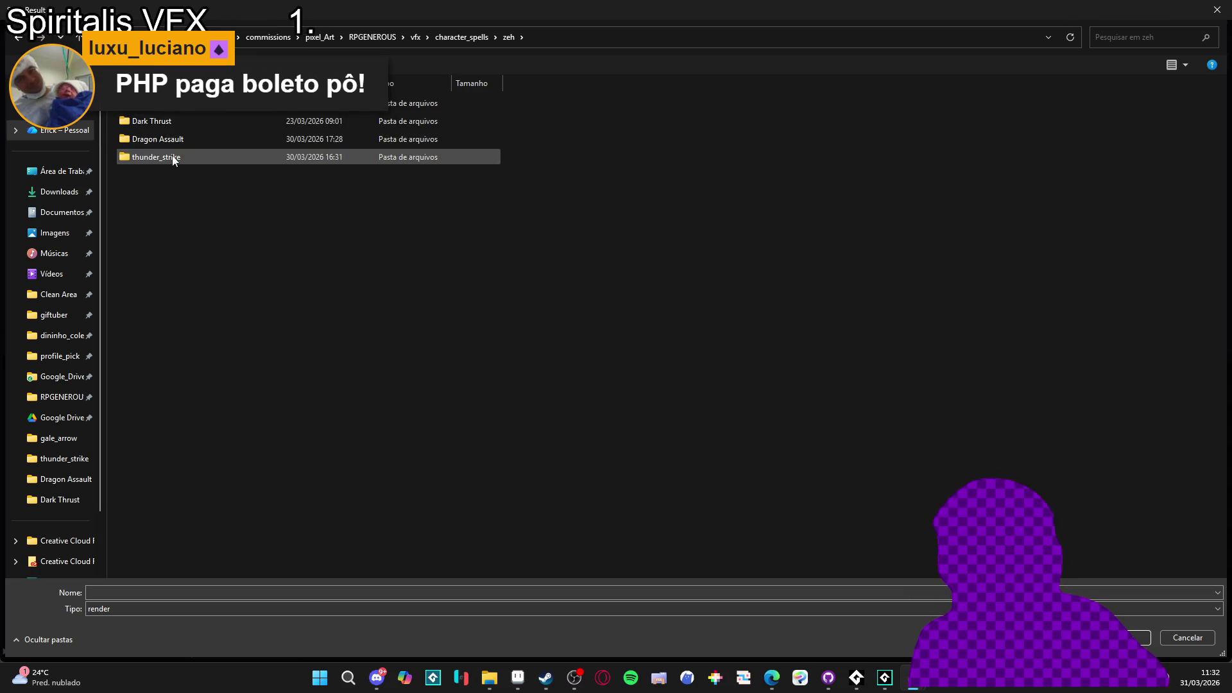
double_click(186, 104)
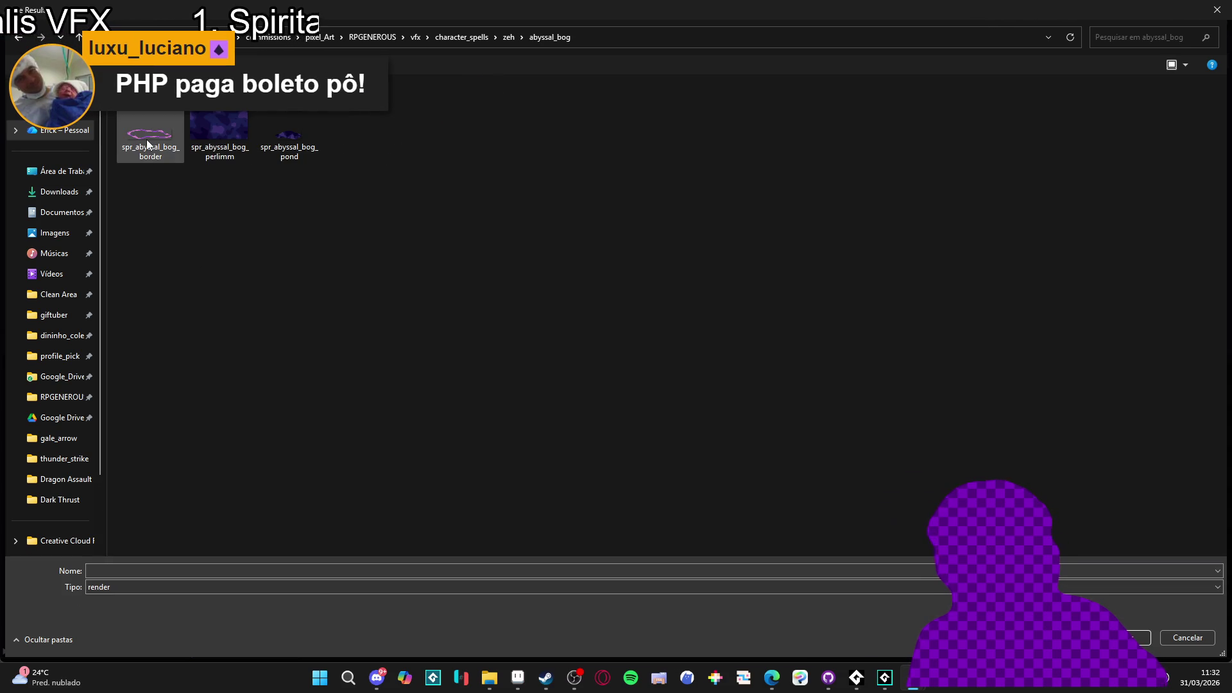
left_click(148, 143)
left_click(194, 564)
left_click(211, 569)
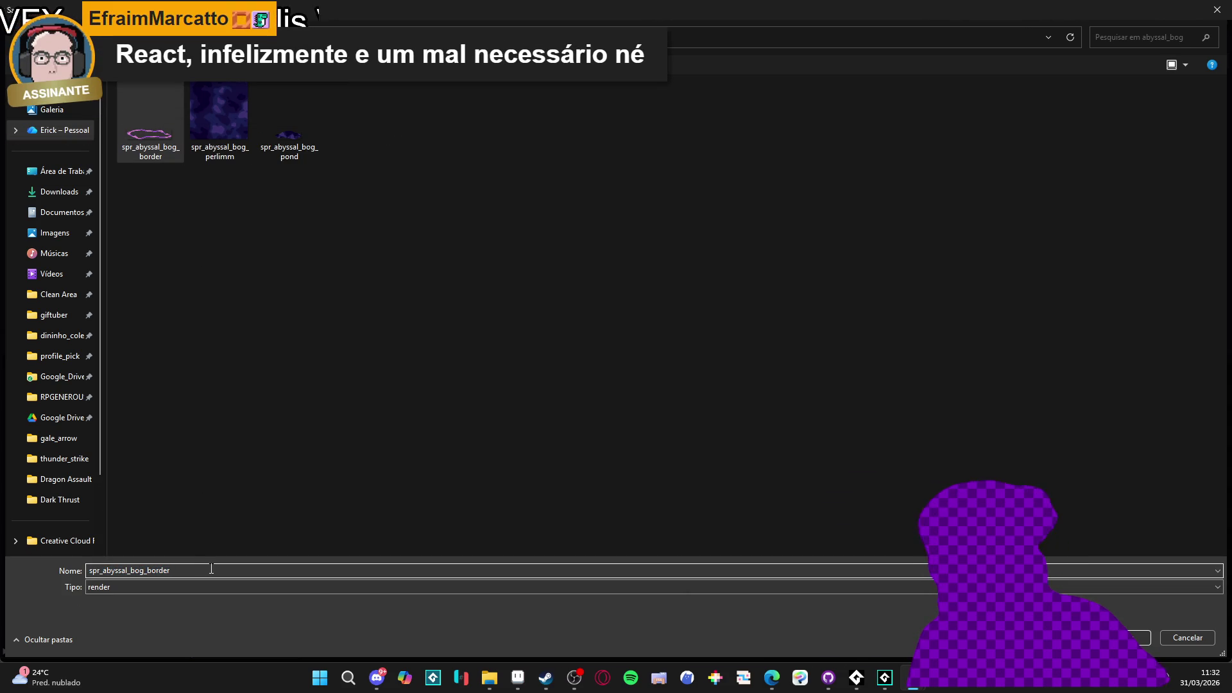
type("_anim")
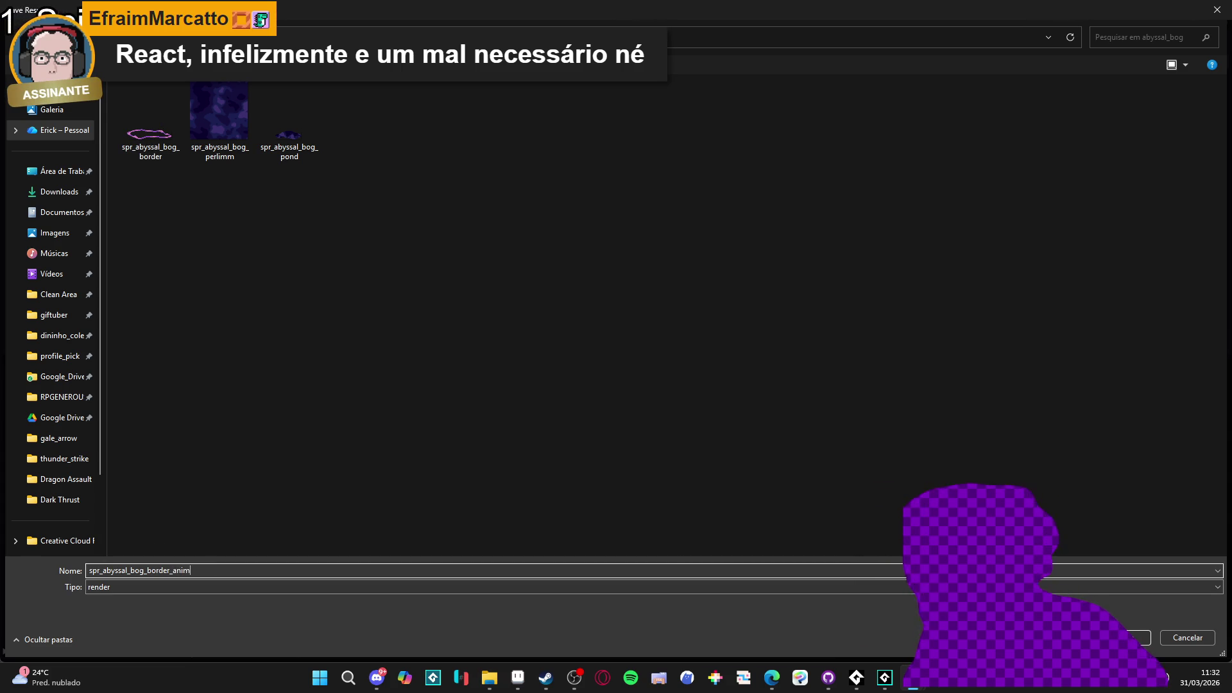
key("Return")
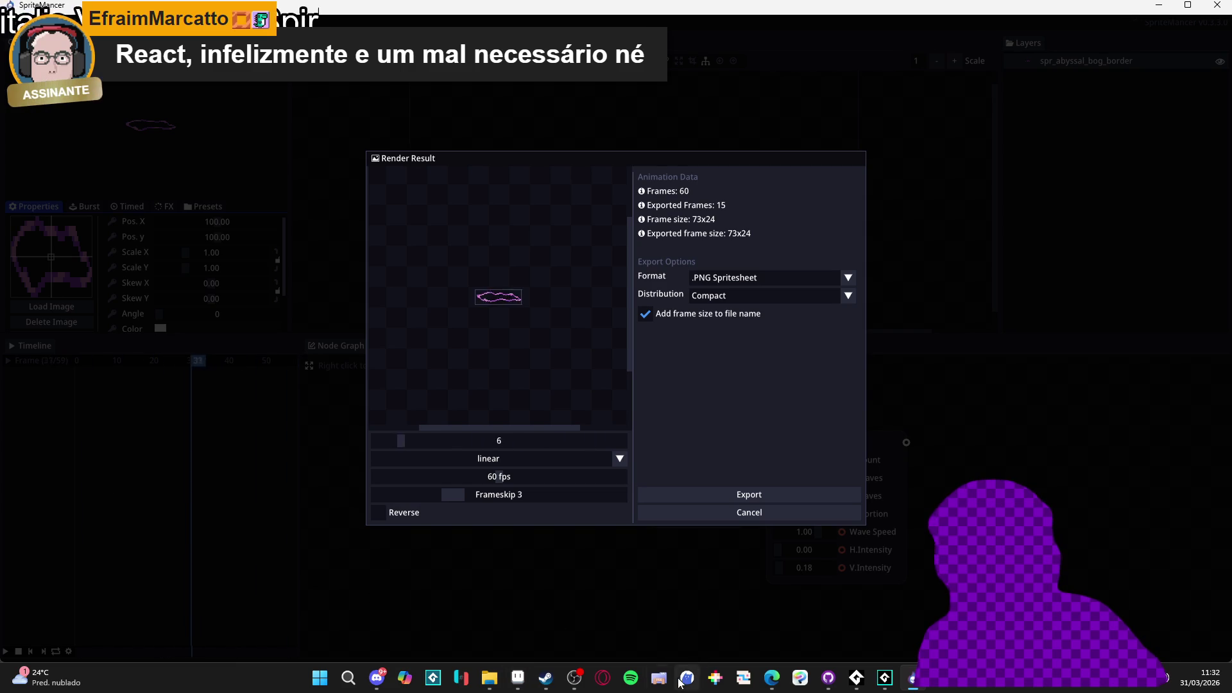
mouse_move(521, 678)
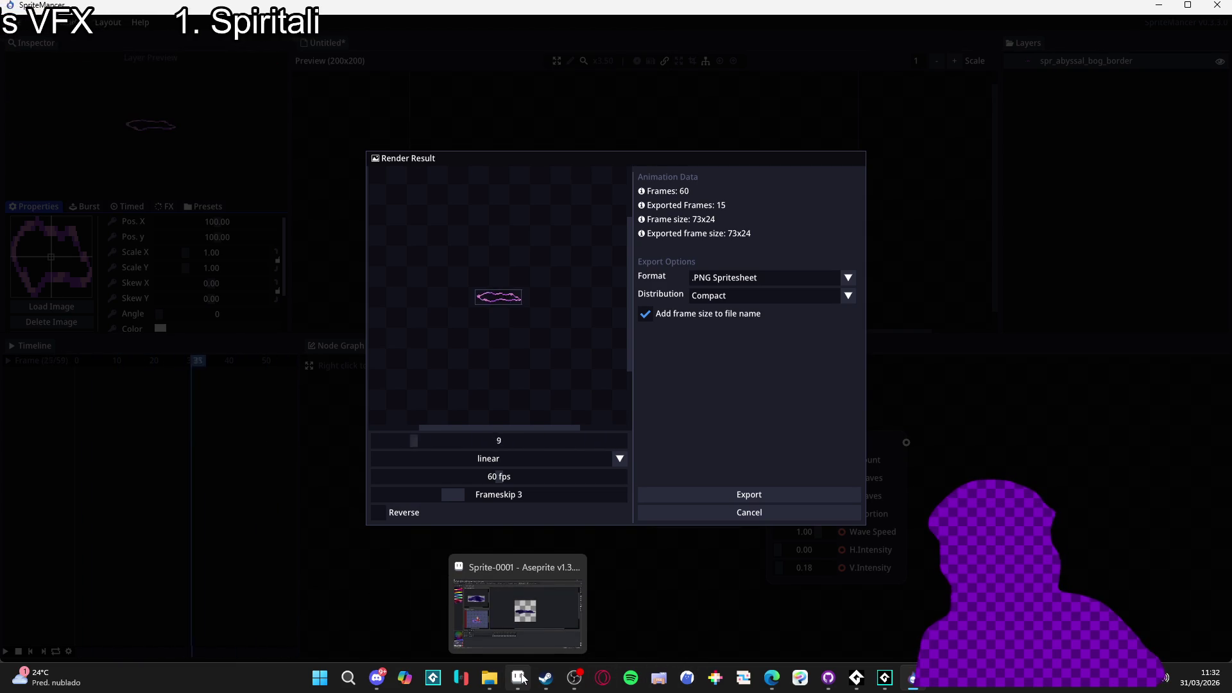
Bring Aseprite forward and open spr_abyssal_bog_border_anim_73x24.png as a new sprite
left_click(517, 607)
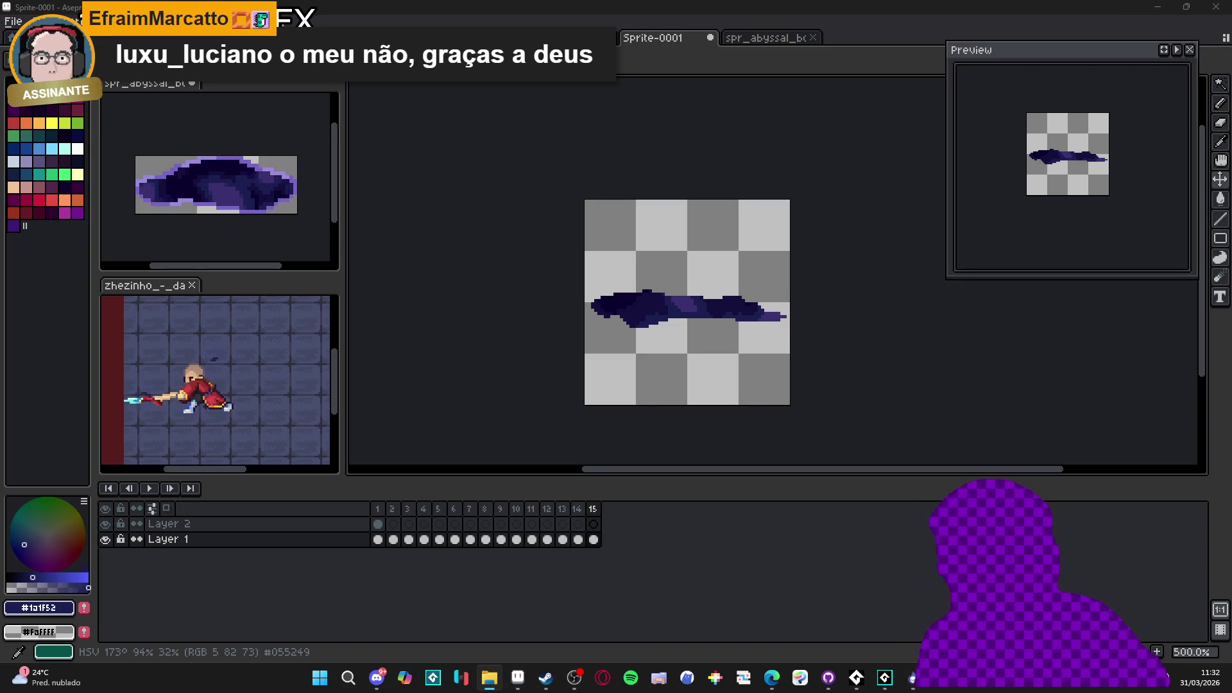
scroll(657, 333, "up", 1)
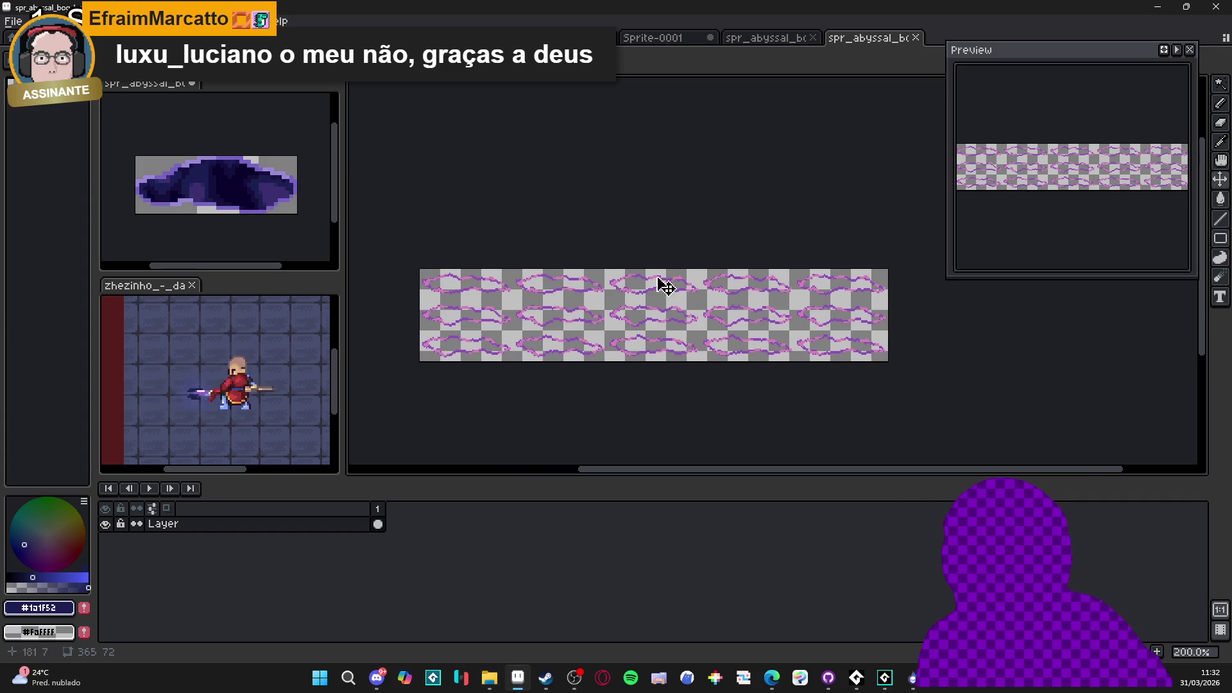
left_click(13, 20)
mouse_move(102, 186)
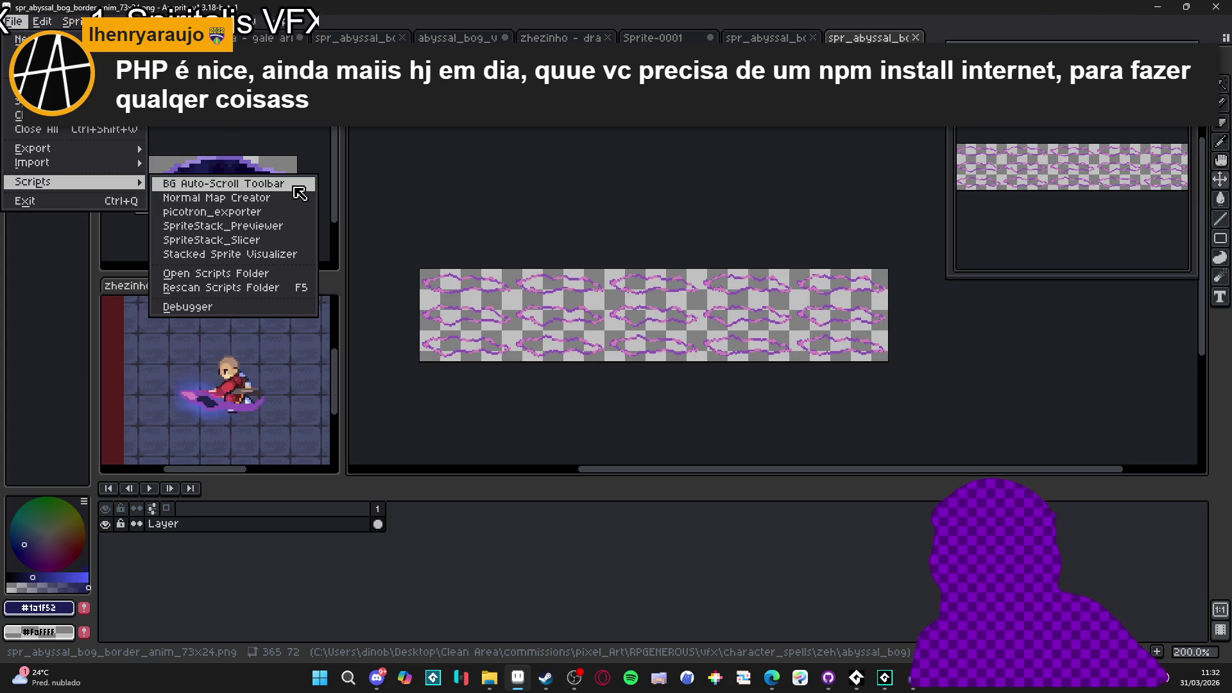
Import the strip as a 15-frame 73×24 Sprite Sheet animation and select all its frames
mouse_move(77, 162)
left_click(269, 166)
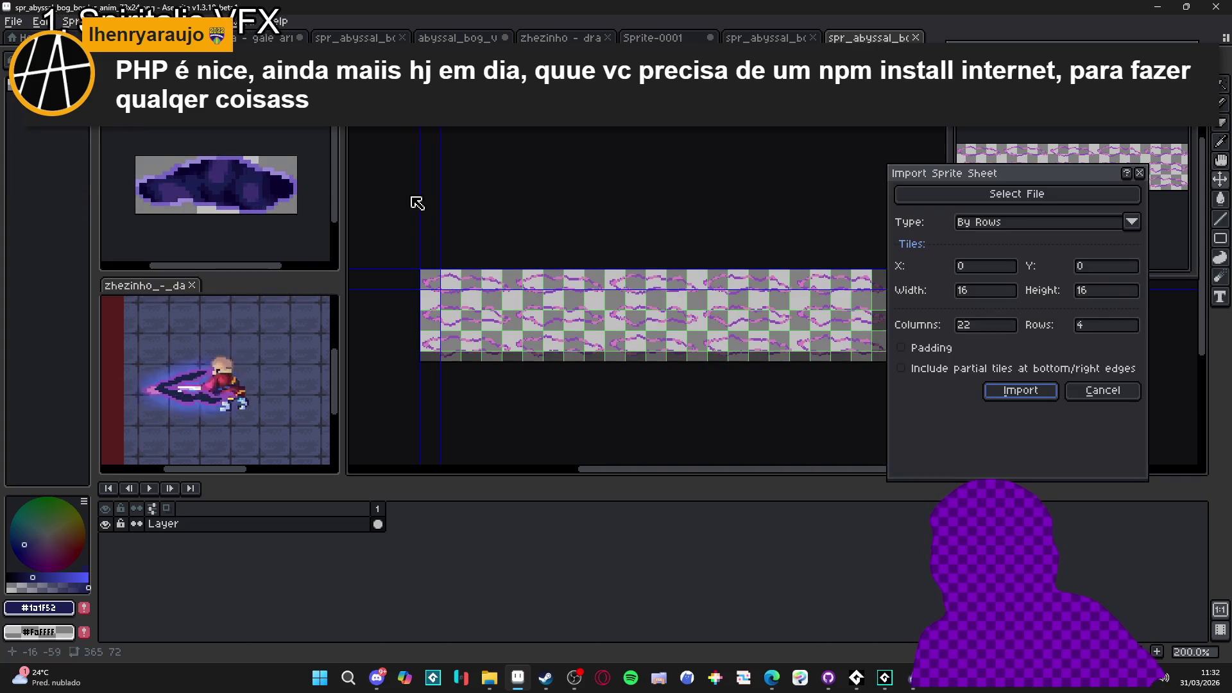
key("Return")
key("Return")
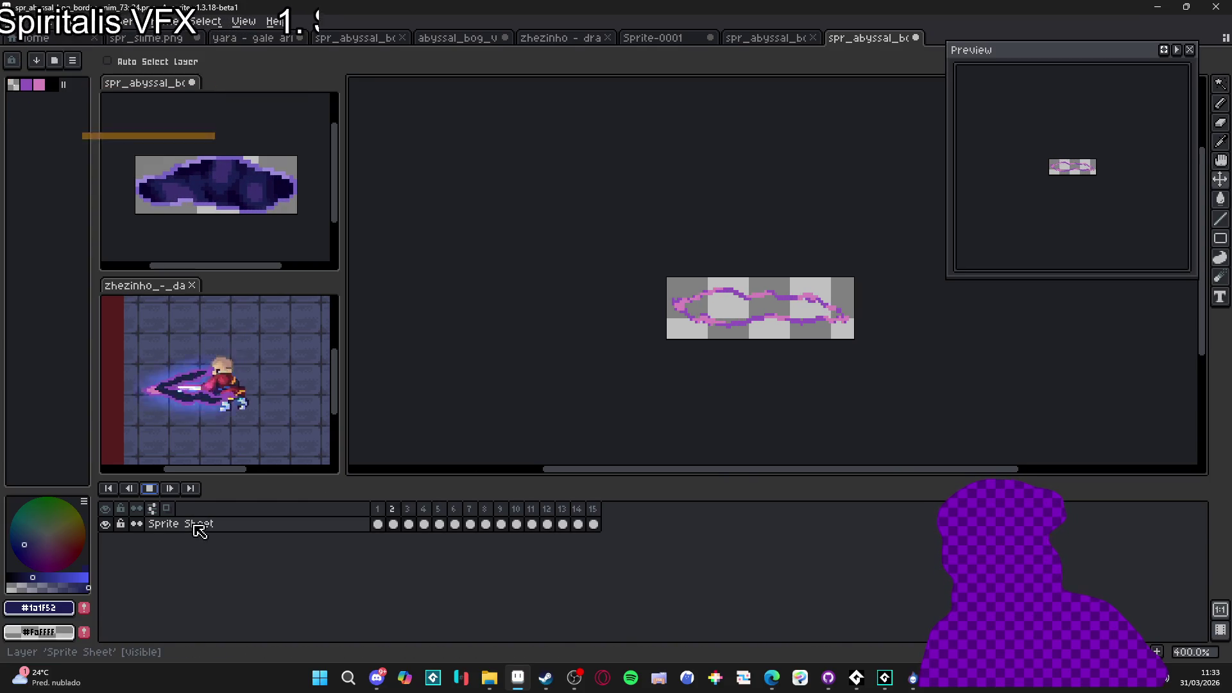
left_click(150, 490)
left_click_drag(593, 525, 378, 524)
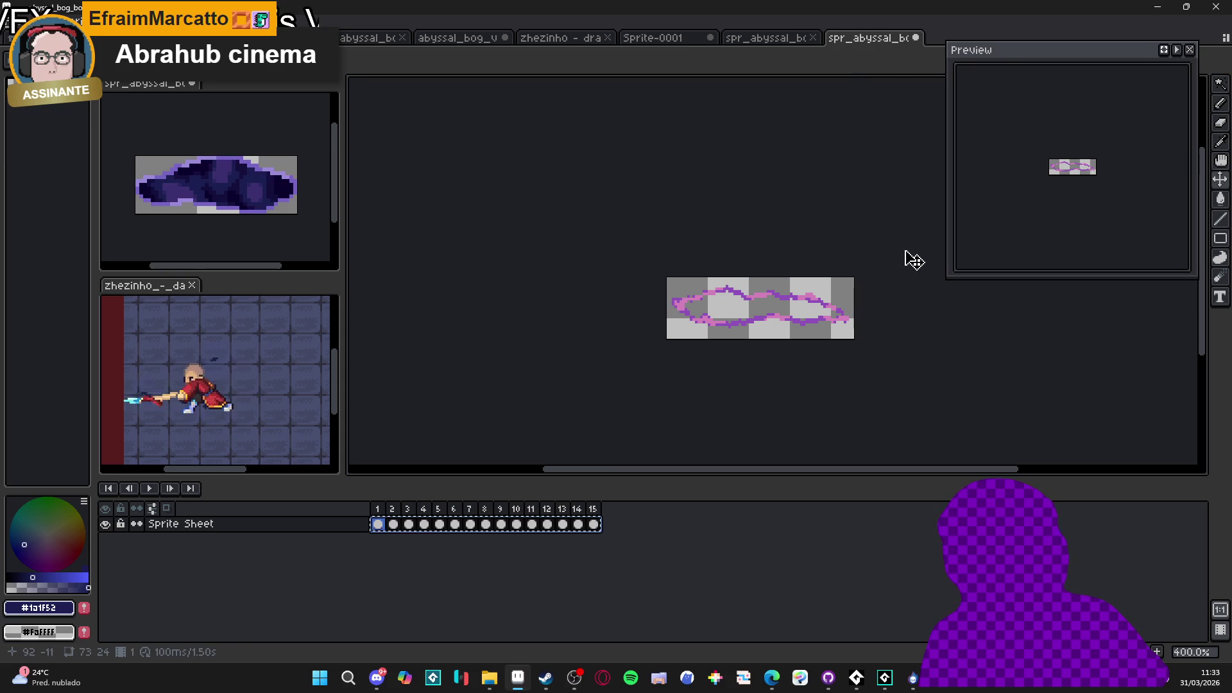
Check the other open documents, selecting Layer 2's first cel in Sprite-0001
left_click(777, 39)
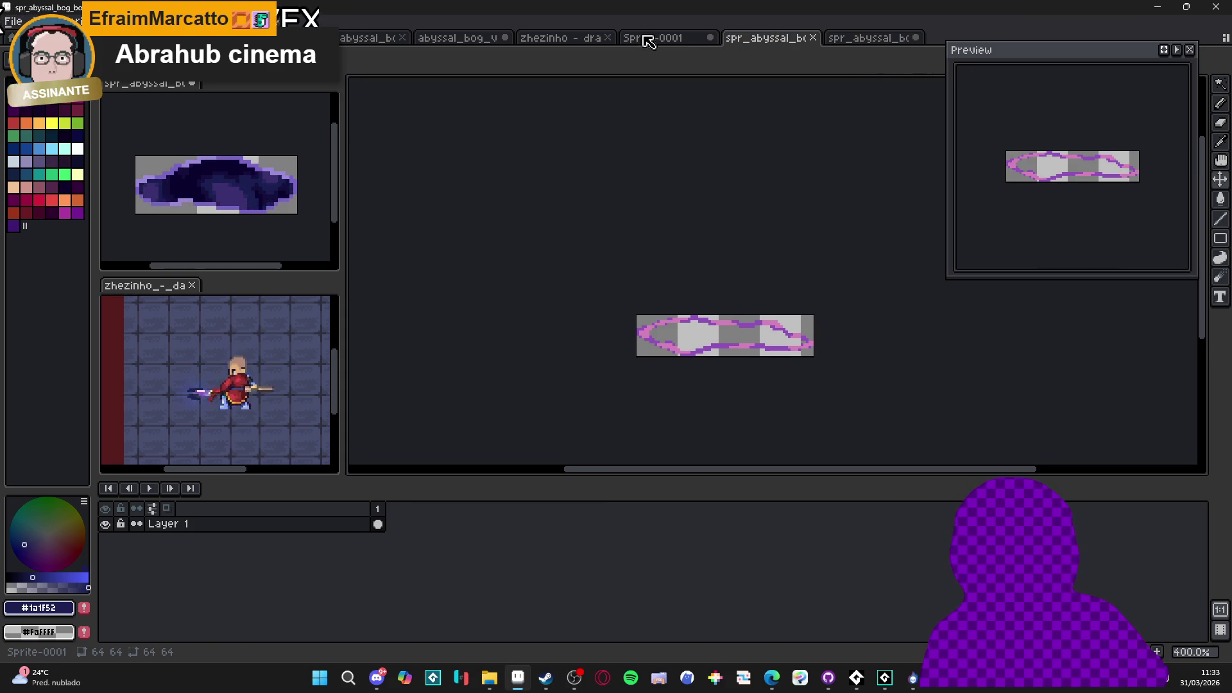
left_click(641, 38)
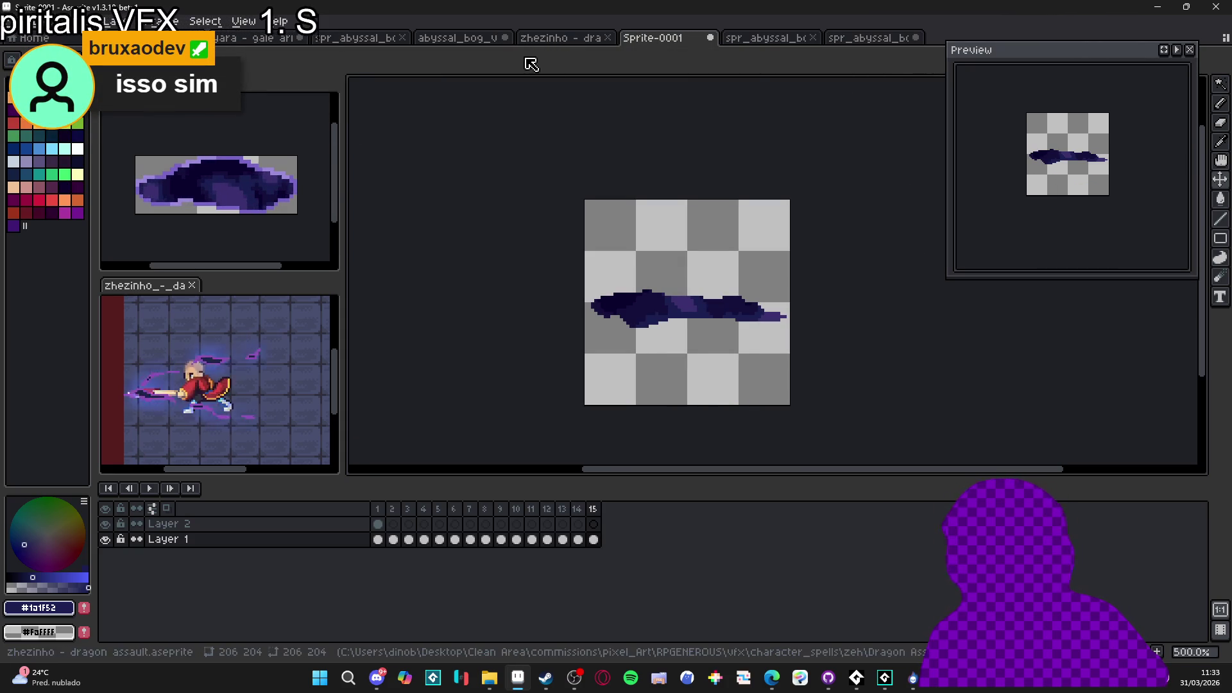
left_click(107, 524)
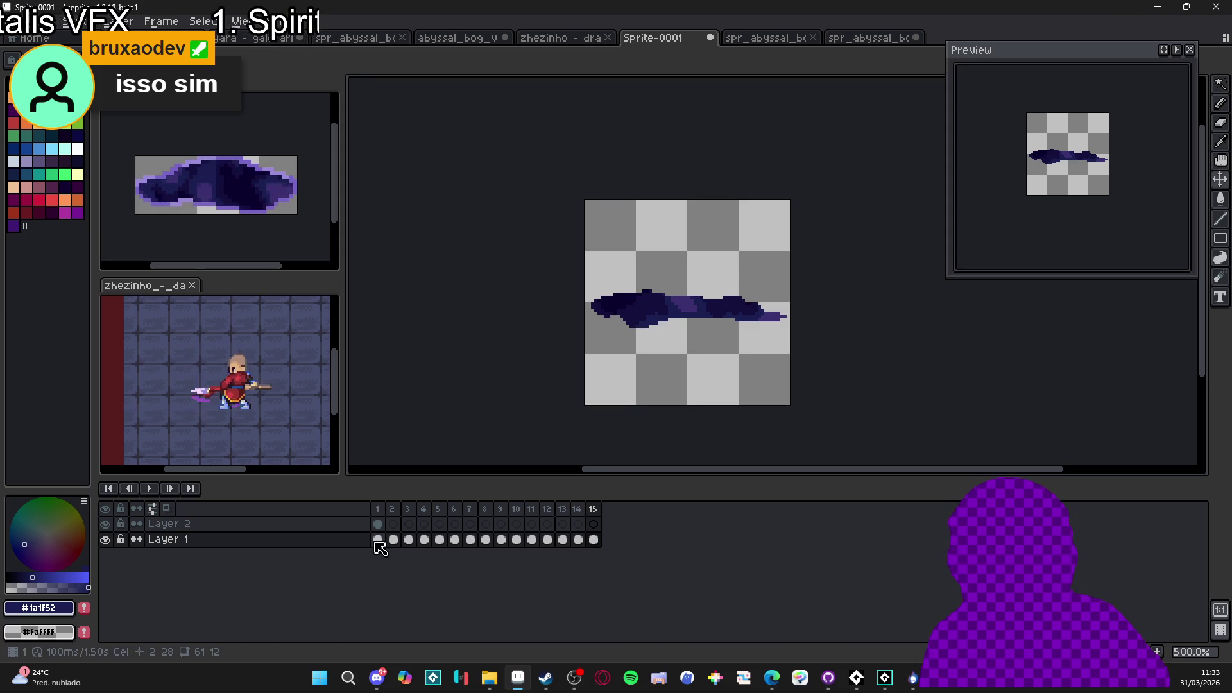
left_click(378, 525)
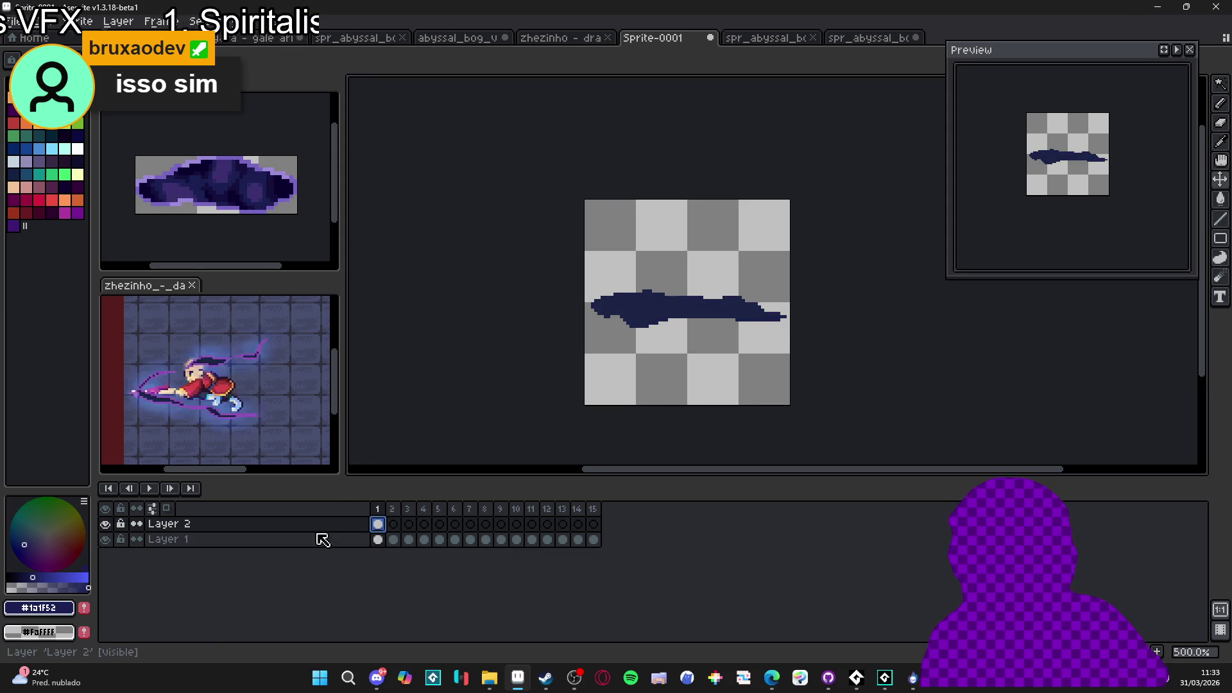
left_click(558, 38)
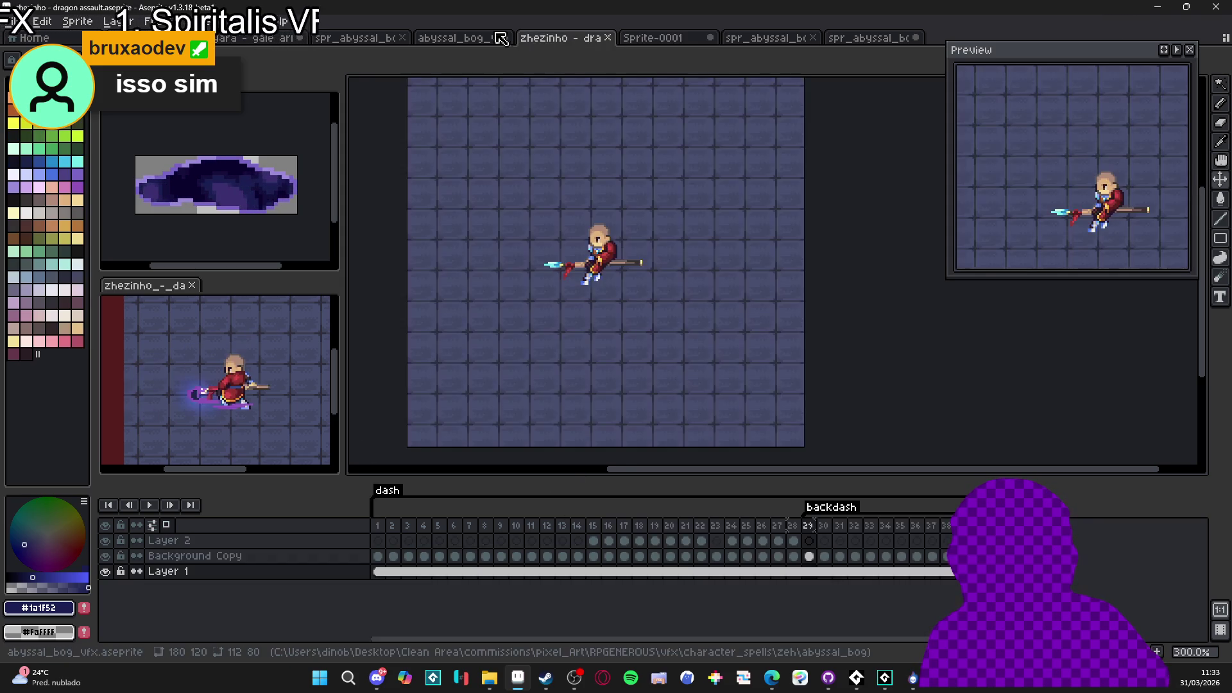
Paste the border wave into a new Layer 6 at frames 8–22, aligned on the portal ring
left_click(467, 40)
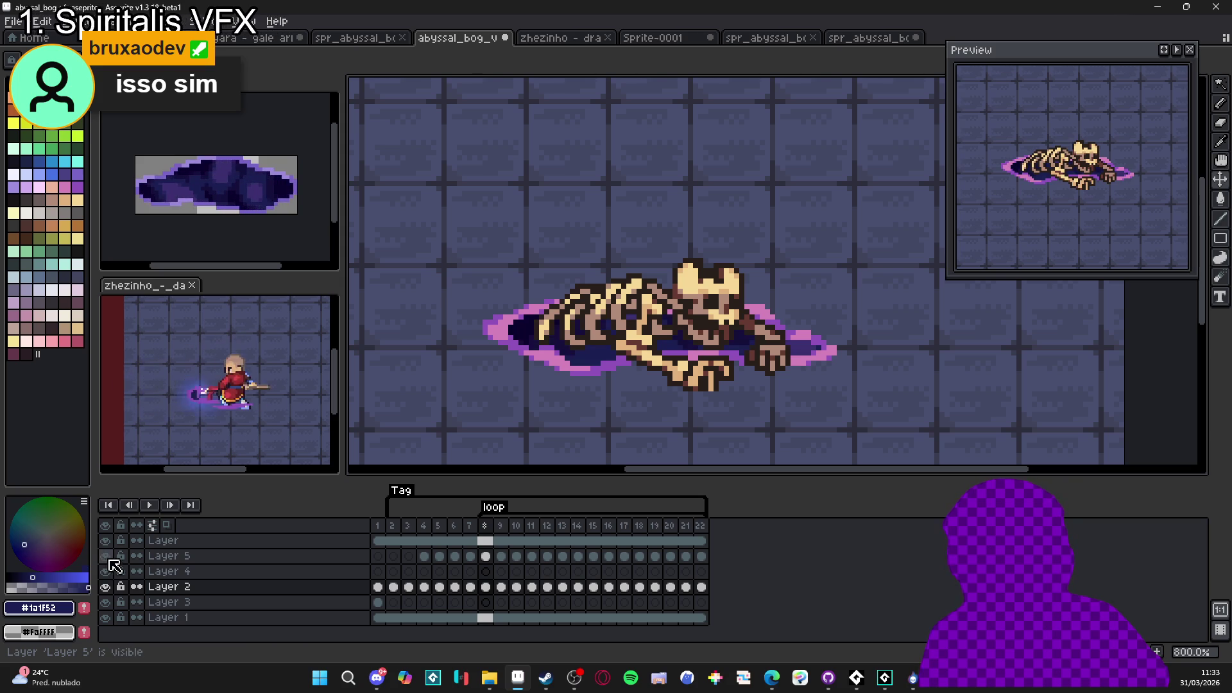
left_click(193, 559)
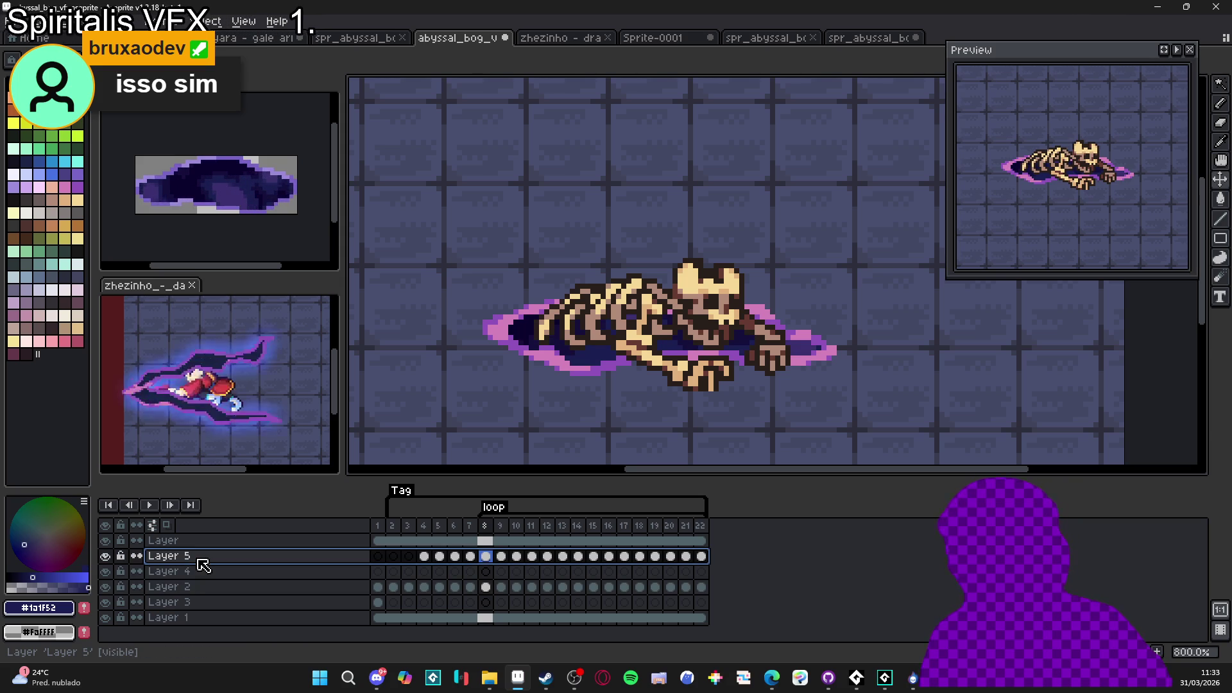
key("shift+n")
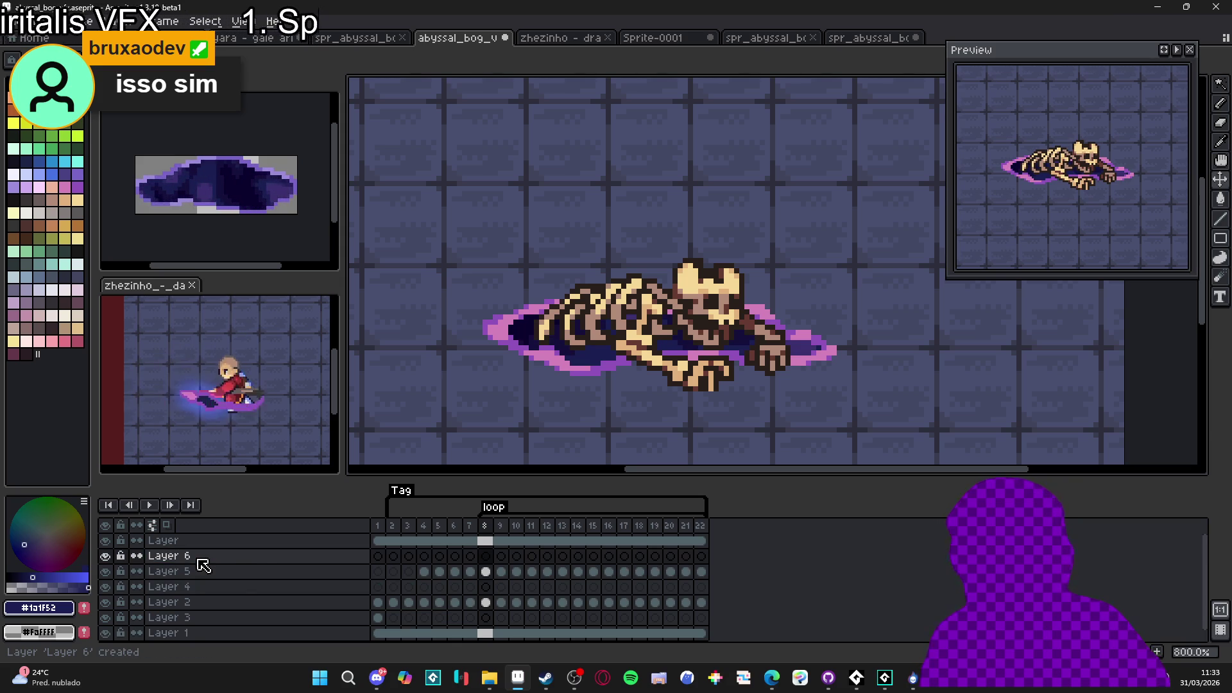
left_click(486, 556)
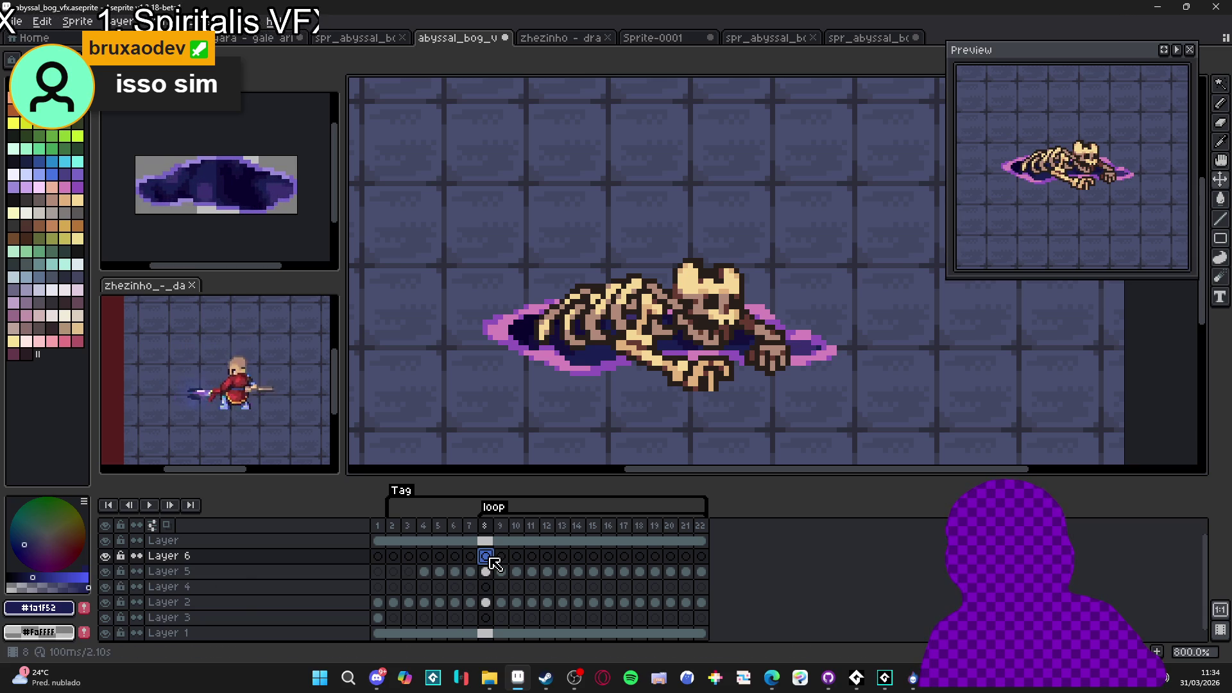
key("ctrl+v")
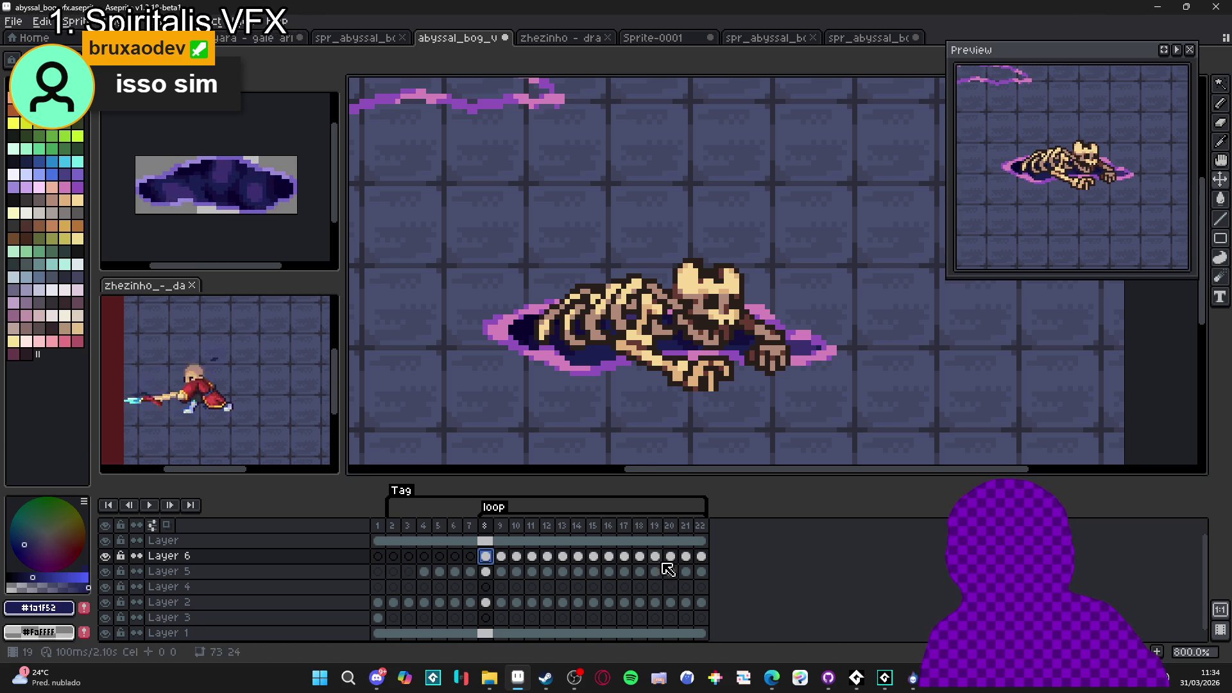
left_click(703, 557, "shift")
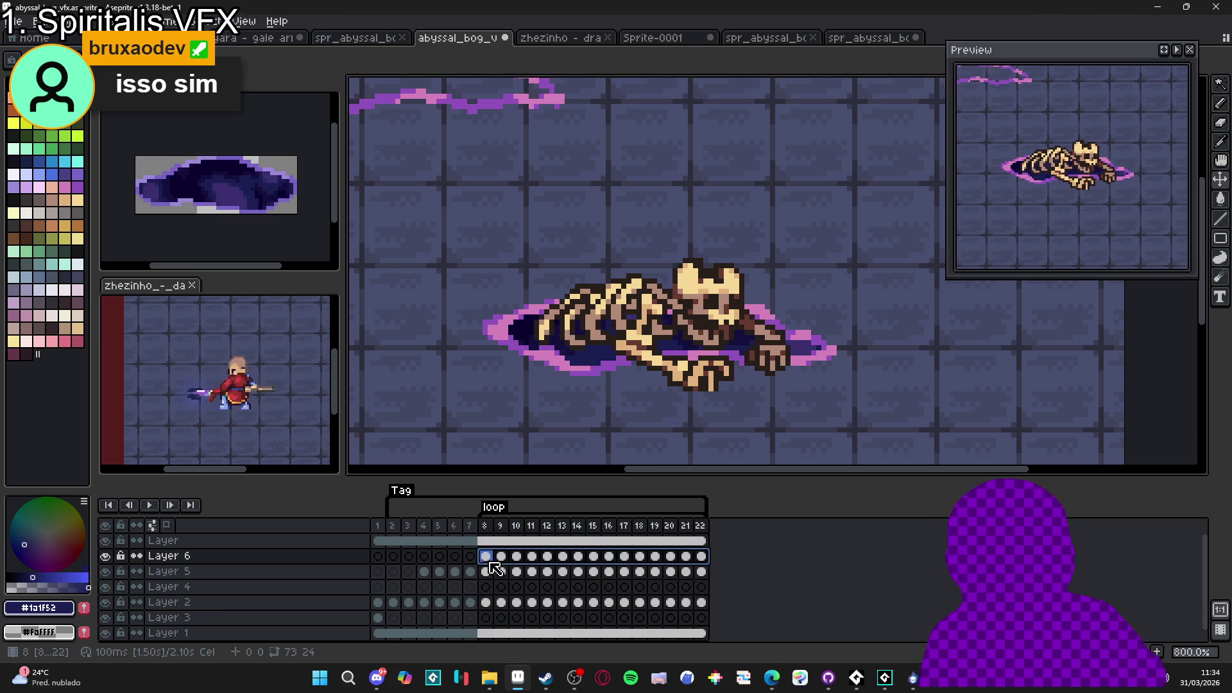
mouse_move(543, 109)
left_mouse_down()
mouse_move(771, 333)
mouse_move(811, 358)
left_mouse_up()
key("Up")
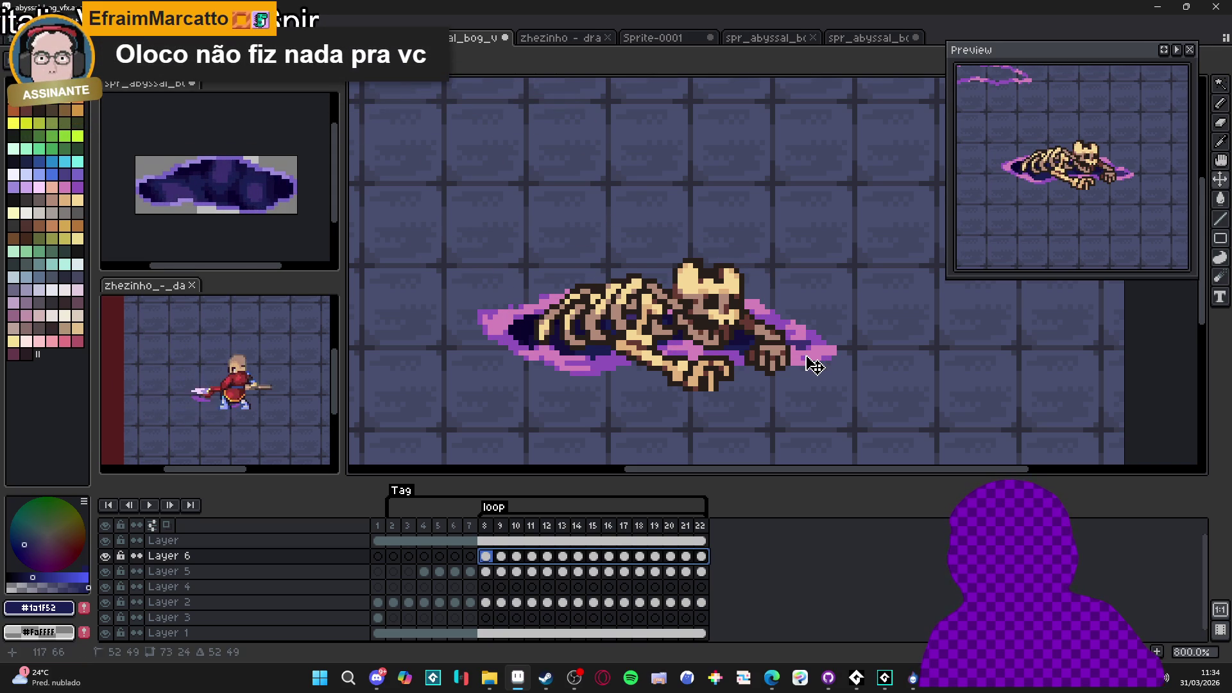
key("ctrl+d")
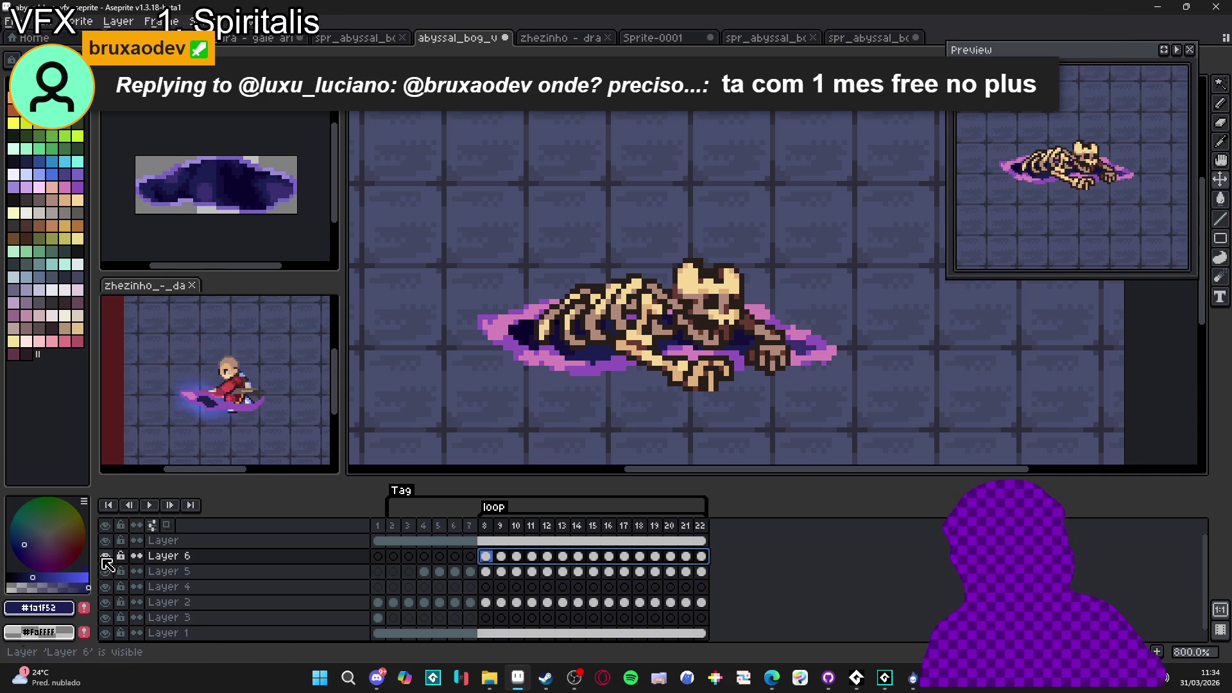
Toggle Layer 6 and Layer 2 visibility to compare the bog edge
left_click(105, 556)
left_click(580, 377)
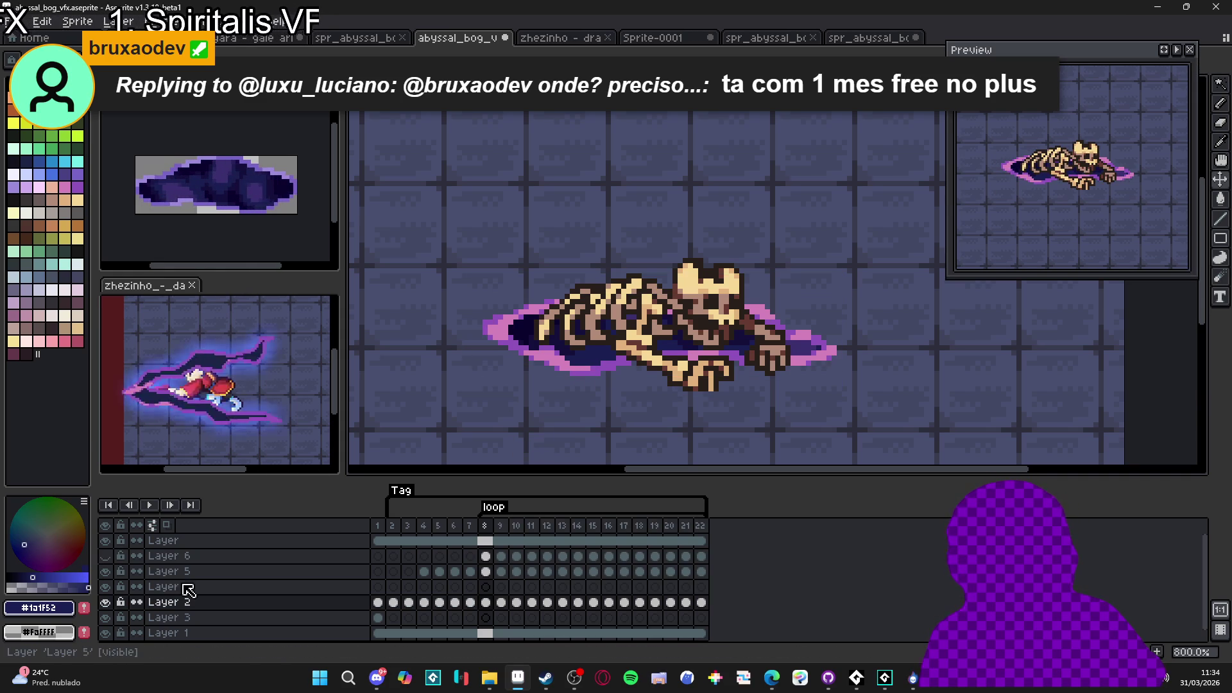
left_click(108, 603)
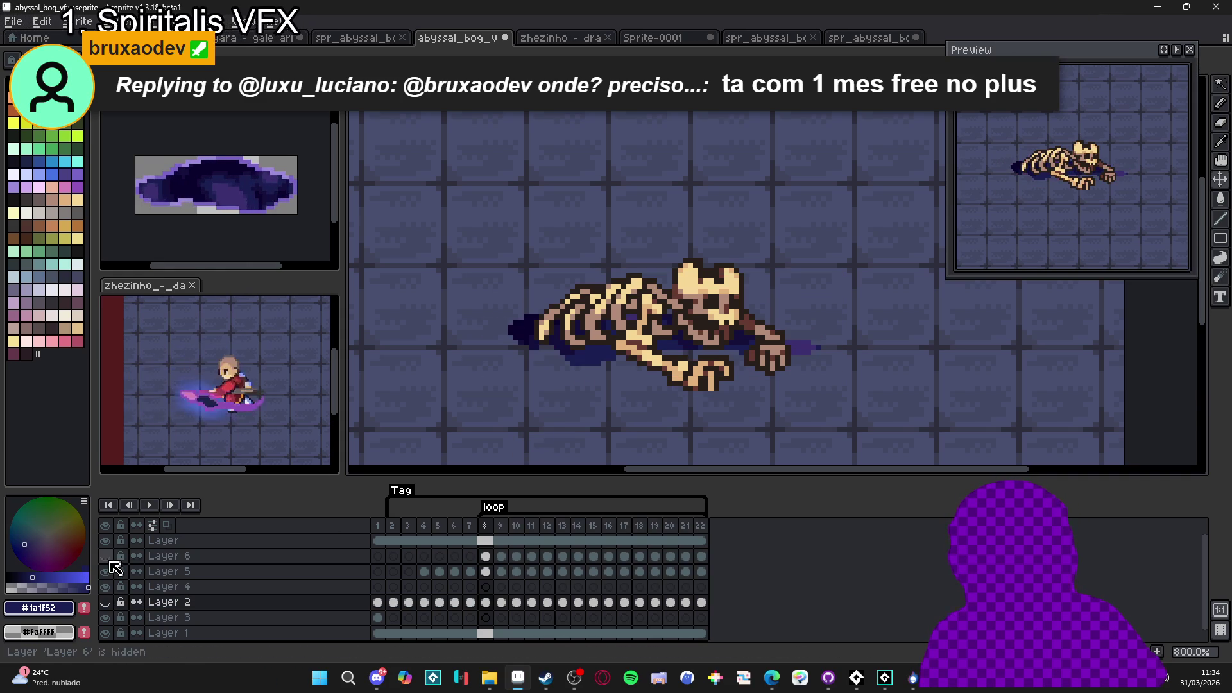
left_click(108, 558)
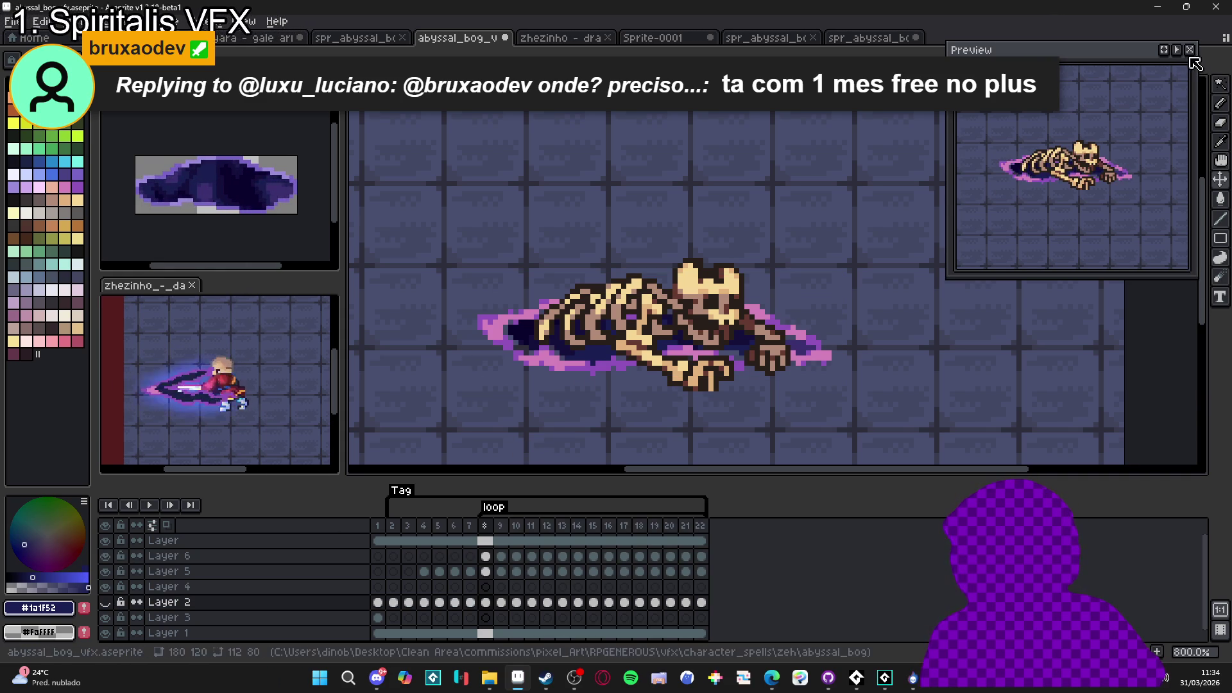
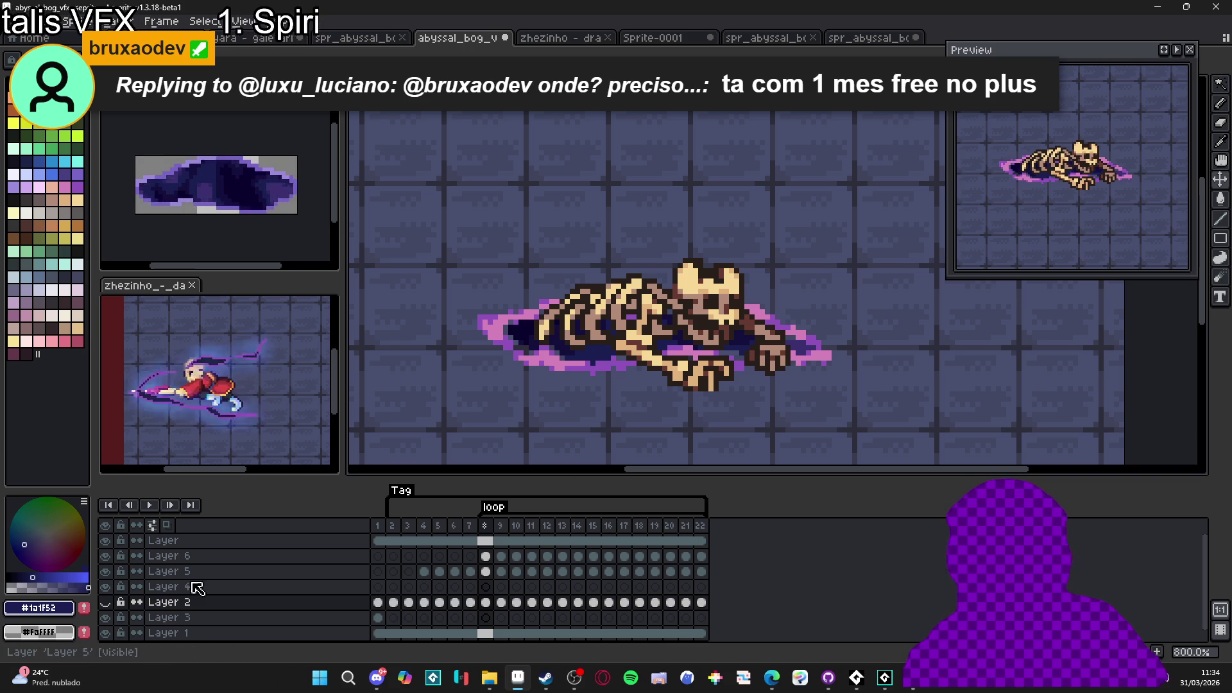
Show Layer 2, select Layer 5 and sample the dark pool colour #0c002d
left_click(105, 603)
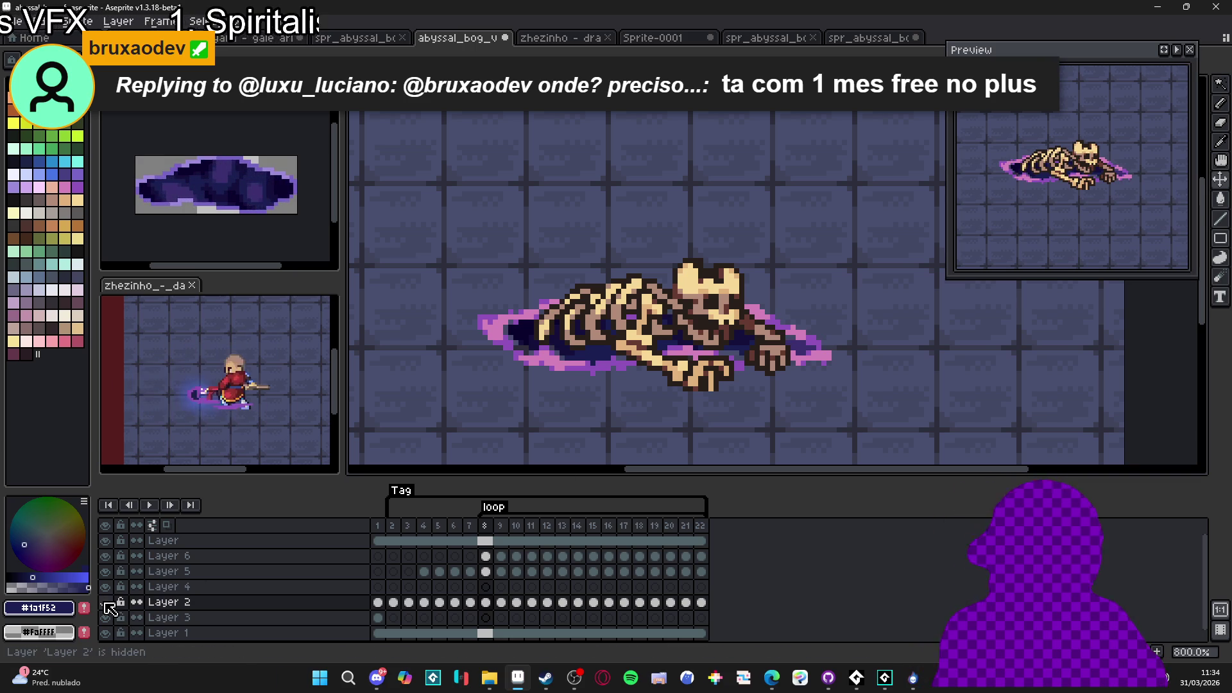
scroll(520, 353, "up", 2)
left_click(533, 350, "ctrl")
left_click(528, 331, "alt")
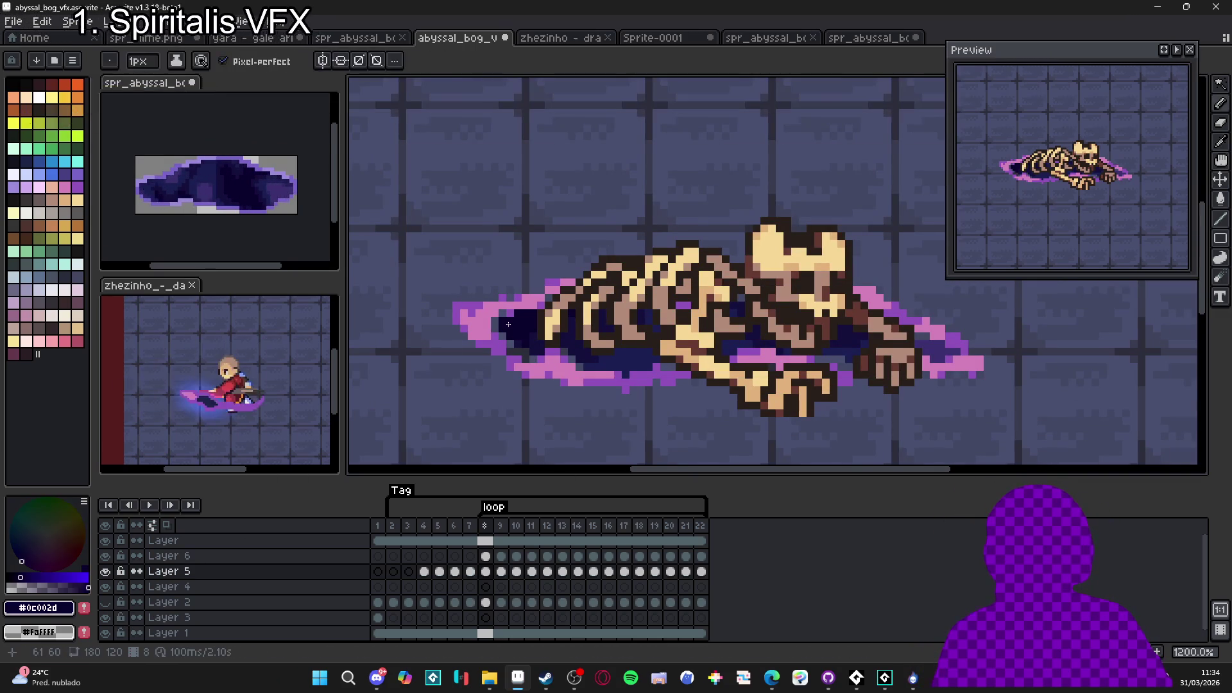
Hide Layer 5 and Layer 2 to inspect the portal
scroll(496, 326, "down", 3)
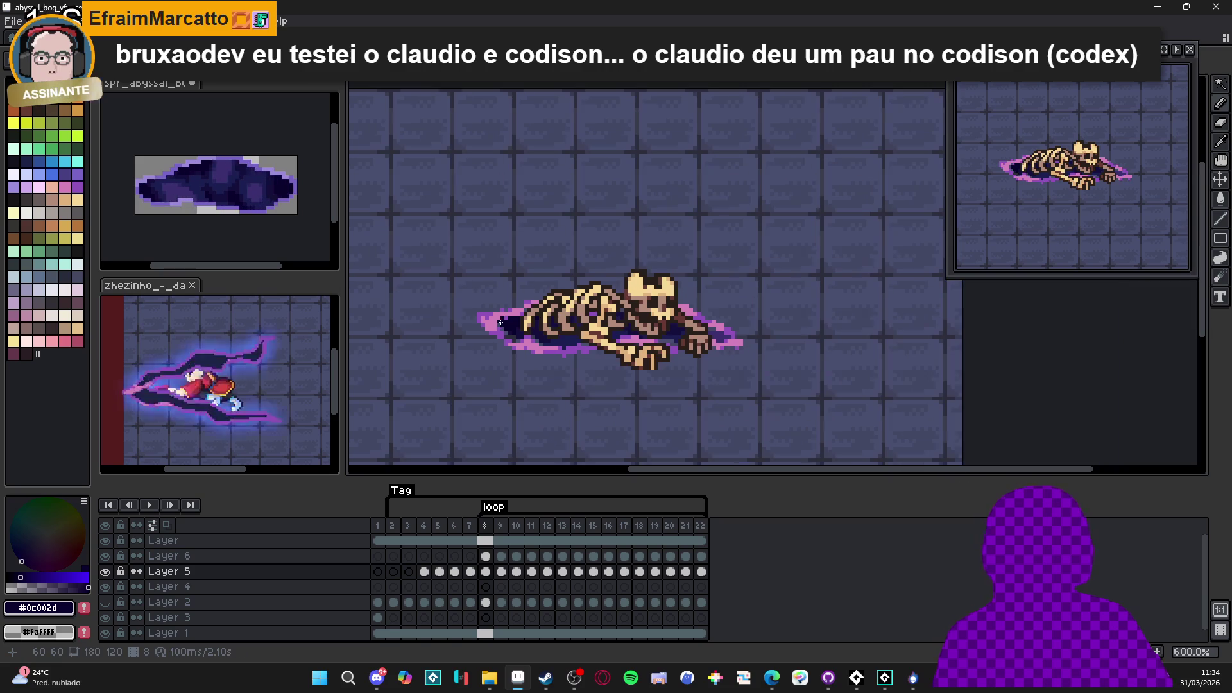
left_click(106, 571)
left_click(106, 602)
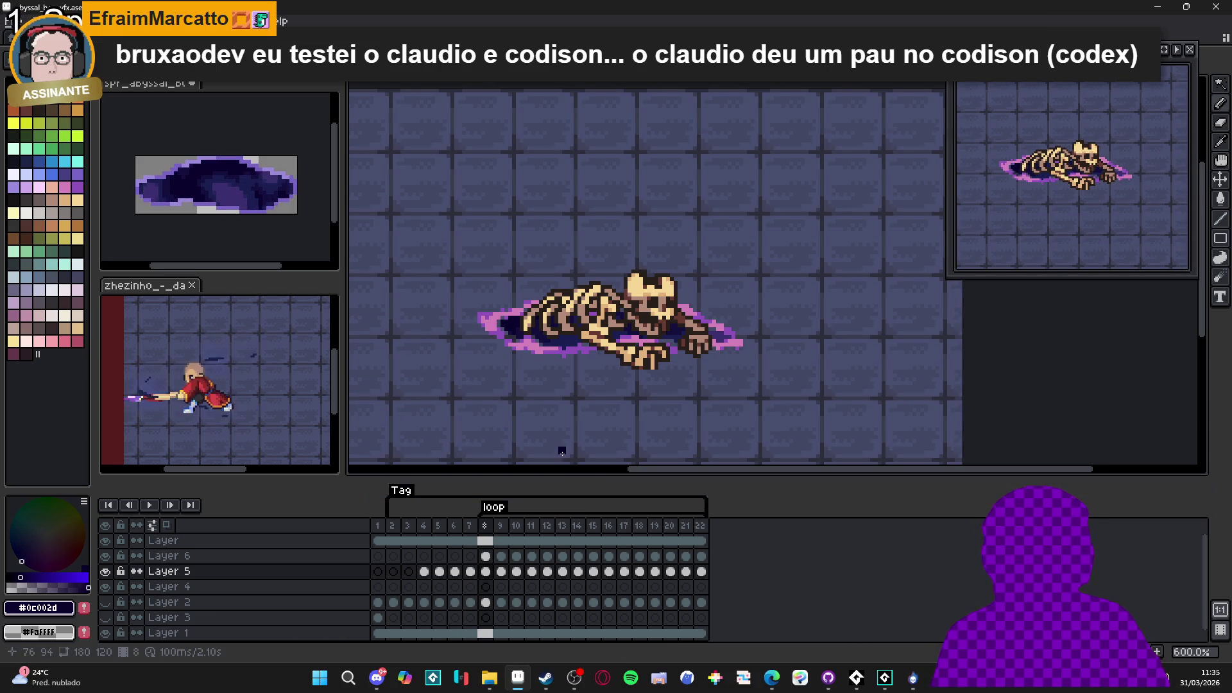
scroll(527, 373, "up", 3)
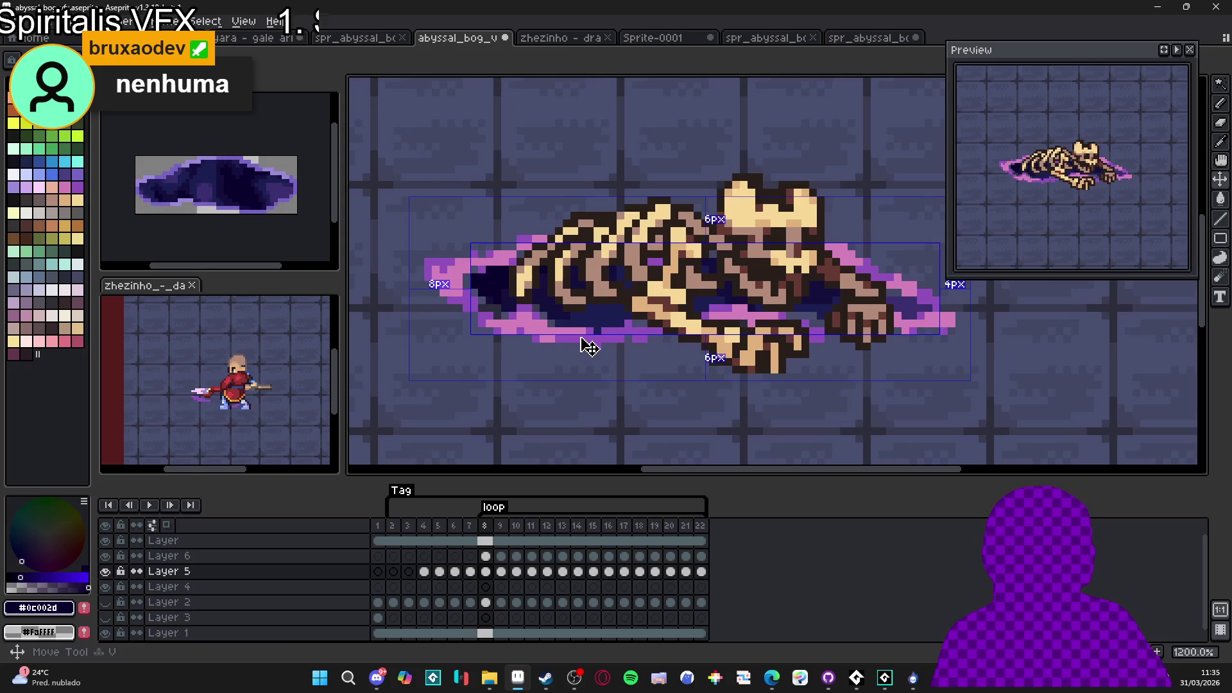
Magic Wand-select the portal sprite's connected pixels on Layer 6
left_click(586, 349, "ctrl")
scroll(586, 350, "down", 2)
key("w")
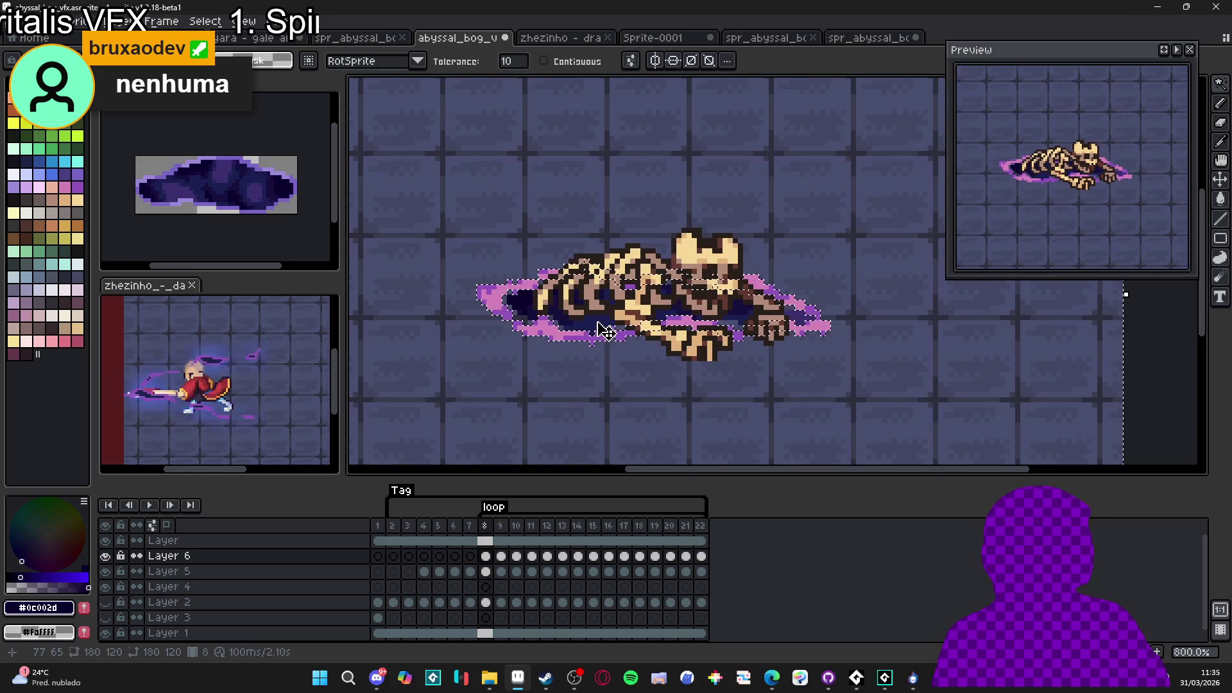
left_click(578, 61)
left_click(607, 349)
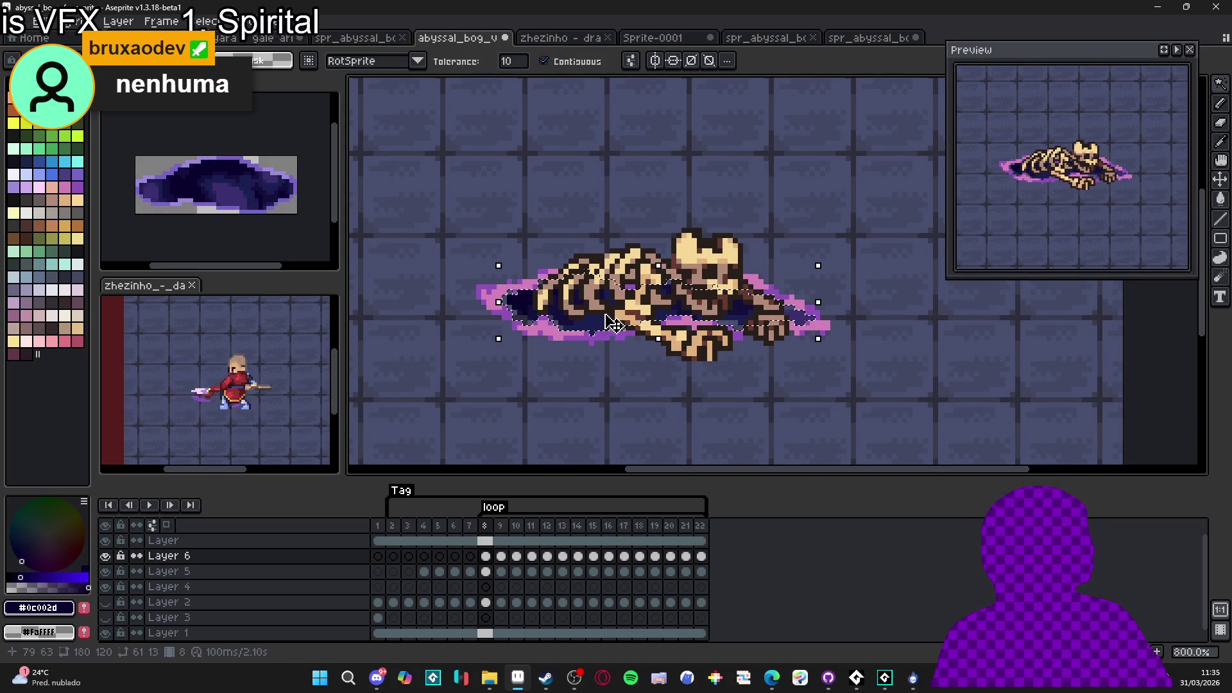
scroll(609, 331, "down", 2)
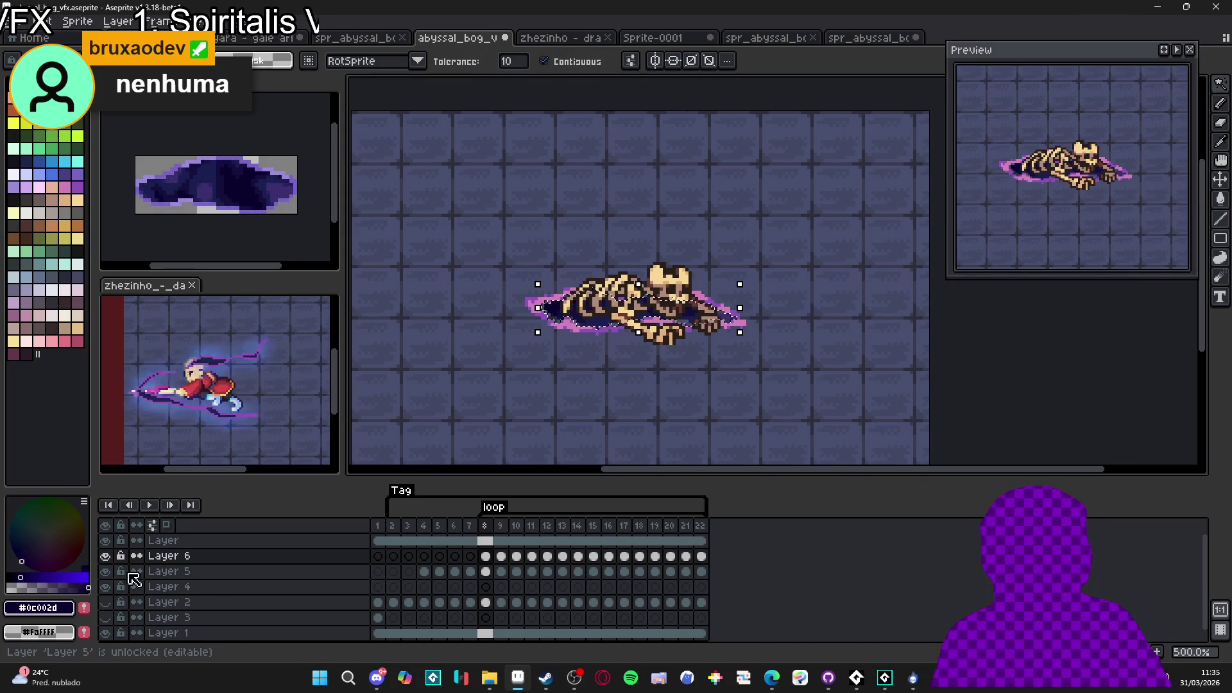
Shift Layer 4's dark pool up-left inside the bog on frame 8
left_click(106, 571)
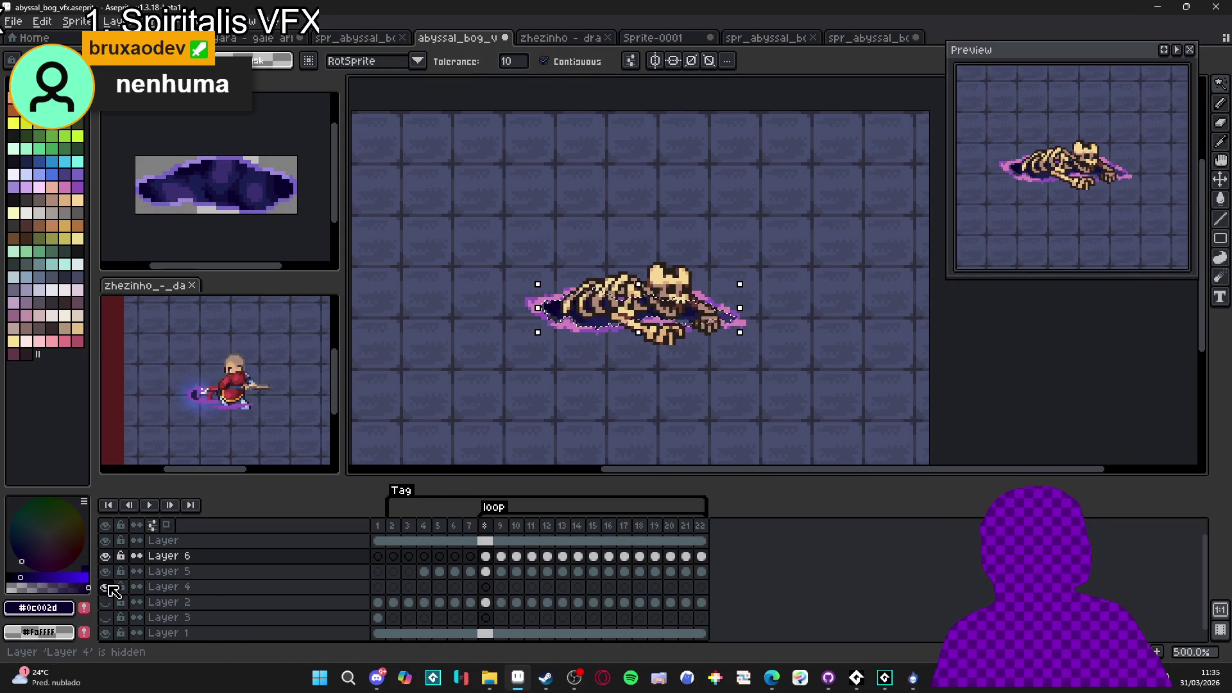
left_click(108, 586)
left_click(486, 586)
key("b")
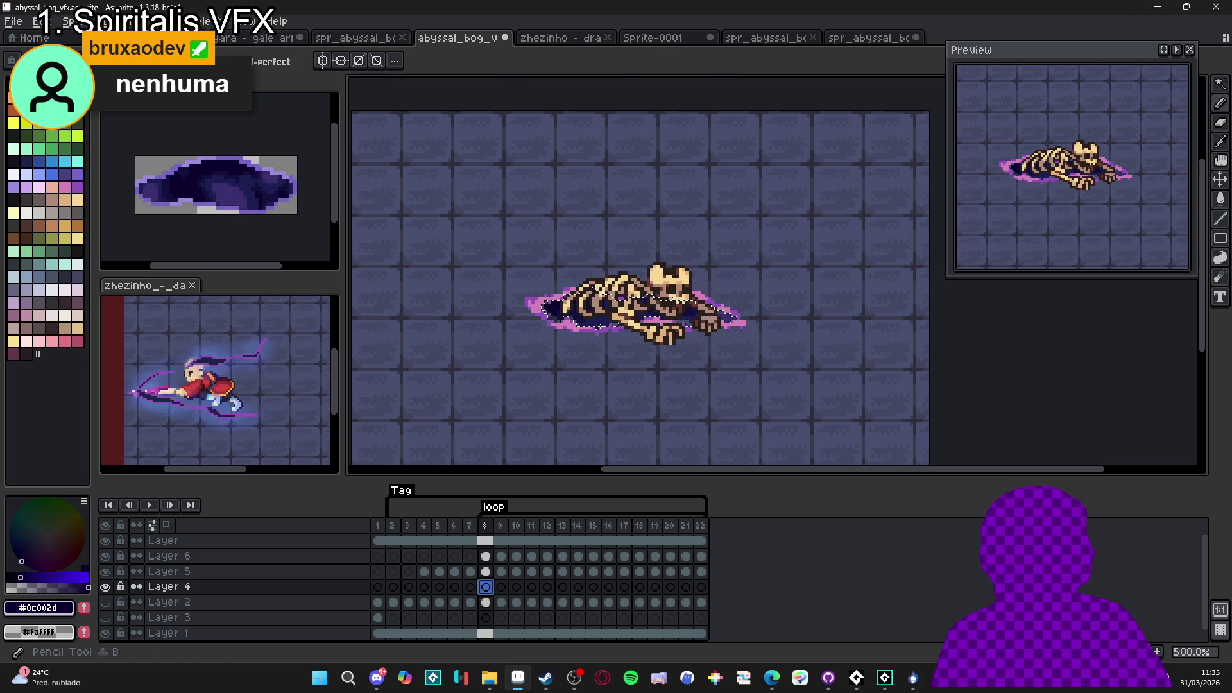
left_click_drag(609, 326, 586, 303)
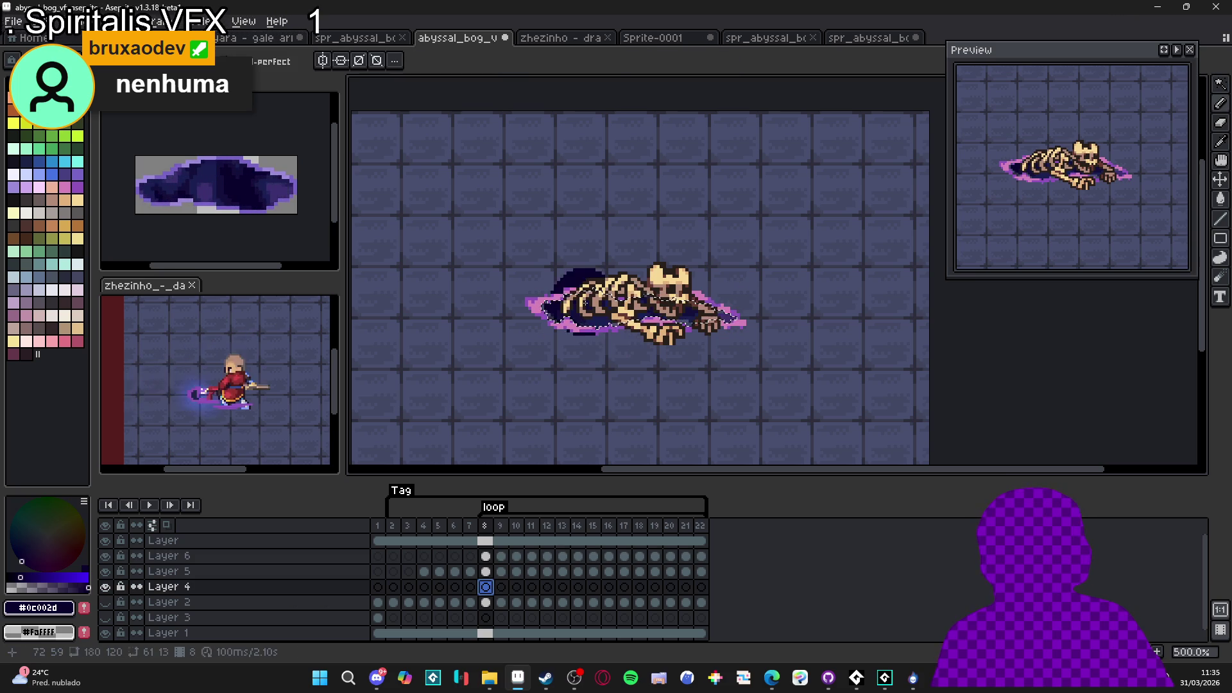
key("v")
scroll(591, 343, "up", 5)
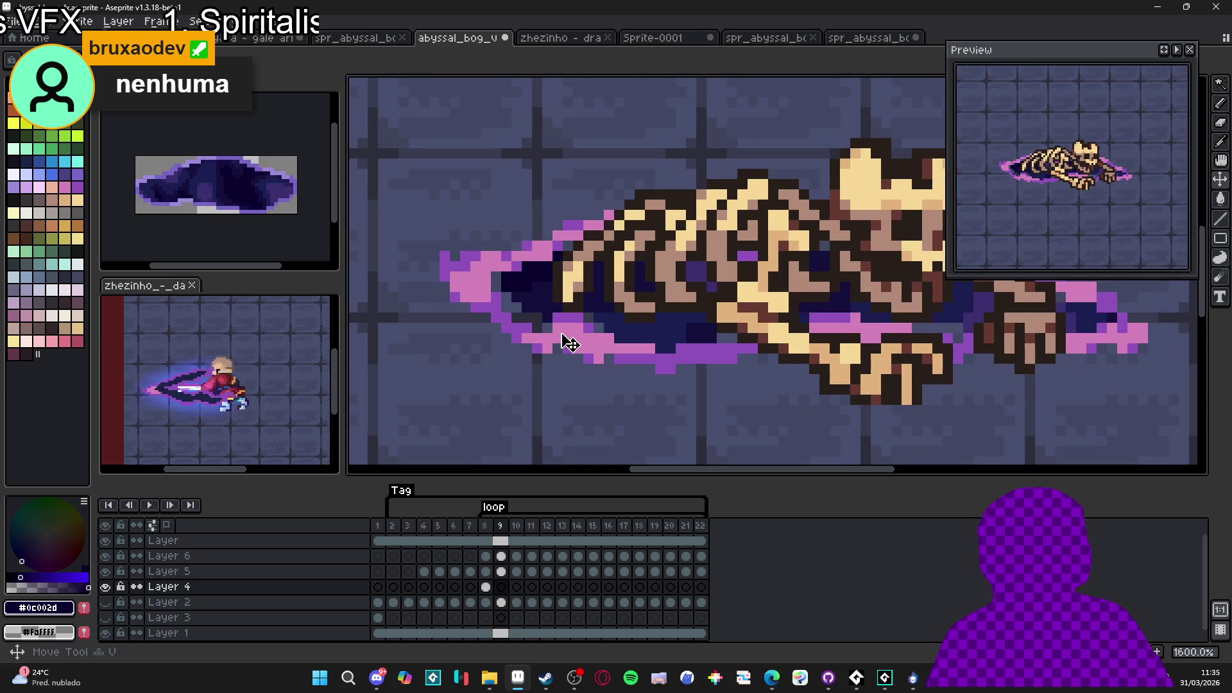
Select the portal sprite by colour on frame 9, then deselect on Layer 4
left_click(550, 338, "ctrl")
key("w")
left_click(539, 327)
scroll(539, 340, "down", 2)
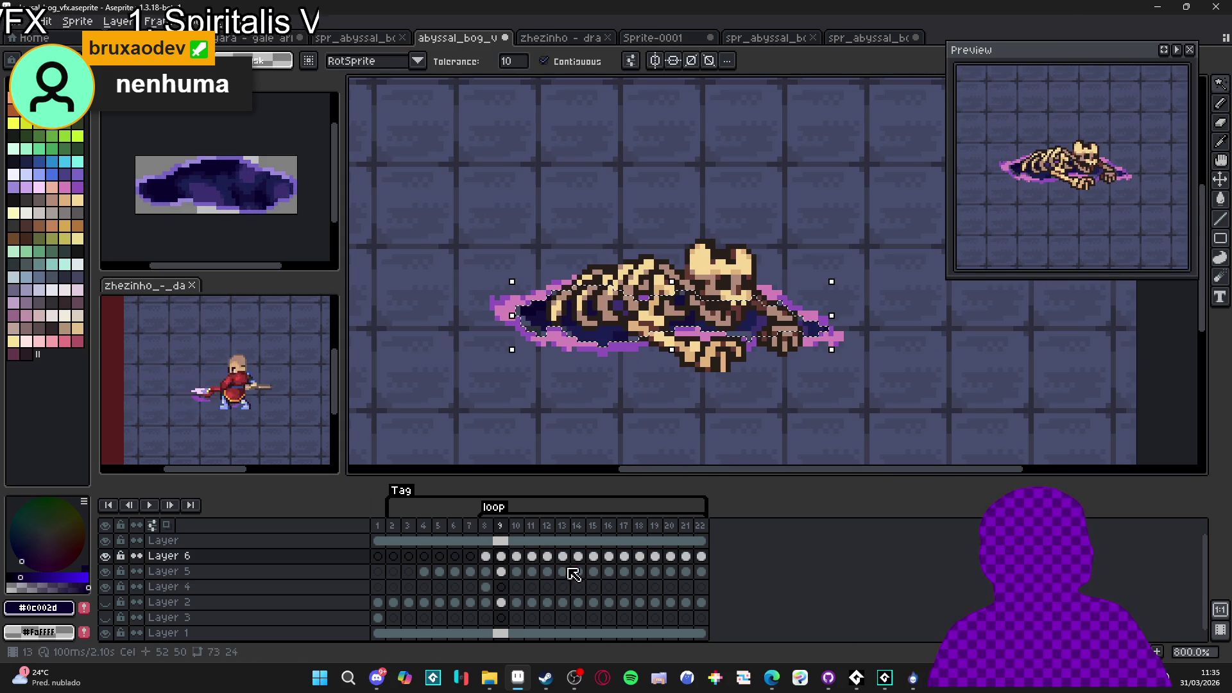
left_click(502, 589)
key("b")
key("ctrl+d")
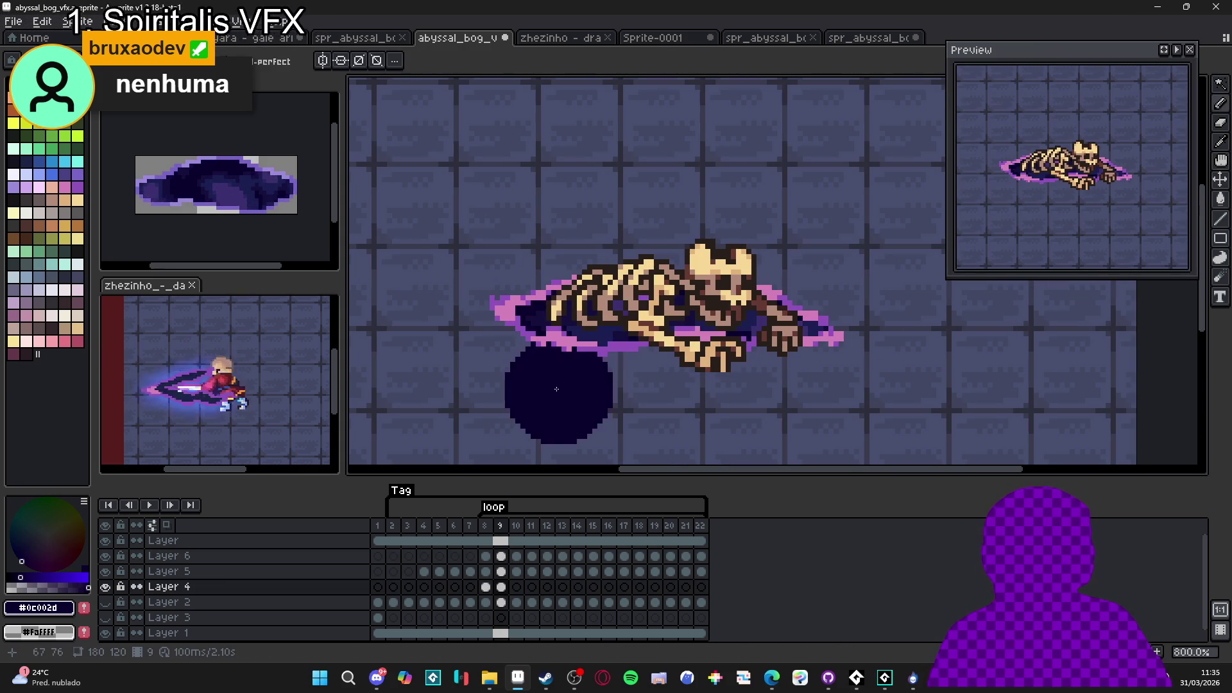
key("v")
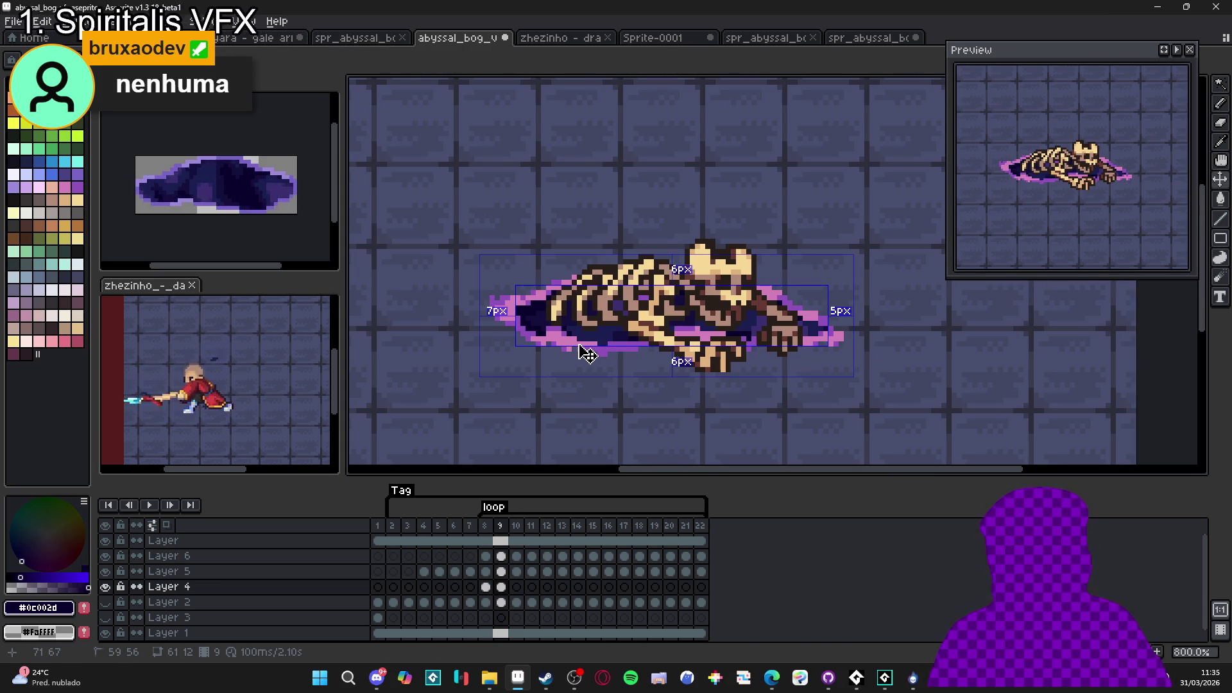
On frame 10, try moving Layer 4's dark blob below the skeleton, then undo it
left_click(587, 354, "ctrl")
key("Right")
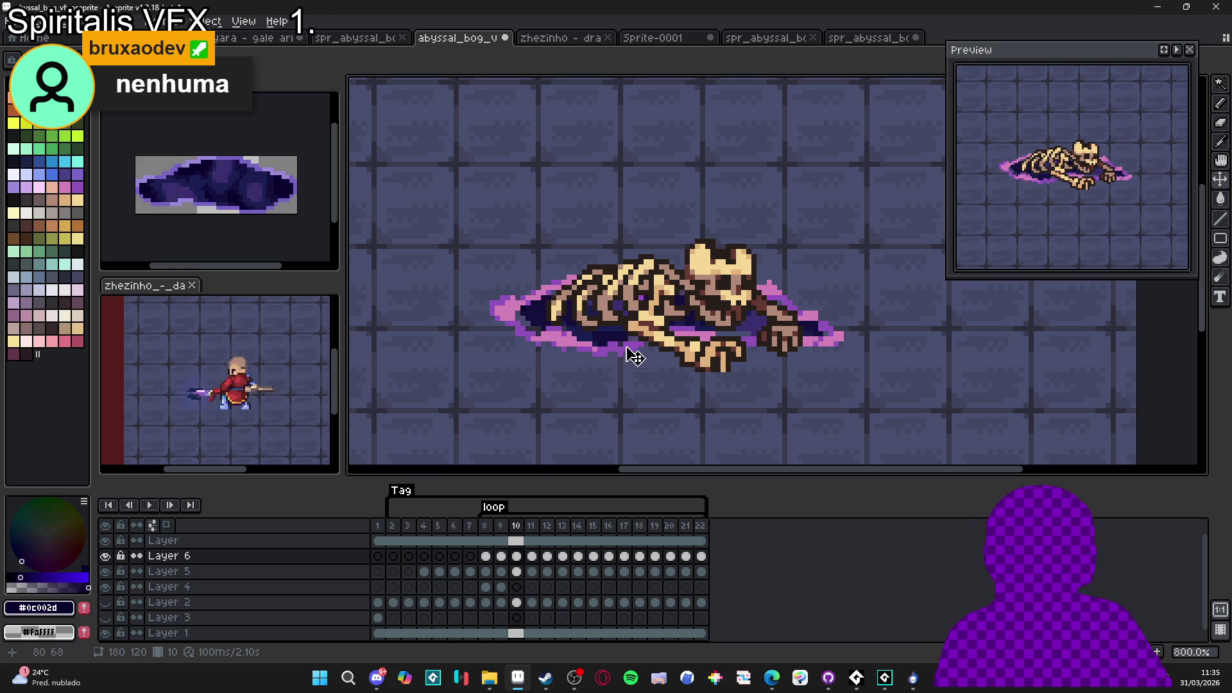
key("w")
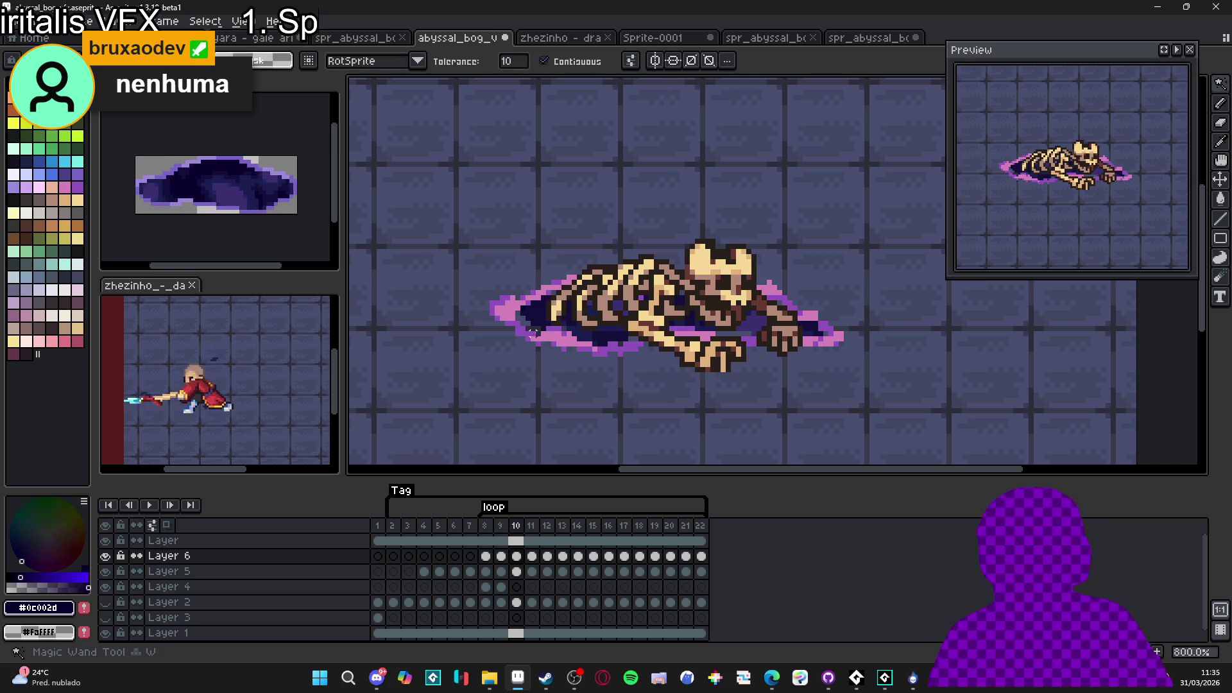
left_click(538, 334)
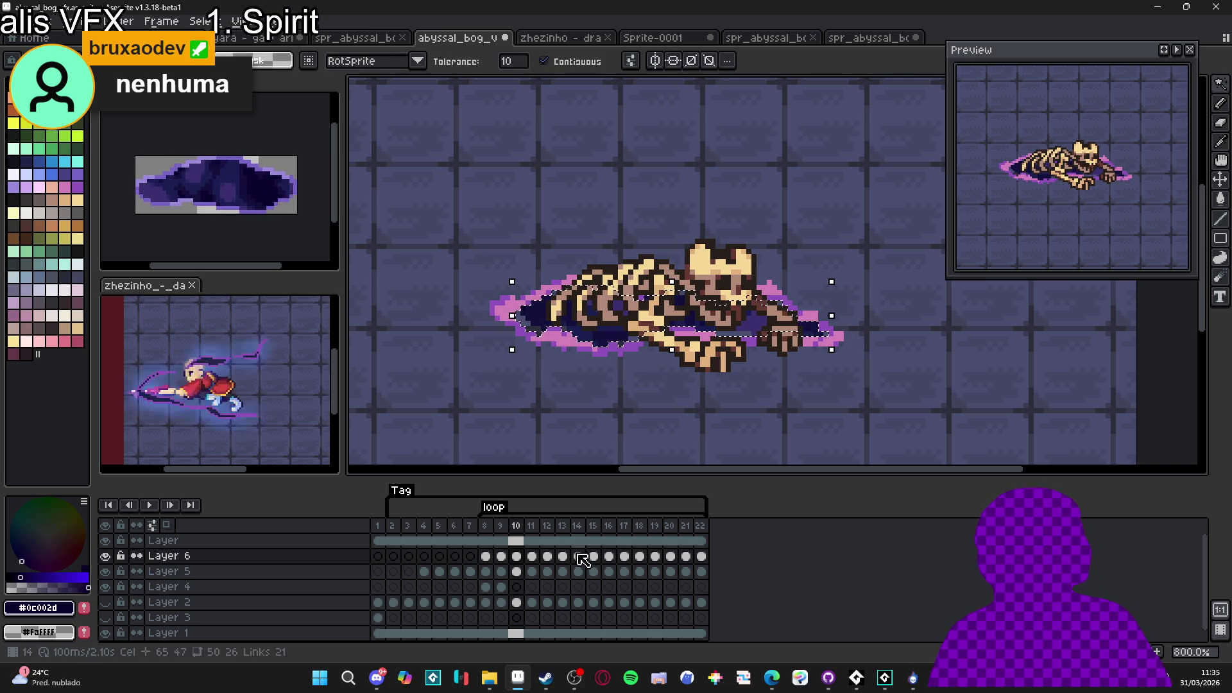
left_click(517, 586)
key("b")
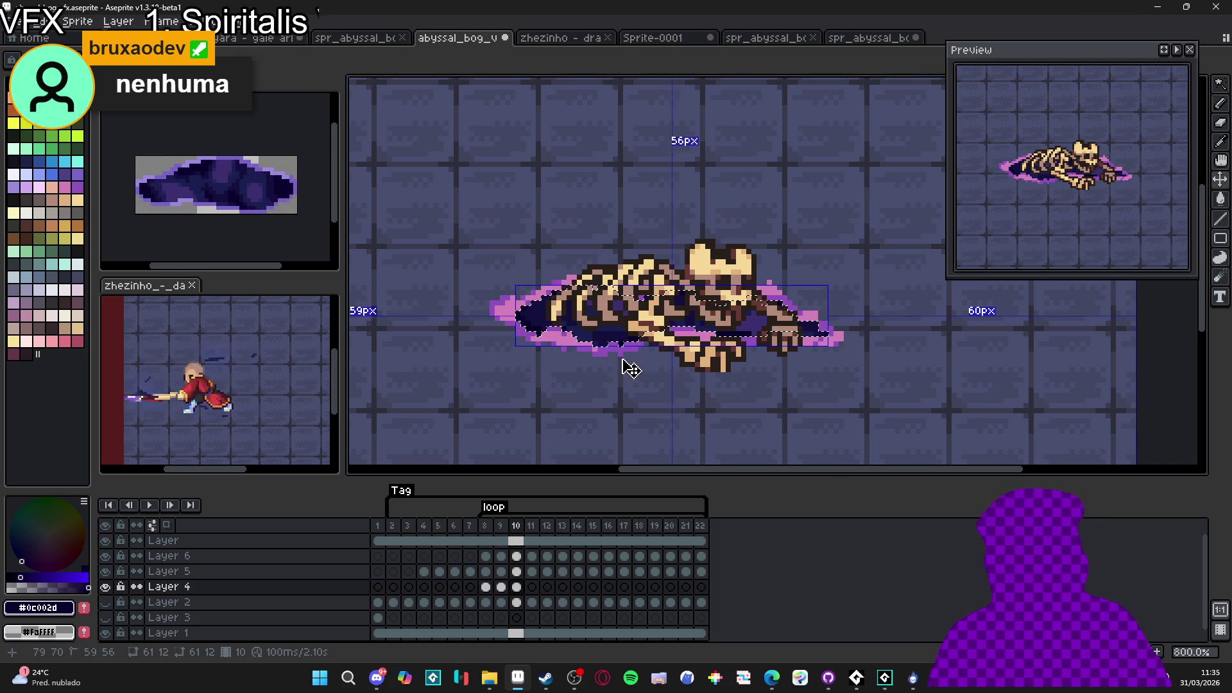
left_click_drag(587, 339, 623, 359)
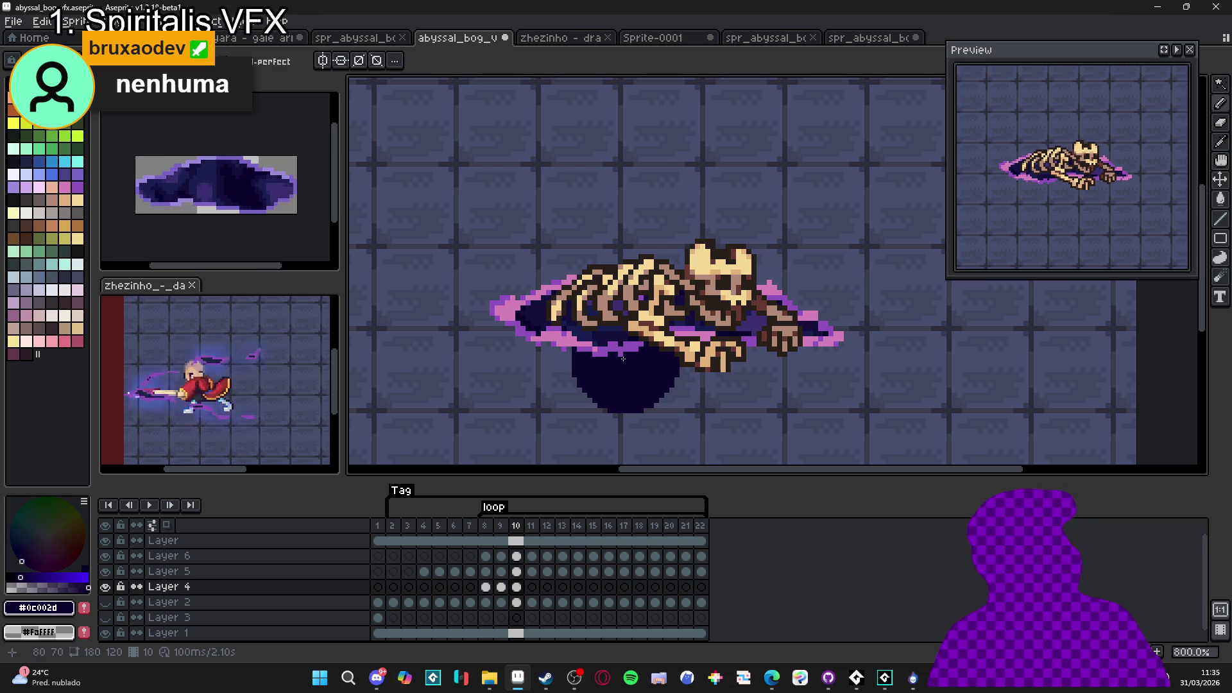
key("ctrl+z")
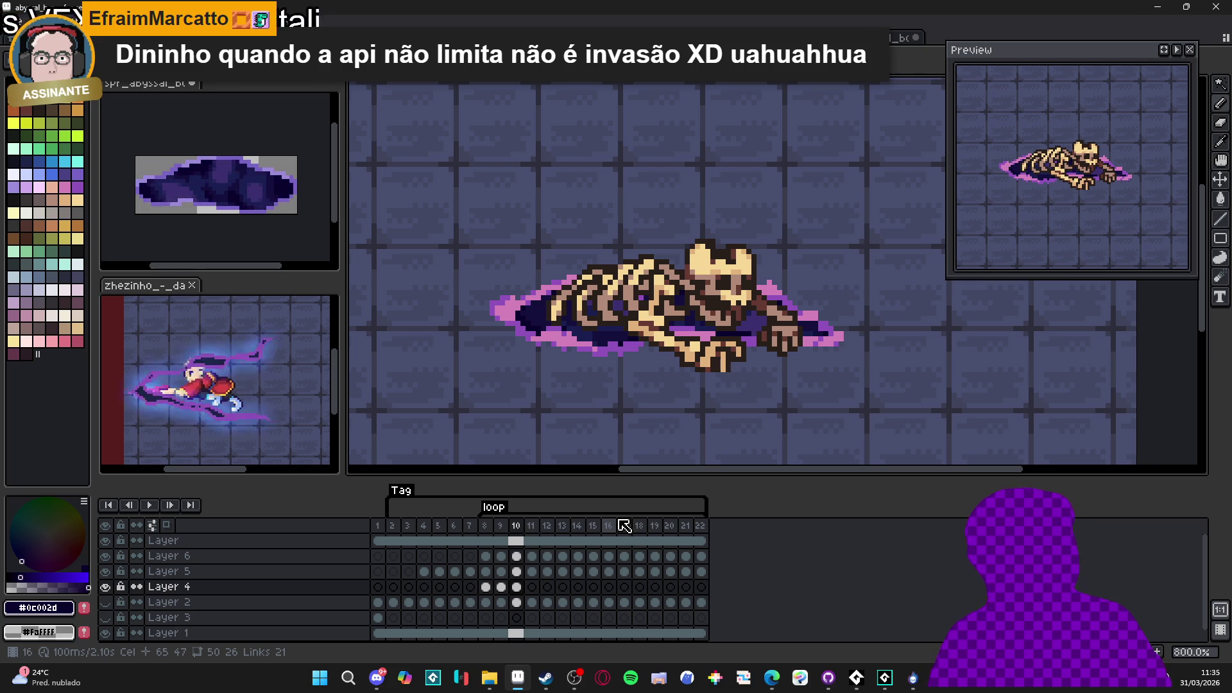
left_click(531, 605)
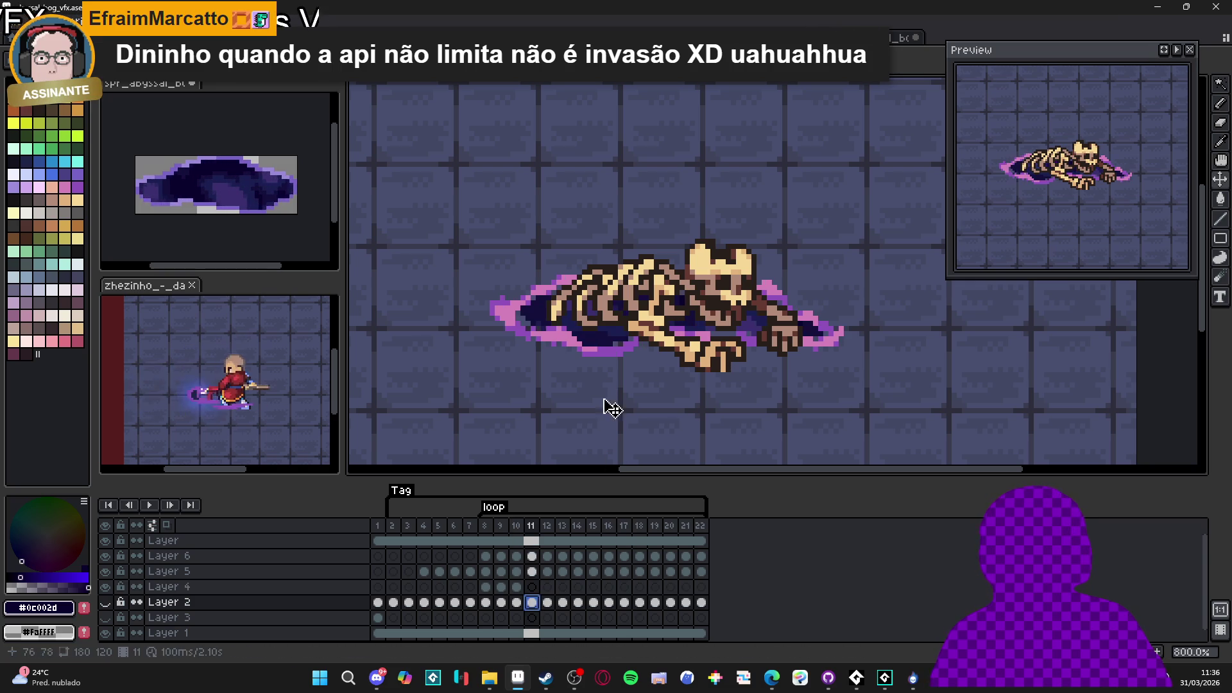
Select the dark pool on frame 11 and paint it dark on Layer 4
key("w")
left_click(507, 312)
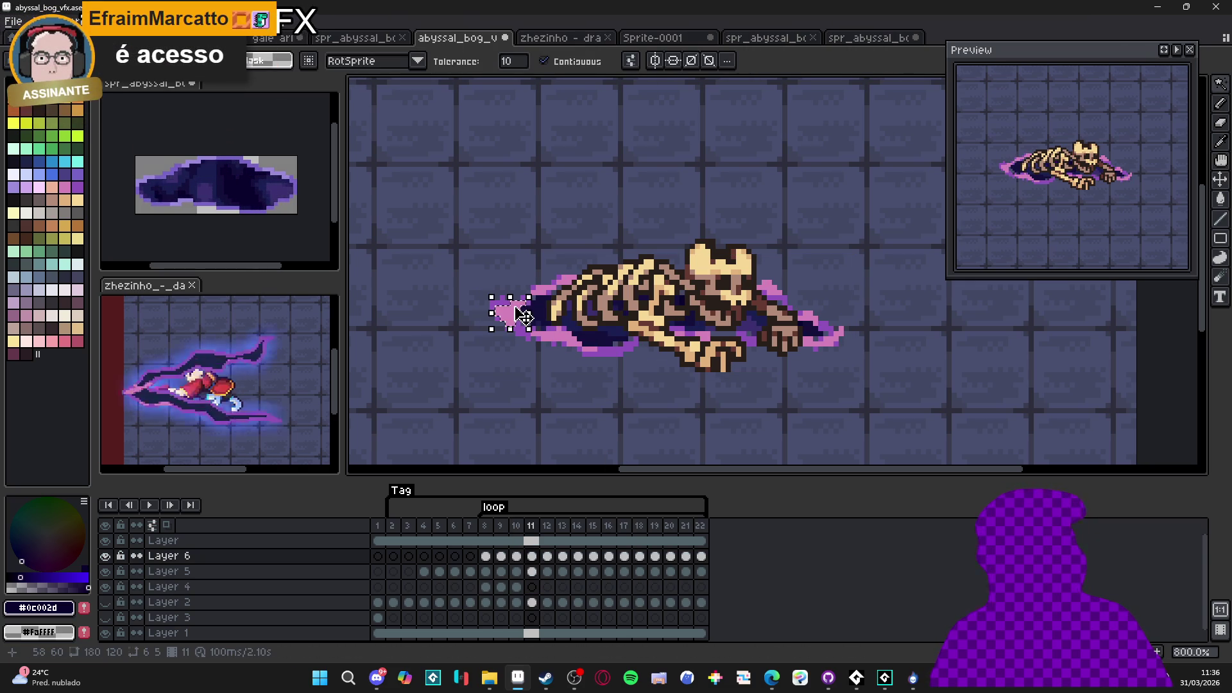
left_click(616, 321)
key("b")
left_click(532, 586)
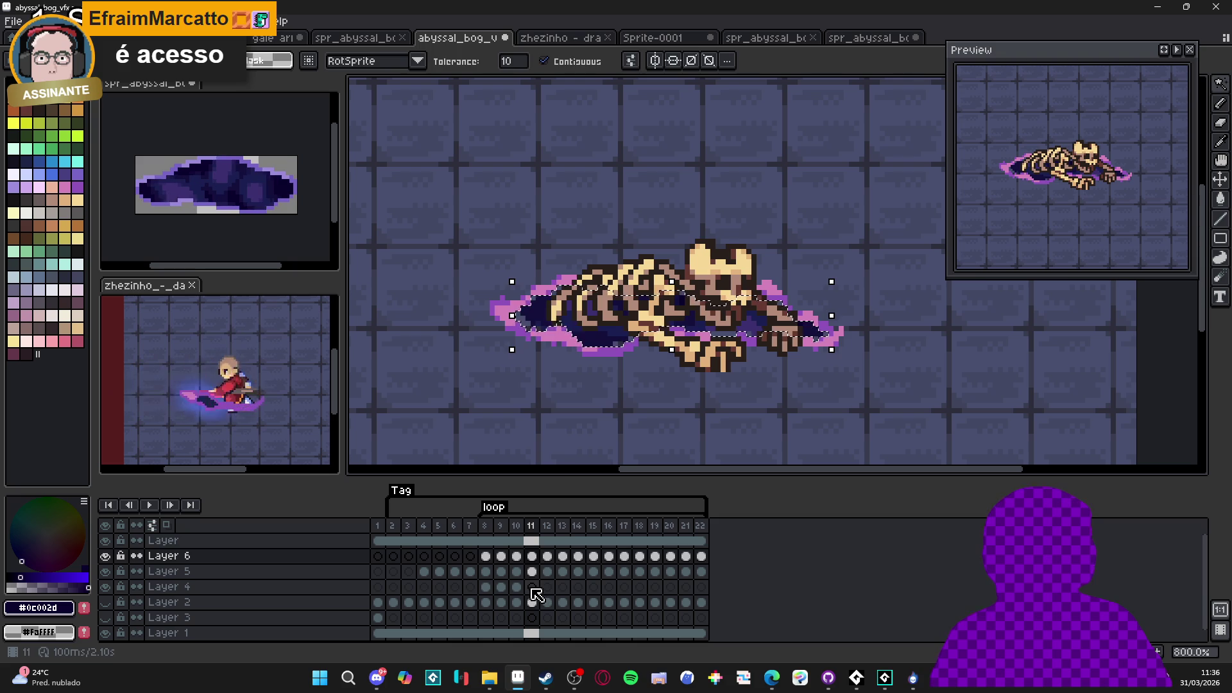
left_click_drag(530, 353, 828, 321)
key("ctrl+d")
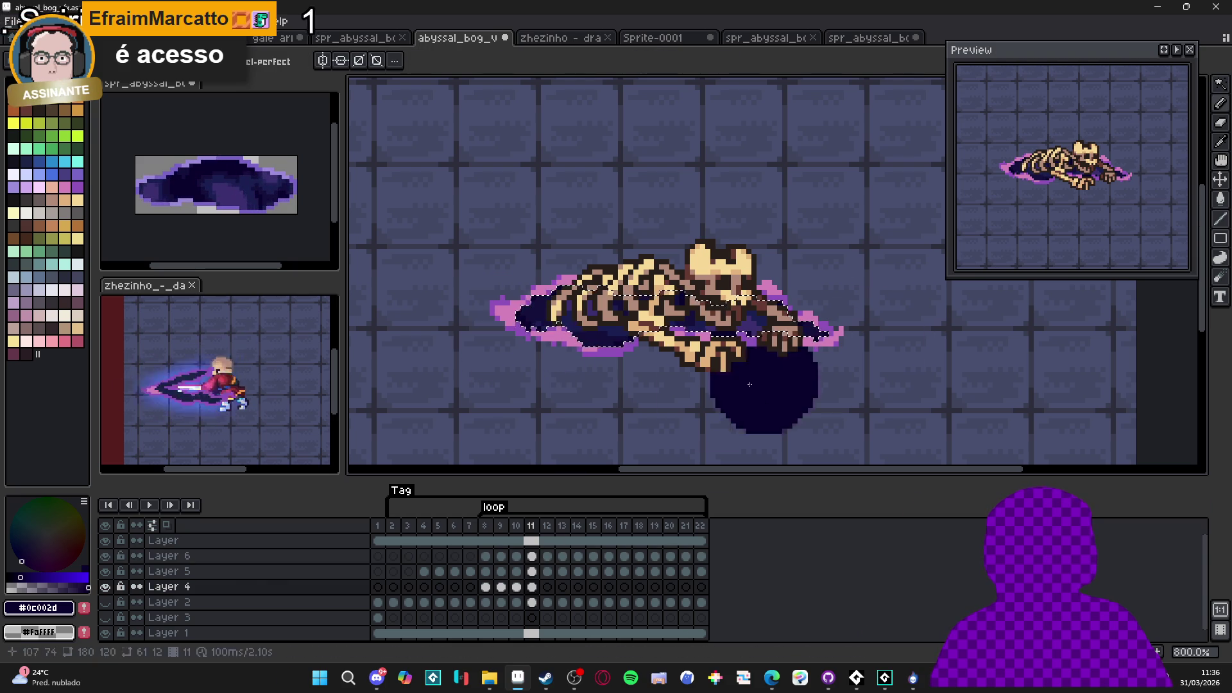
Select the portal pool on frame 12 and deselect on Layer 4
key("ctrl+shift+d")
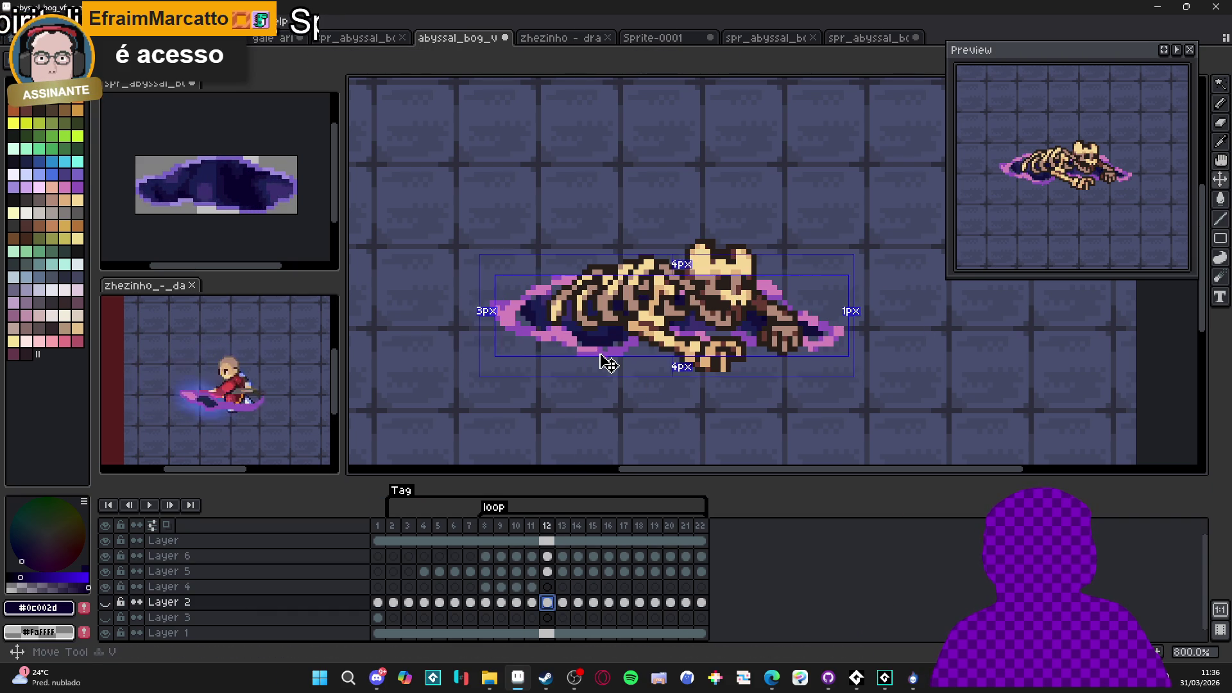
left_click(547, 556)
key("w")
left_click(547, 587)
key("b")
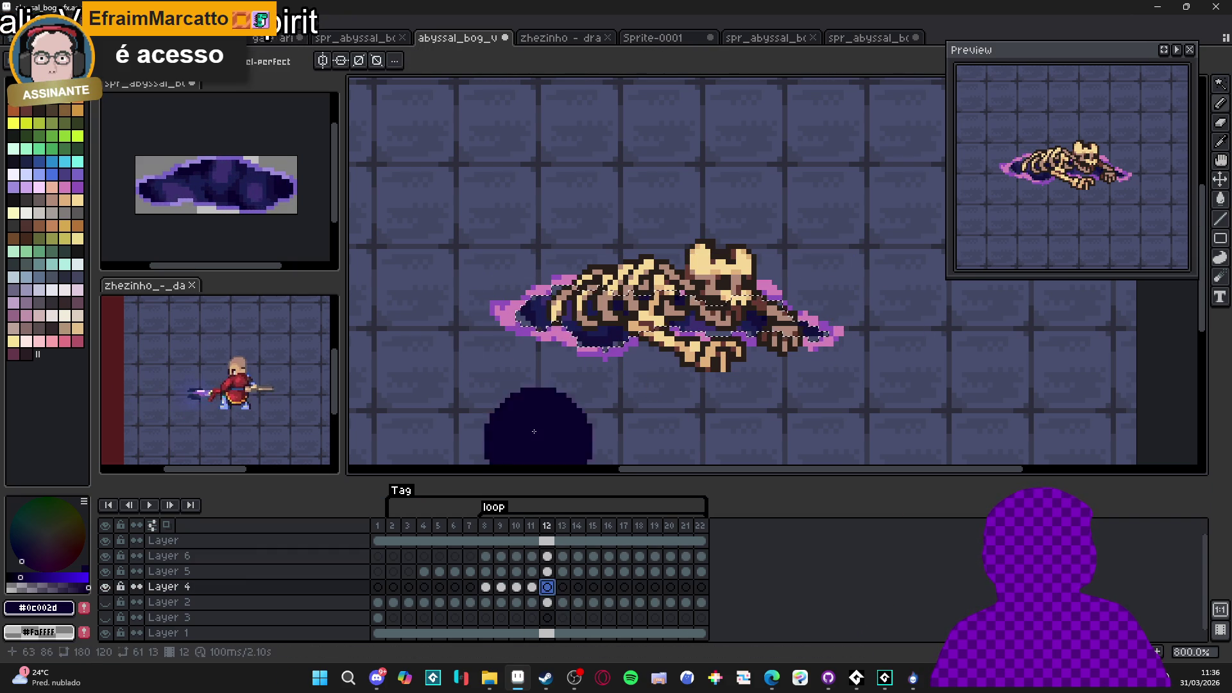
key("ctrl+d")
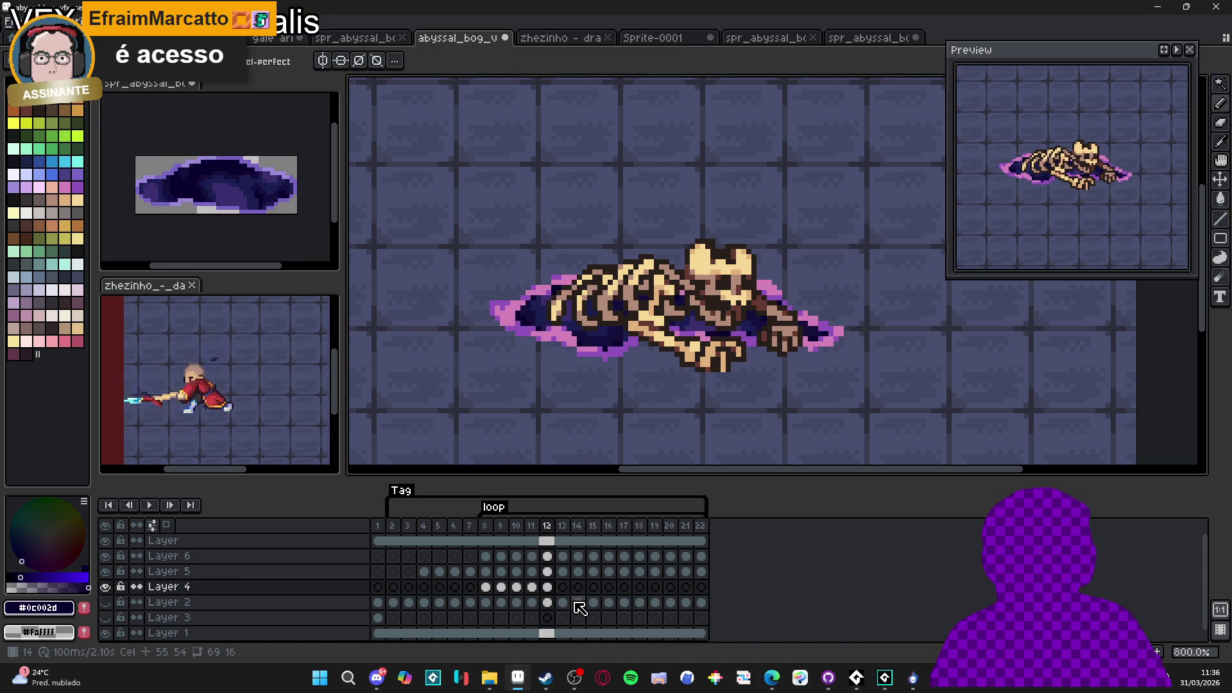
Select the portal's dark area on frame 13 and switch to Layer 4
left_click(563, 603)
key("w")
left_click(528, 317)
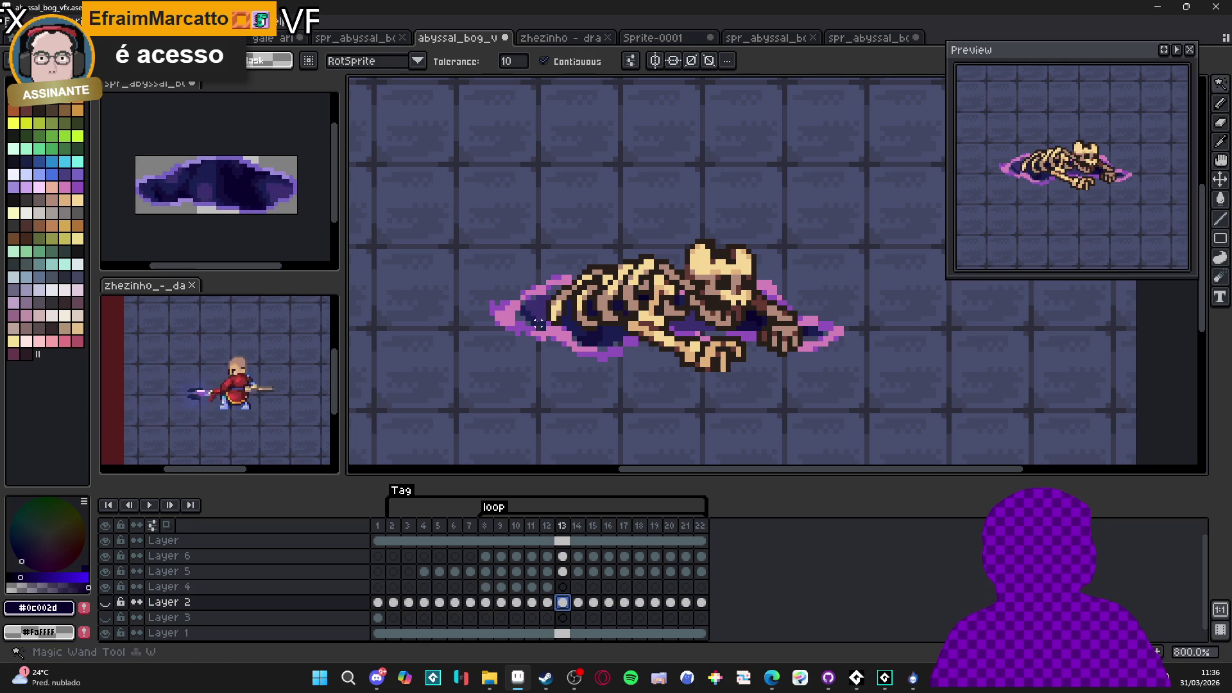
key("w")
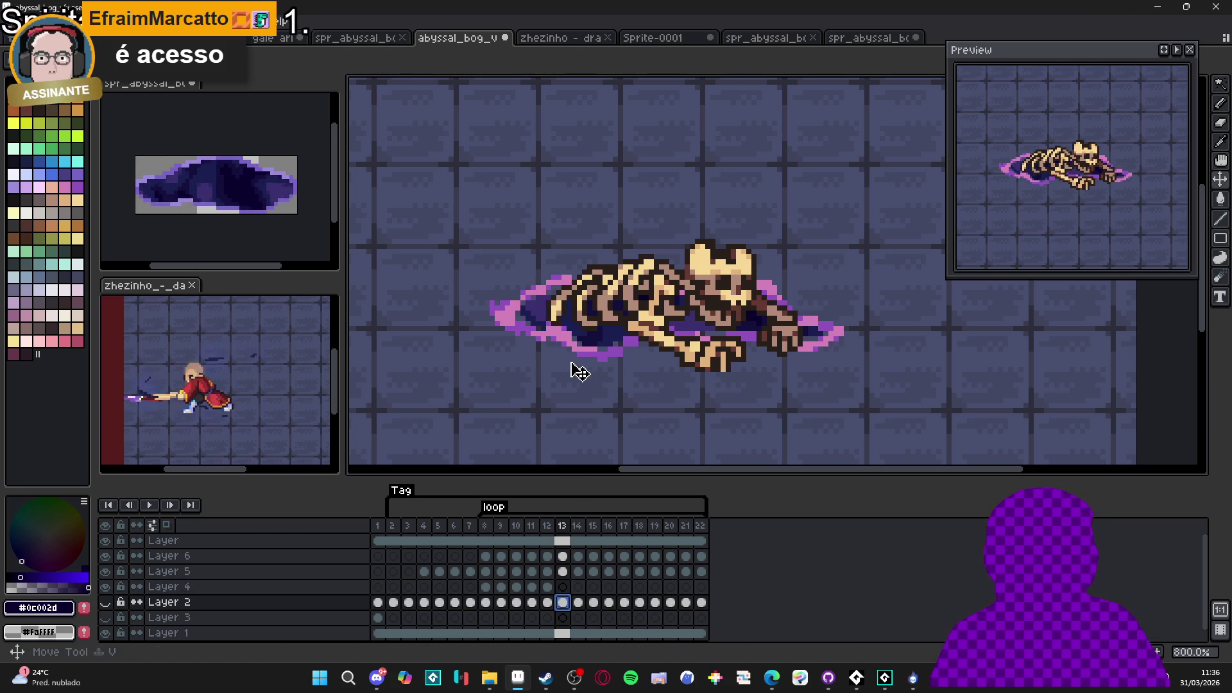
left_click(597, 340)
left_click(565, 557)
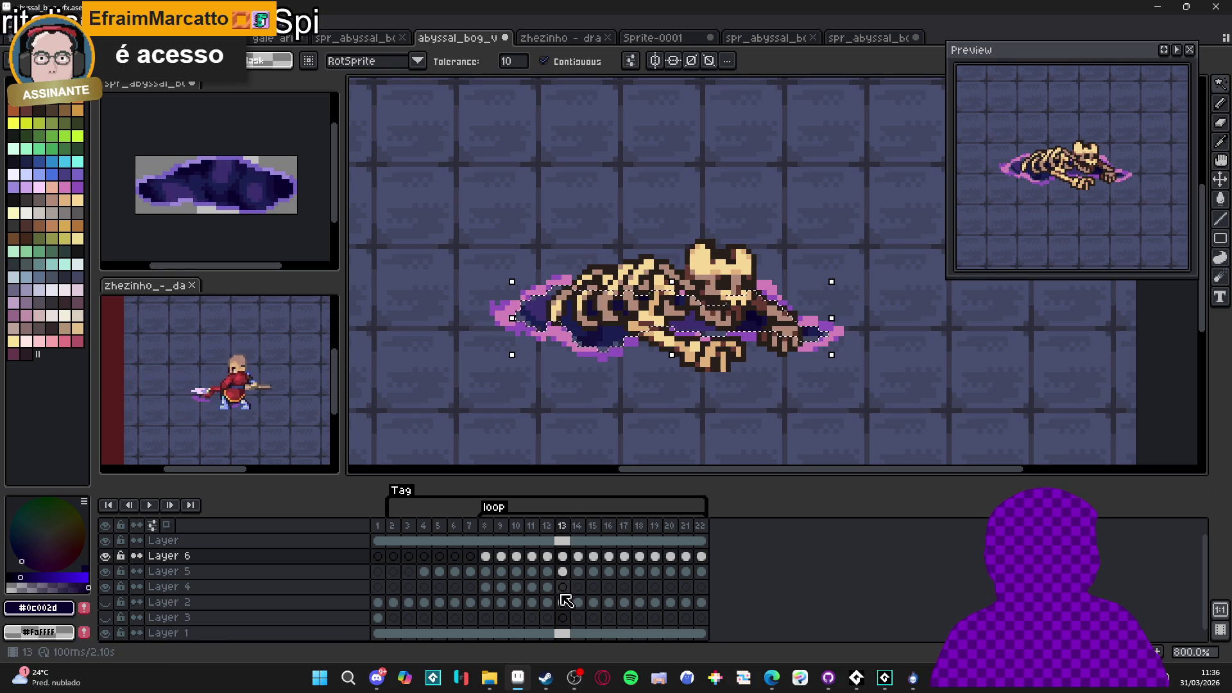
left_click(563, 587)
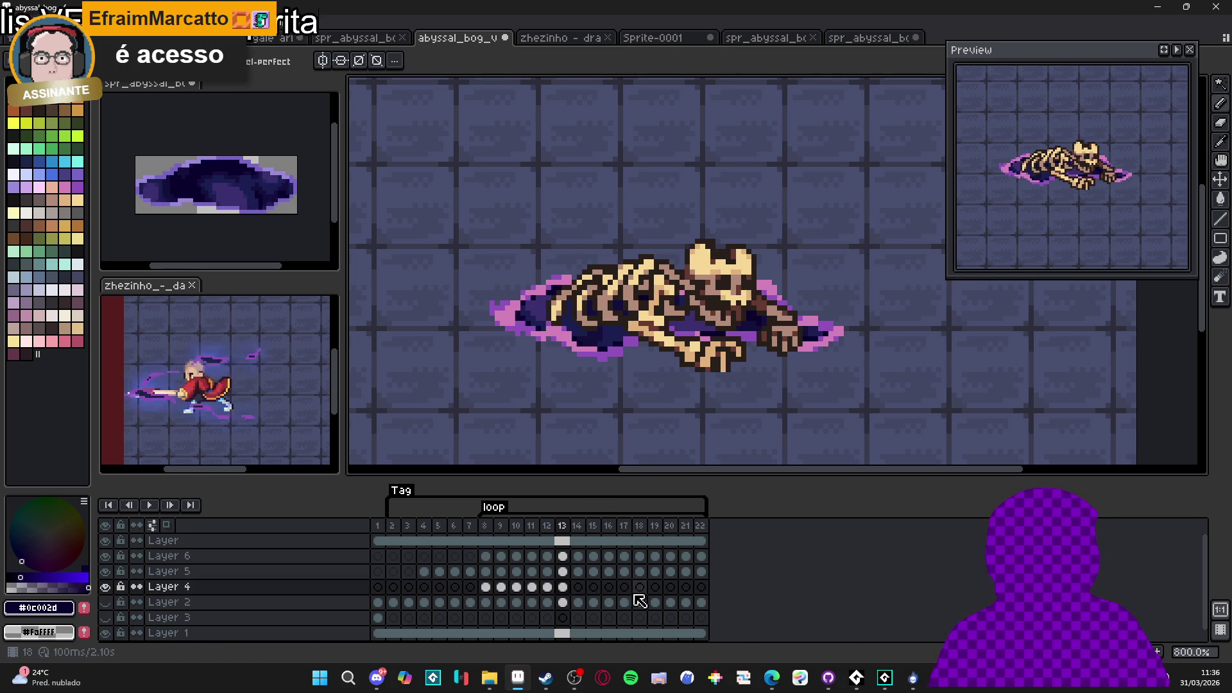
Select the portal on frame 14 and paint the dark fill on Layer 4
left_click(577, 602)
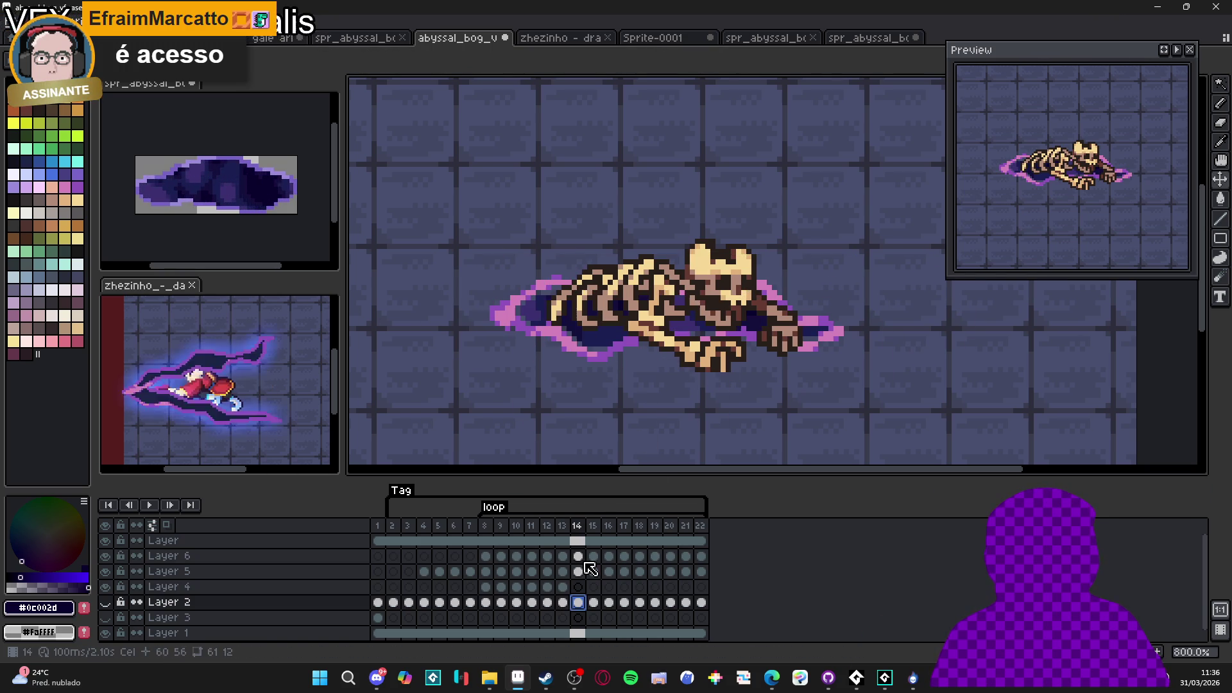
left_click(600, 365, "ctrl")
key("ctrl+shift+d")
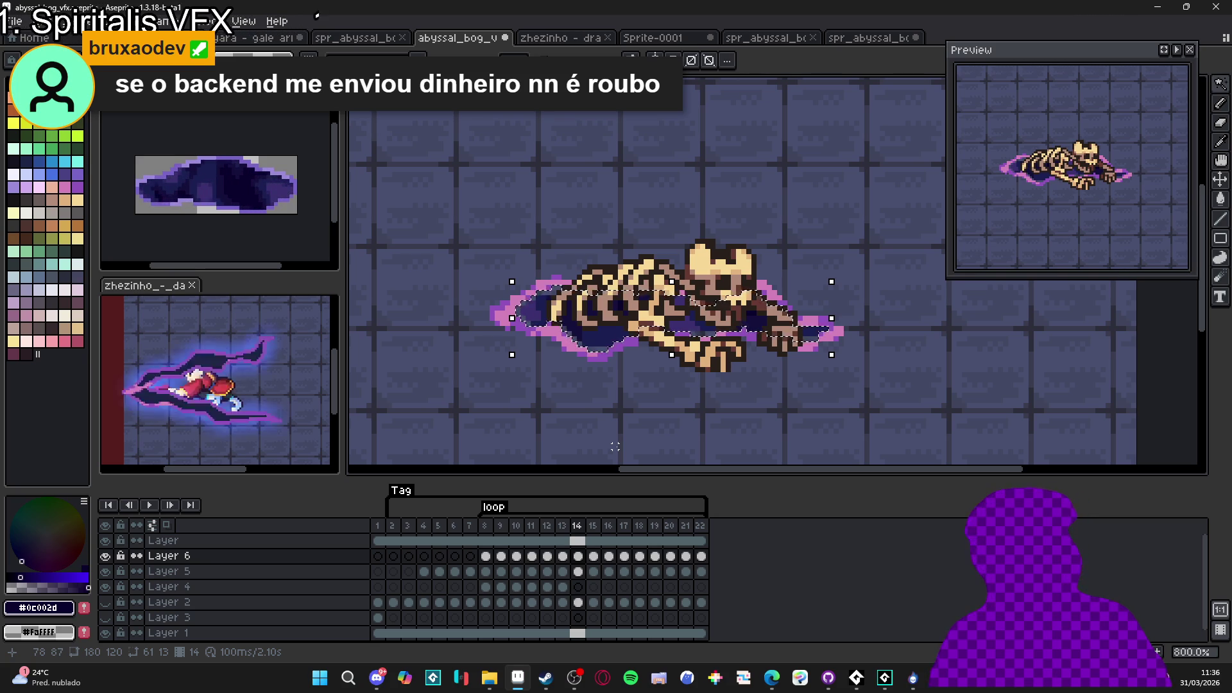
left_click(578, 587)
key("b")
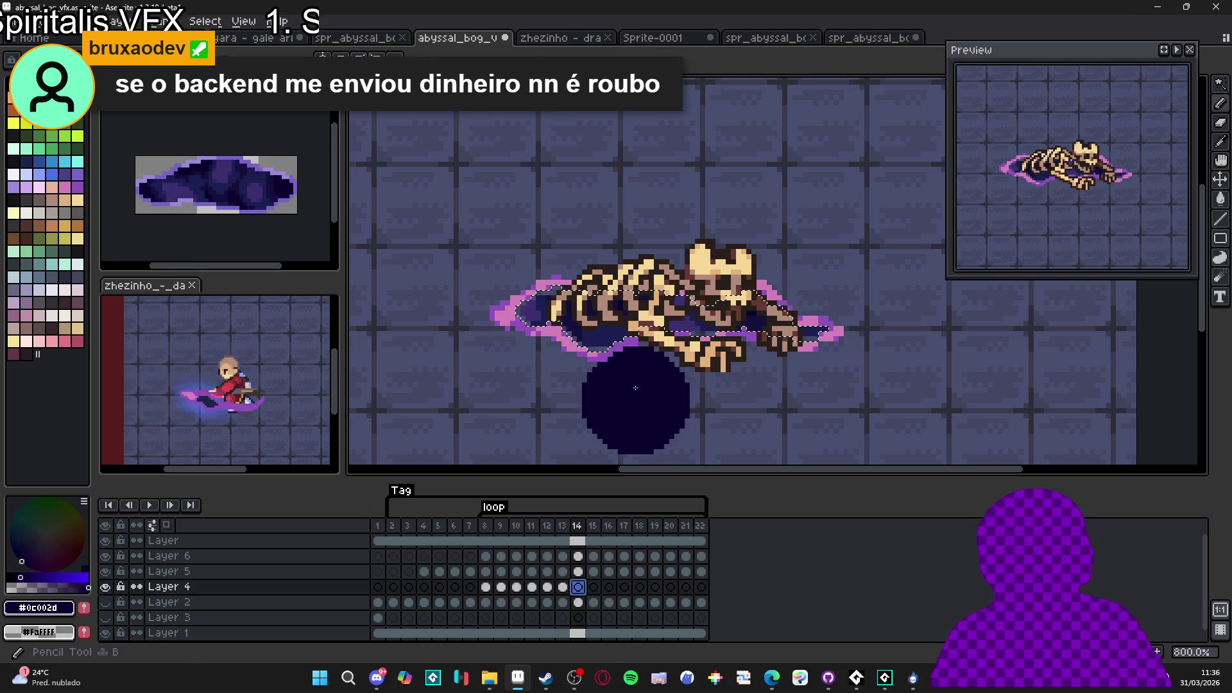
left_click(802, 424)
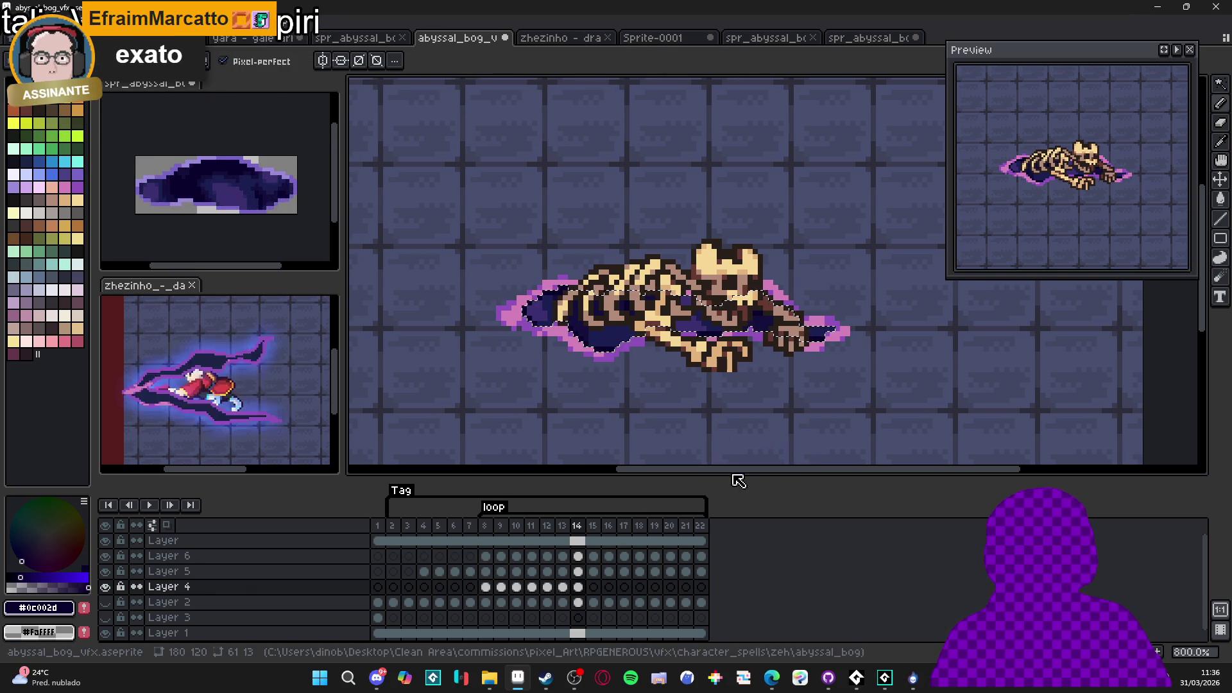
Select the bog shape on Layer 6 for frame 15 and ready Layer 4's brush
left_click(593, 602)
key("v")
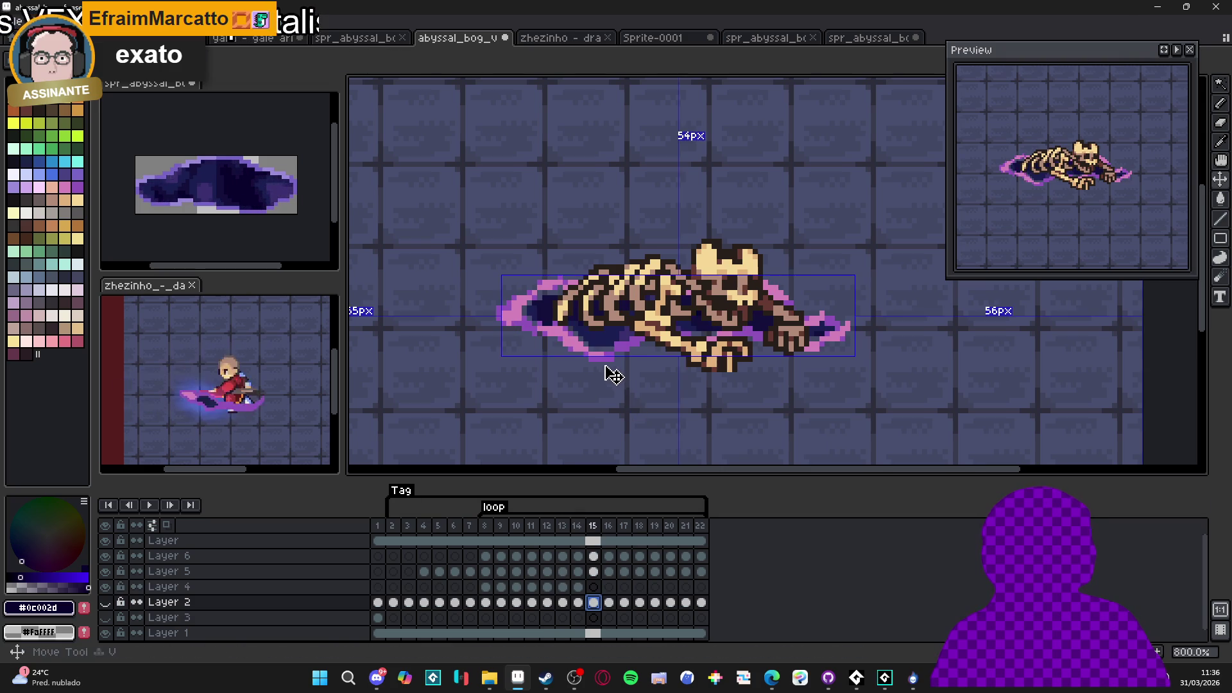
left_click(605, 364, "ctrl")
key("w")
left_click(603, 340)
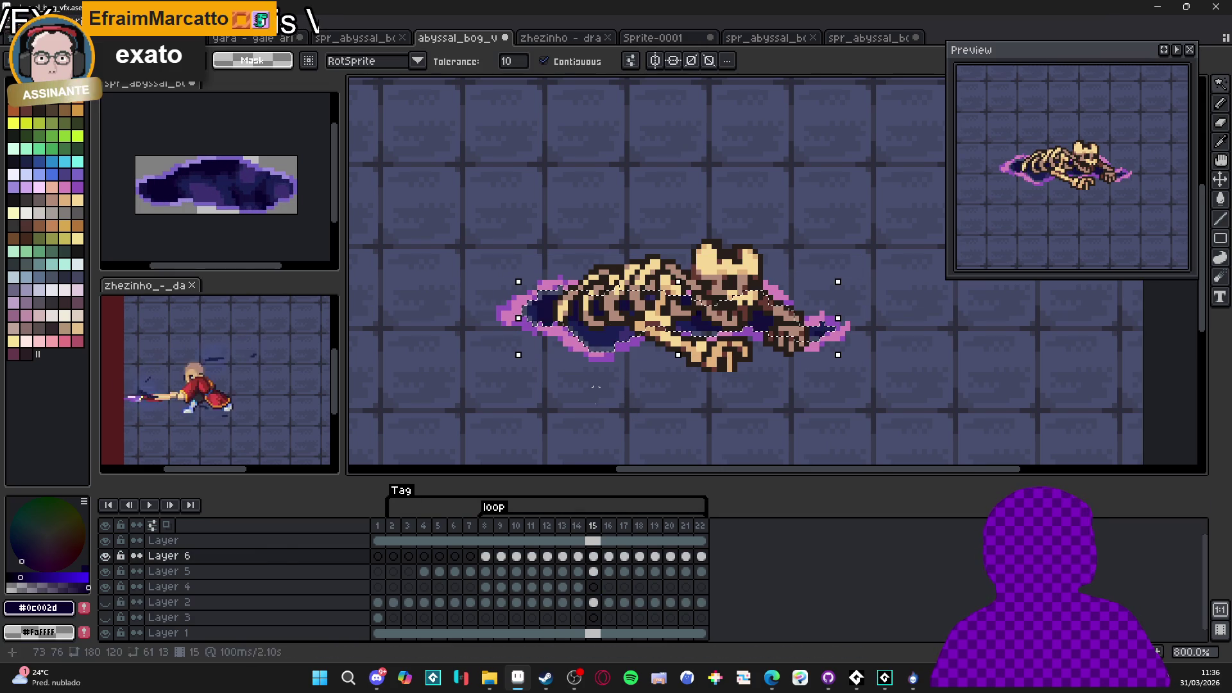
left_click(594, 587)
key("b")
scroll(808, 307, "left", 2)
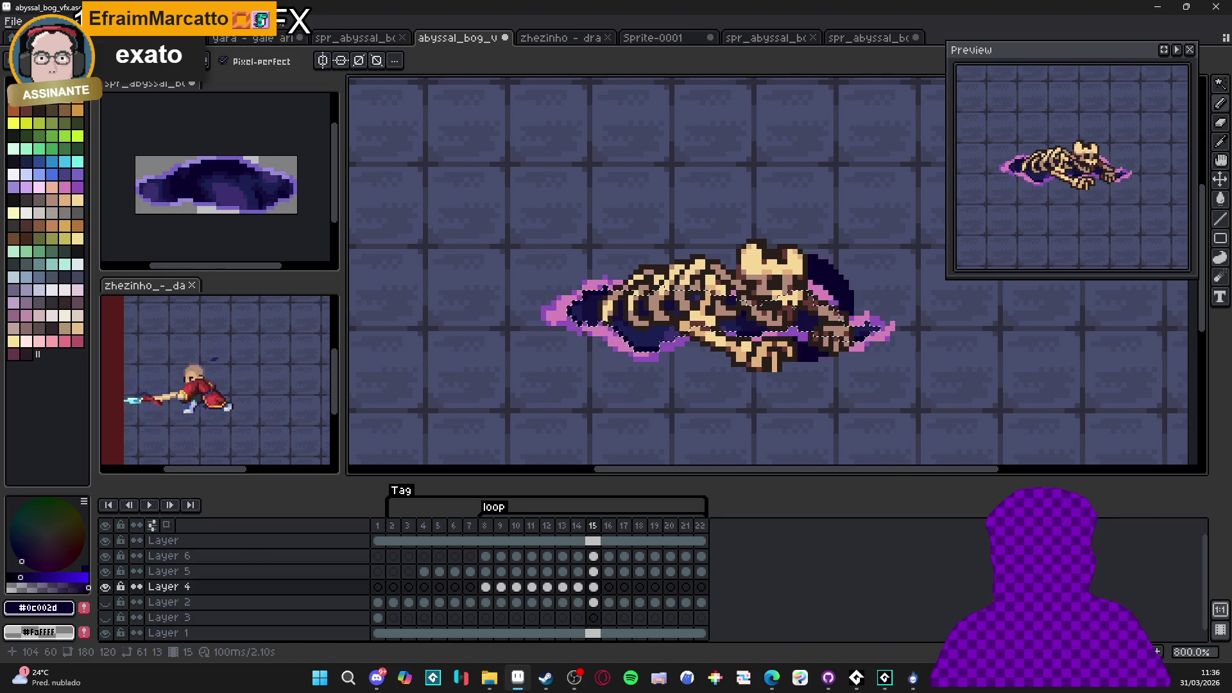
scroll(725, 437, "right", 1)
Select the bog shape on frame 16 and prepare Layer 4 for painting
left_click(609, 610)
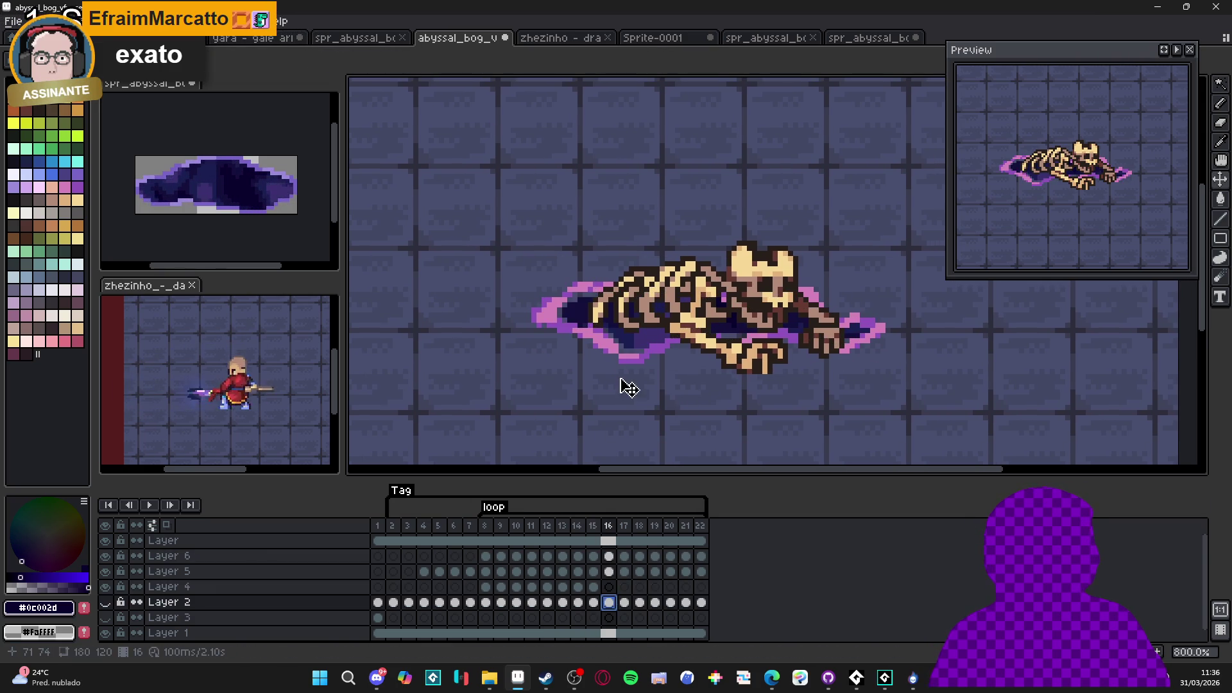
left_click(627, 363, "ctrl")
key("w")
left_click(627, 349)
left_click(609, 586)
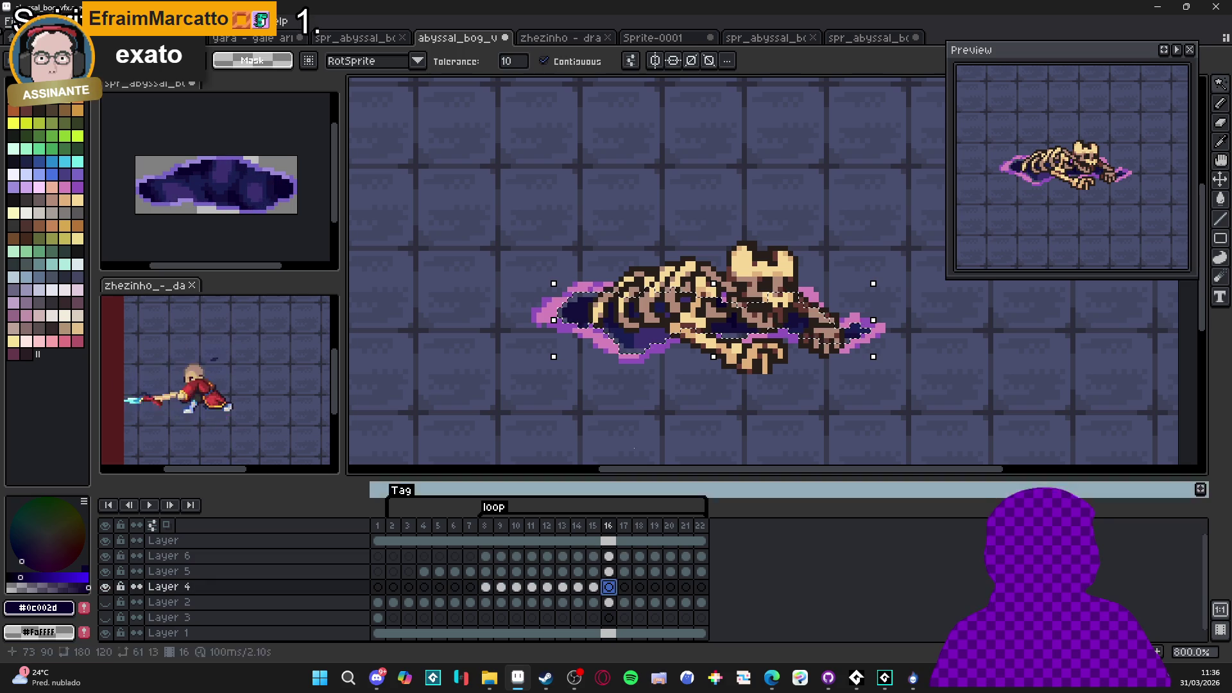
key("b")
scroll(835, 299, "left", 3)
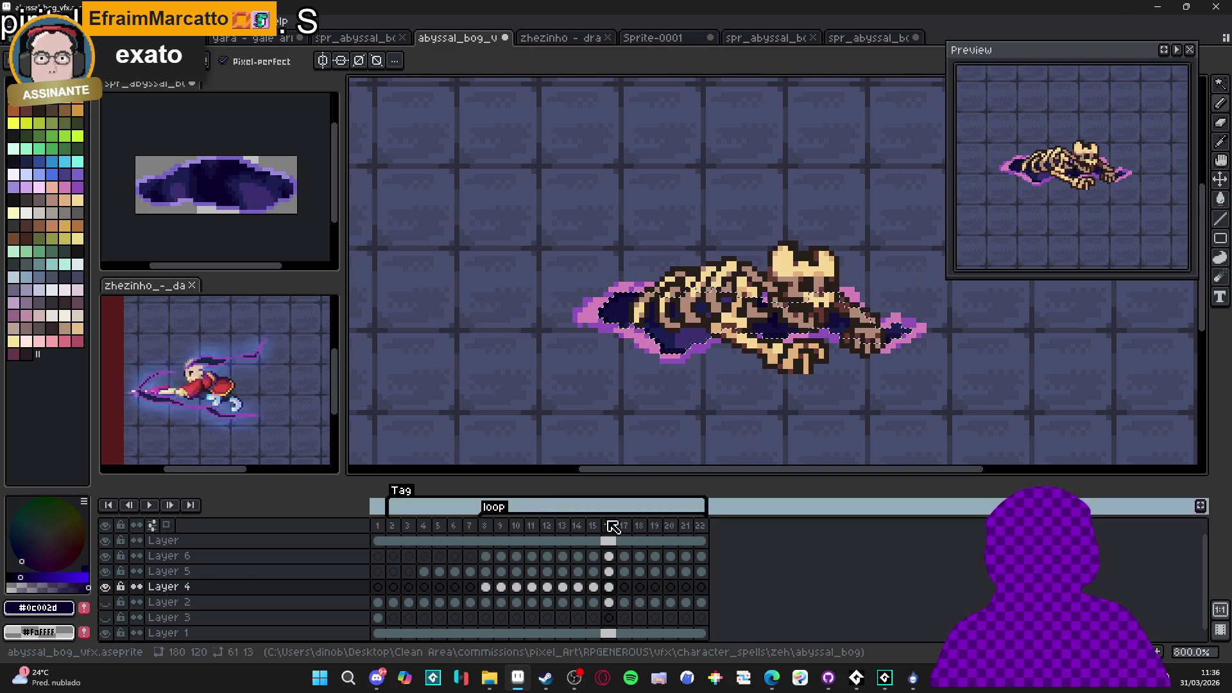
Select the bog's dark region on frame 17, then deselect on Layer 4
left_click(624, 602)
key("v")
left_click(670, 371, "ctrl")
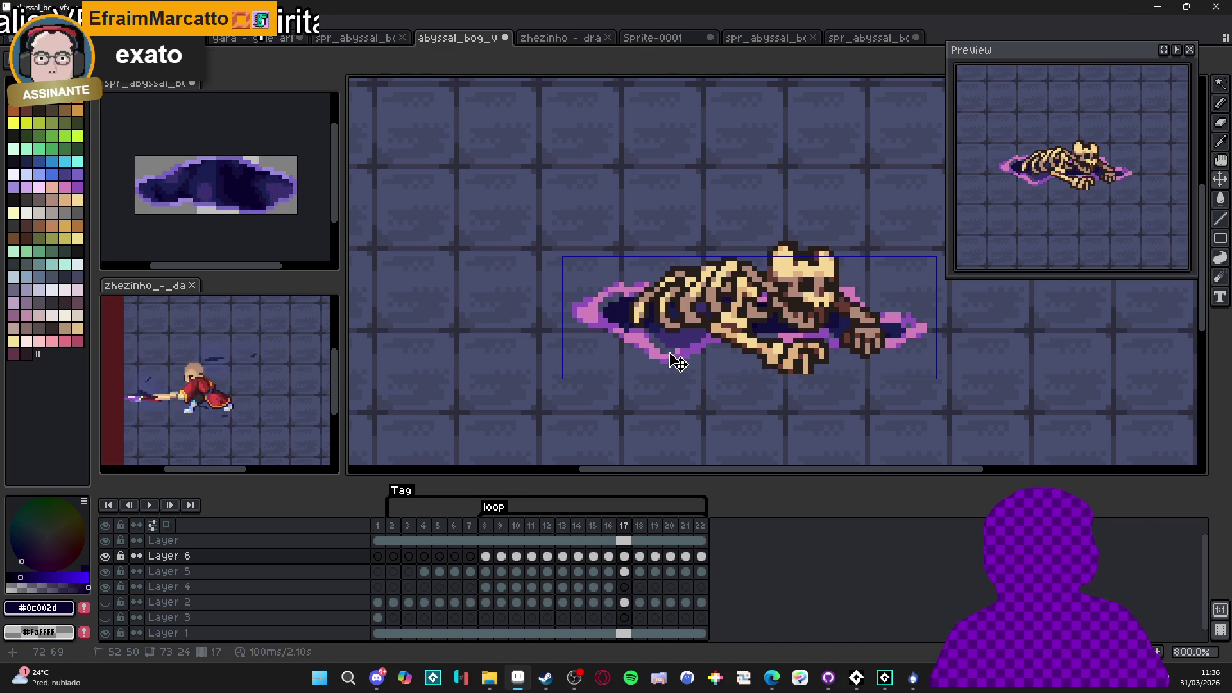
key("w")
left_click(678, 345)
left_click(623, 587)
key("b")
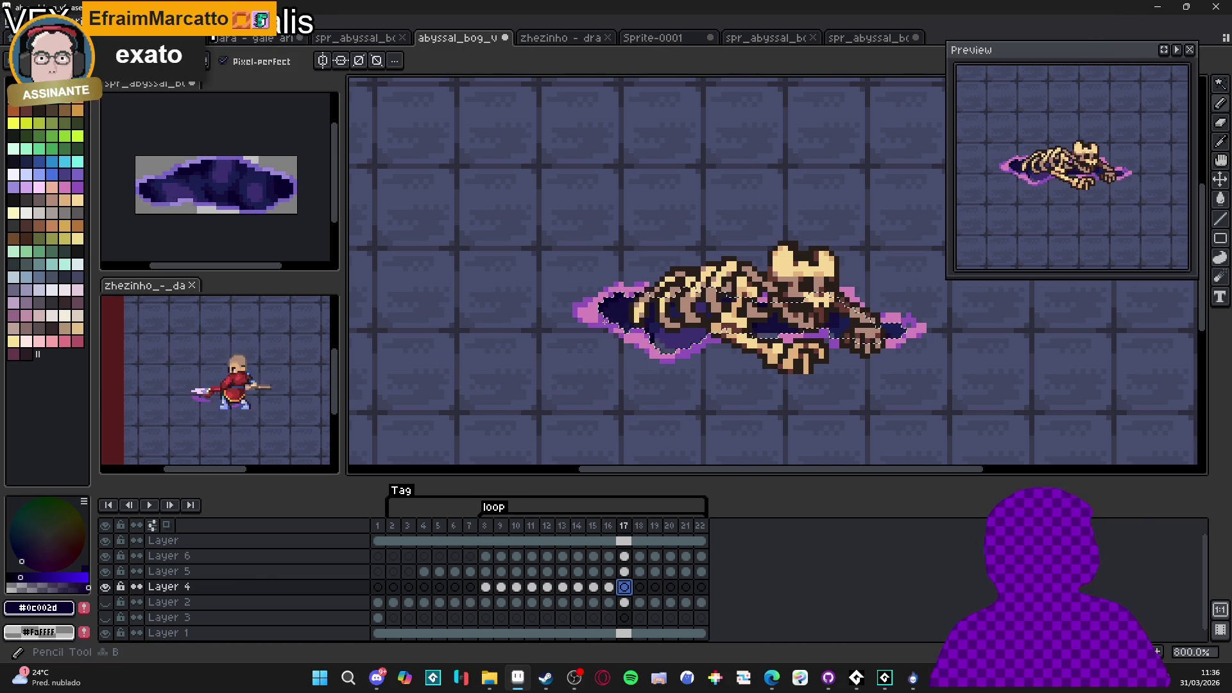
key("ctrl+d")
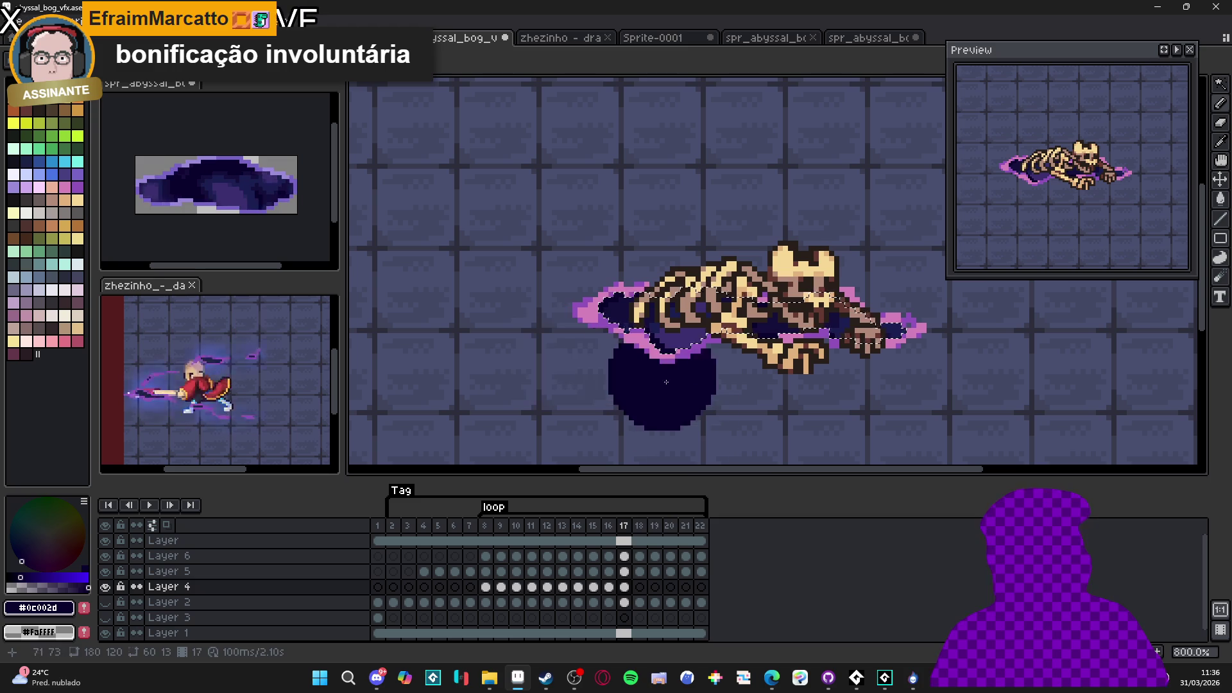
Clear the selected area from Layer 4's frame 18 cel
left_click(639, 604)
key("v")
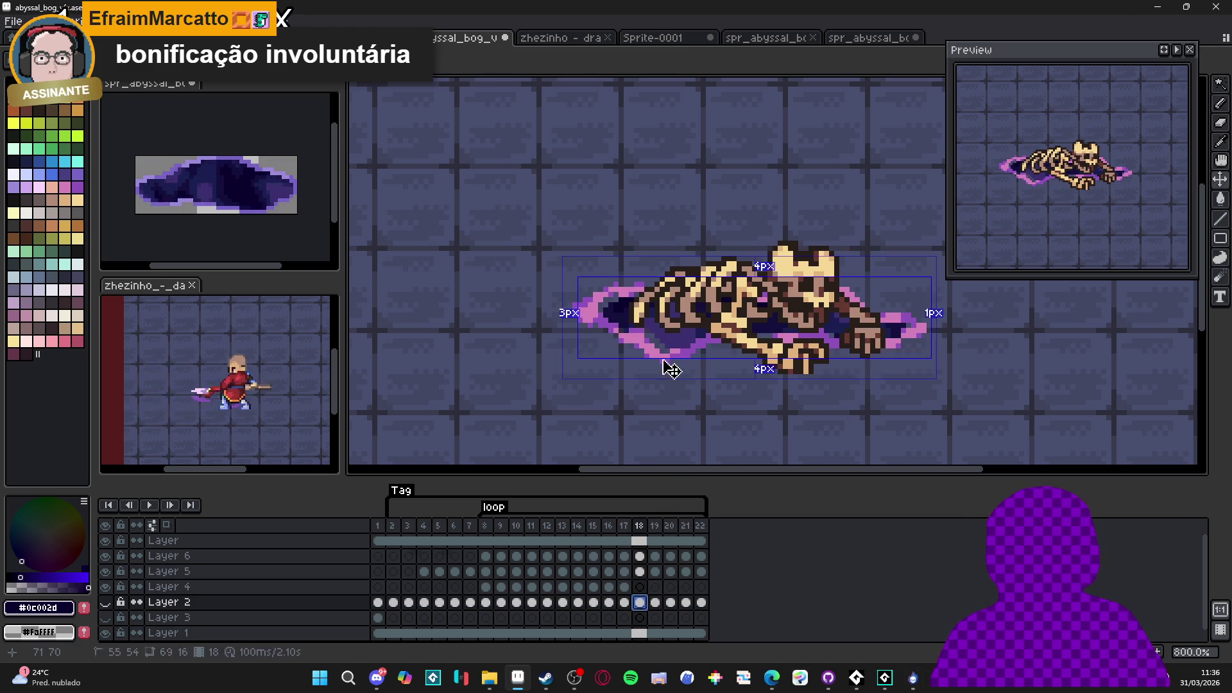
left_click(667, 345, "ctrl")
key("w")
left_click(640, 586)
key("b")
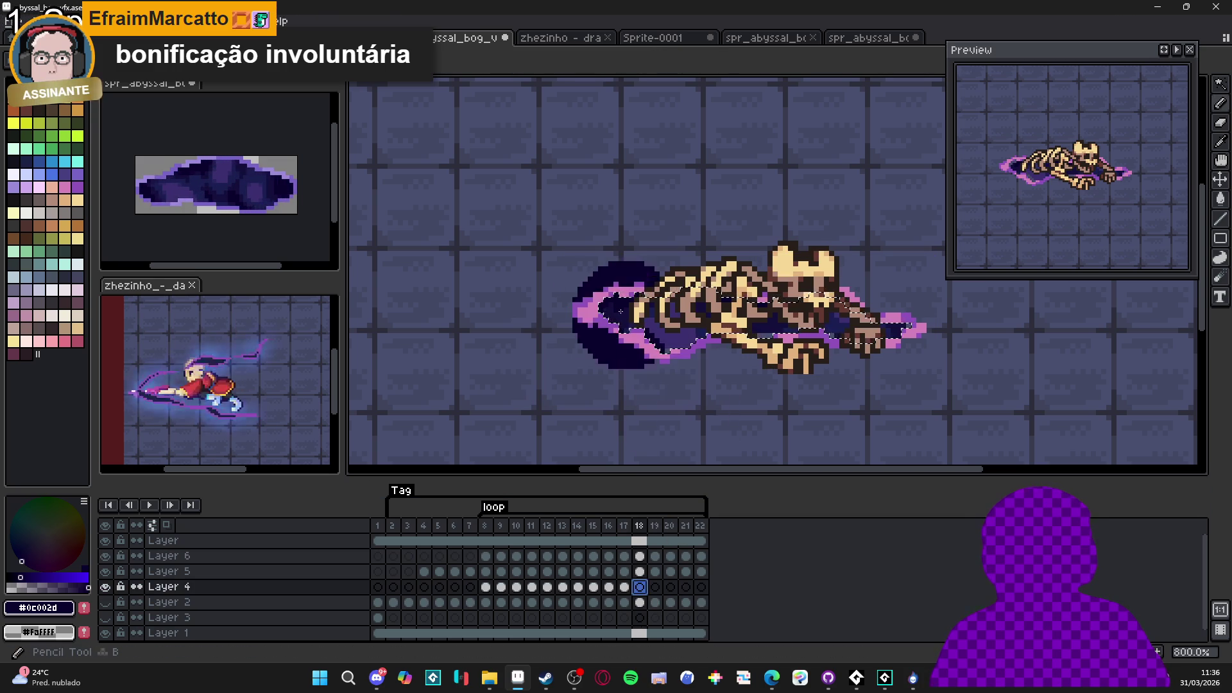
key("Delete")
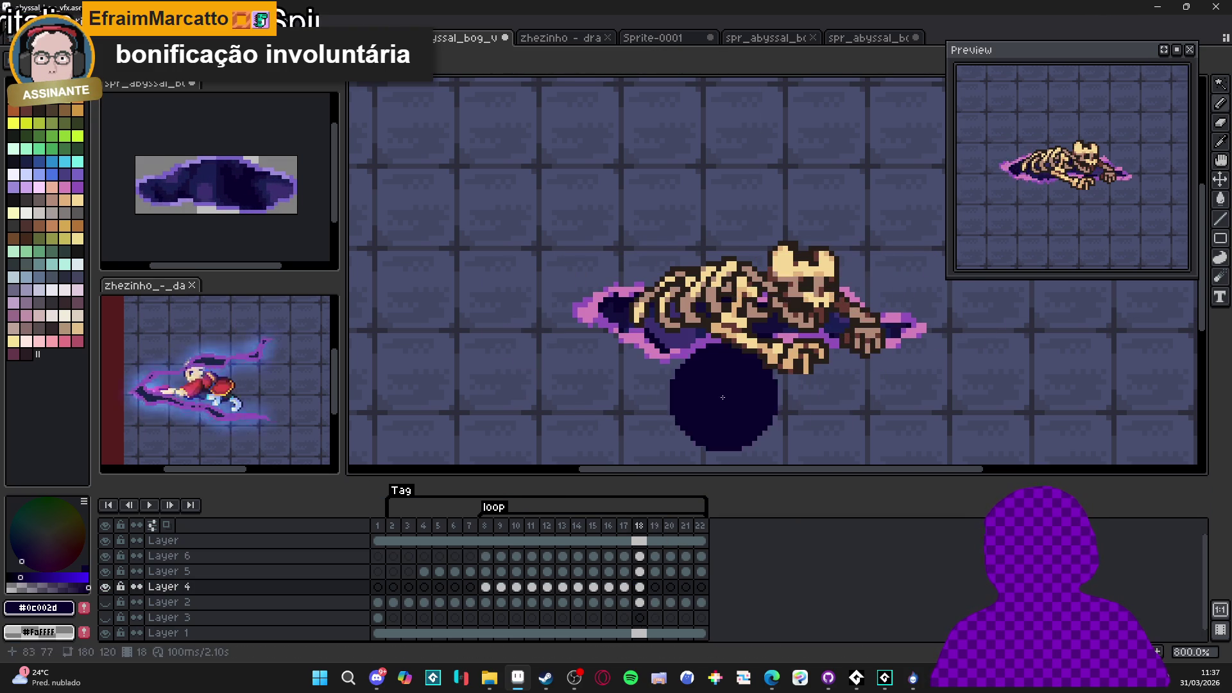
Select the portal shape on frame 19 and deselect on Layer 4
left_click(655, 602)
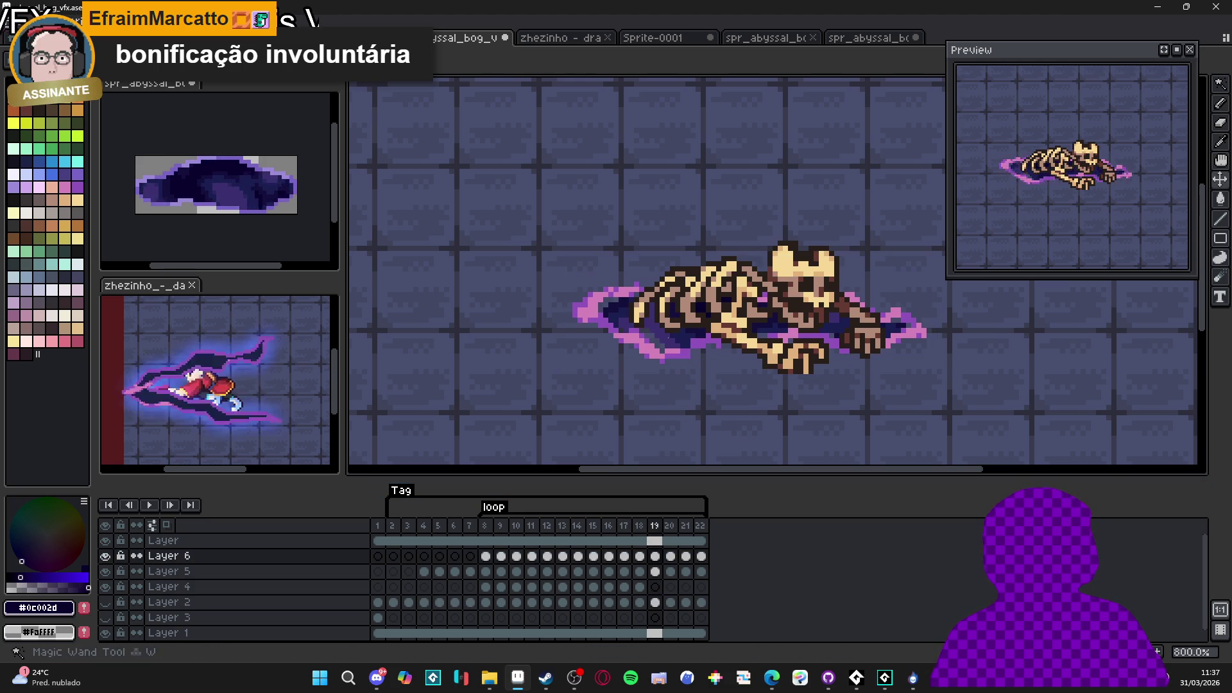
key("w")
left_click(673, 349)
left_click(655, 587)
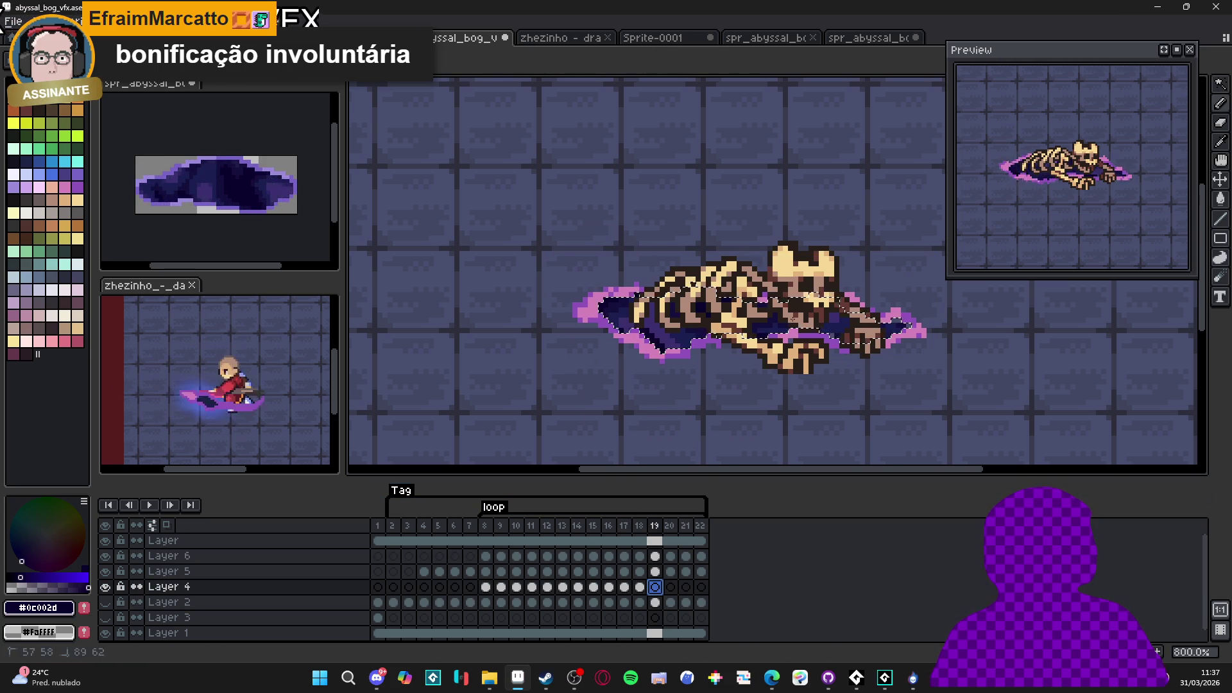
key("ctrl+d")
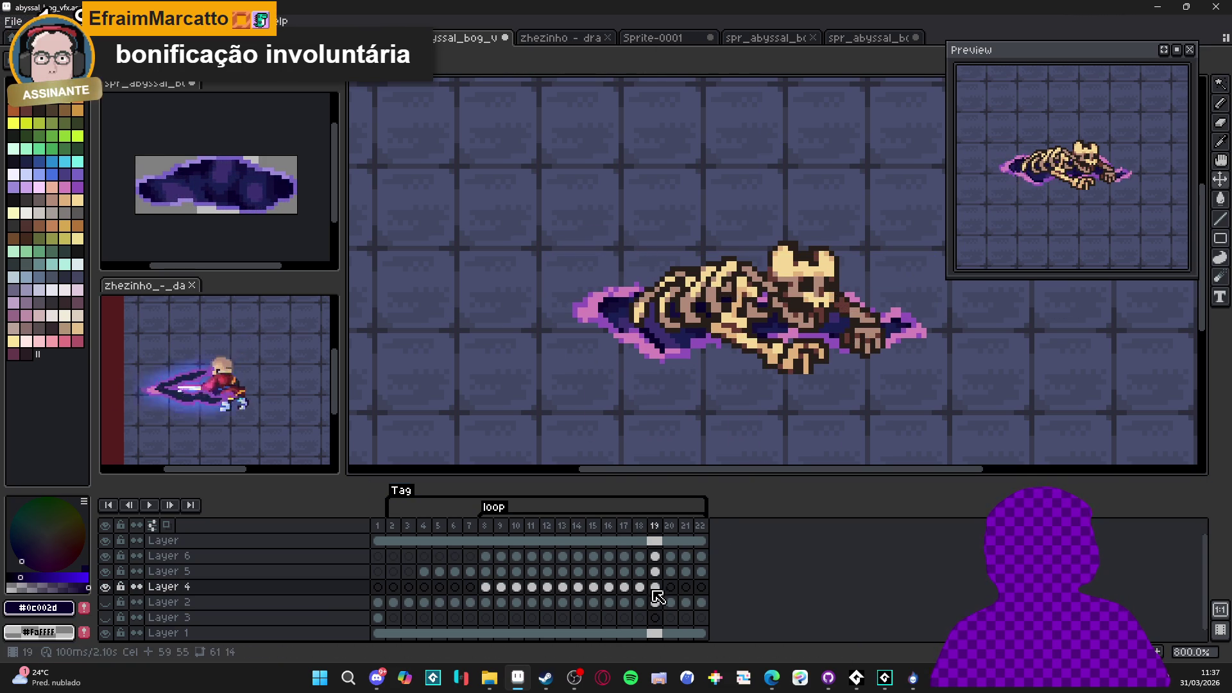
Select the portal shape on Layer 6 in frame 20, then deselect
left_click(673, 602)
key("b")
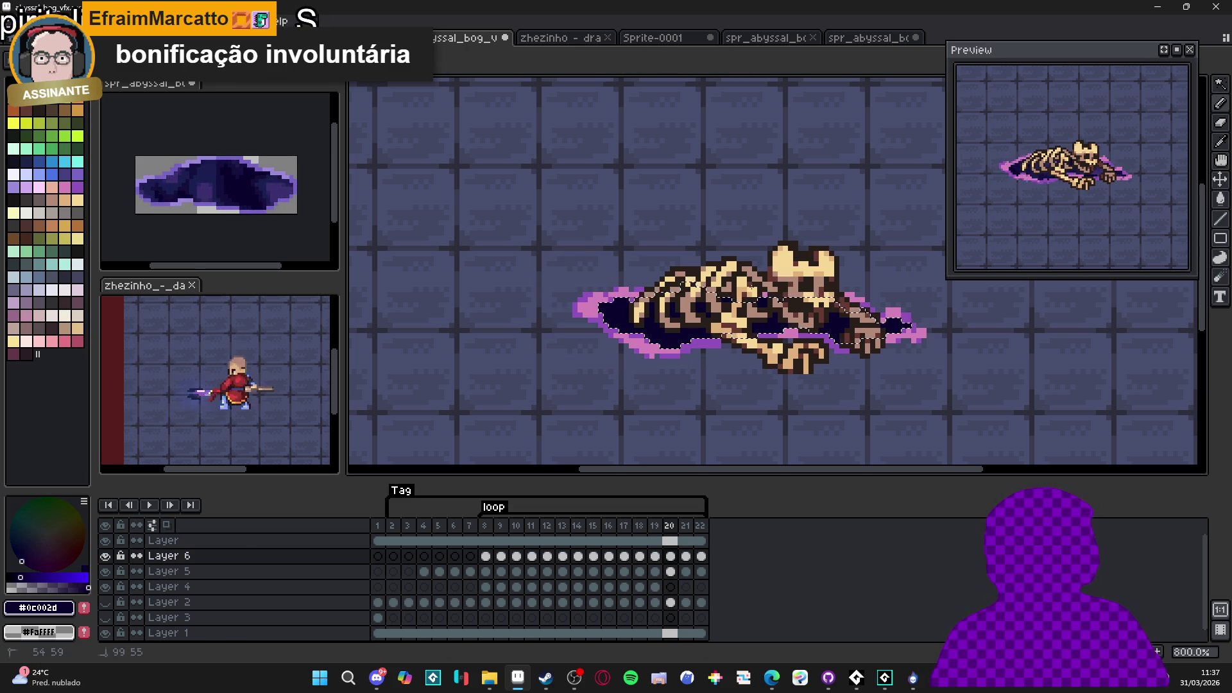
key("ctrl+d")
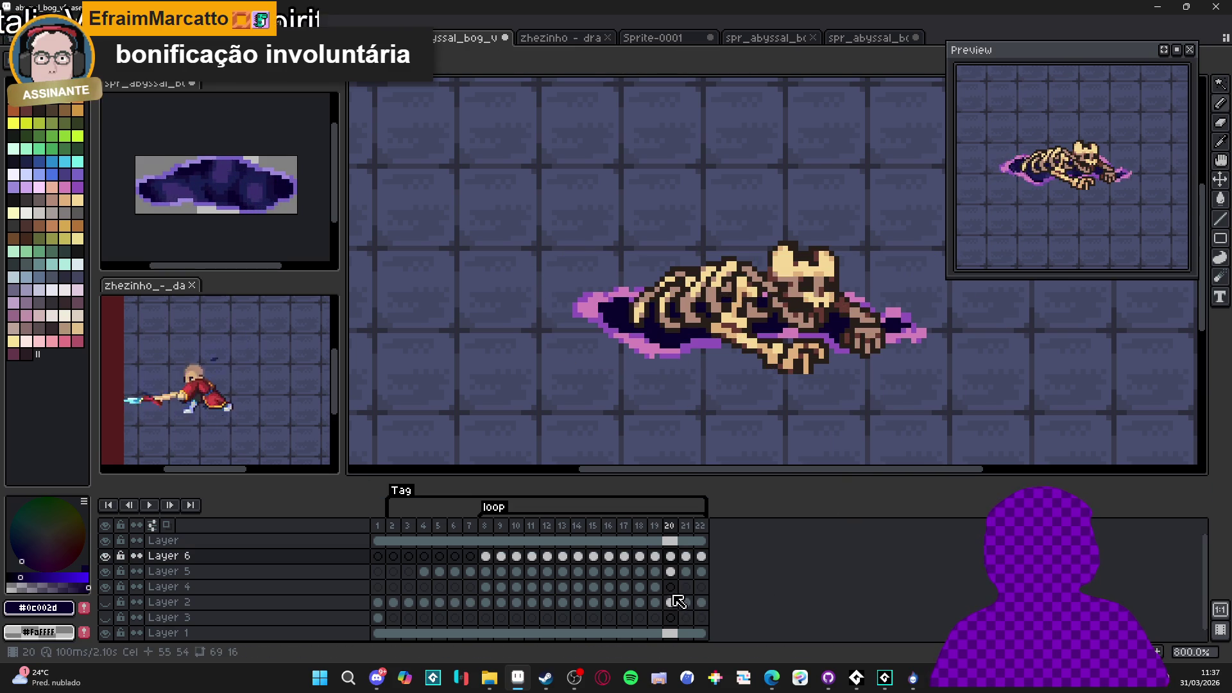
left_click(670, 603)
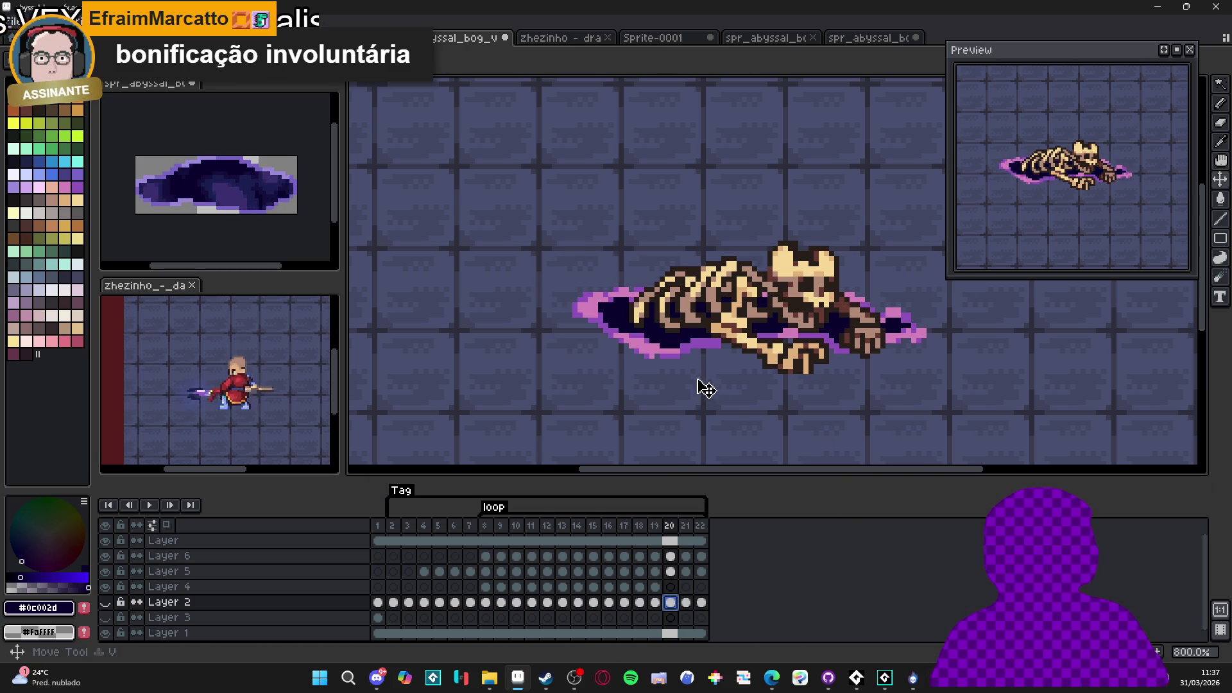
left_click(697, 361, "ctrl")
key("w")
left_click(693, 356)
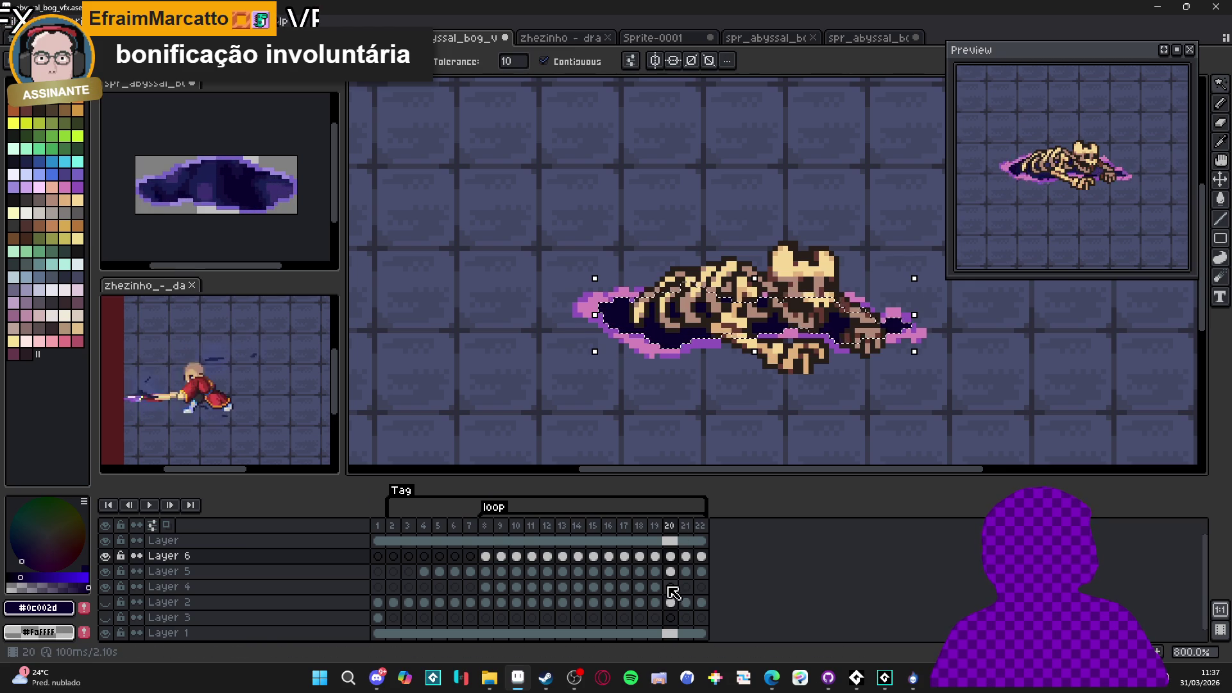
key("ctrl+d")
Select the portal blob on frame 21 and switch to Layer 4
left_click(686, 603)
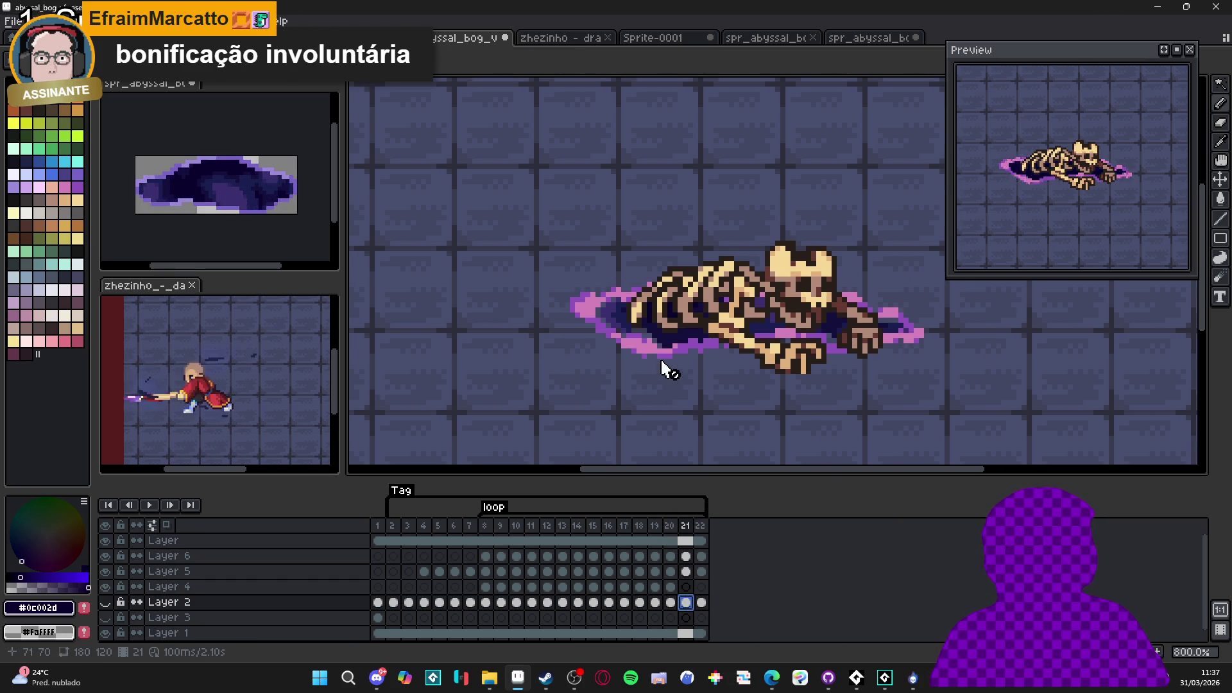
left_click(694, 355, "ctrl")
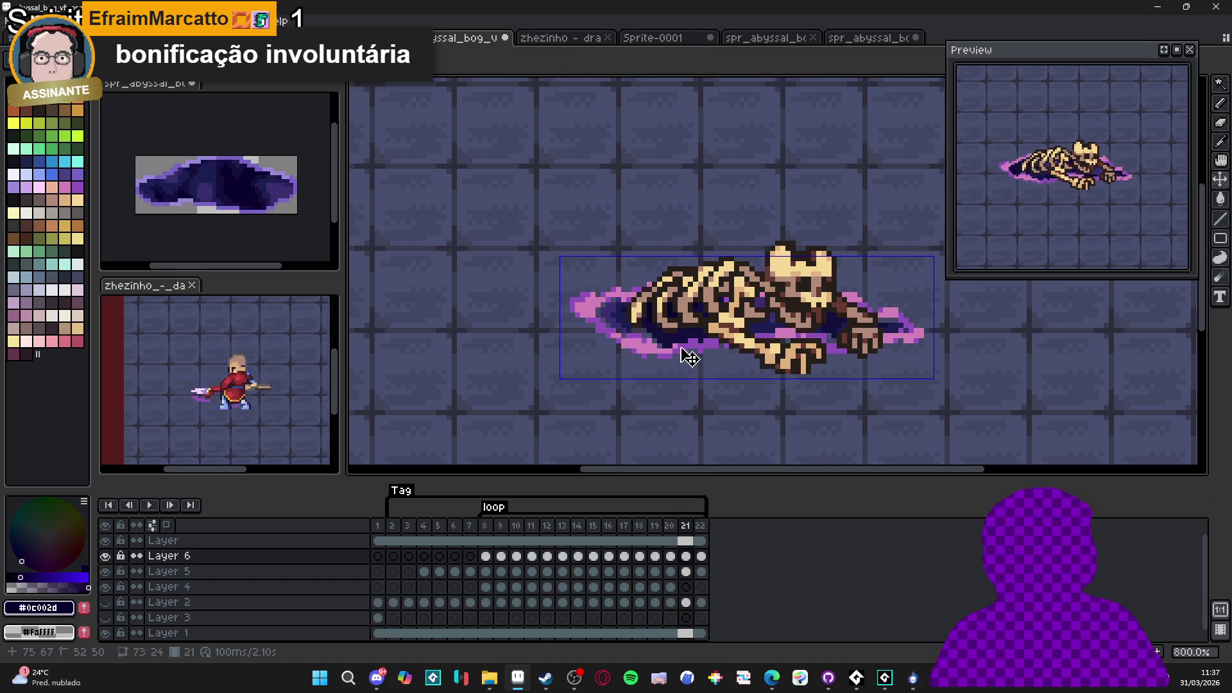
key("w")
left_click(682, 344)
left_click(686, 587)
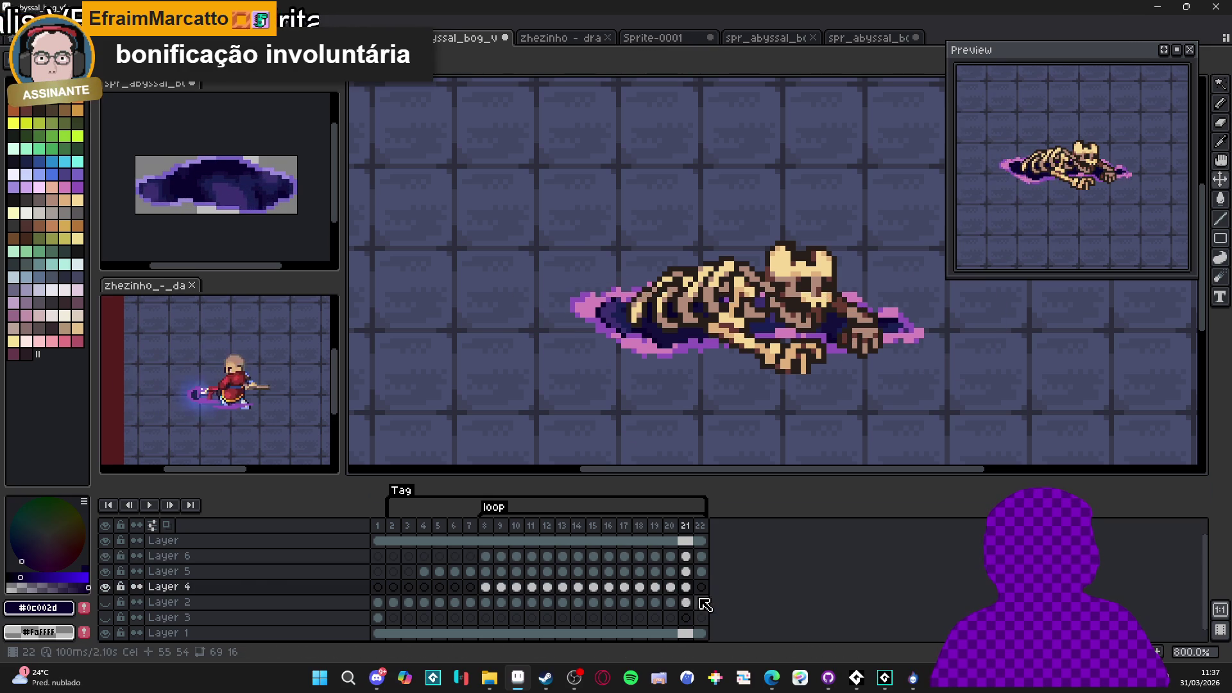
Select the dark bog blob on Layer 4 in frame 22, brush it, and deselect
left_click(701, 603)
left_click(687, 353, "ctrl")
key("w")
left_click(684, 336)
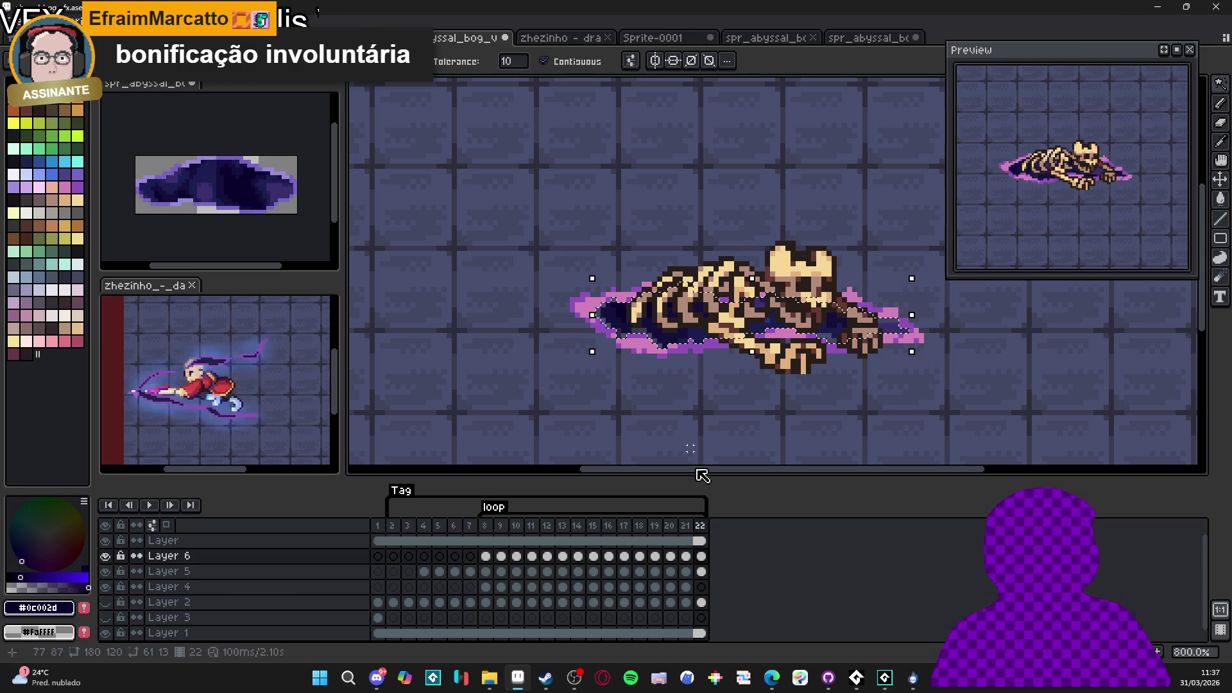
left_click(702, 587)
scroll(1102, 330, "left", 3)
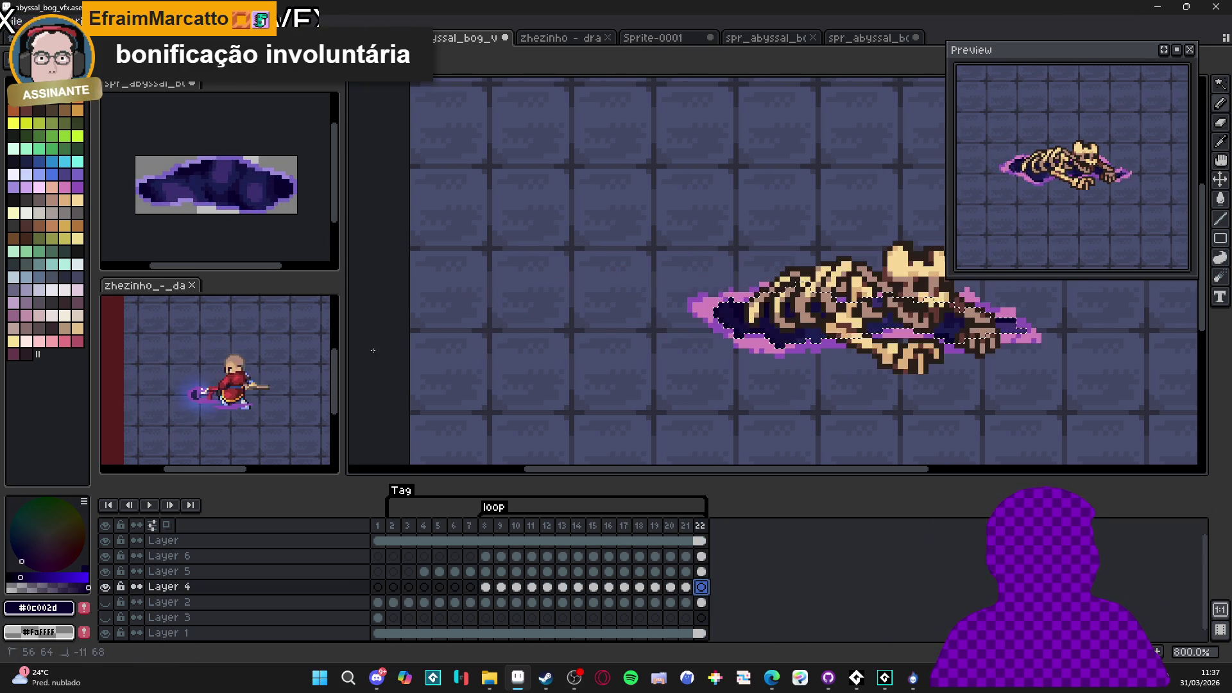
key("b")
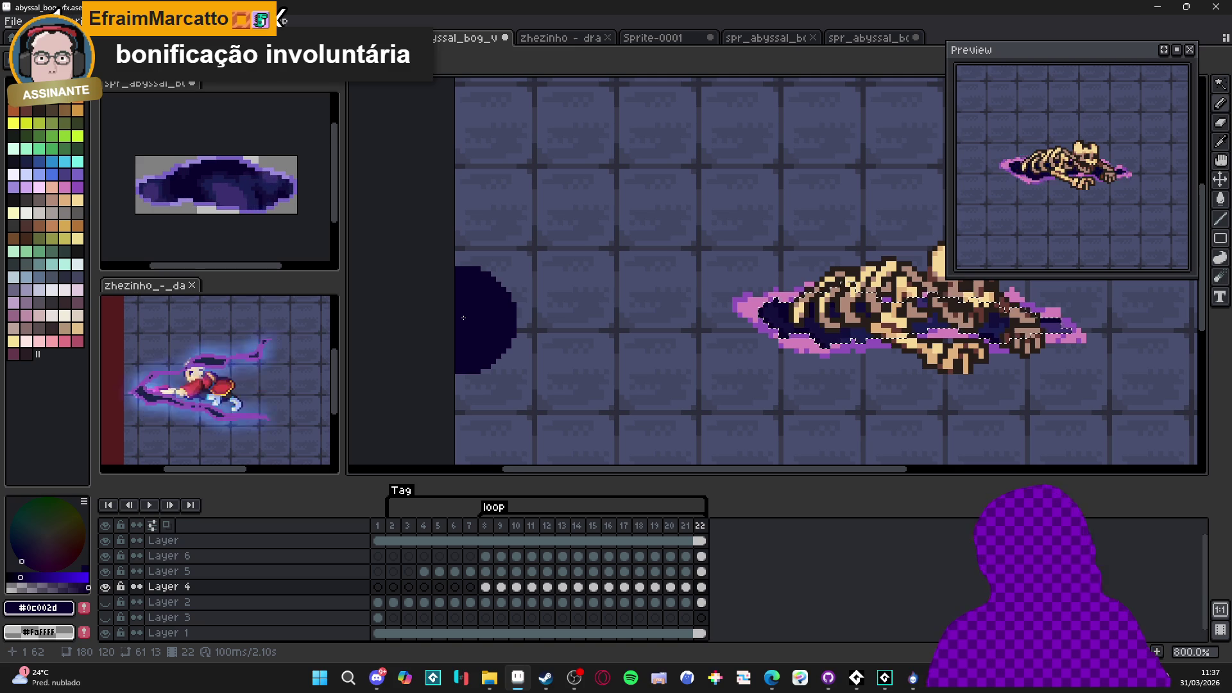
scroll(833, 366, "right", 2)
key("ctrl+d")
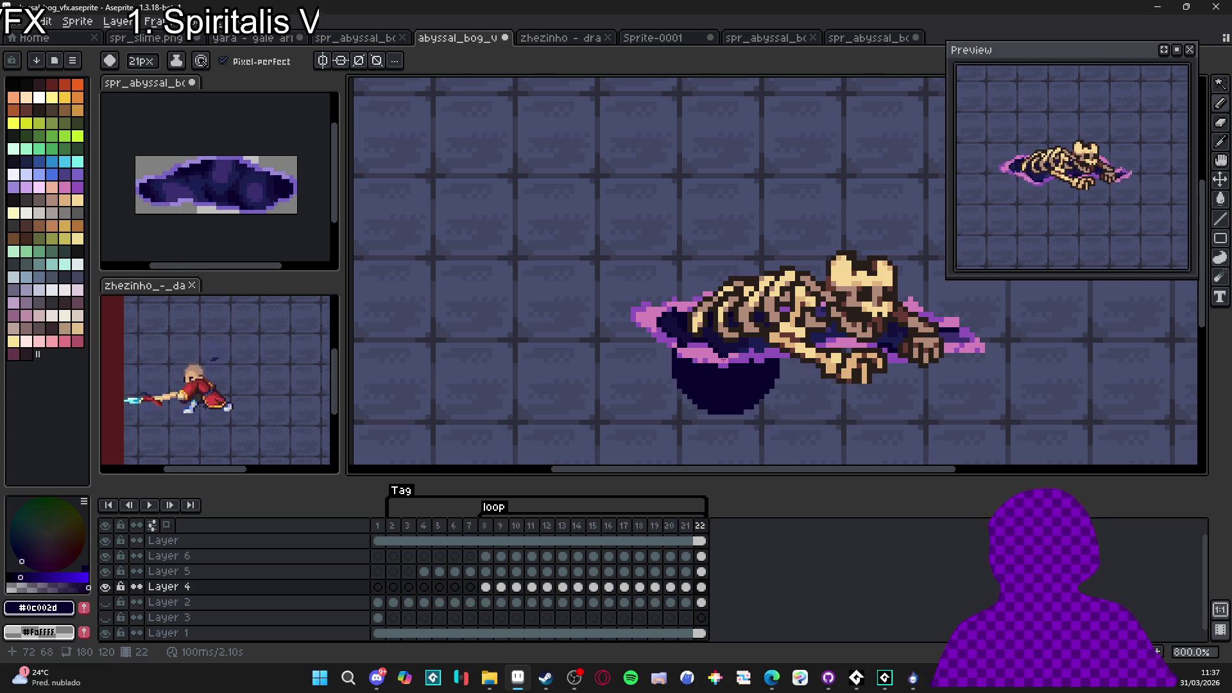
scroll(777, 378, "down", 1)
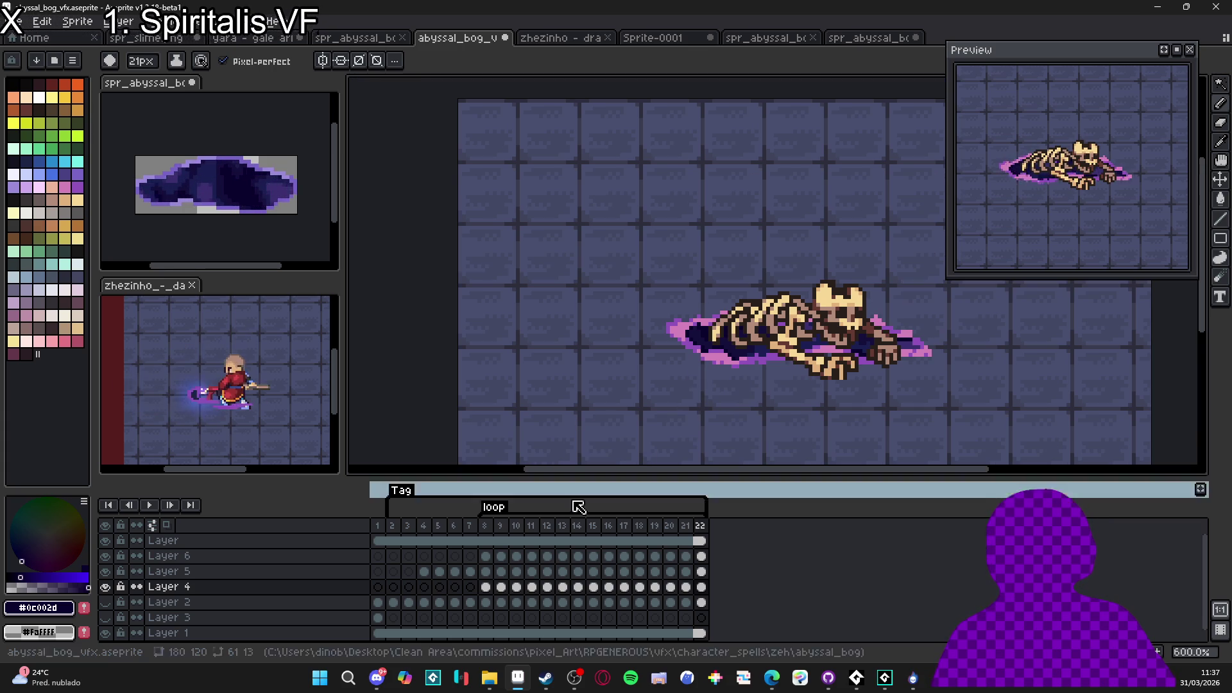
left_click(394, 557)
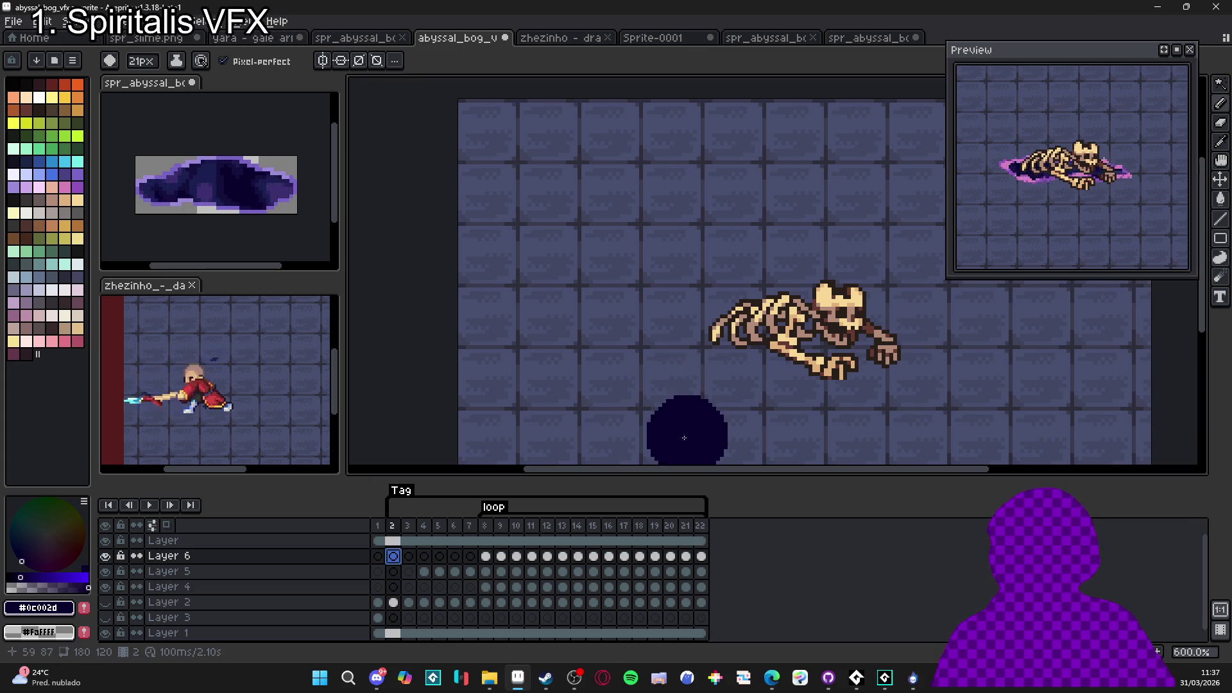
left_click(408, 557)
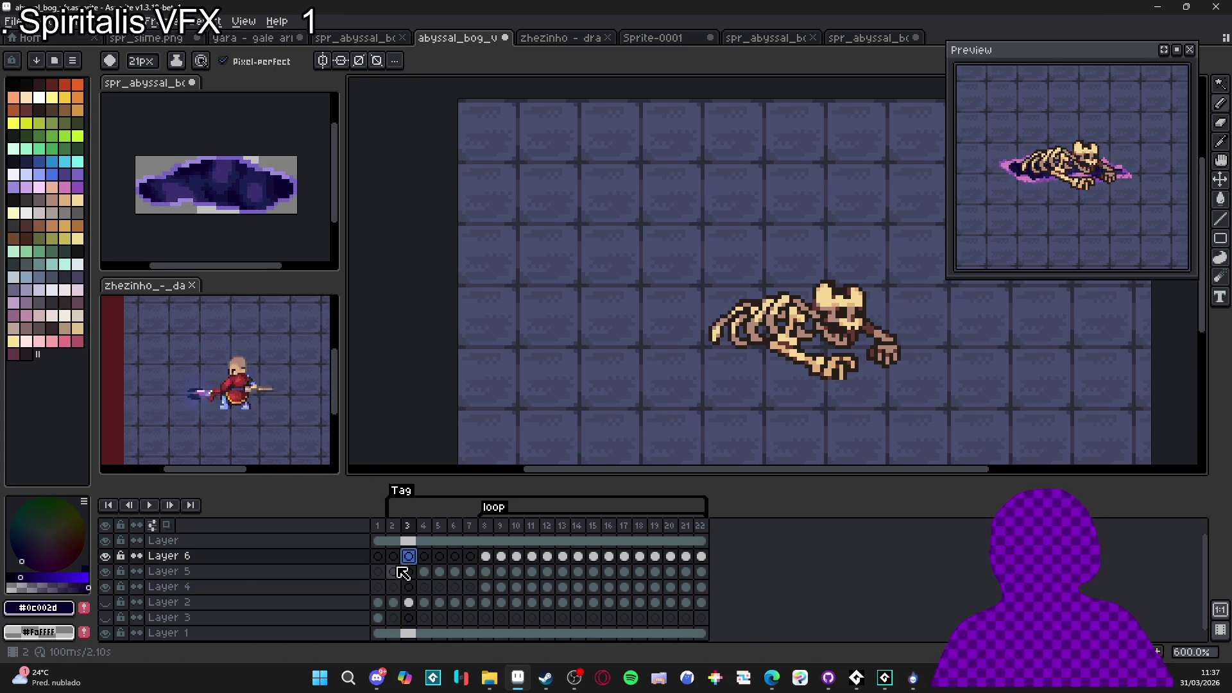
left_click(394, 571)
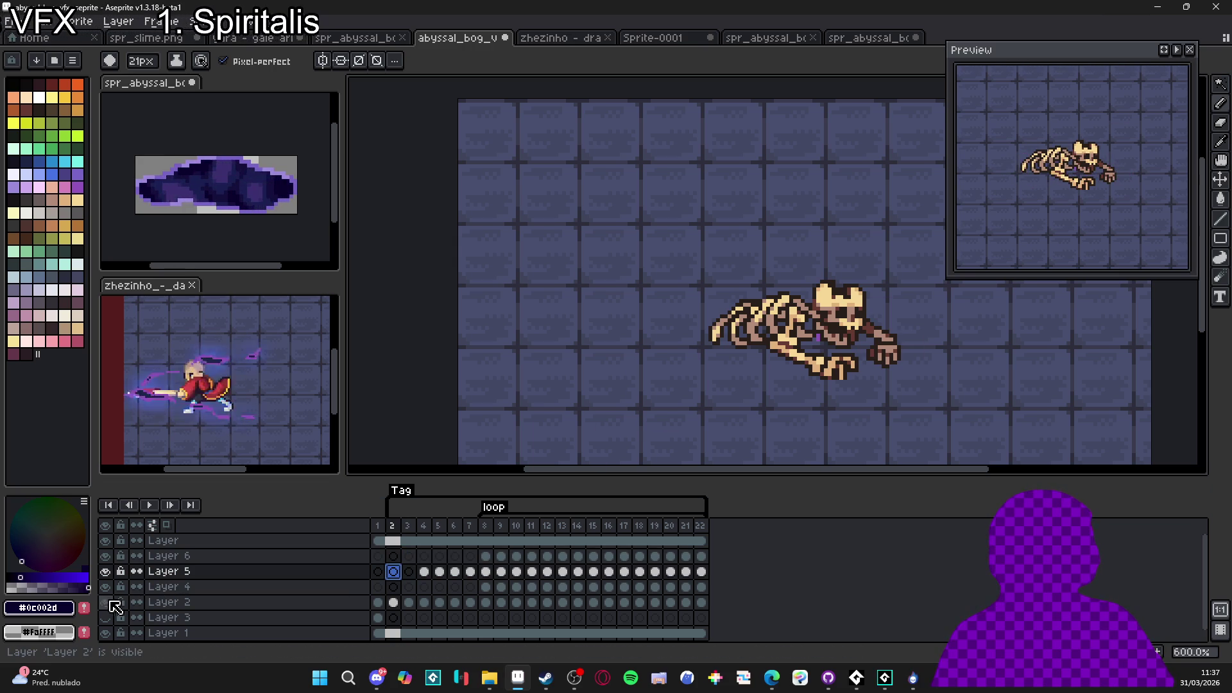
left_click(152, 505)
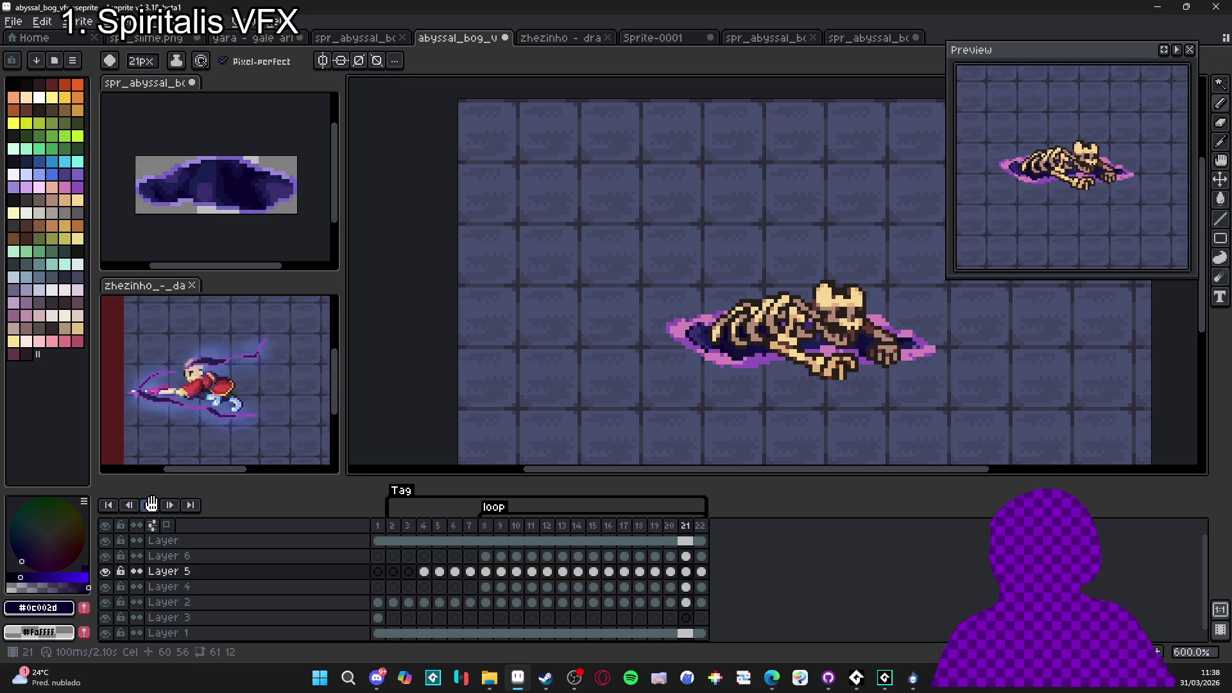
left_click(153, 505)
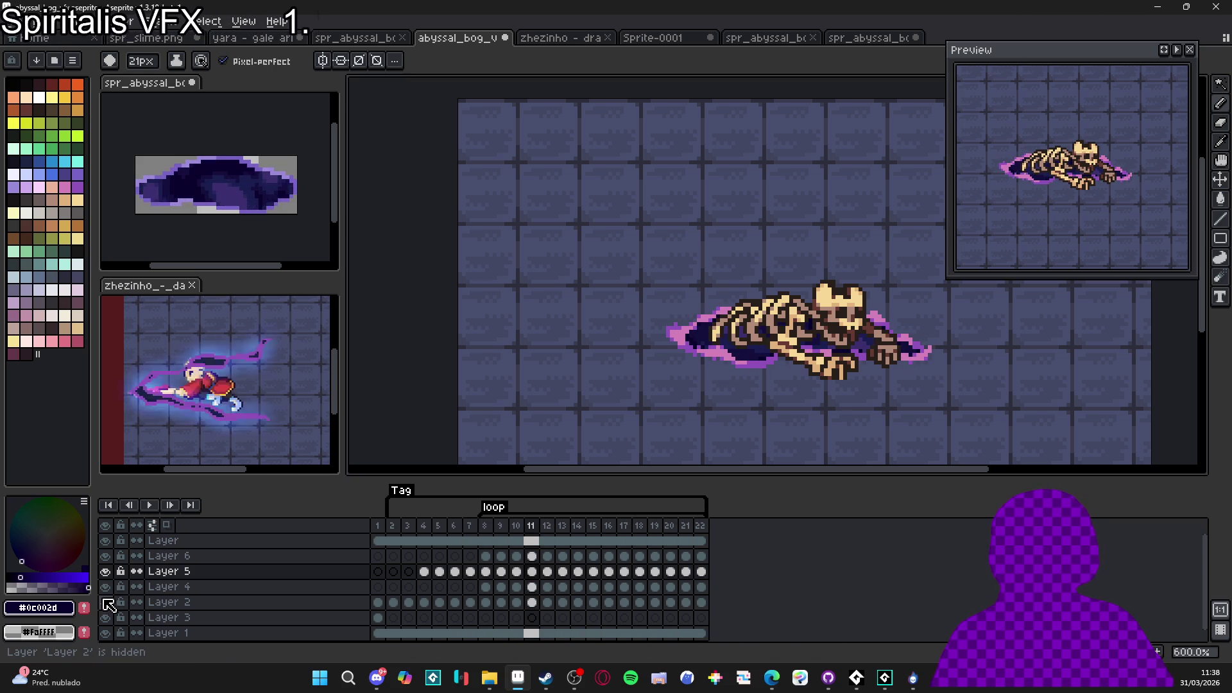
left_click(393, 572)
key("Right")
key("Right")
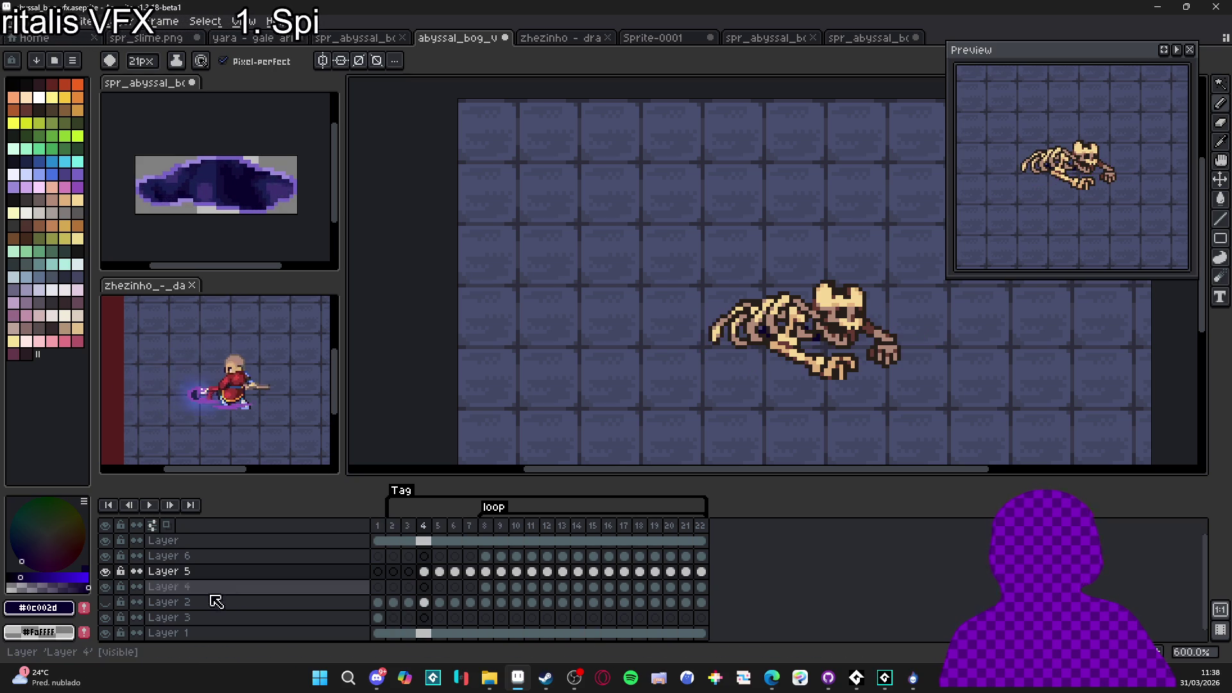
key("Right")
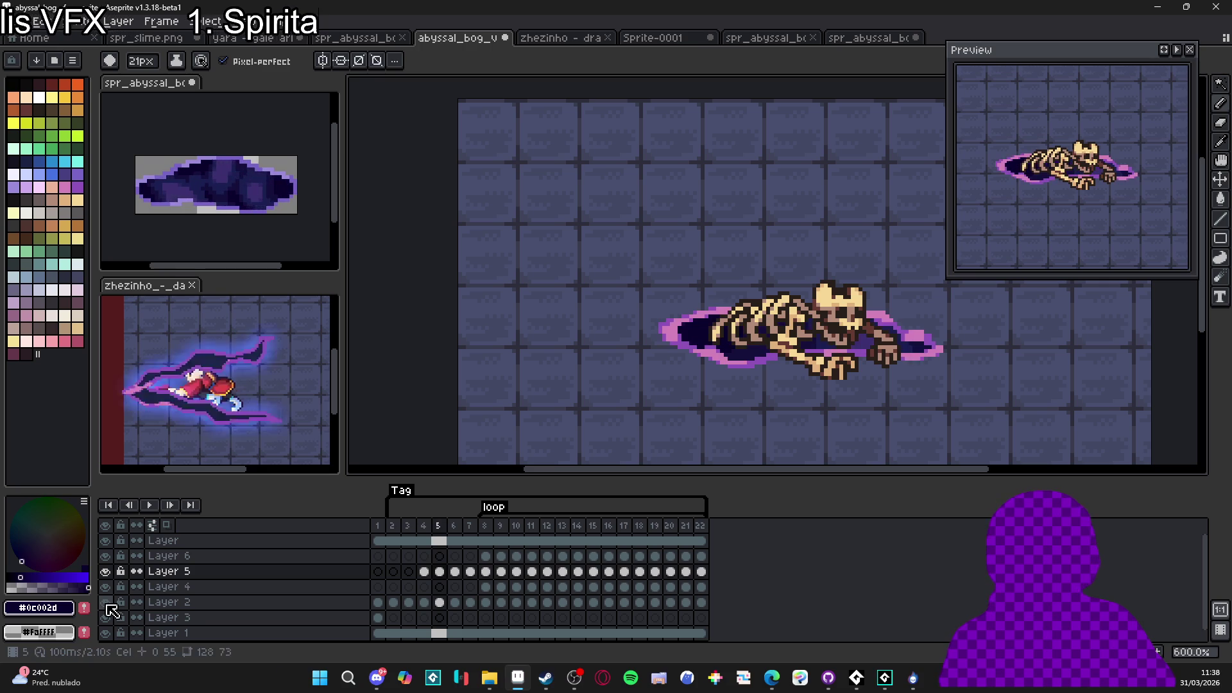
key("Right")
key("Right")
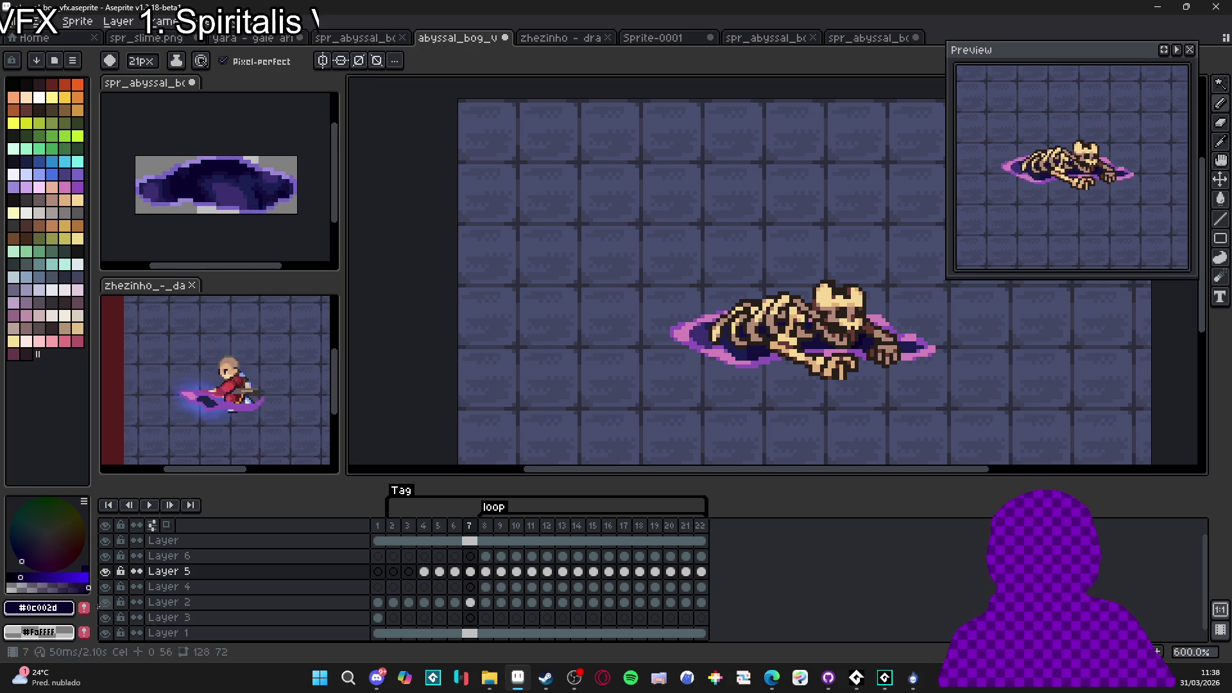
key("Right")
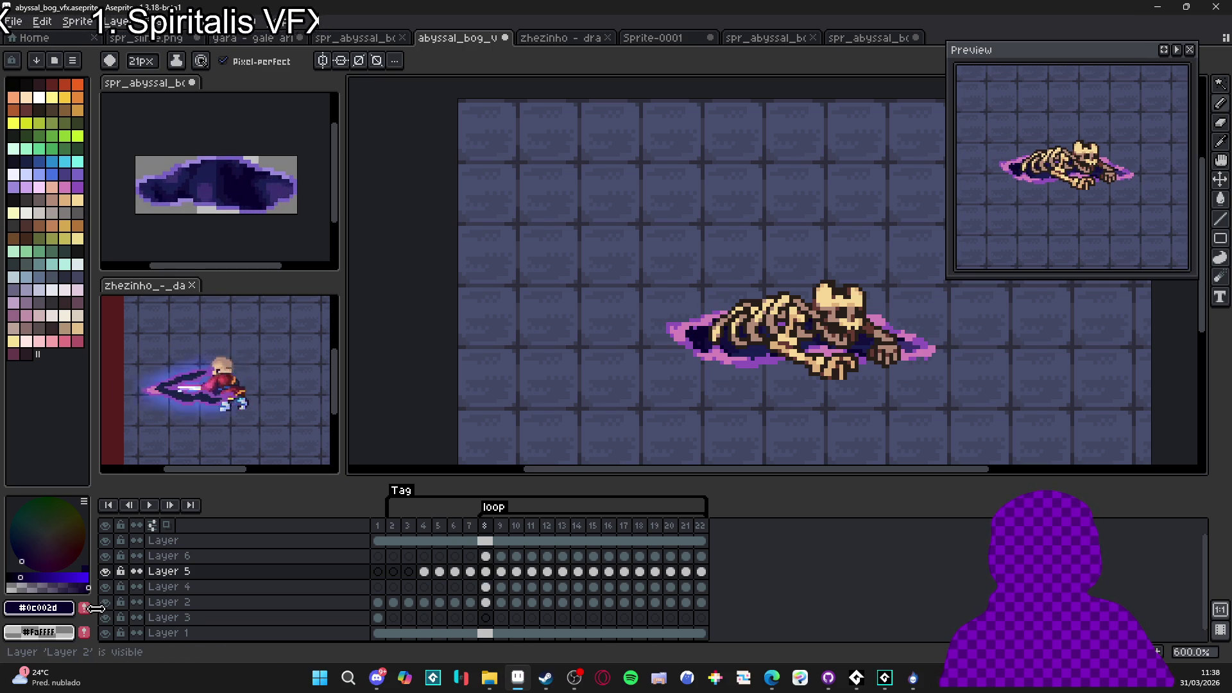
left_click(490, 605)
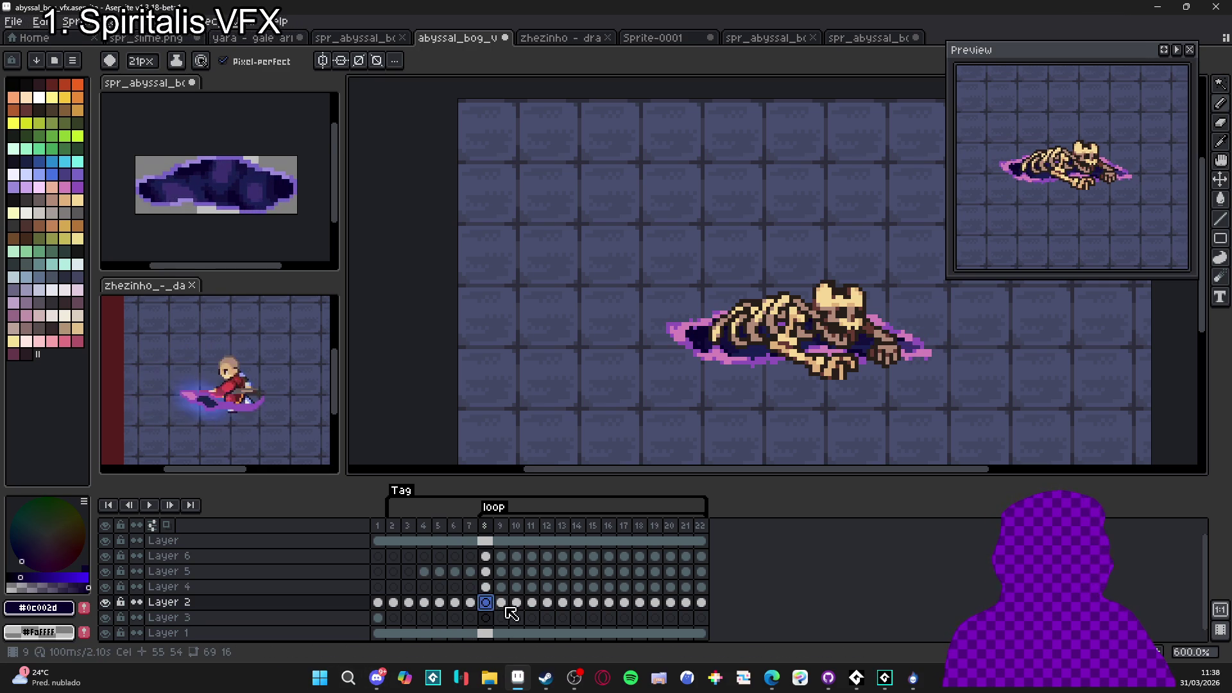
Clear Layer 2's cels from frame 8 through frame 22
key("Delete")
key("Right")
key("Delete")
key("Right")
key("Delete")
key("Right")
left_click_drag(532, 602, 701, 602)
key("Delete")
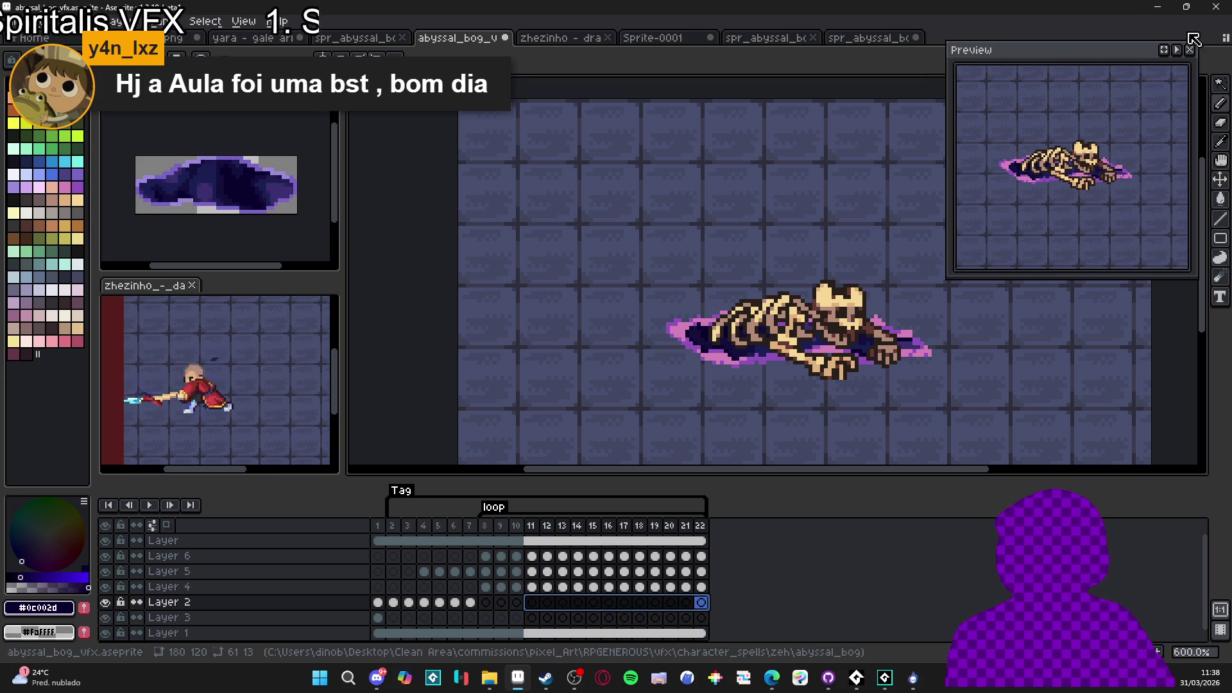
Review frames 2 and 7, then settle on frame 6
left_click(398, 531)
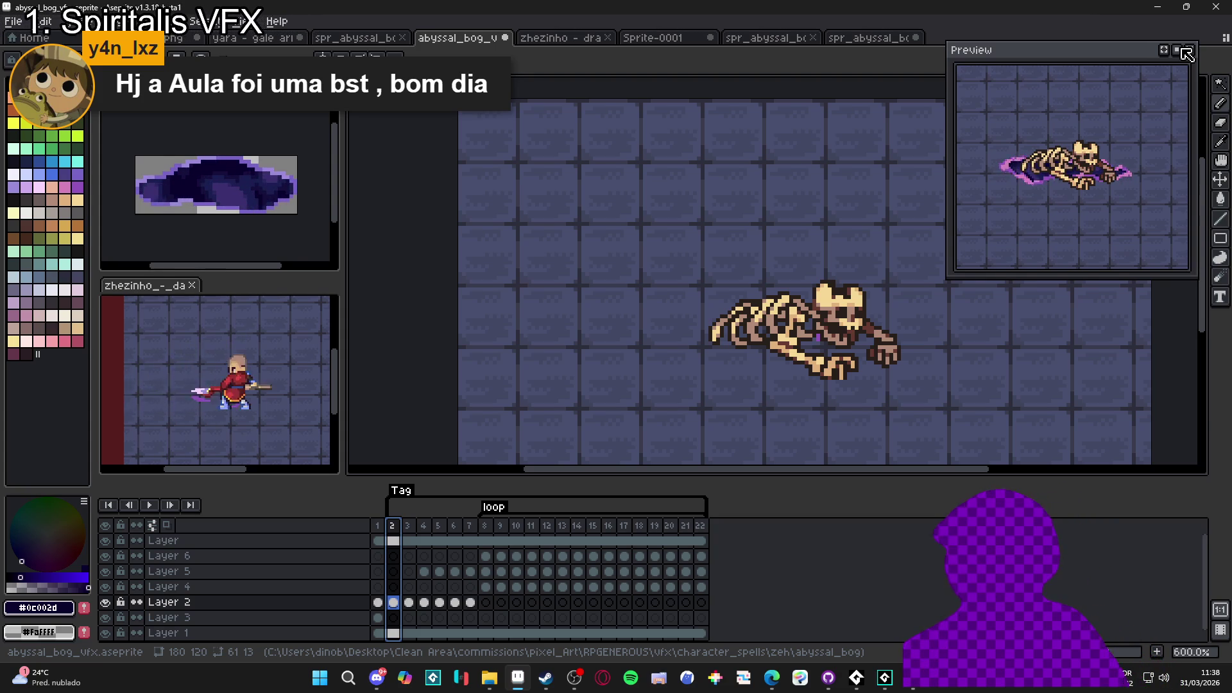
left_click(469, 547)
key("Right")
key("Left")
key("Left")
key("Left")
key("Right")
On Layer 5, box-select the bog, then paste the dark cloud shape and cancel it
key("v")
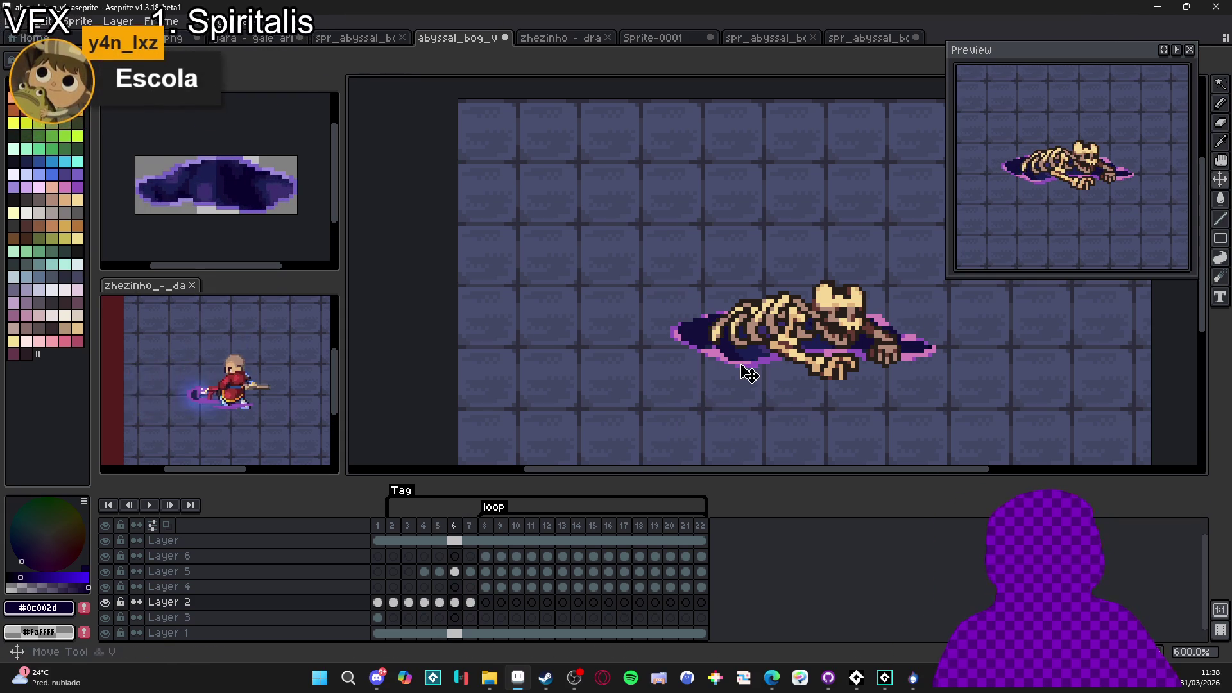
left_click(162, 571)
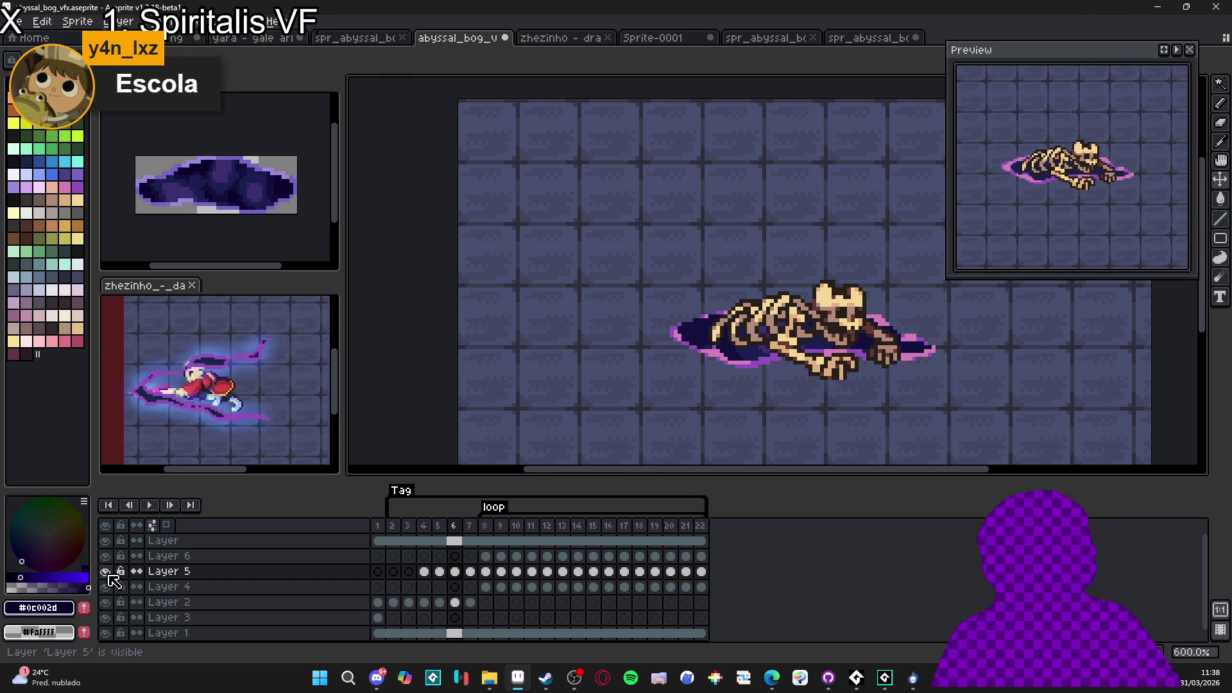
key("m")
left_click_drag(455, 451, 944, 315)
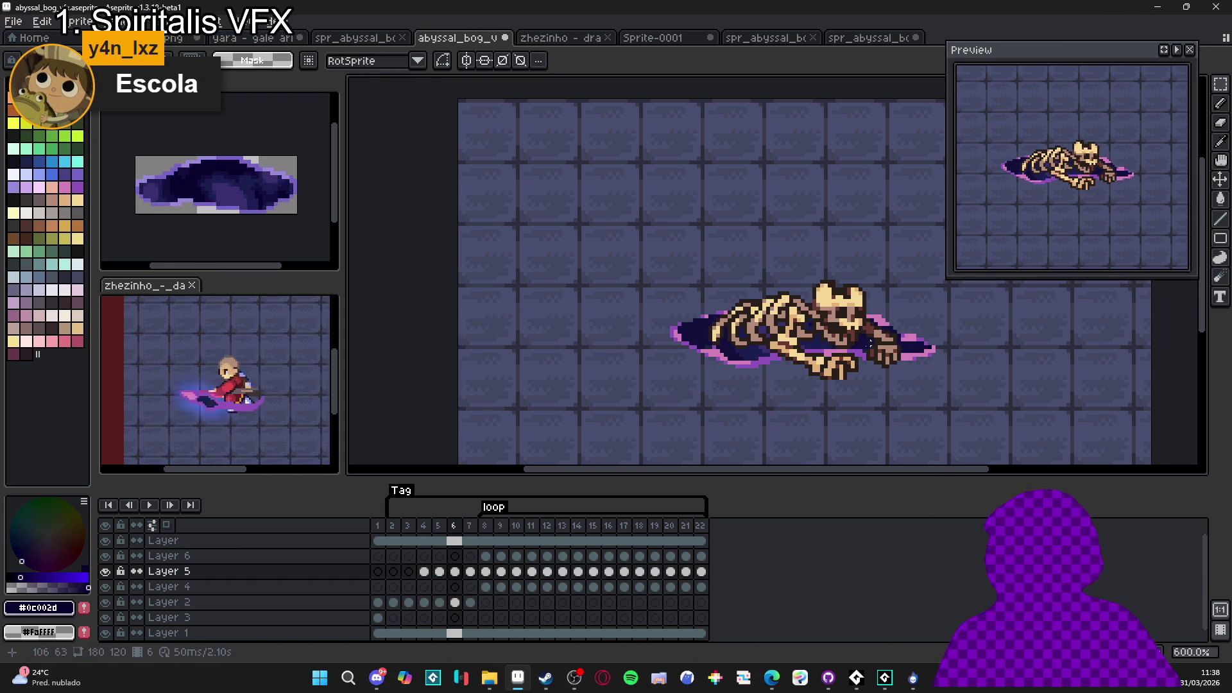
scroll(875, 339, "down", 2)
left_click_drag(776, 310, 744, 240)
key("ctrl+d")
key("ctrl+v")
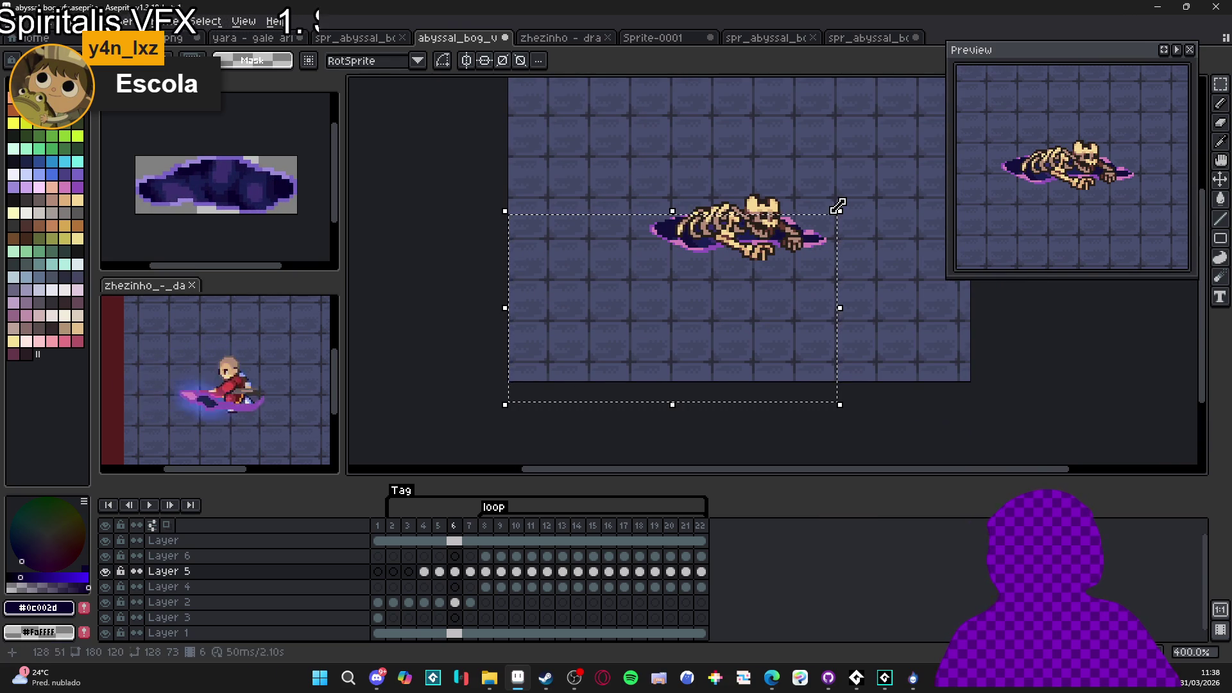
key("Escape")
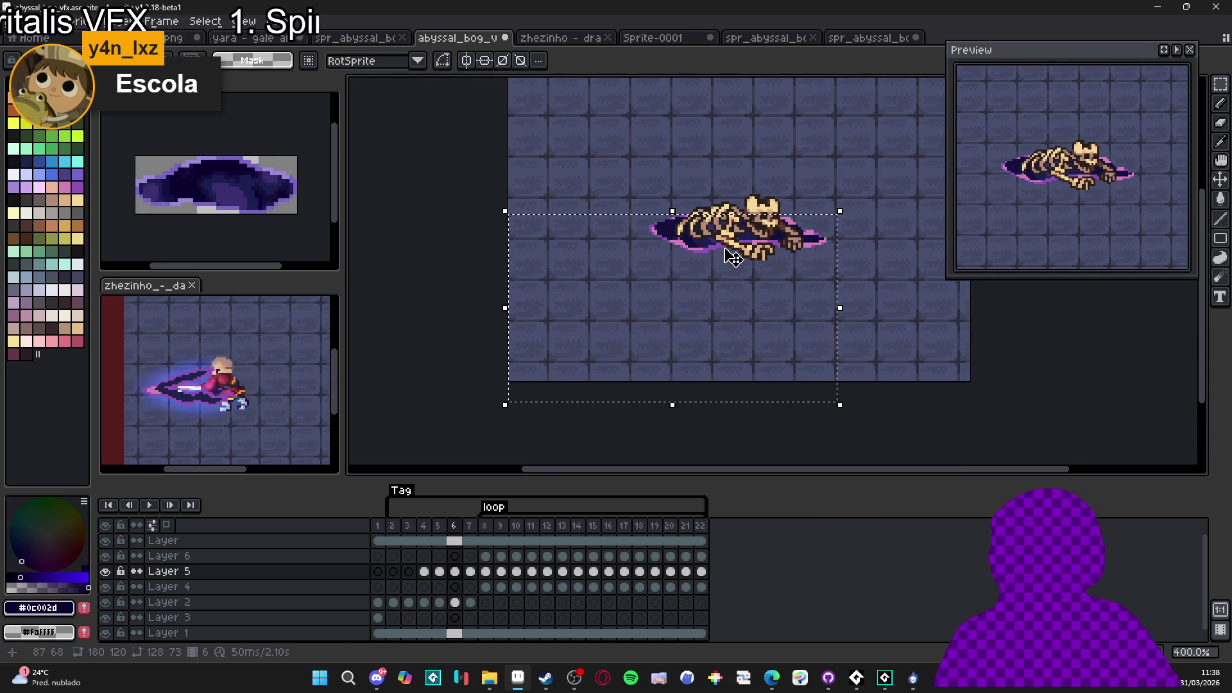
Select the skeleton and bog on Layer 5's frame 6 and scale them to about 95% (77×29 px)
scroll(569, 253, "up", 1)
left_click_drag(651, 162, 915, 298)
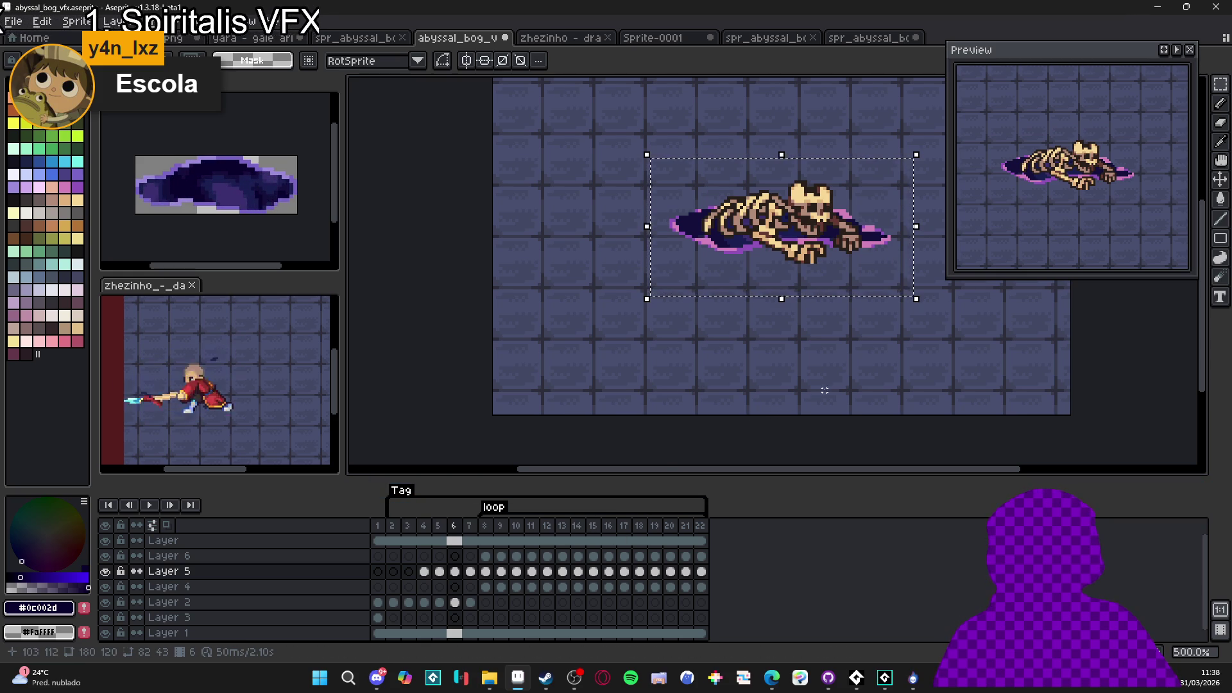
left_click_drag(489, 203, 907, 443)
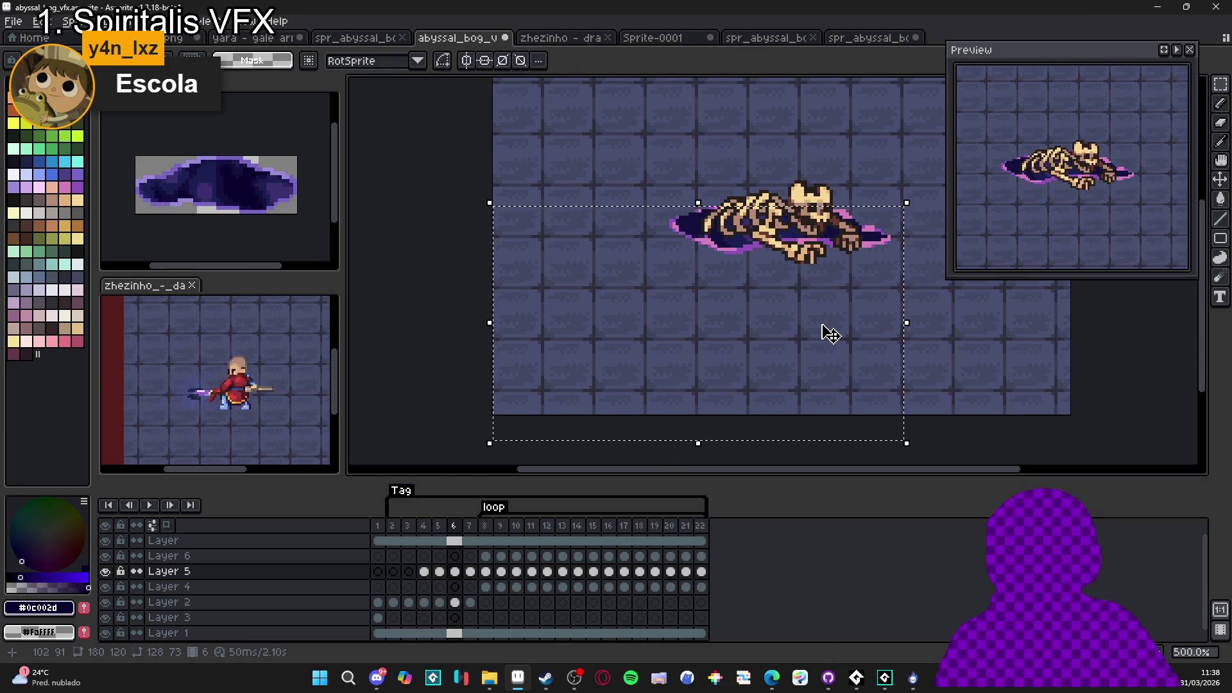
scroll(821, 234, "up", 1)
mouse_move(653, 218)
left_mouse_down()
mouse_move(722, 257)
mouse_move(919, 324)
left_mouse_up()
scroll(821, 307, "up", 2)
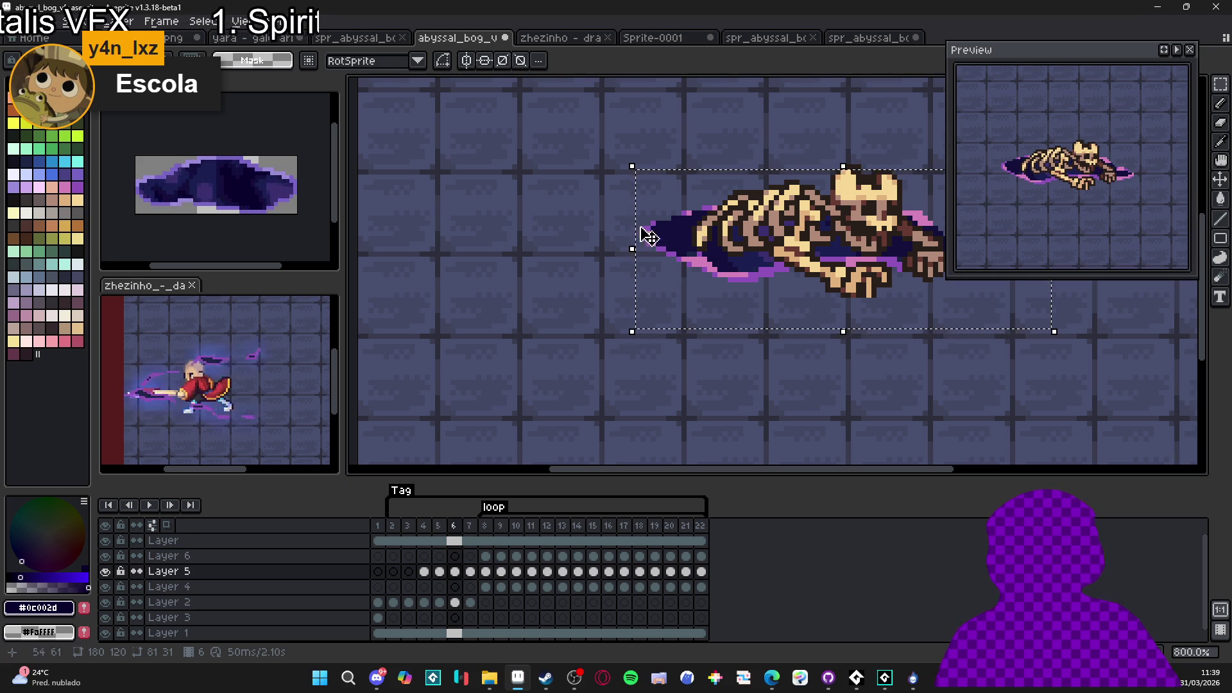
left_click_drag(631, 164, 643, 173)
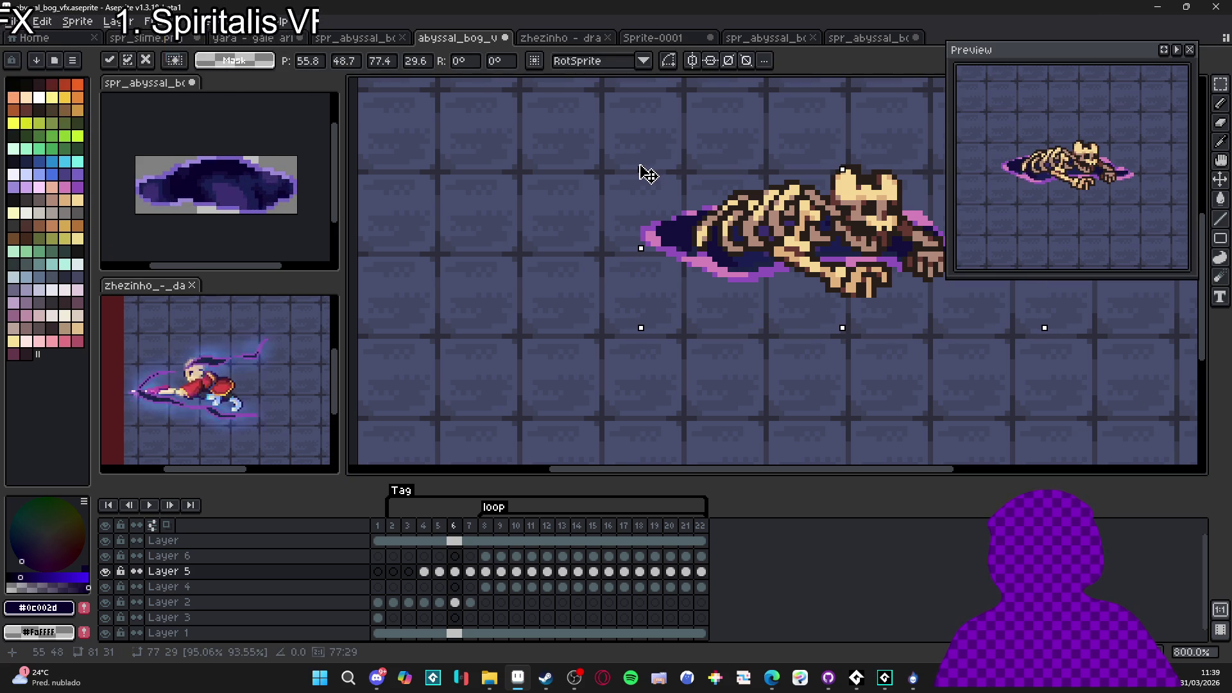
left_click(643, 167)
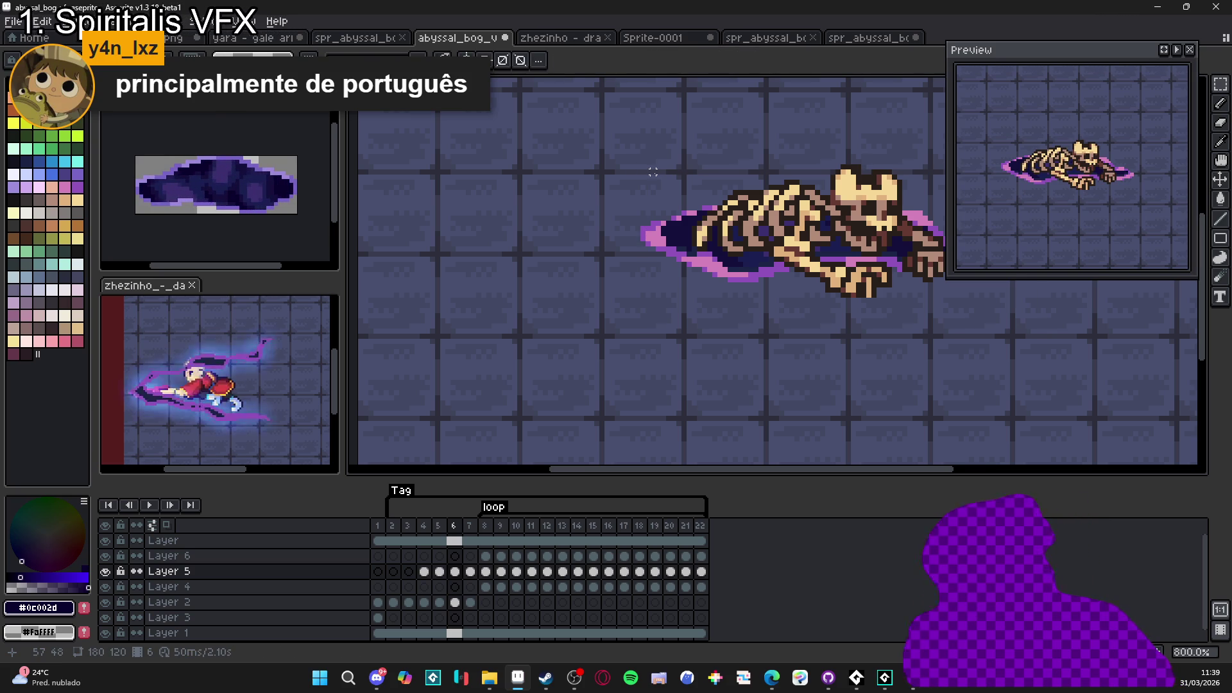
scroll(765, 220, "down", 2)
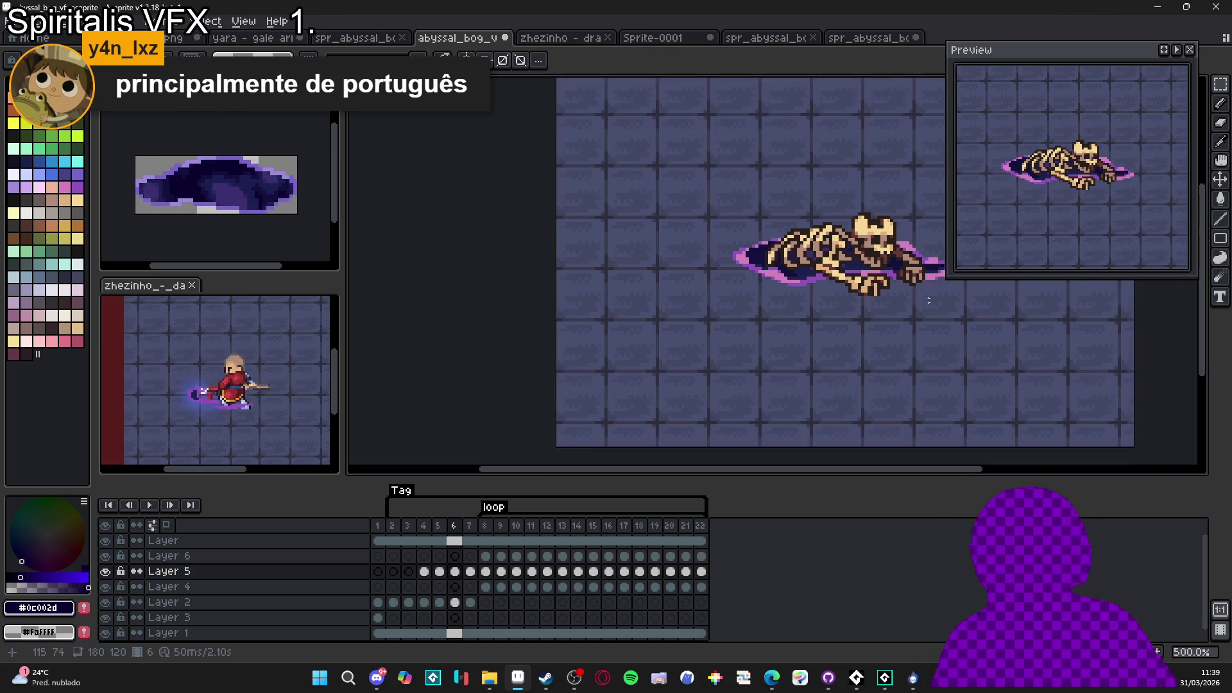
left_click(148, 505)
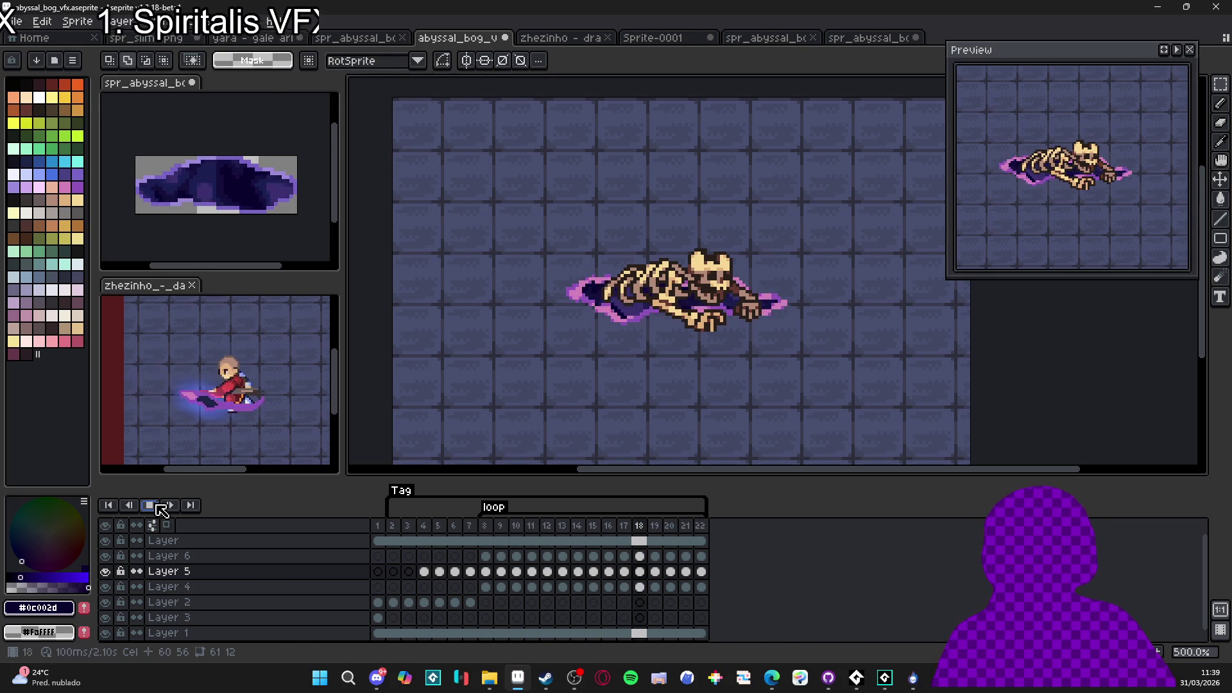
left_click(170, 507)
left_click(171, 506)
left_click(171, 506)
left_click(171, 507)
left_click(170, 506)
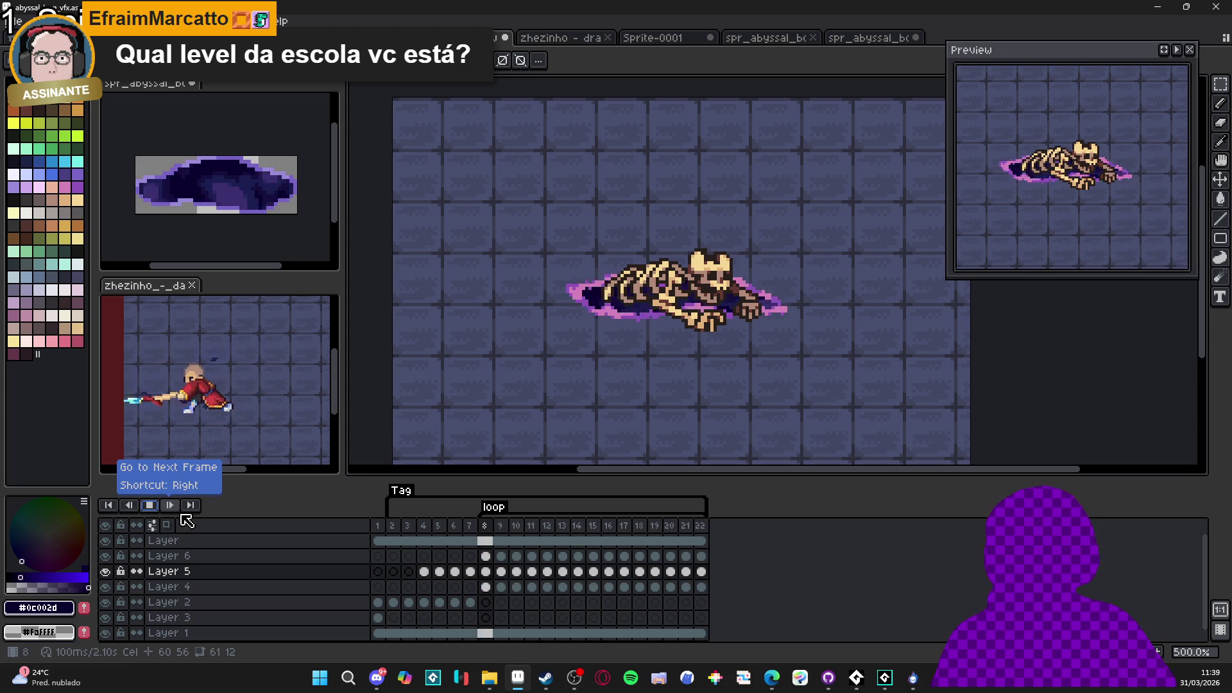
left_click(171, 507)
key("Return")
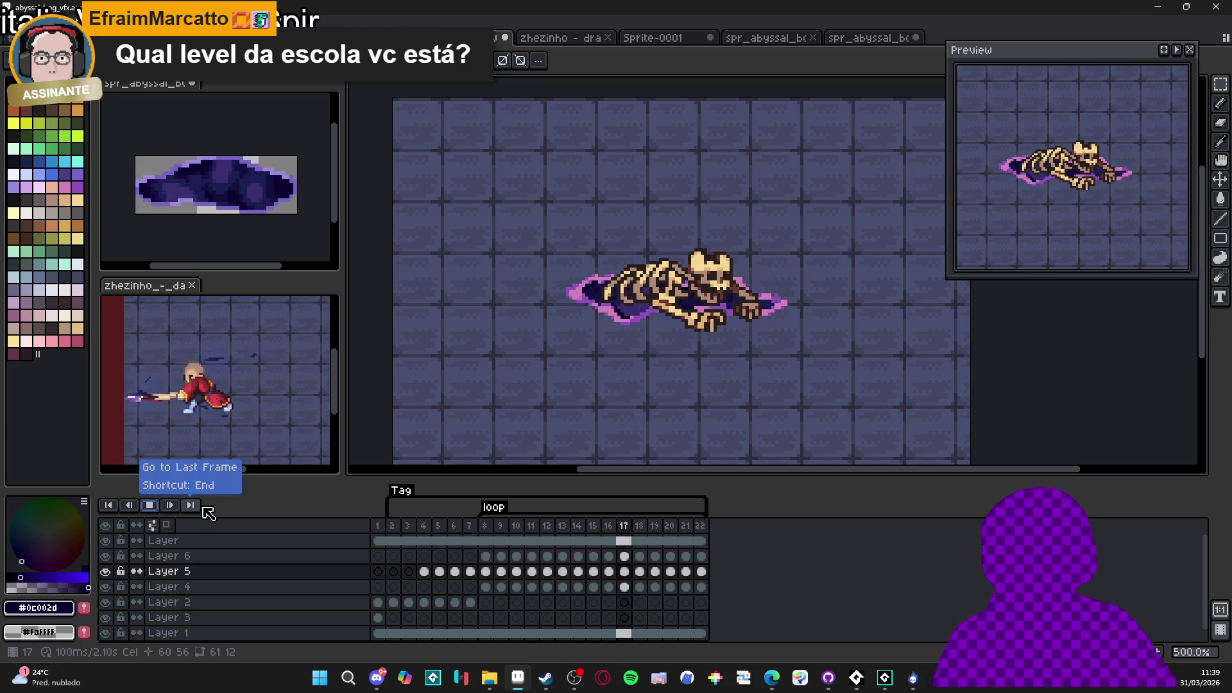
left_click(190, 505)
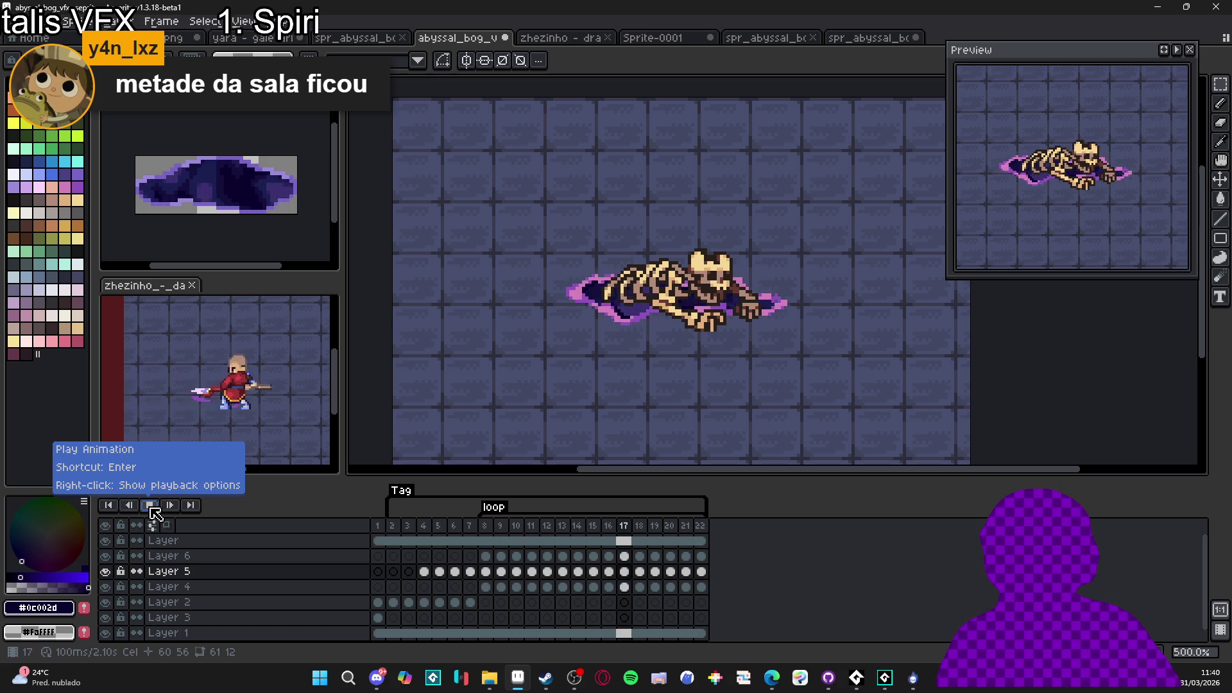
Check the playback options without changes and stop the animation
right_click(154, 513)
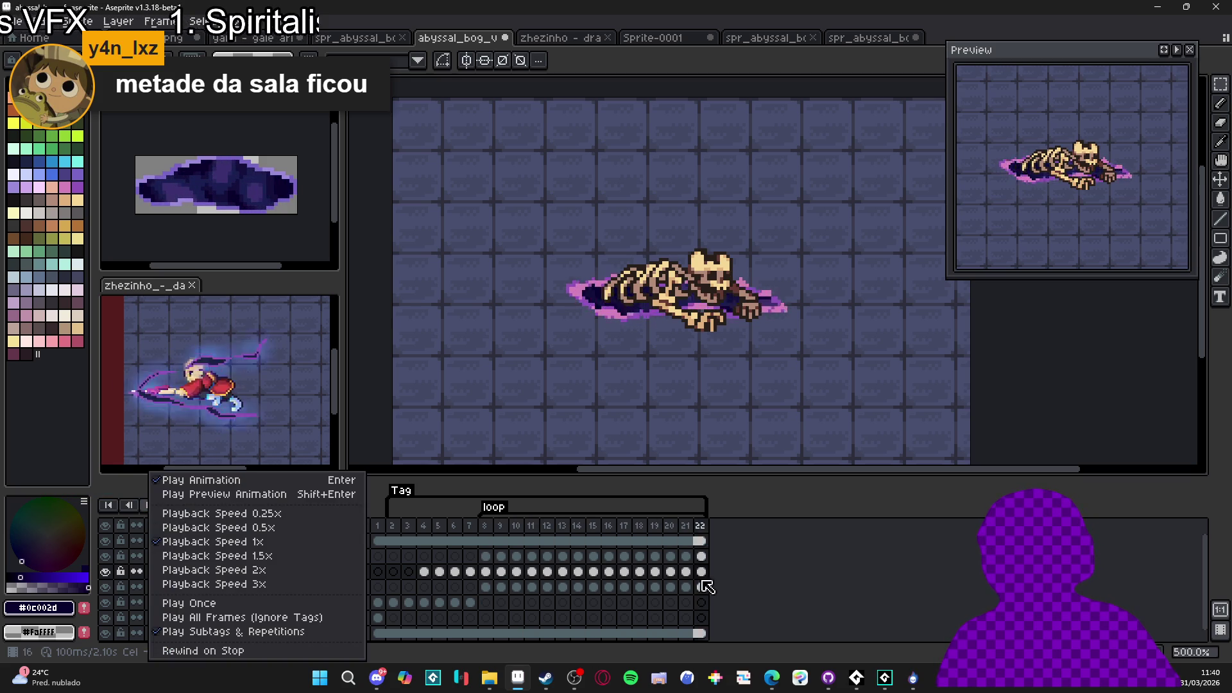
left_click(844, 569)
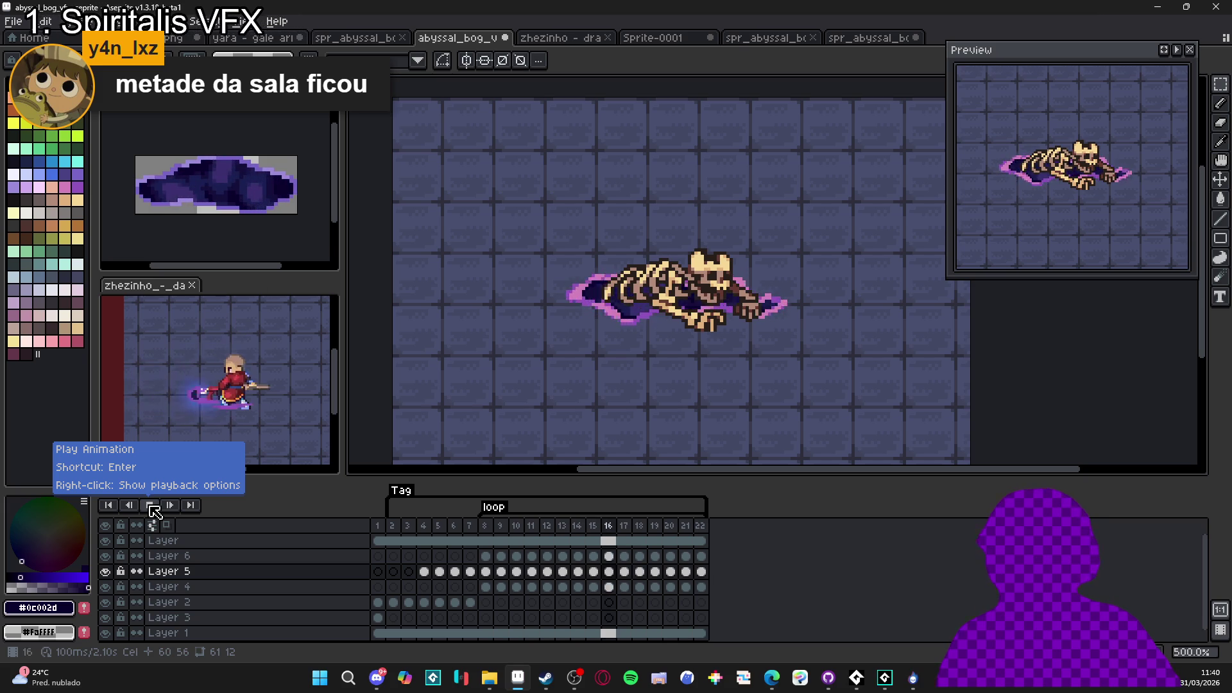
left_click(153, 506)
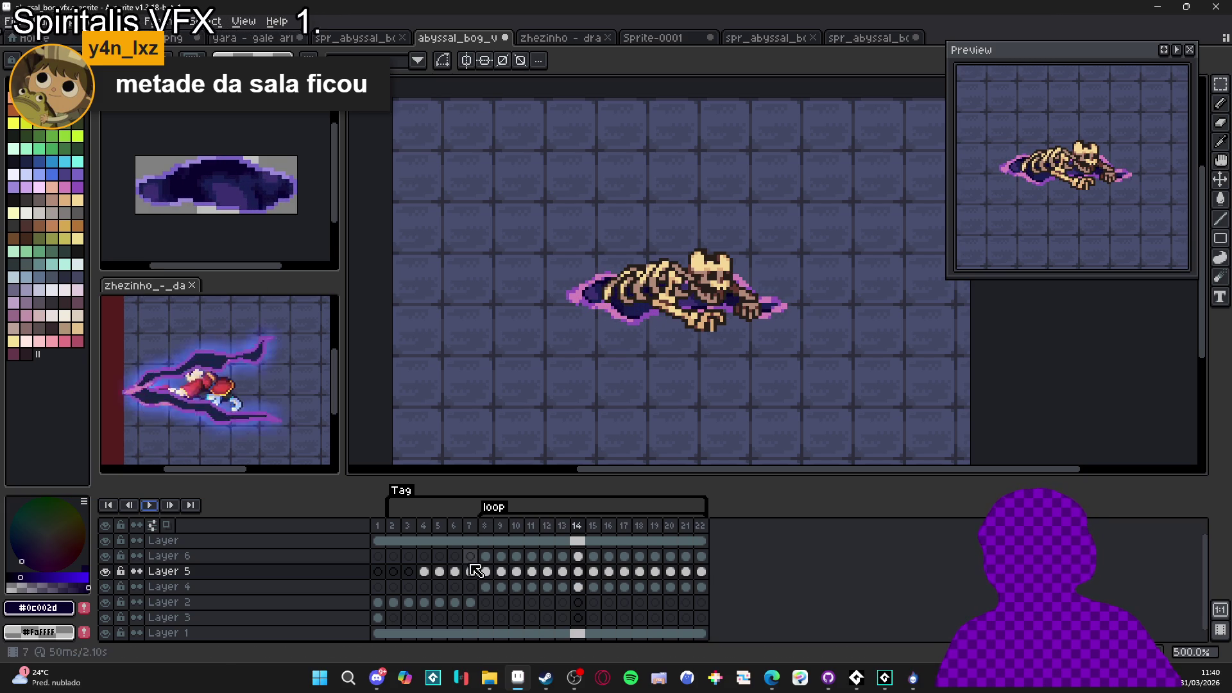
Replay the loop from frame 2, zooming out to 400% and panning, then stop it
left_click(393, 526)
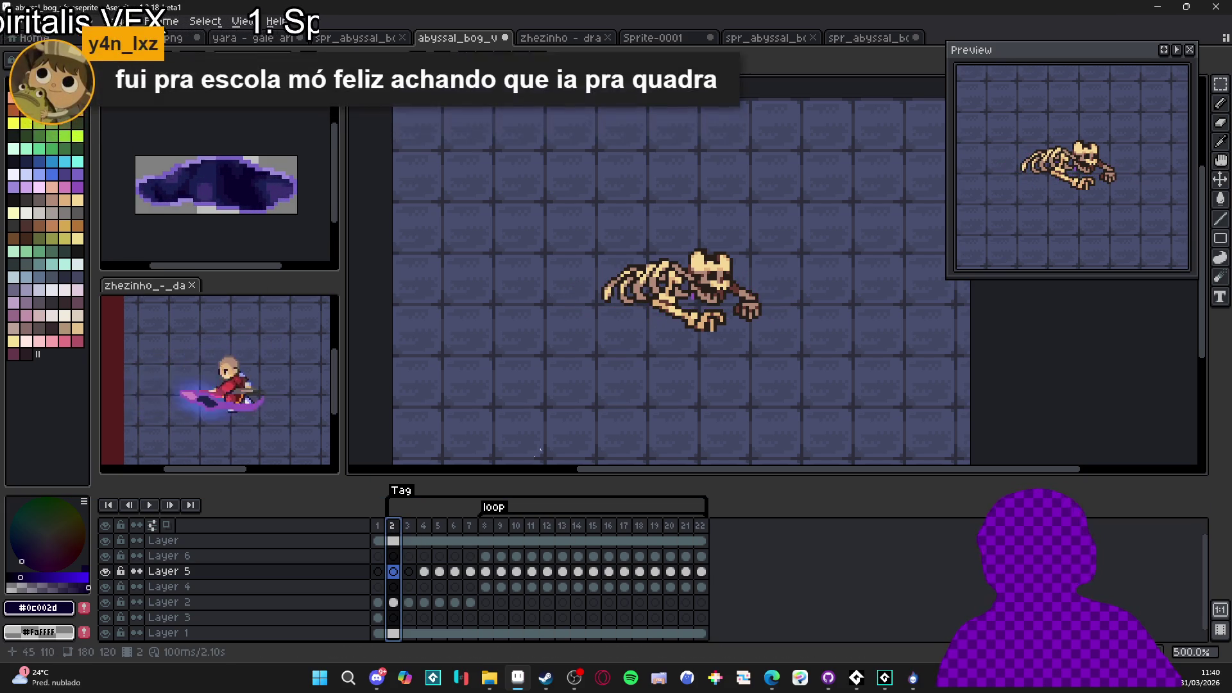
left_click(154, 506)
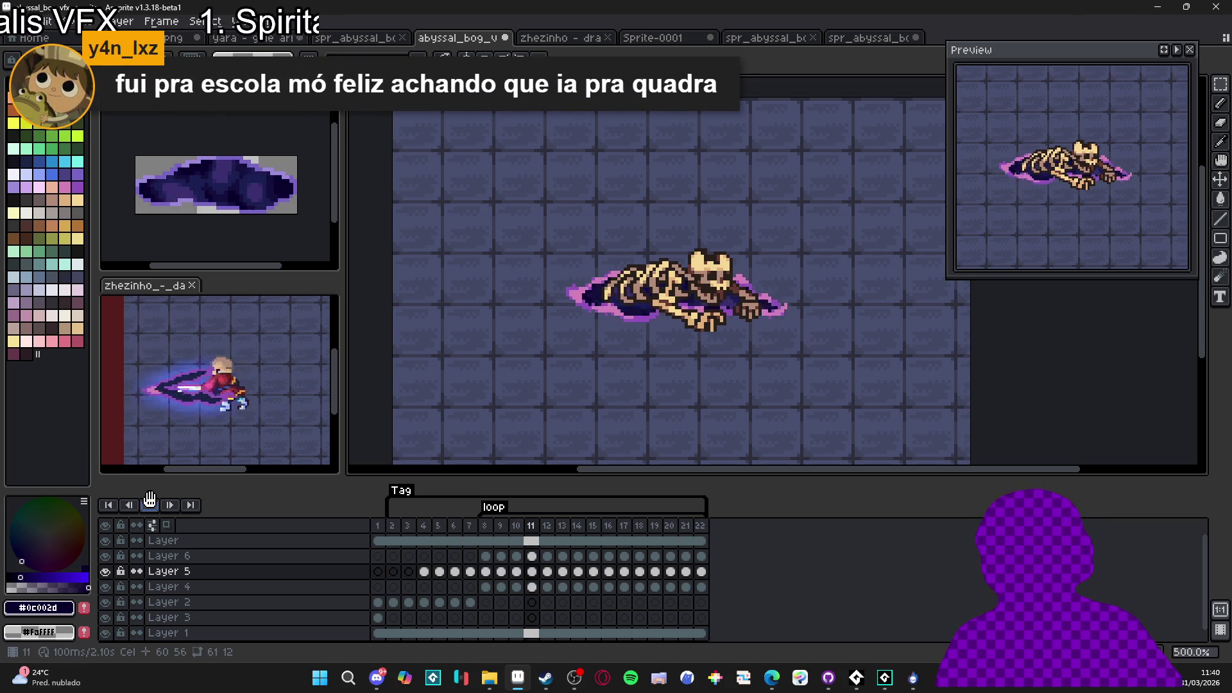
scroll(684, 290, "down", 1)
left_click_drag(685, 290, 699, 310)
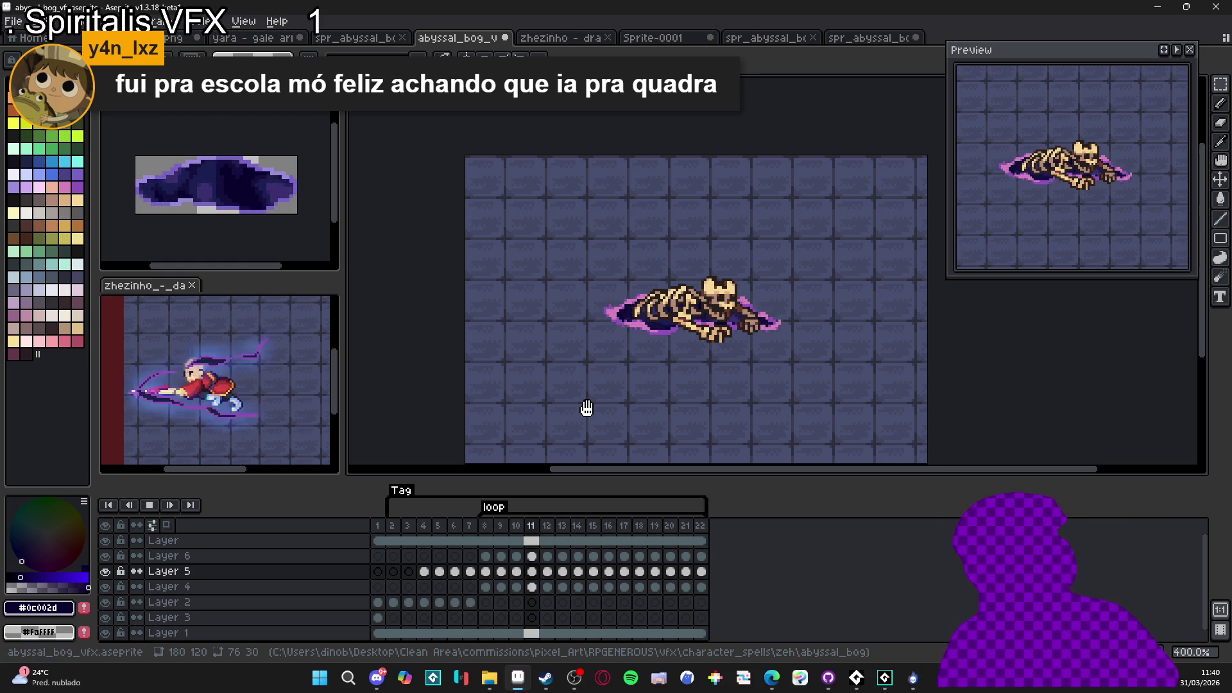
left_click(149, 505)
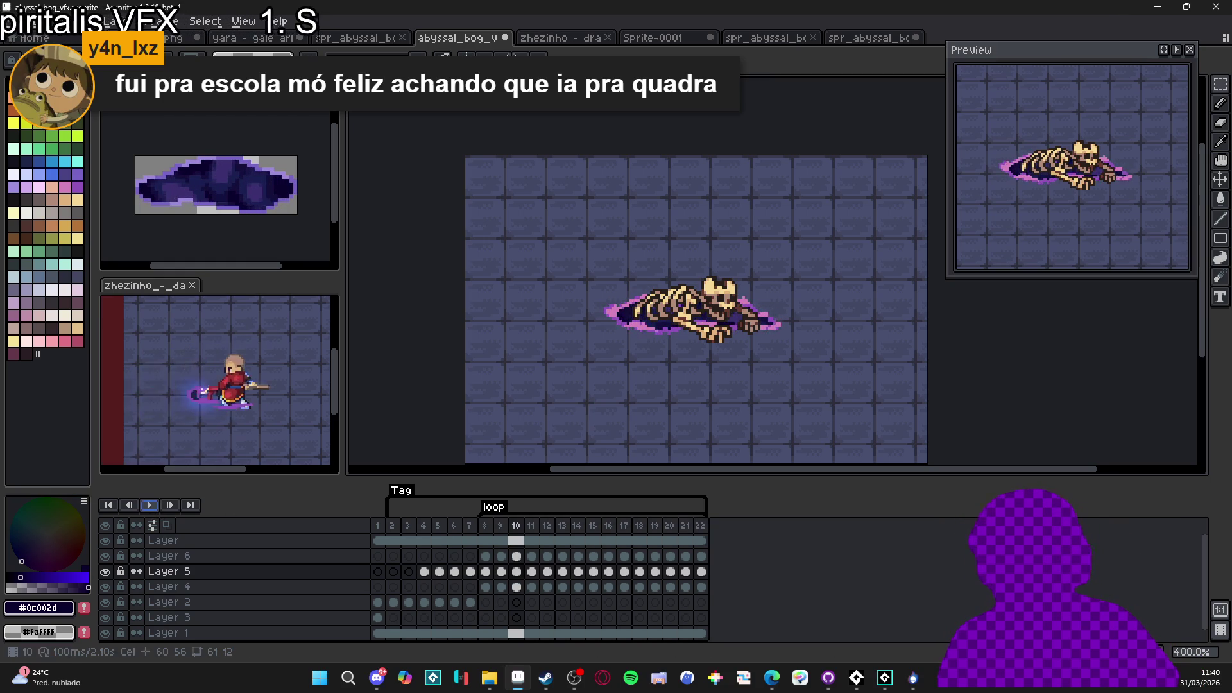
Show frame 2, where the skeleton lies on the blue stone floor tiles without the portal
left_click(394, 527)
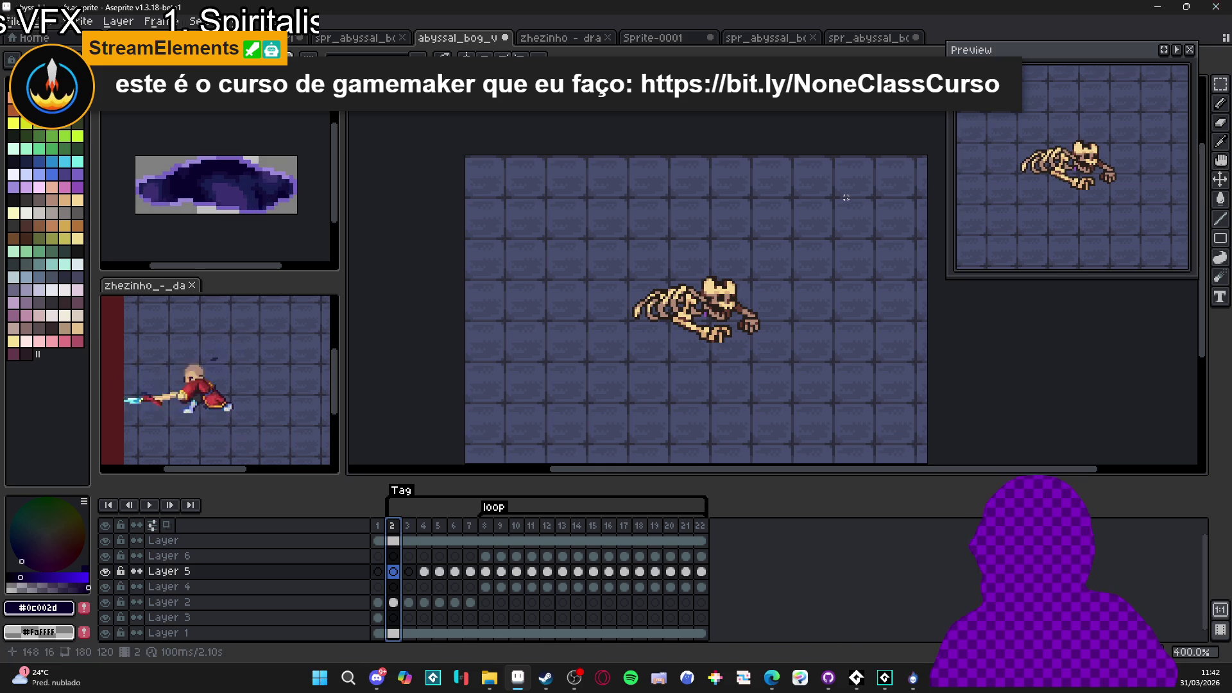
left_click(408, 526)
left_click(425, 527)
left_click(469, 527)
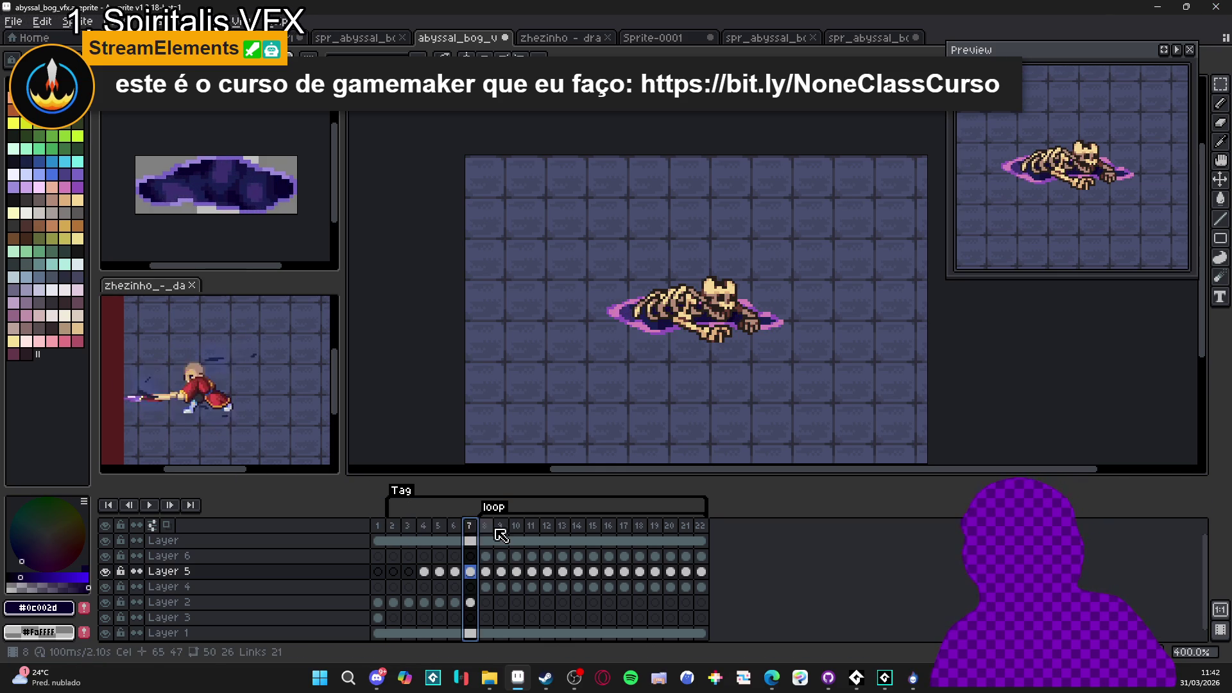
left_click(485, 526)
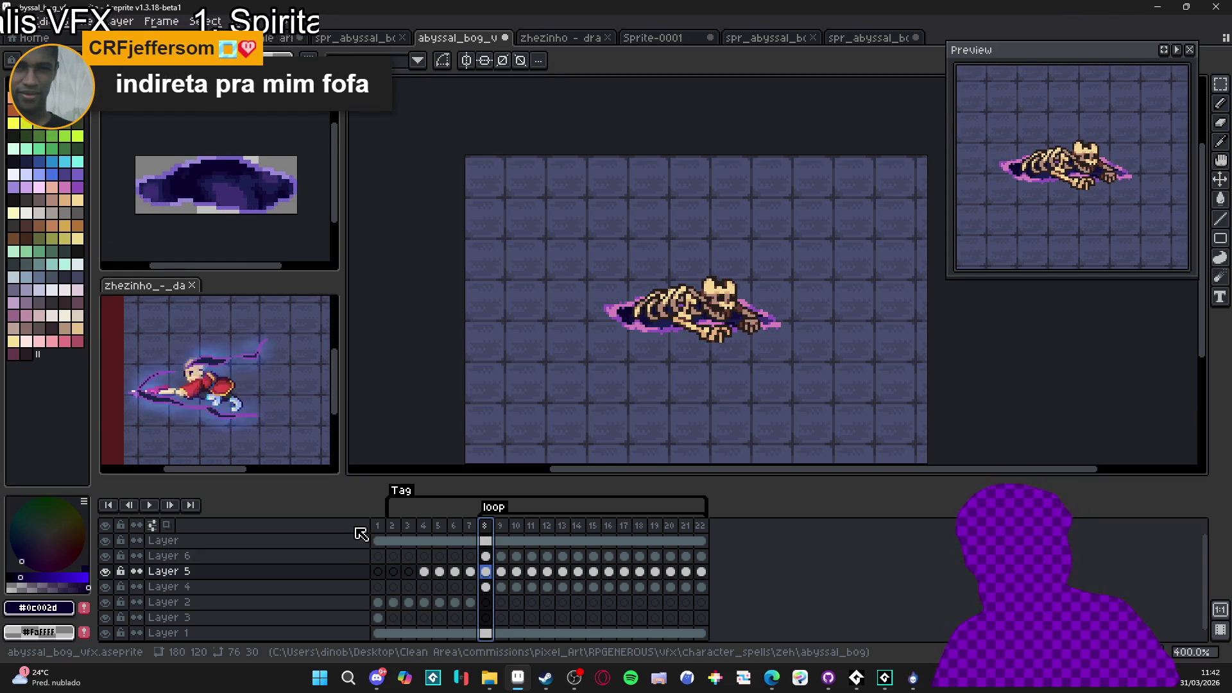
left_click(392, 526)
left_click(150, 504)
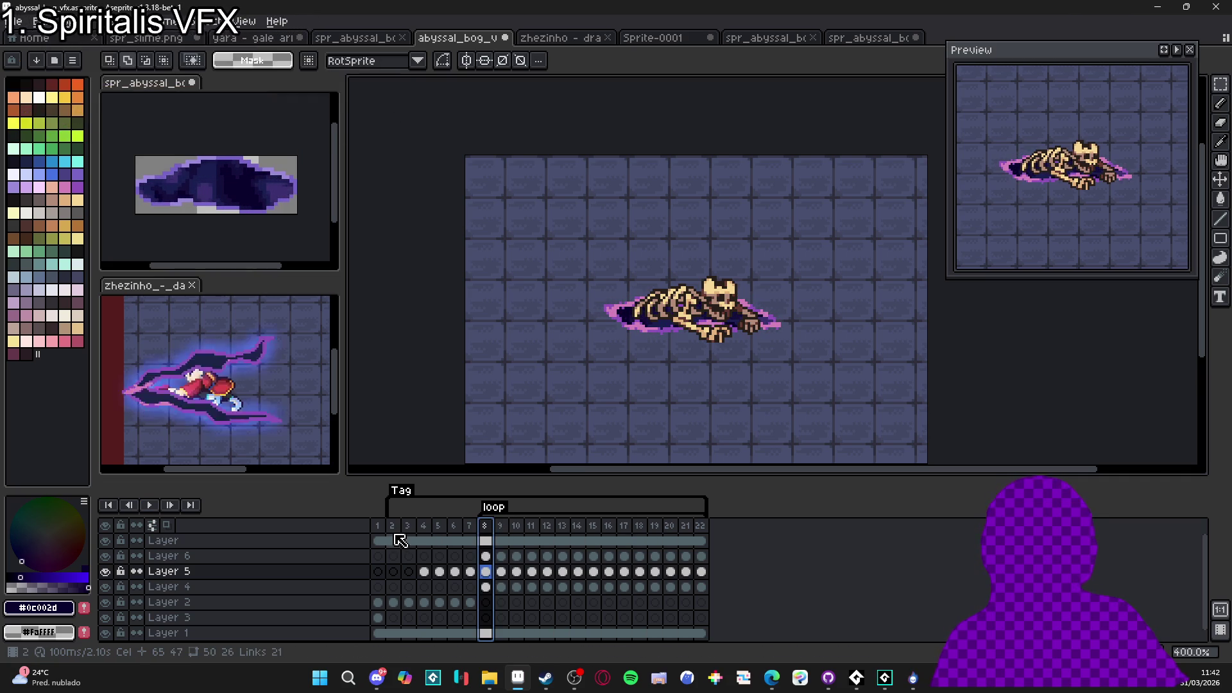
key("Return")
left_click(486, 527)
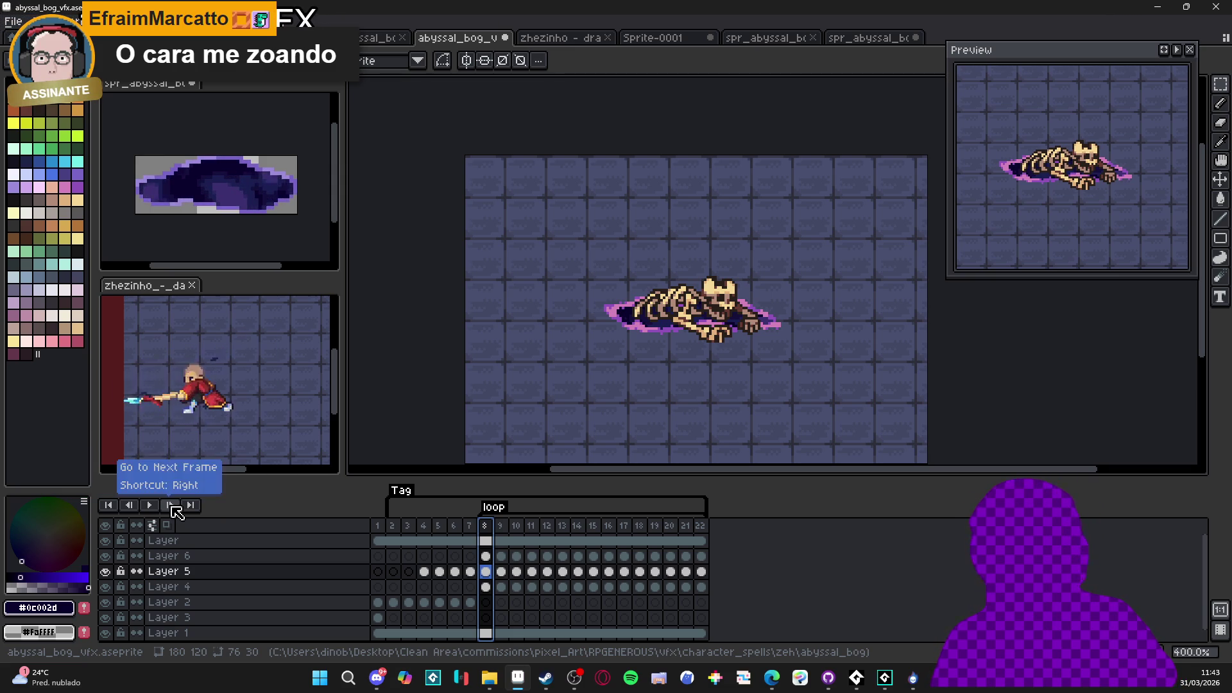
left_click(149, 505)
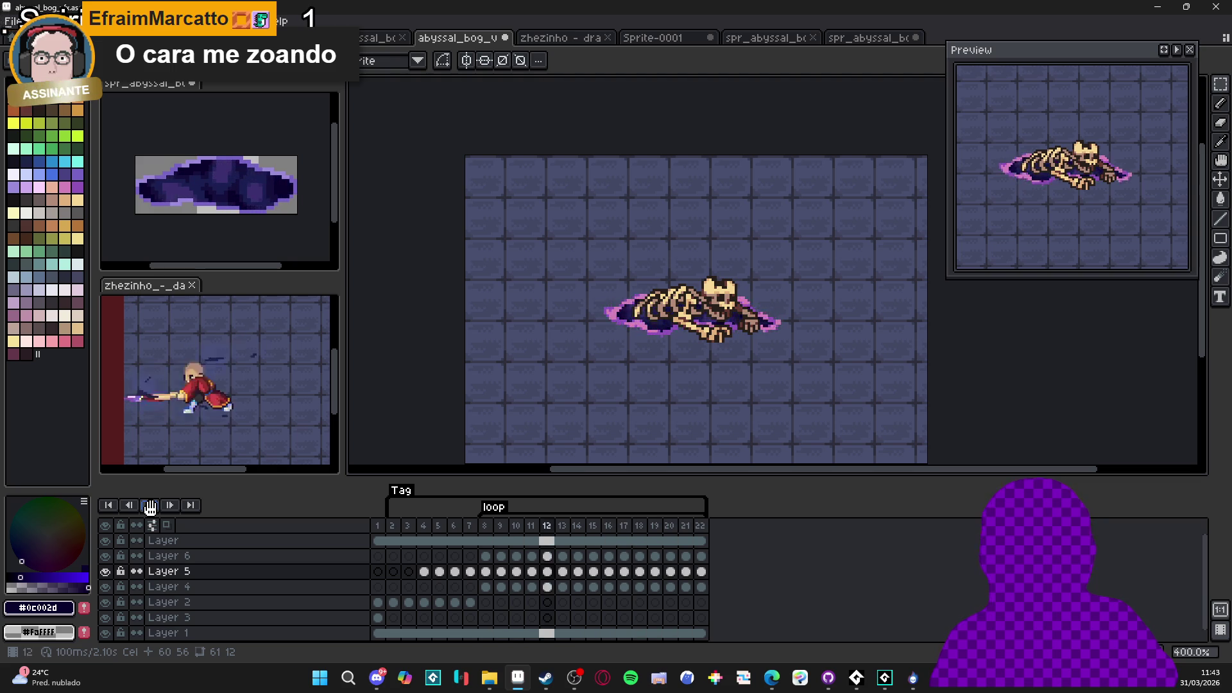
left_click(398, 535)
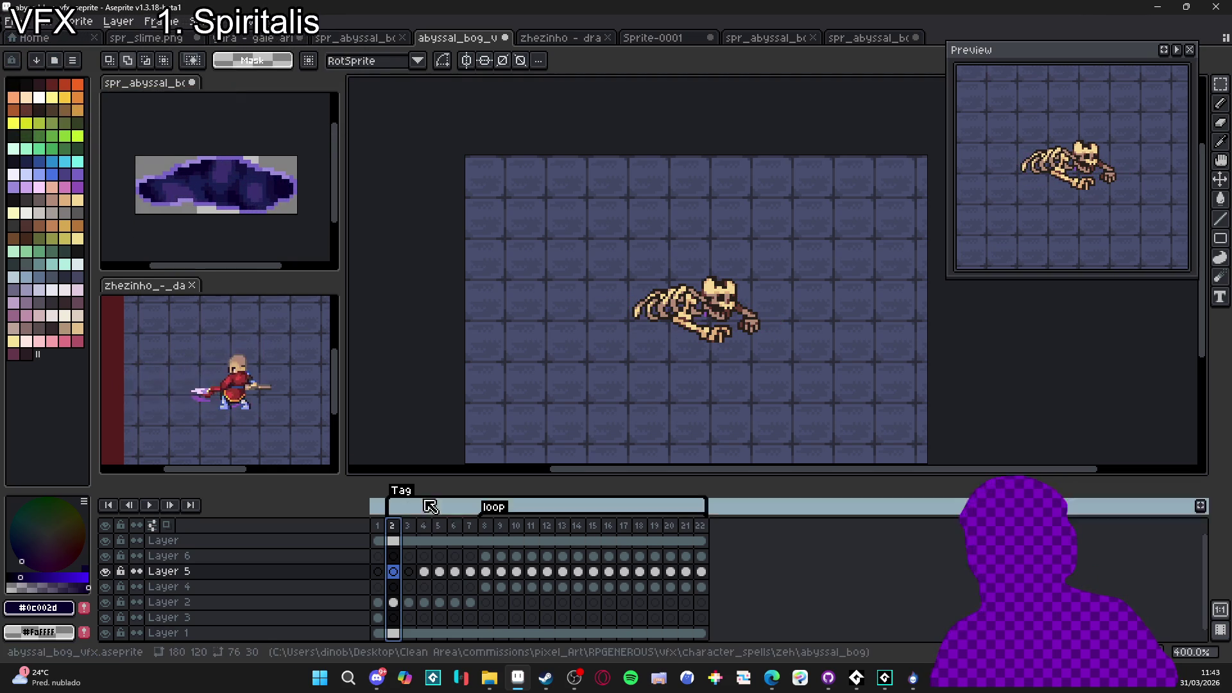
Make the top layer 'Layer' active and view its frames 1 through 4
mouse_move(589, 428)
left_mouse_down()
mouse_move(541, 377)
mouse_move(560, 398)
left_mouse_up()
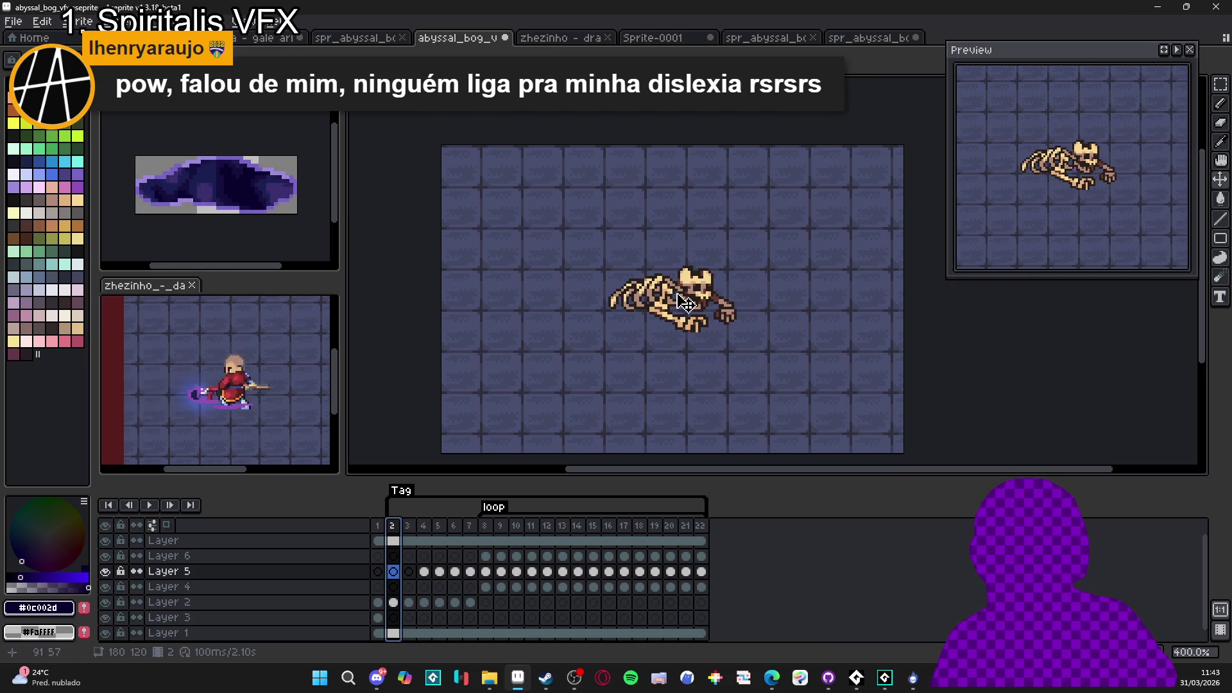
left_click(164, 541)
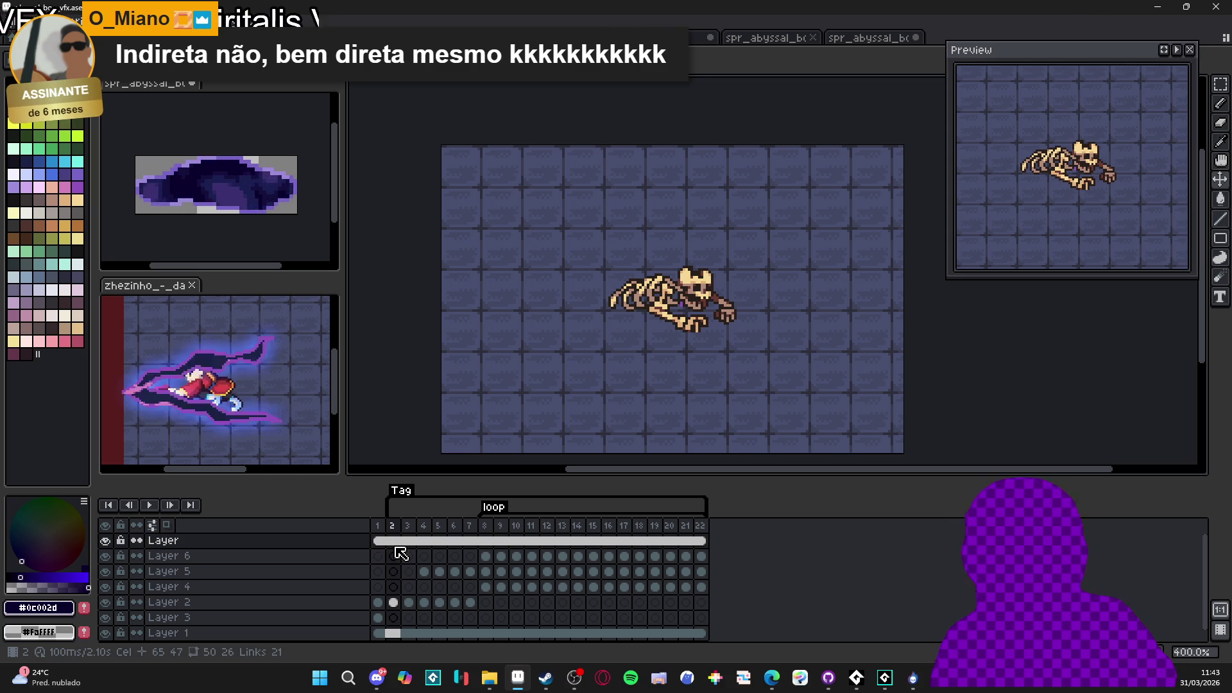
left_click(380, 541)
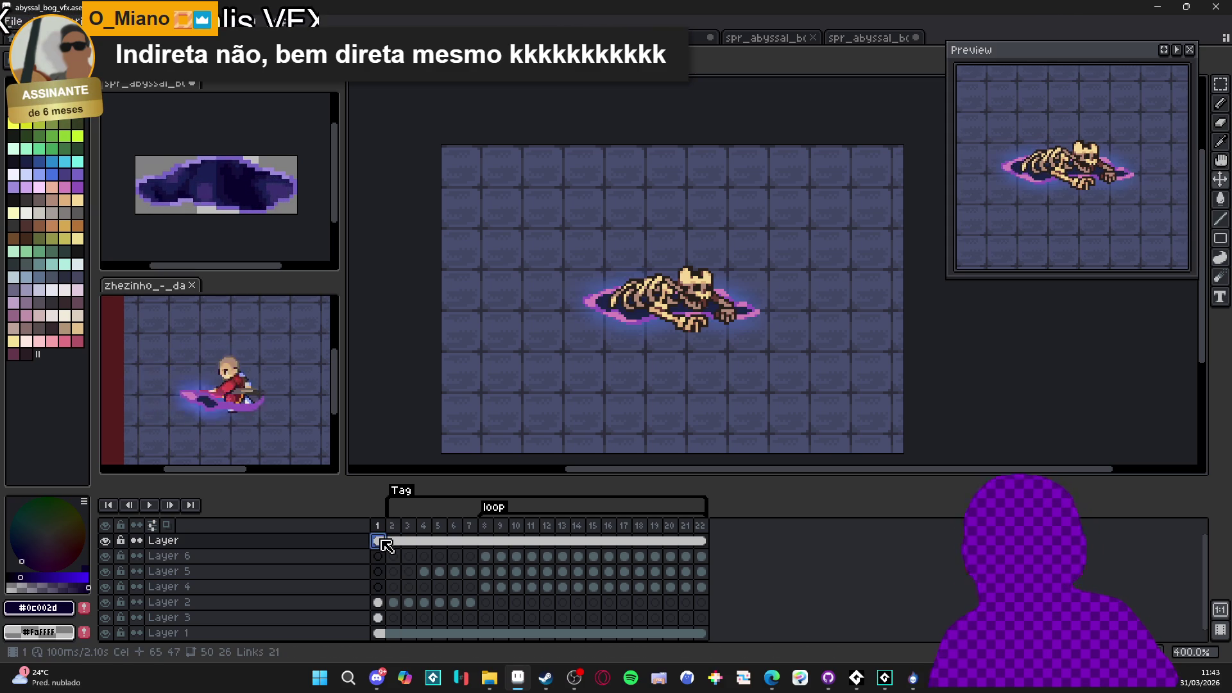
left_click(393, 541)
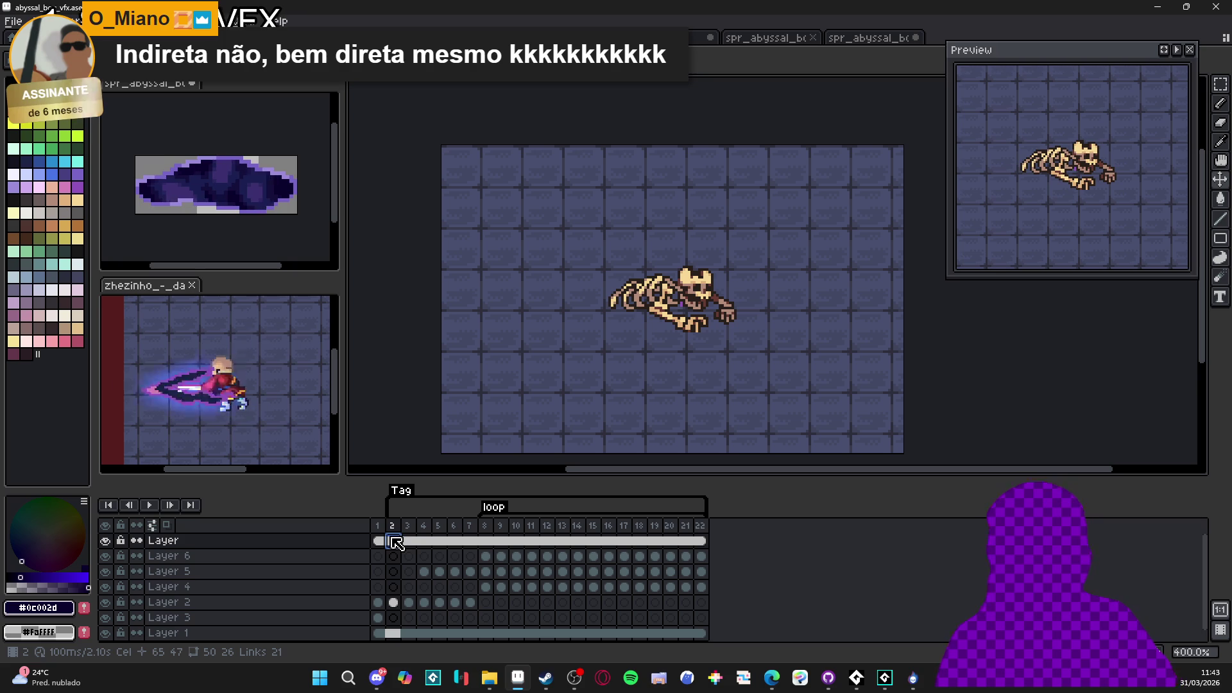
left_click(413, 541)
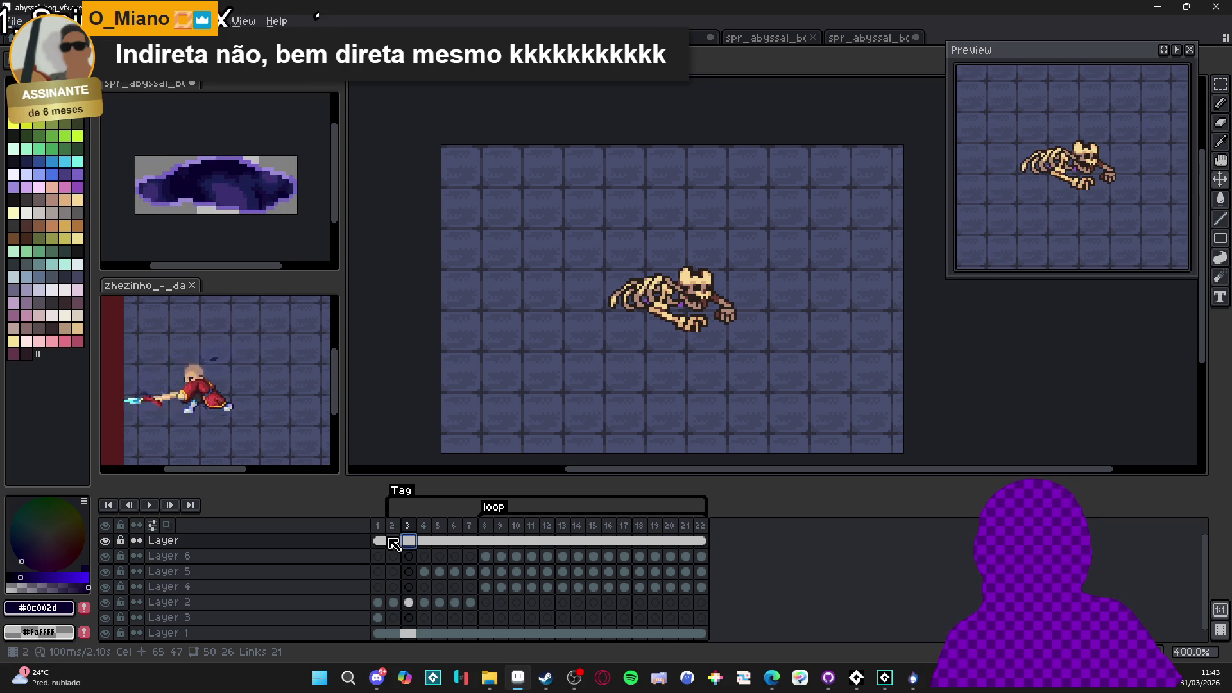
left_click(425, 541)
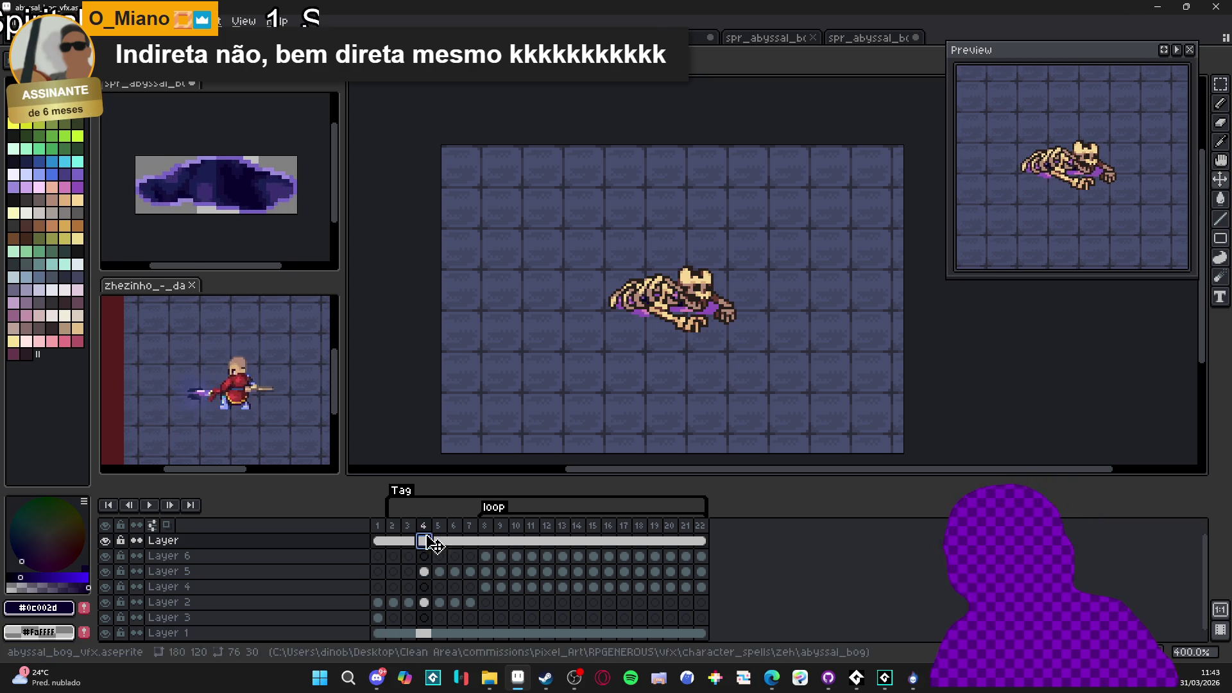
Compare the glow at frame 8 with frames 2 and 6, then select Layer 5's cels 4–7
left_click(438, 541)
left_click(469, 541)
left_click(486, 541)
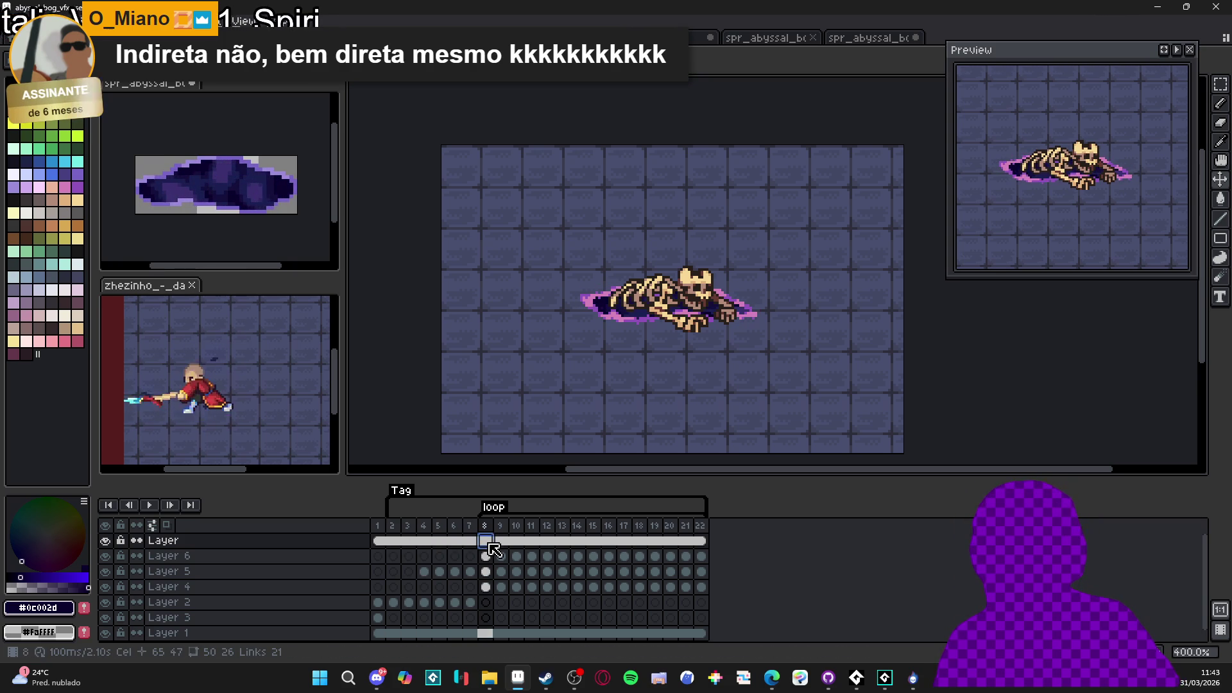
key("Left")
key("Left")
key("Left")
key("Right")
key("Right")
key("Right")
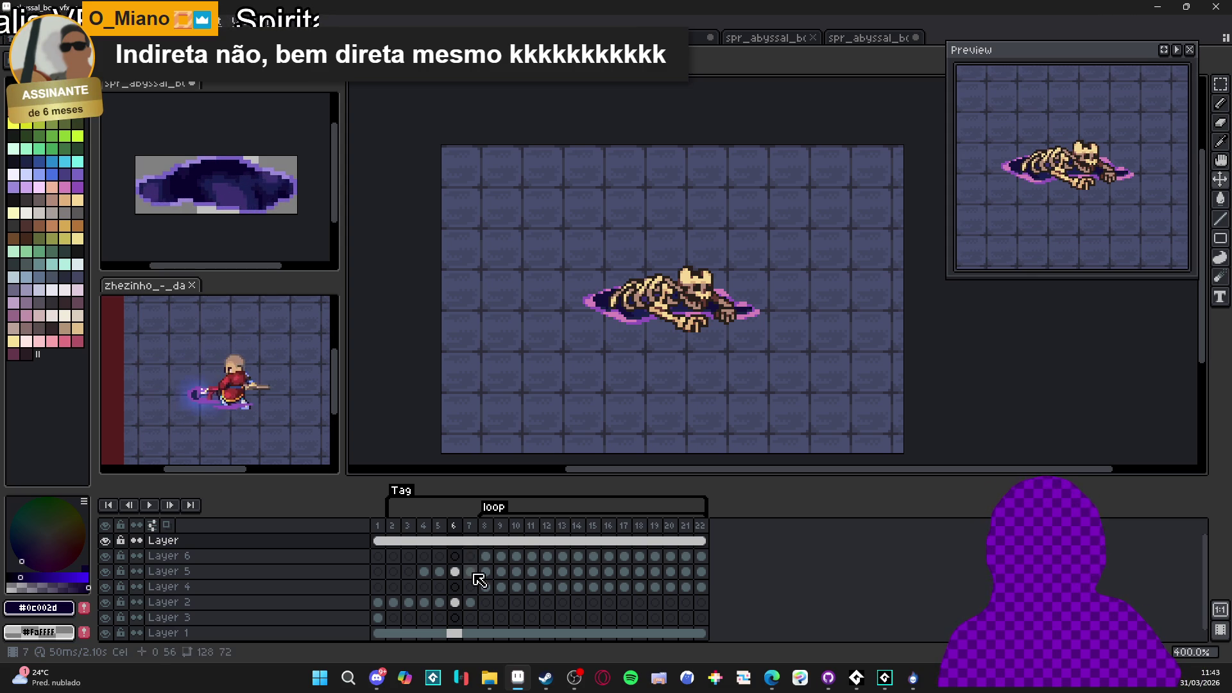
left_click_drag(424, 572, 475, 574)
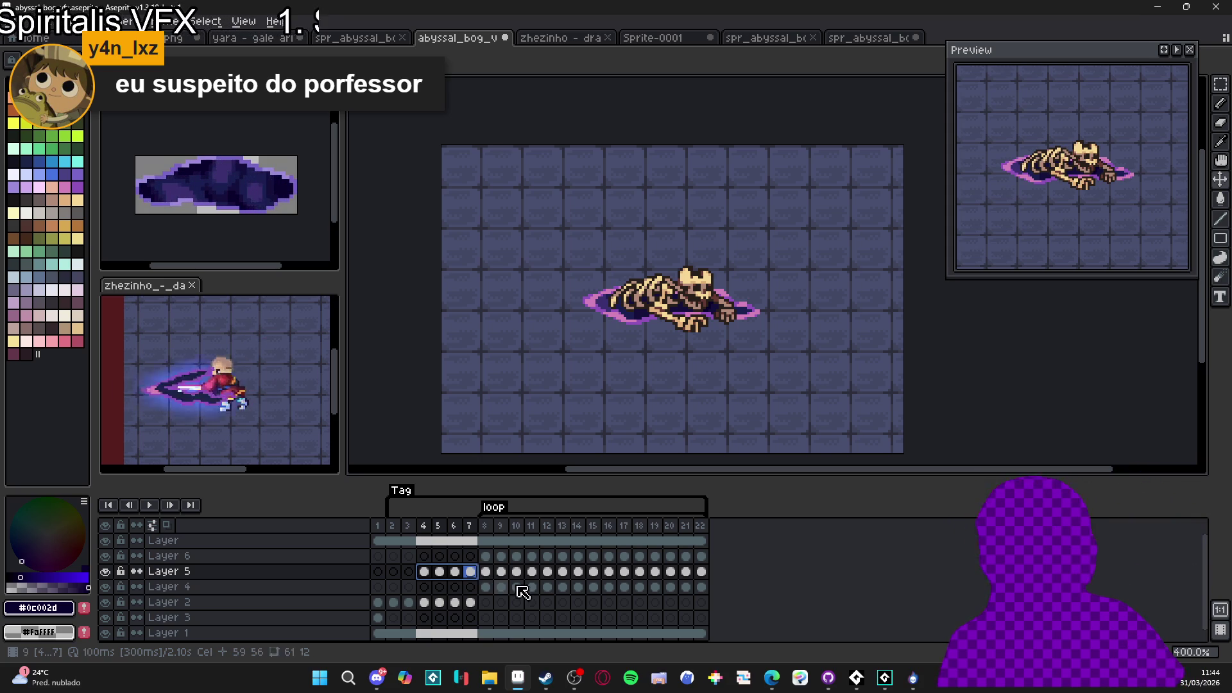
Make Layer 5's frame 8 cel current, then select Layer 6
left_click(486, 571)
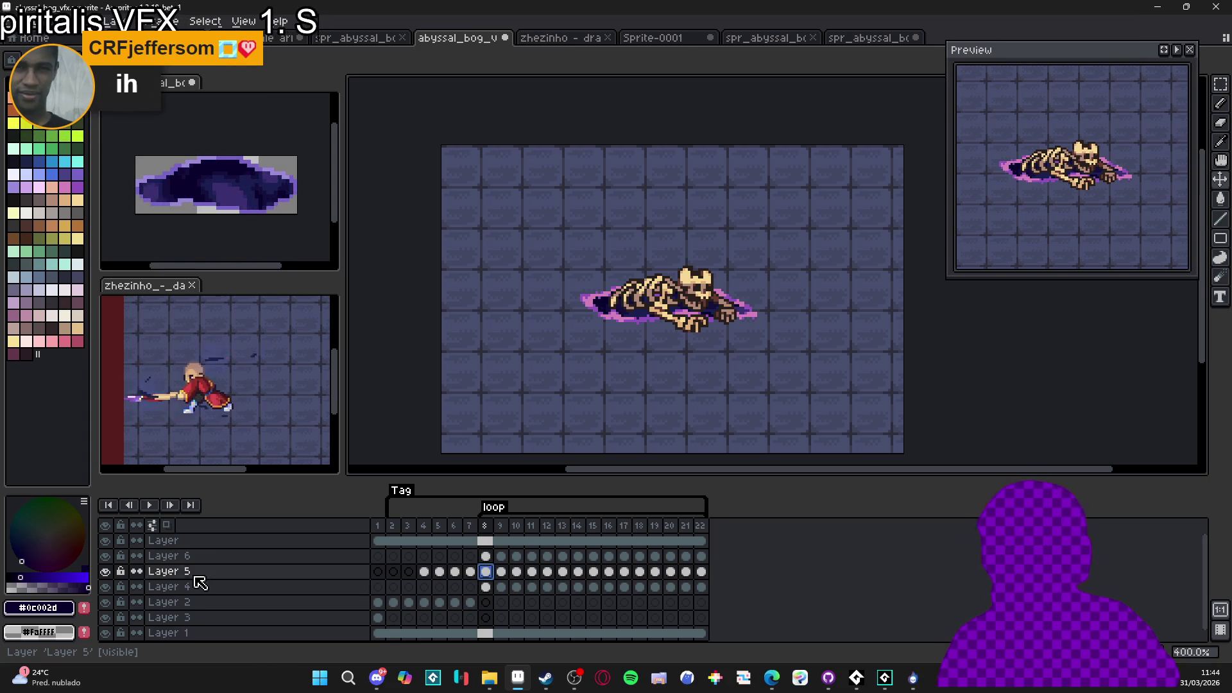
left_click(186, 559)
right_click(186, 567)
left_click(247, 622)
left_click(106, 557)
left_click(106, 557)
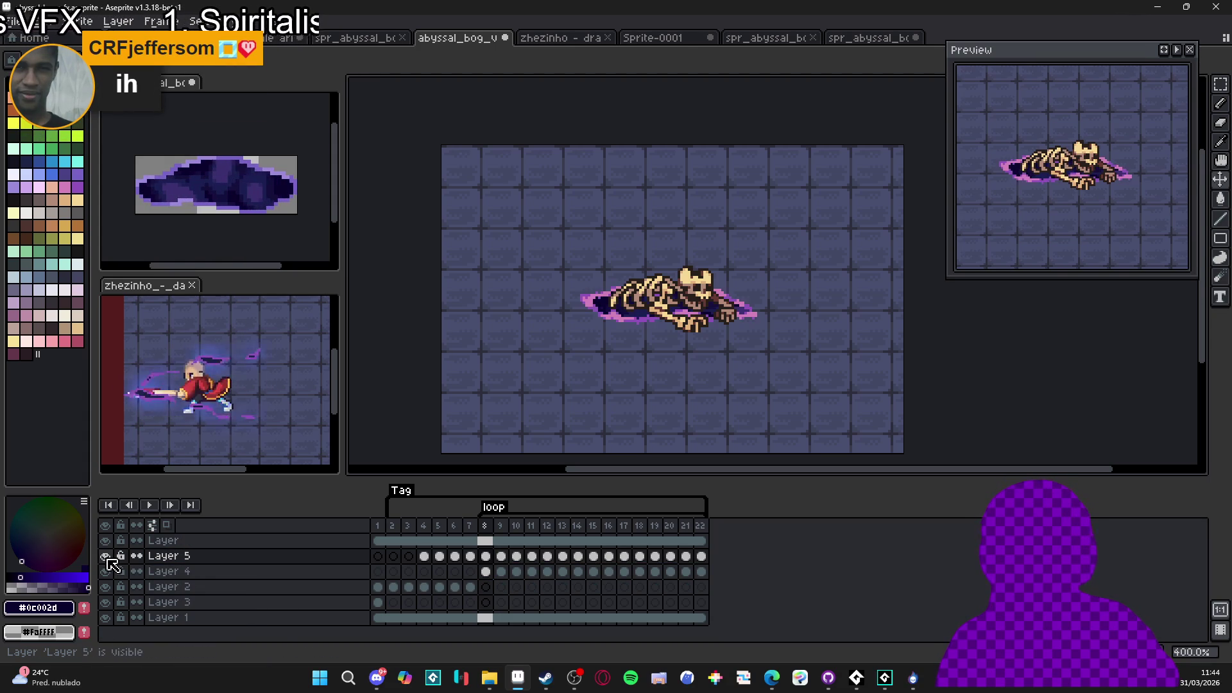
left_click(501, 526)
left_click(455, 527)
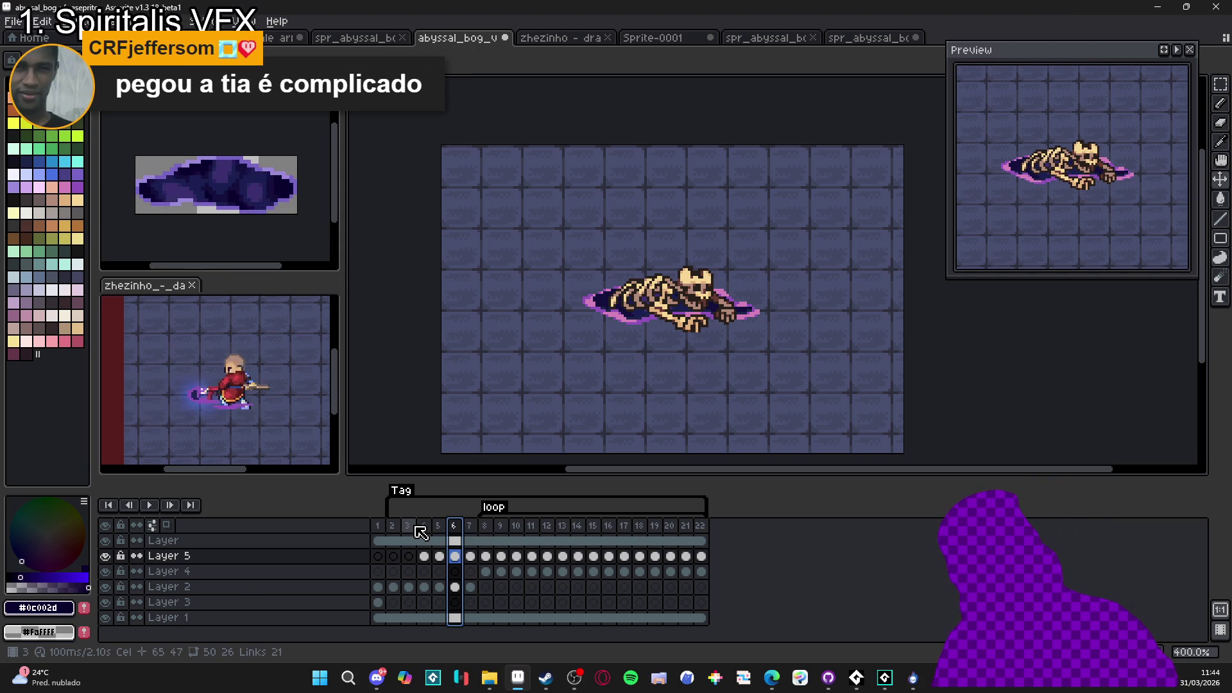
left_click(146, 506)
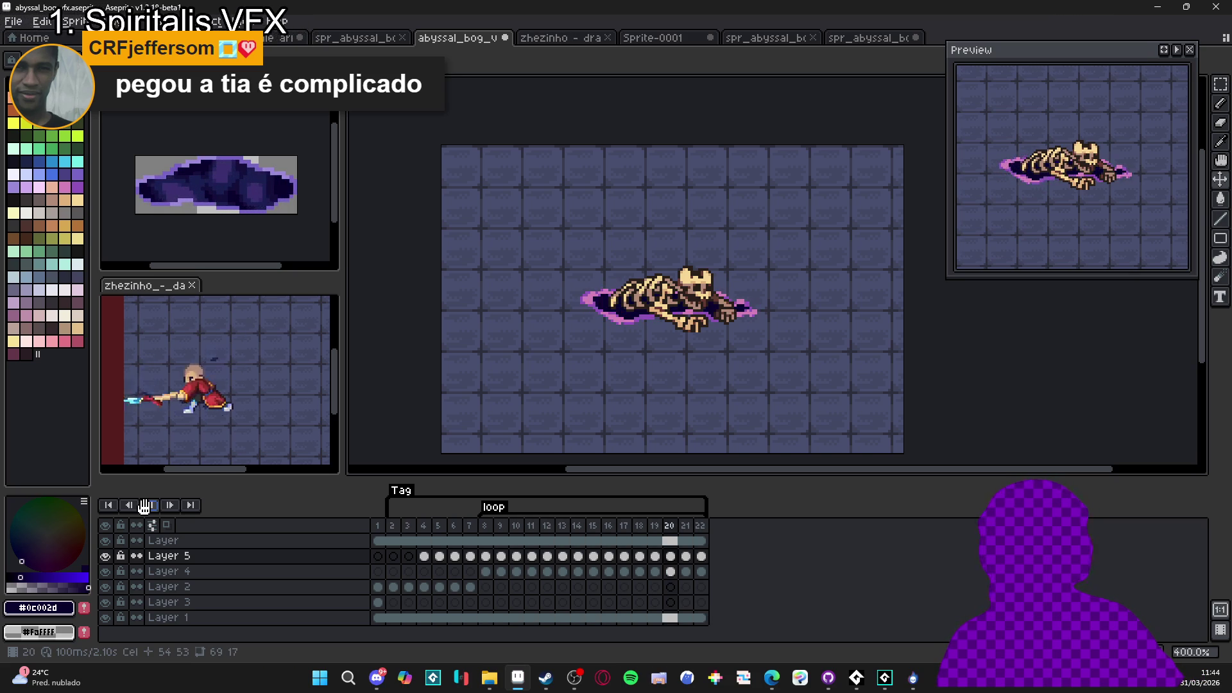
left_click(147, 507)
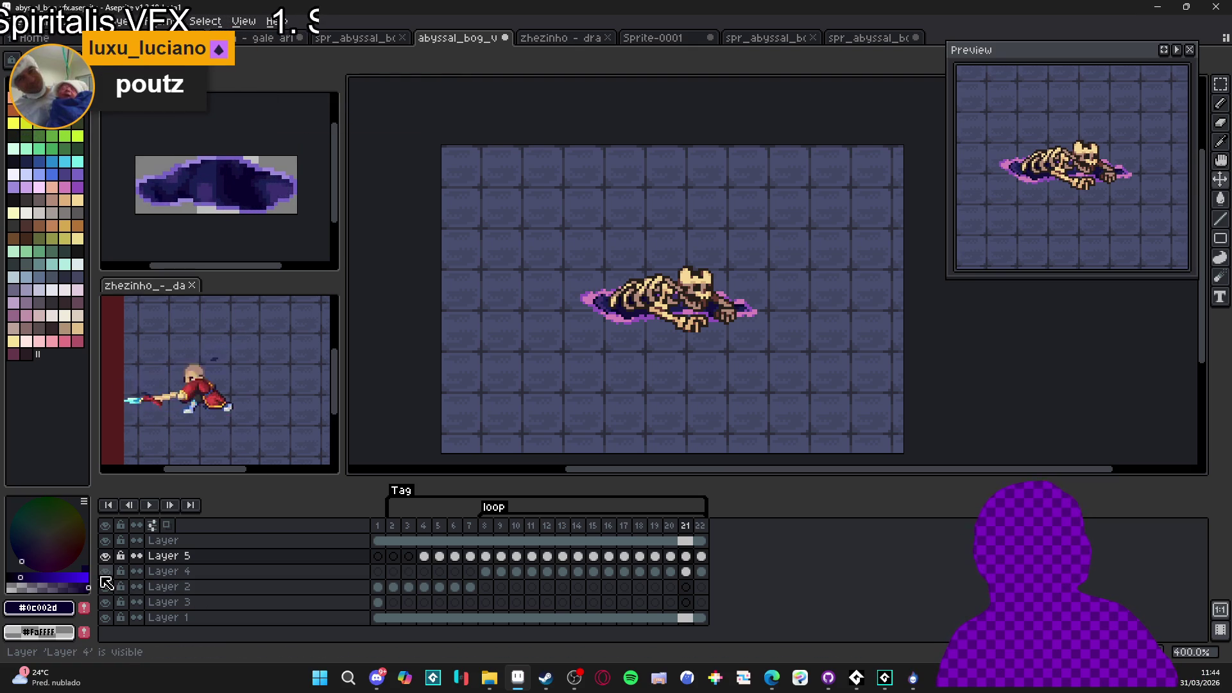
left_click(378, 542)
left_click(392, 556)
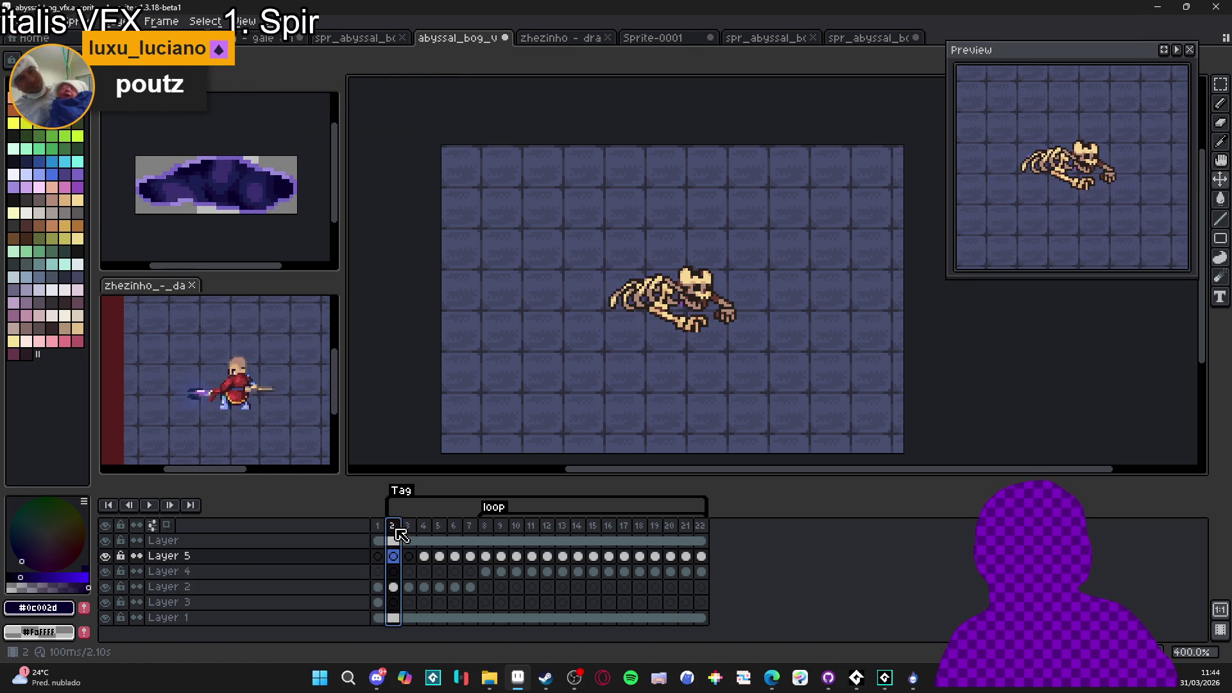
left_click(426, 557)
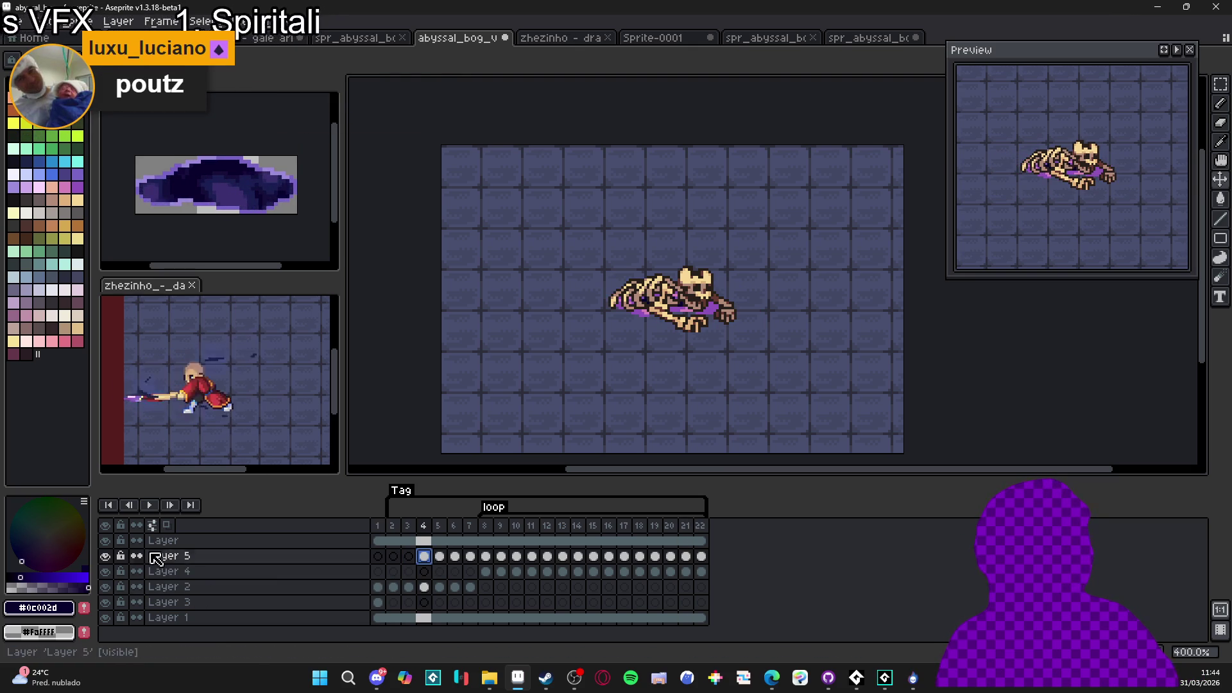
At frame 8, hide the skeleton layer and the brick background layer
left_click(105, 556)
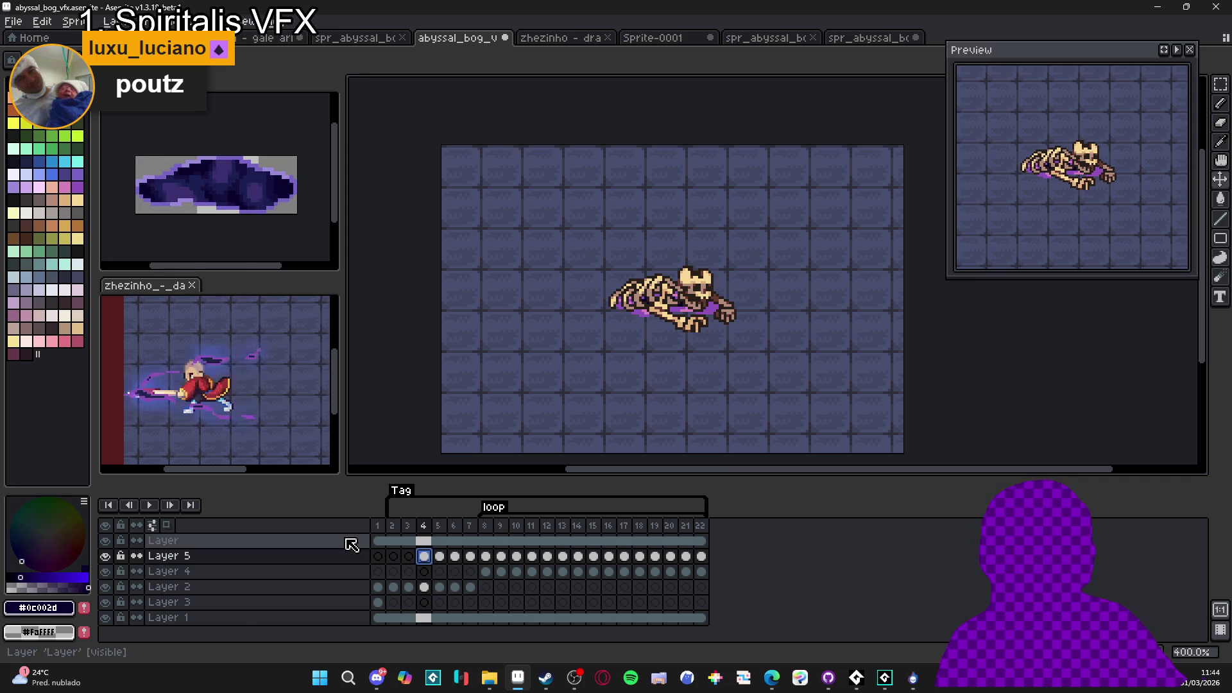
left_click(484, 526)
left_click(105, 541)
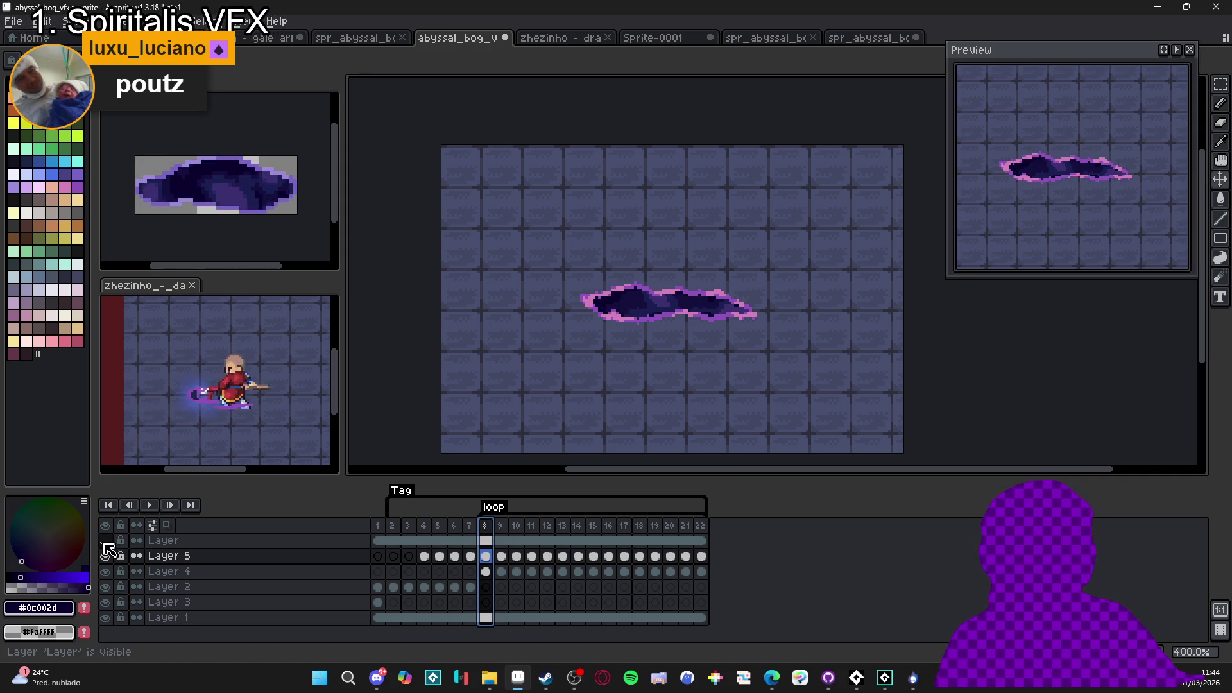
left_click(105, 617)
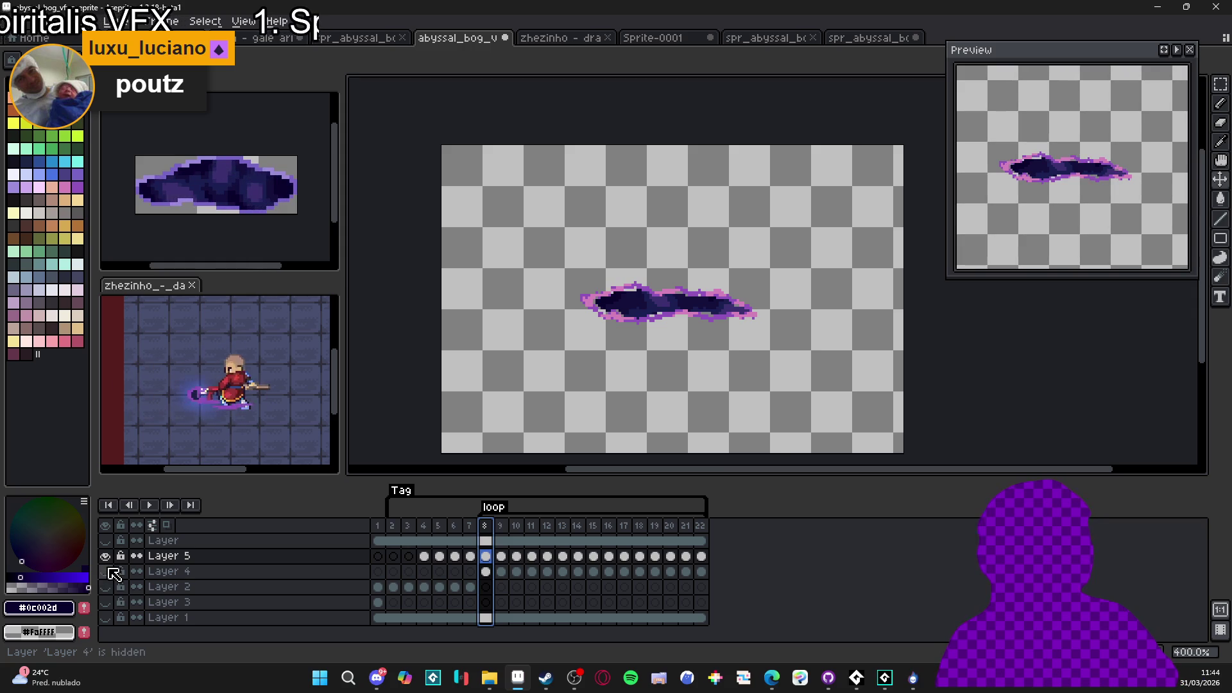
Toggle Layer 5's visibility while checking frames 14 and 17, then select Layer 5
right_click(207, 557)
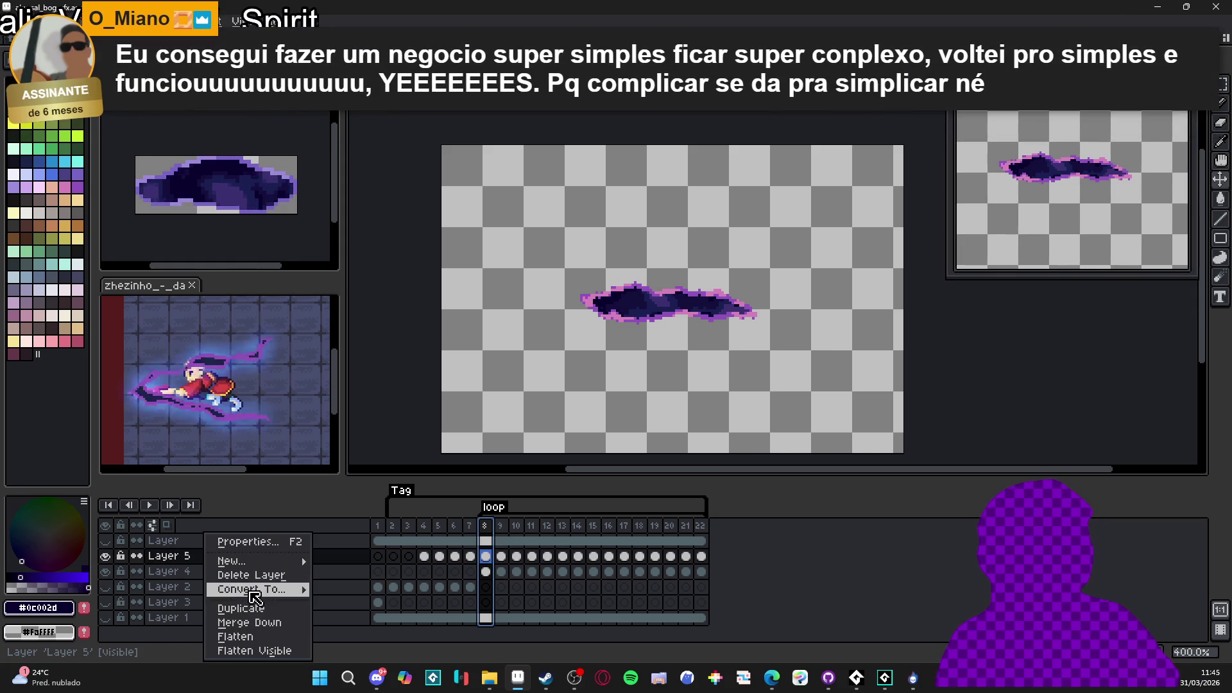
key("Escape")
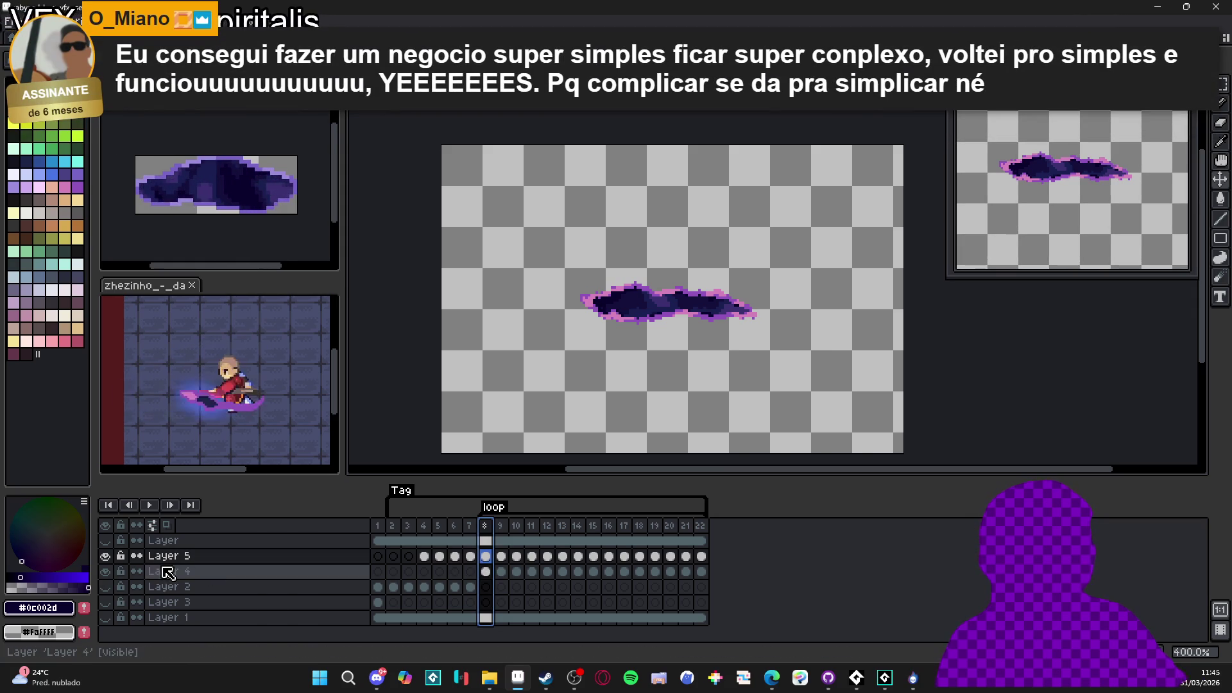
left_click(106, 556)
left_click(577, 525)
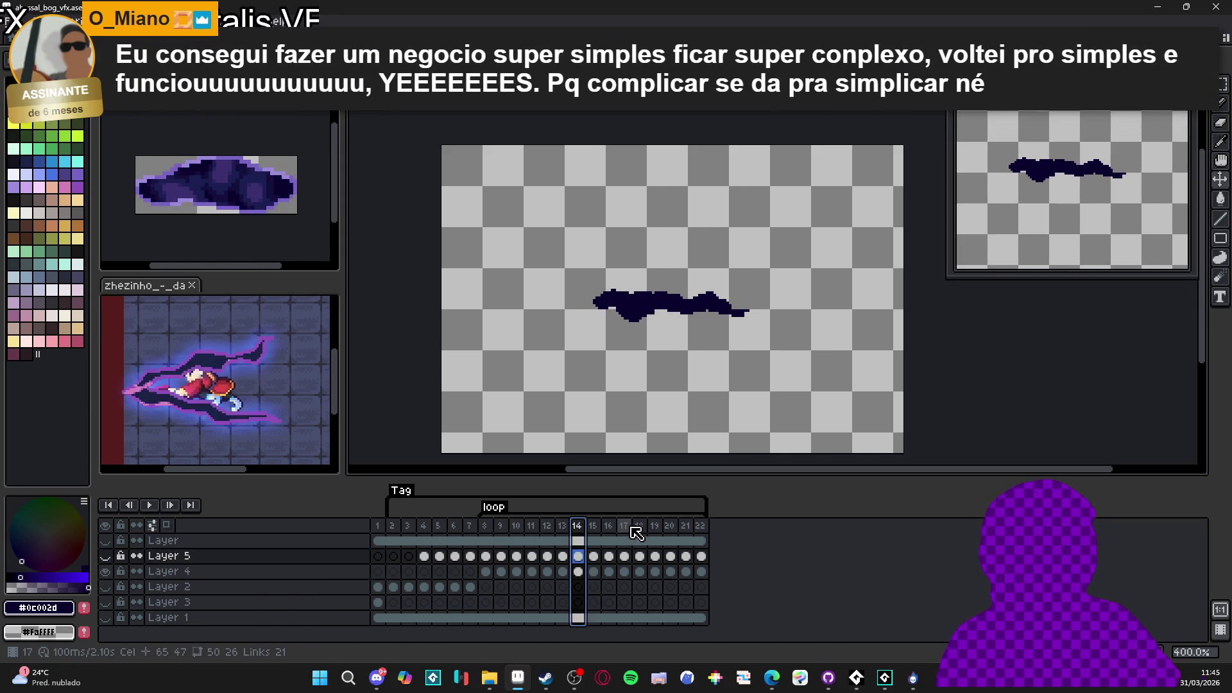
left_click(625, 527)
left_click(108, 558)
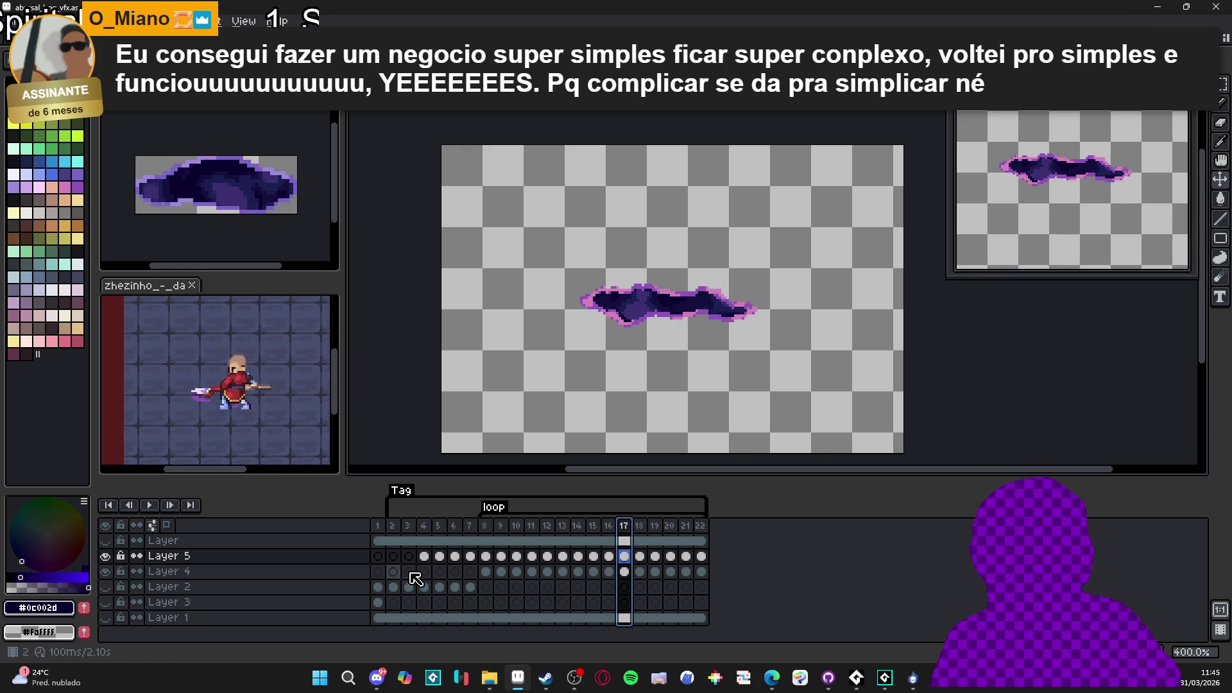
left_click(341, 561)
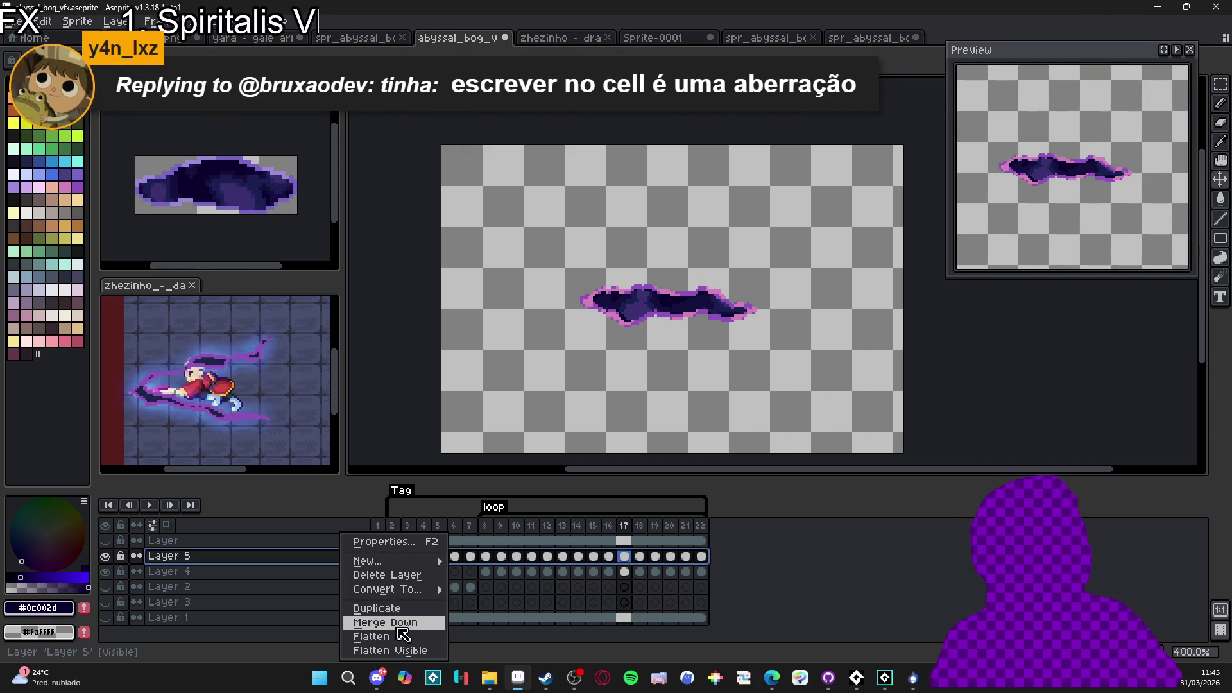
Merge Layer 5 down into Layer 4 and check the result at frame 4
left_click(385, 623)
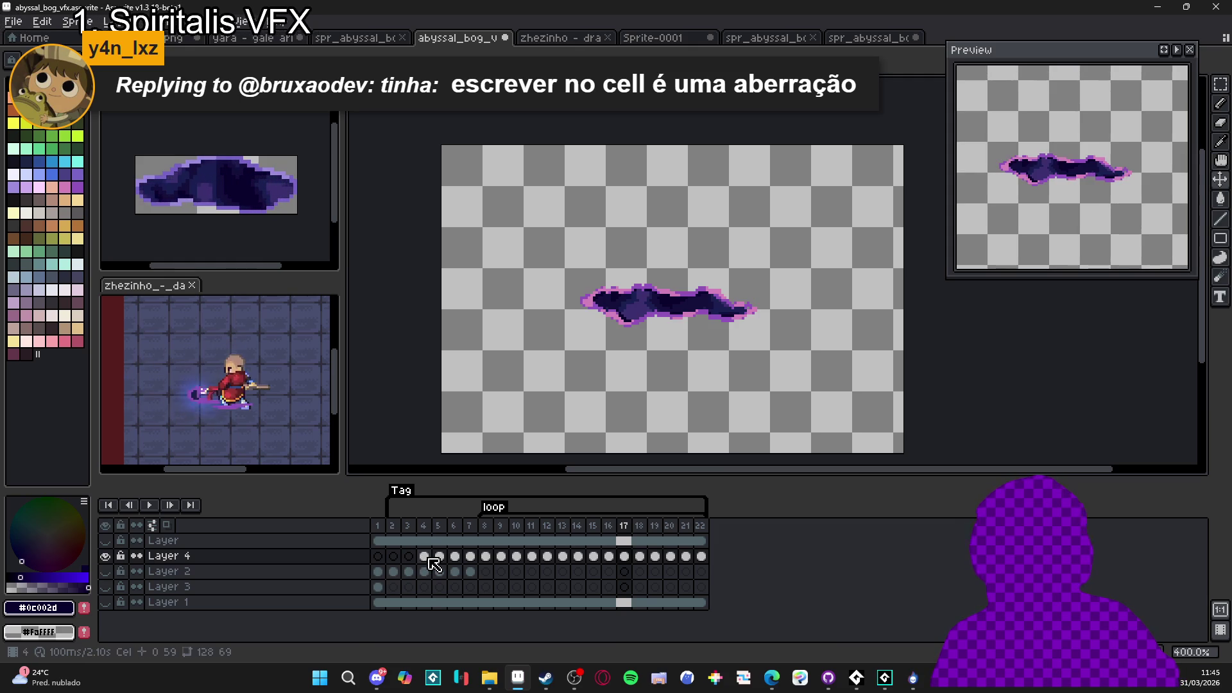
left_click(423, 556)
left_click(104, 556)
left_click(104, 556)
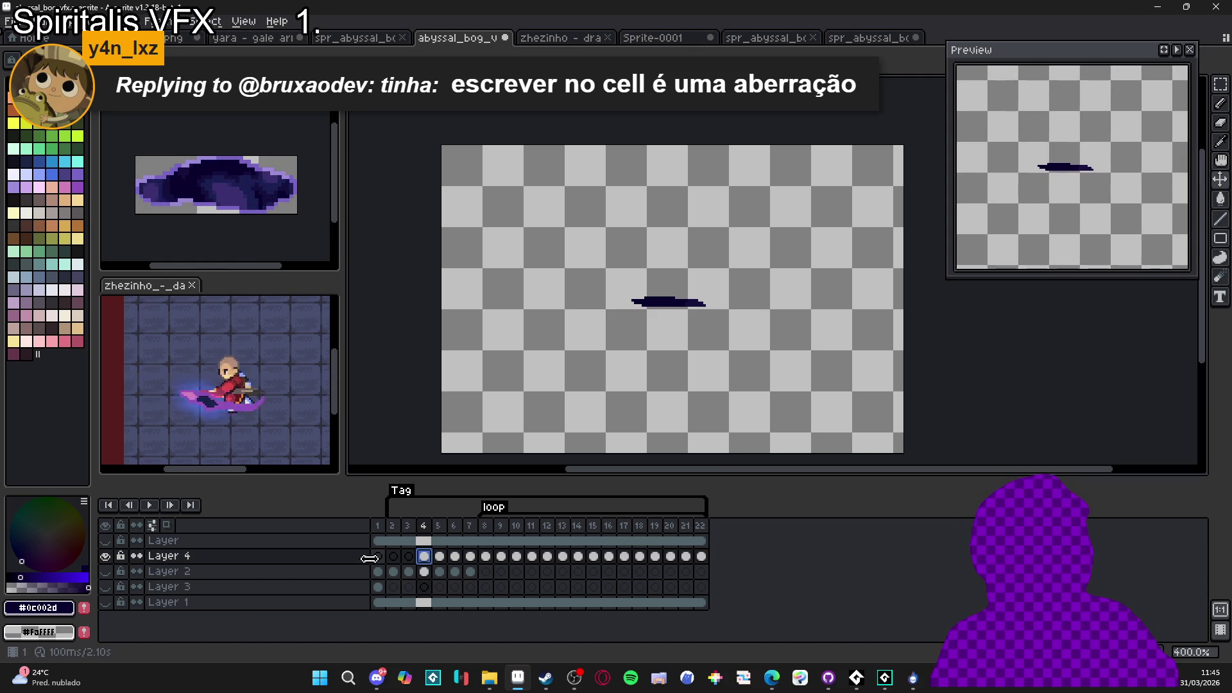
Duplicate Layer 4 to create Layer 4 Copy
right_click(324, 557)
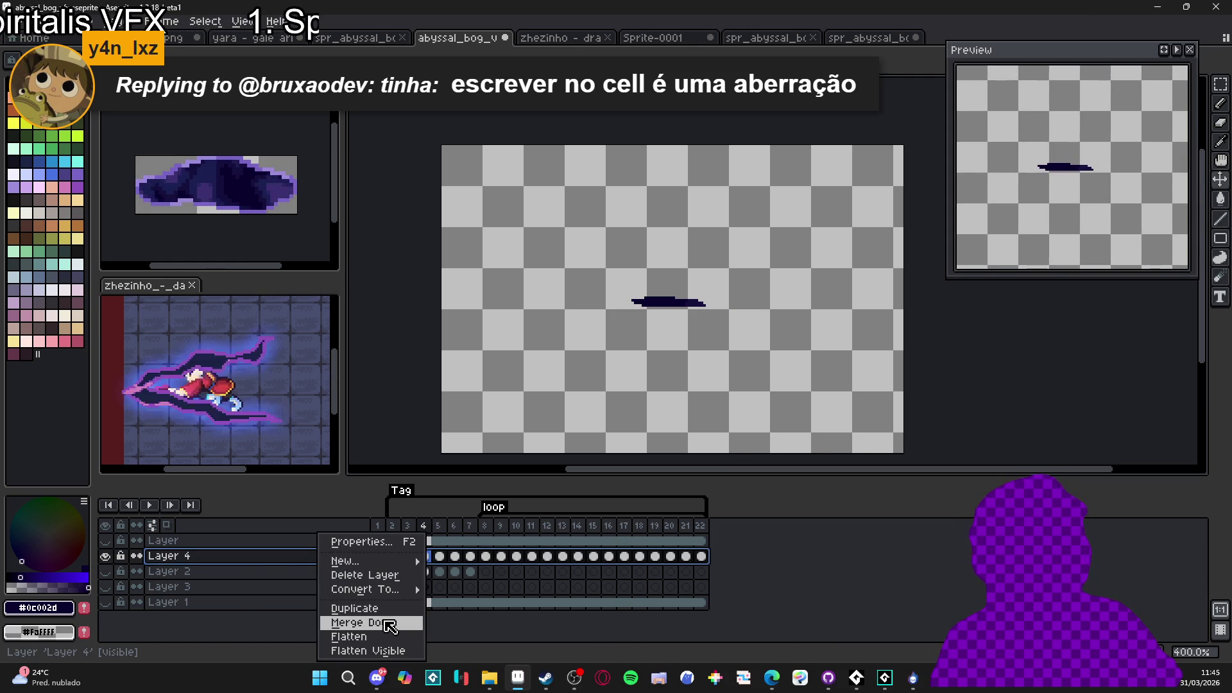
left_click(260, 571)
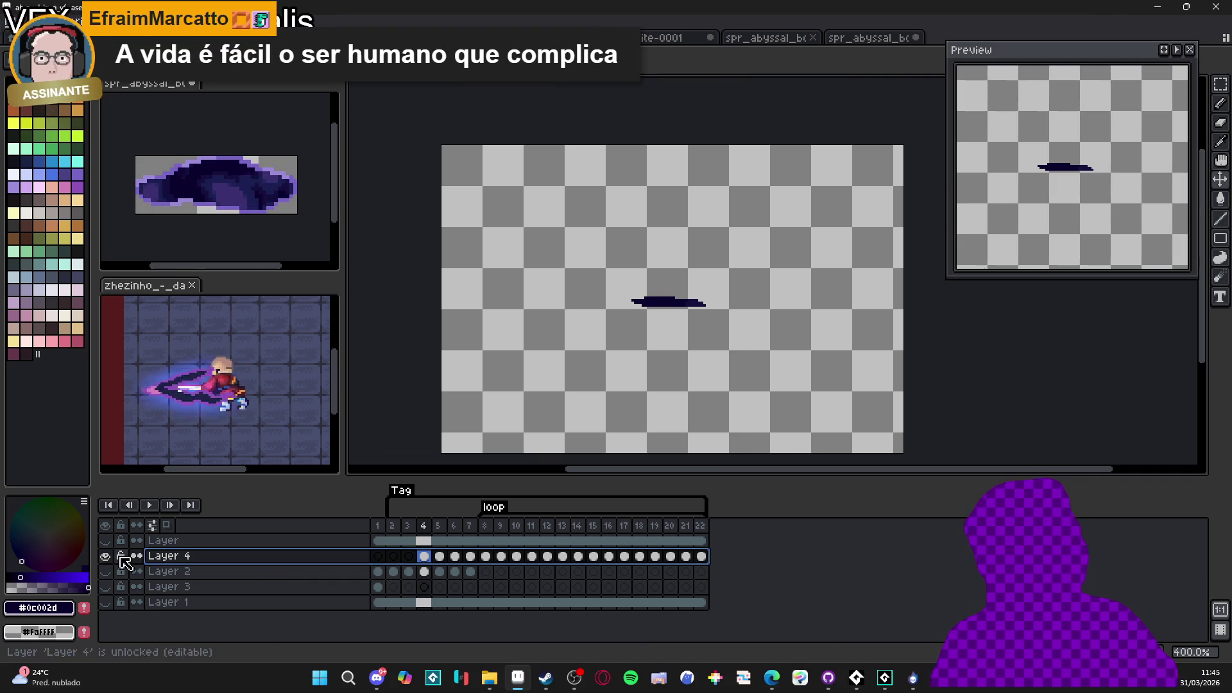
right_click(257, 570)
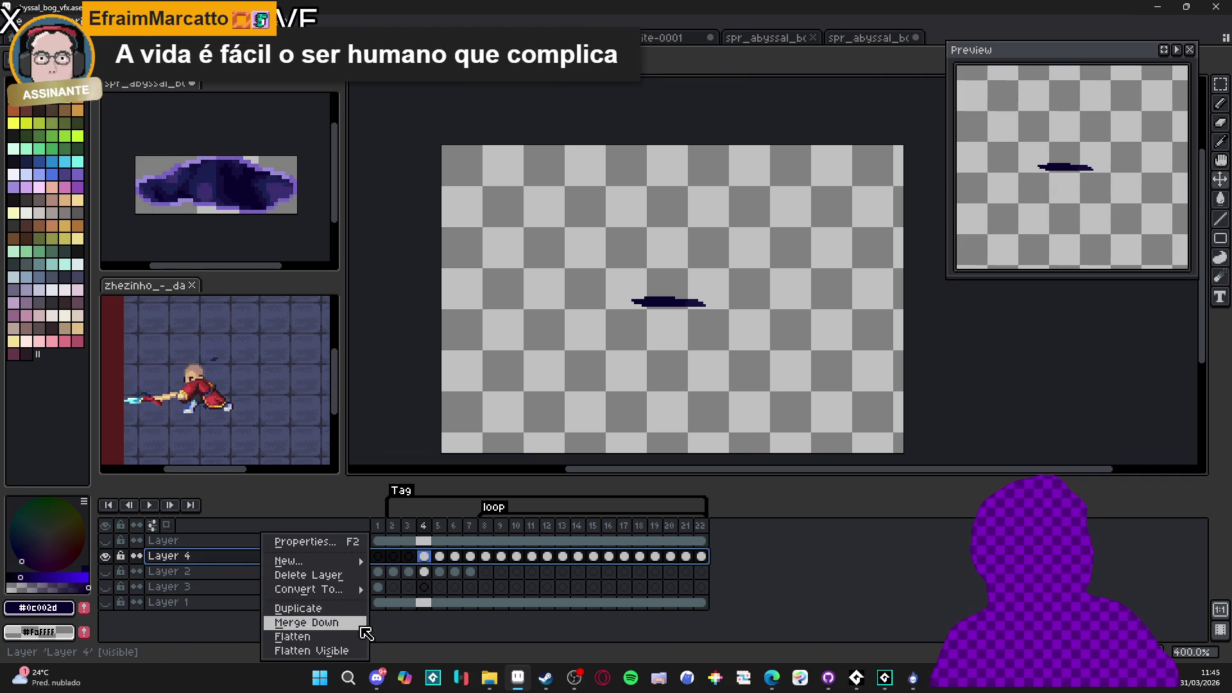
left_click(218, 559)
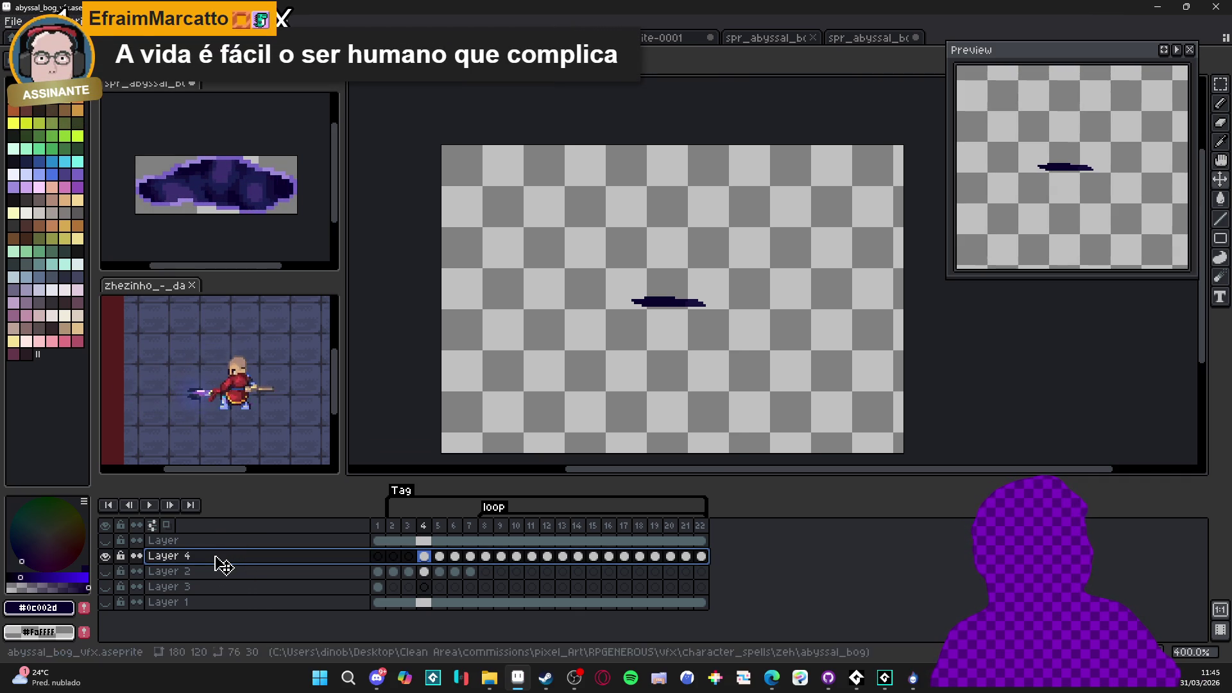
right_click(218, 559)
mouse_move(305, 591)
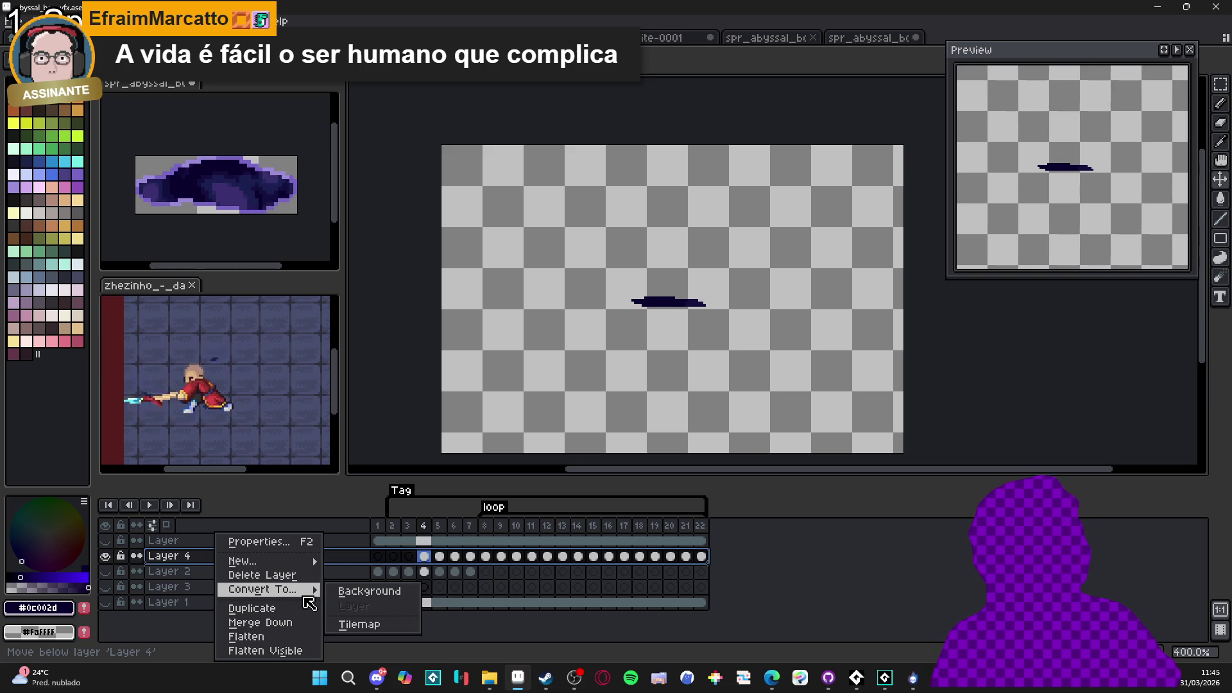
mouse_move(266, 565)
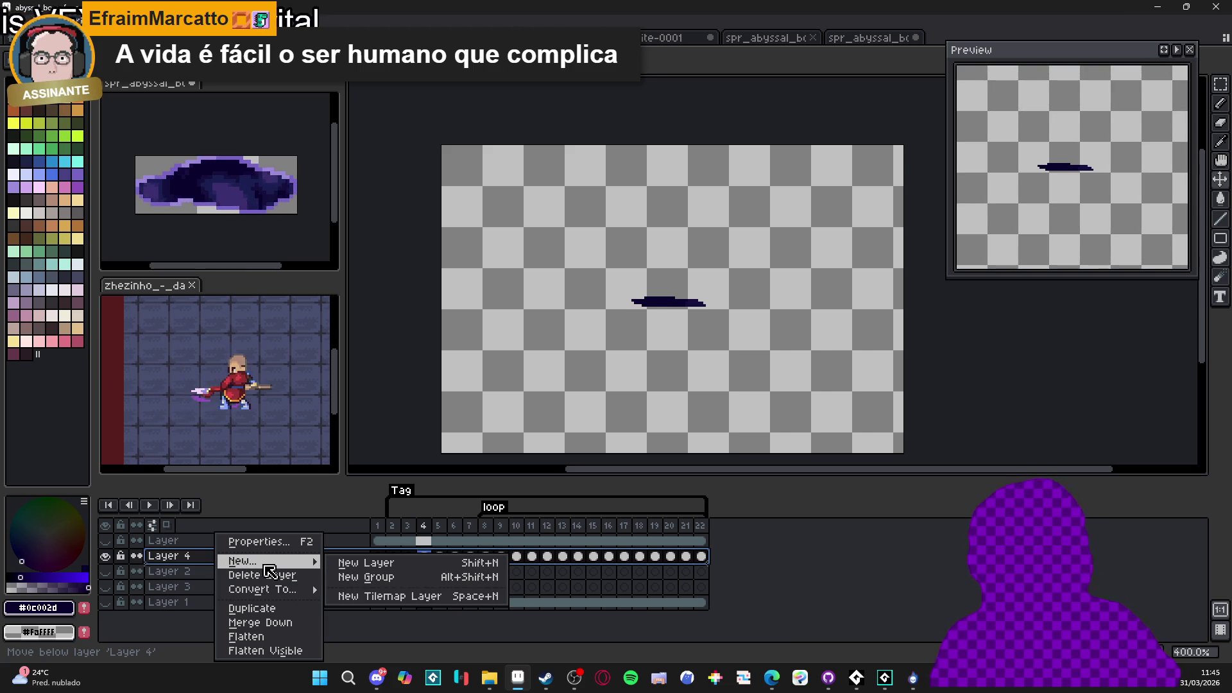
left_click(194, 564)
right_click(196, 565)
left_click(231, 608)
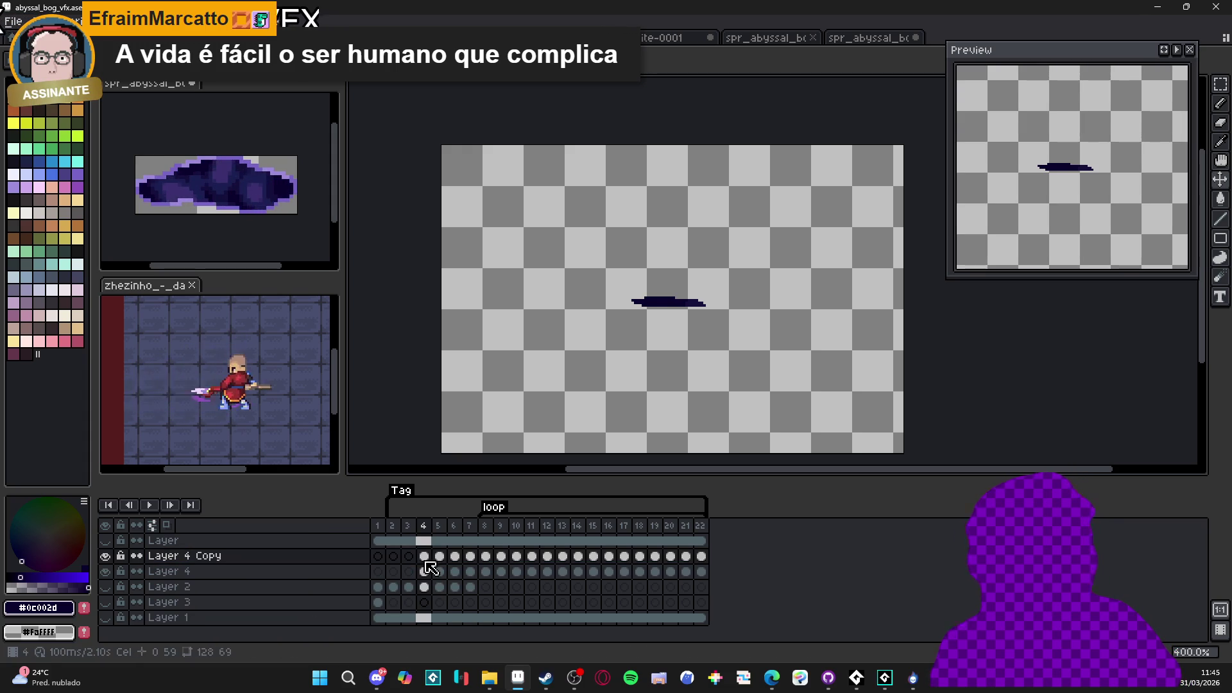
Add a new empty Layer 5 directly above Layer 4
left_click(428, 573)
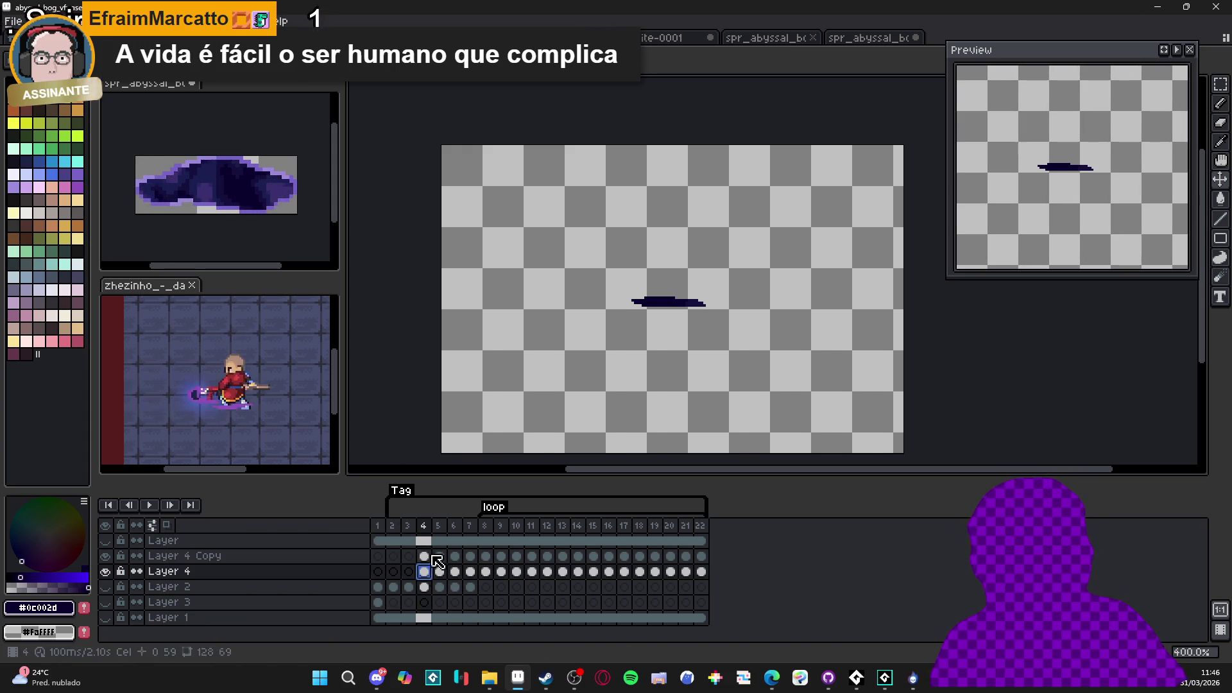
left_click(337, 578)
key("shift+n")
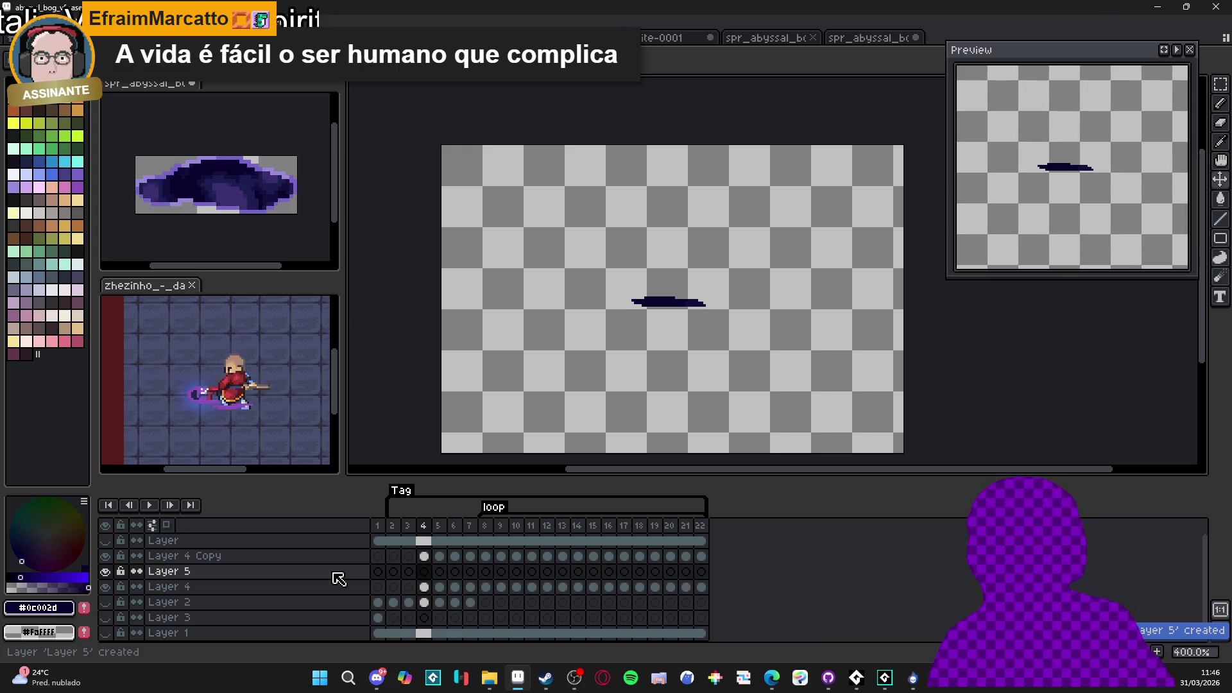
On Layer 5 at frame 4, switch to the Paint Bucket and pick blue as the colour
left_click(424, 571)
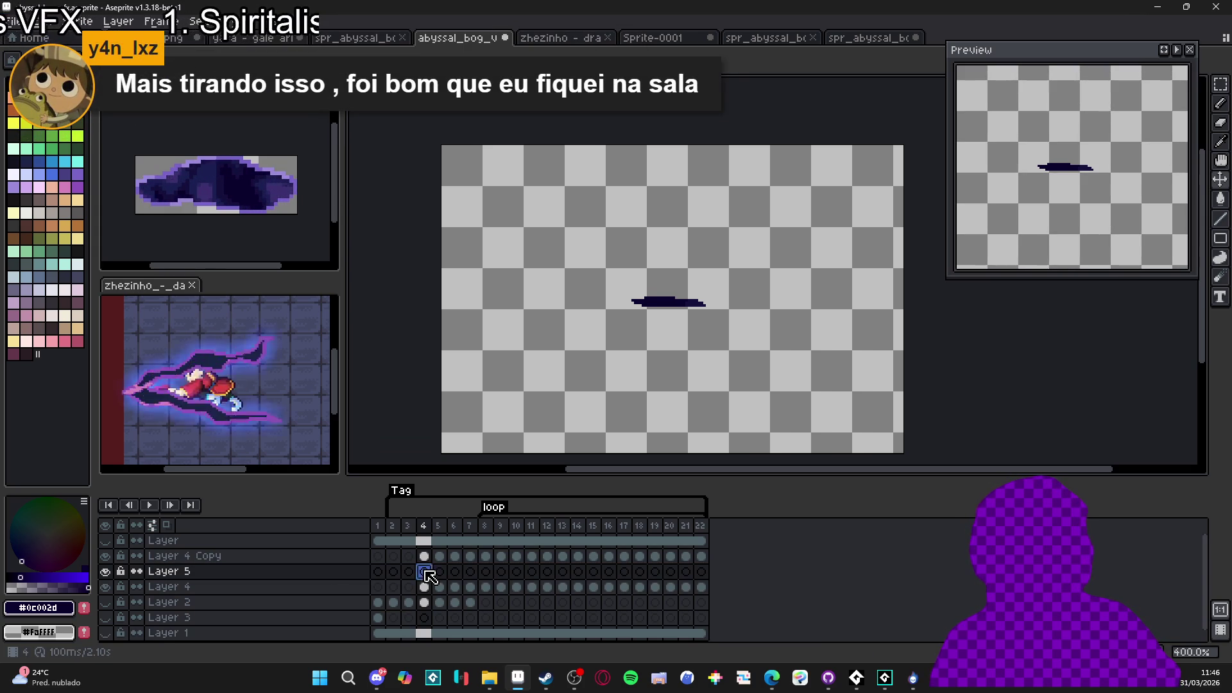
left_click(438, 571)
left_click(424, 571)
left_click(486, 571)
left_click(424, 571)
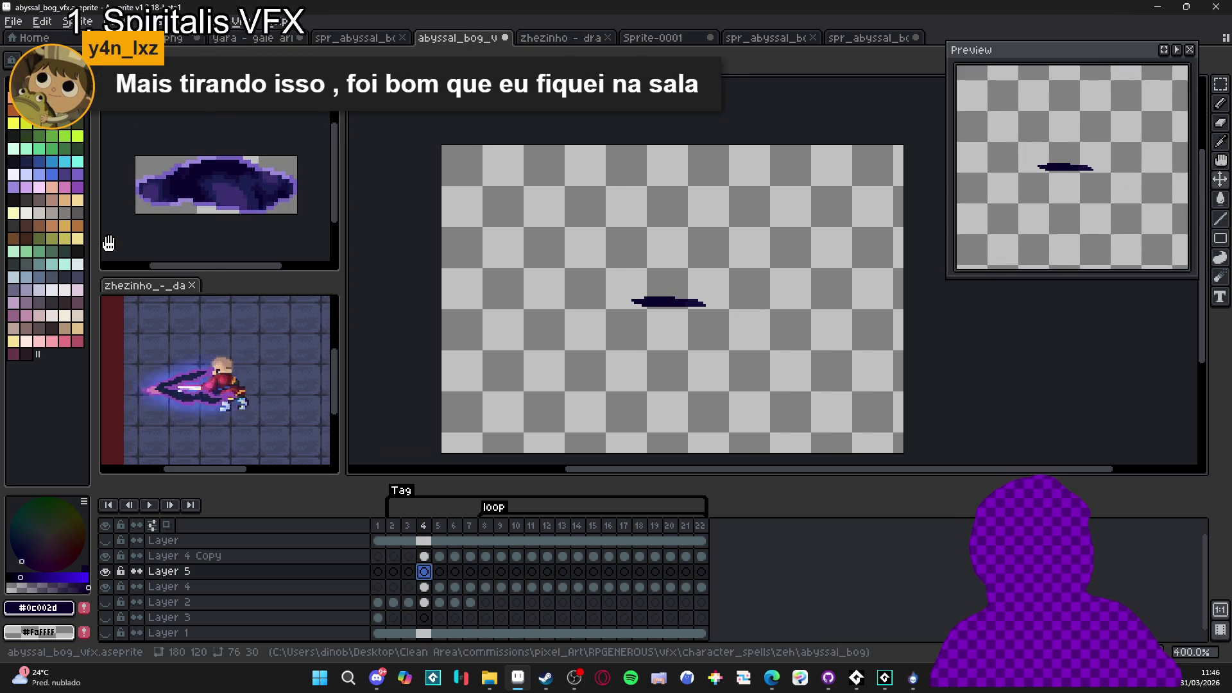
key("g")
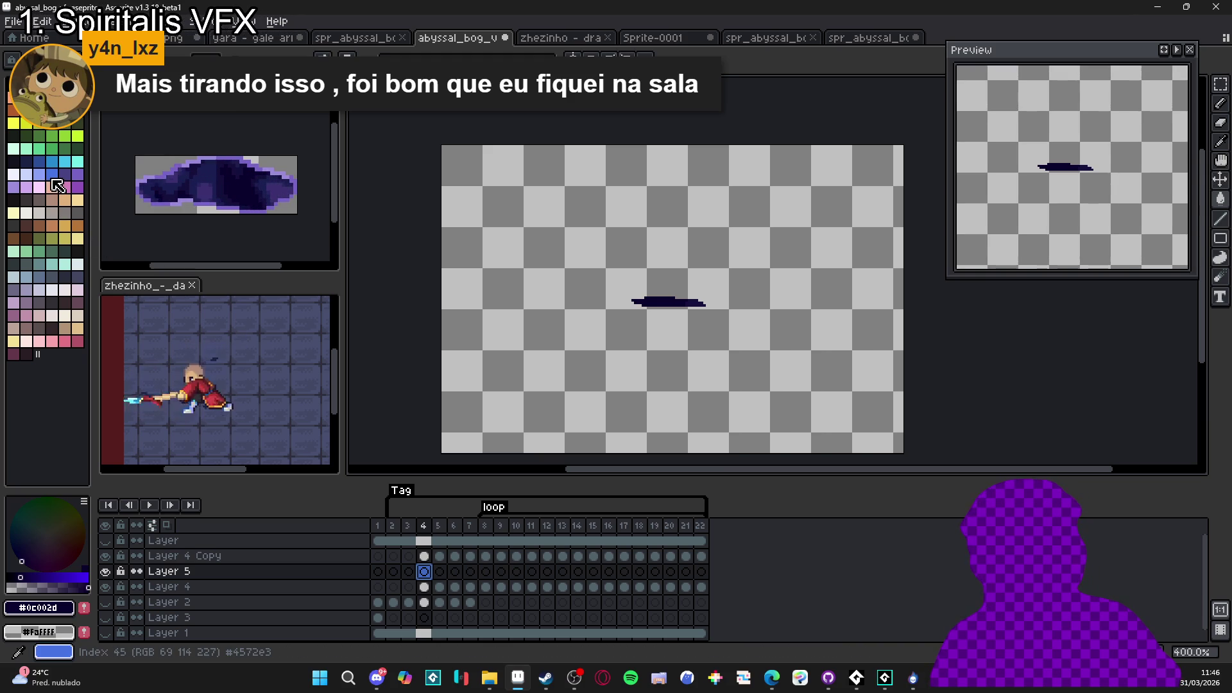
left_click(55, 185)
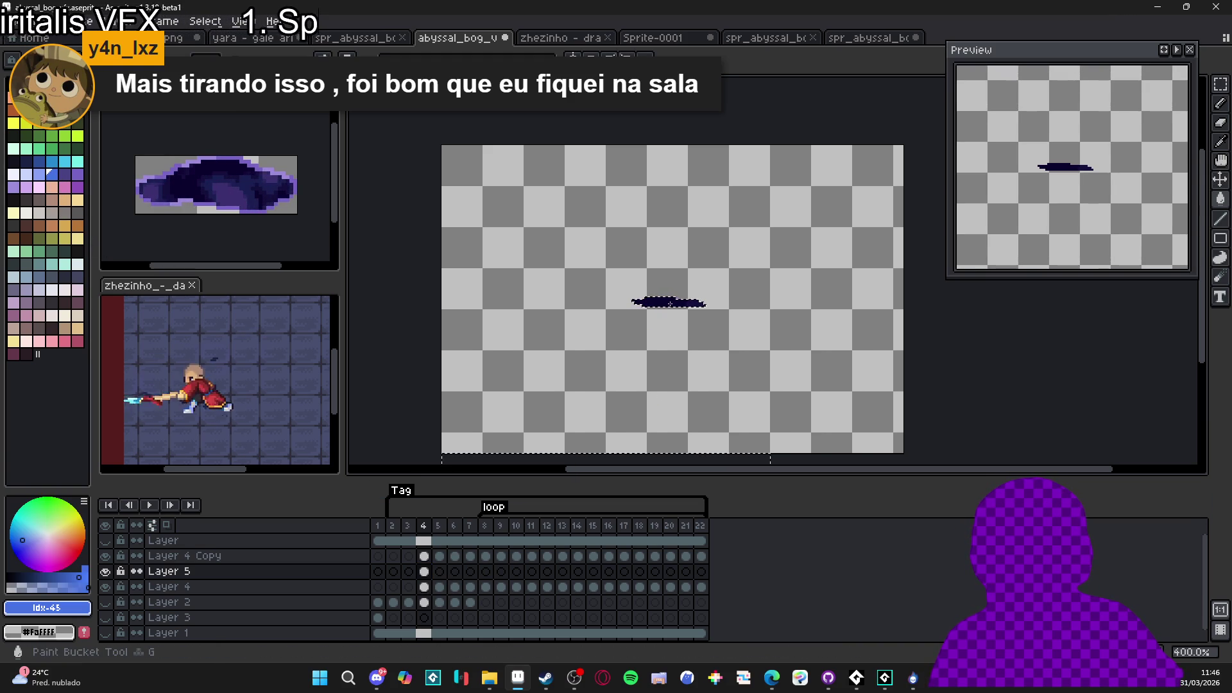
Fill frame 5's dark portal shape with blue, then review Layer 4's frames 5 to 8
left_click(439, 571)
left_click(589, 435)
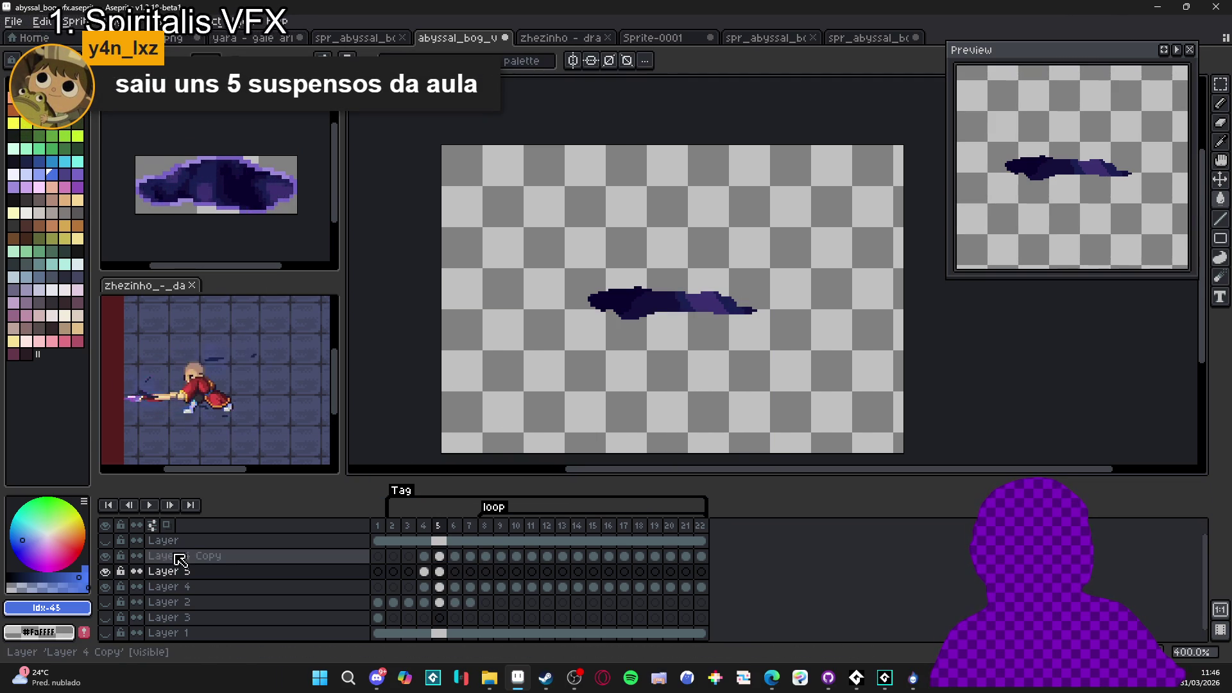
key("f")
left_click(458, 576)
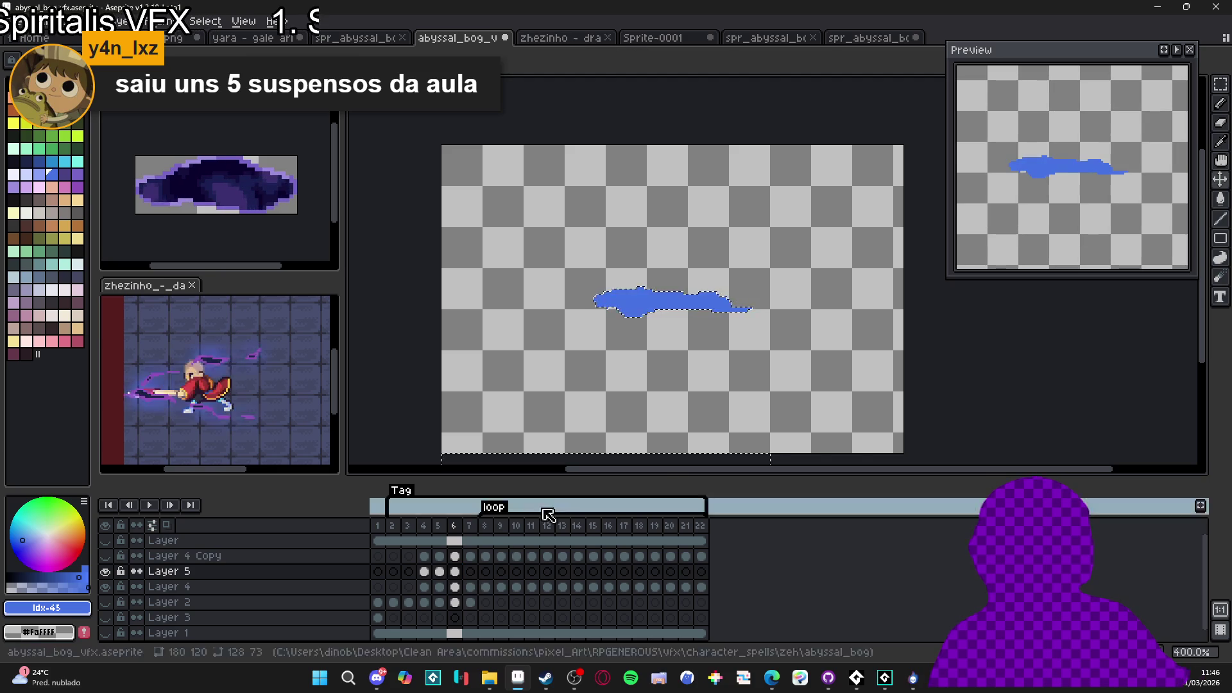
left_click(471, 588)
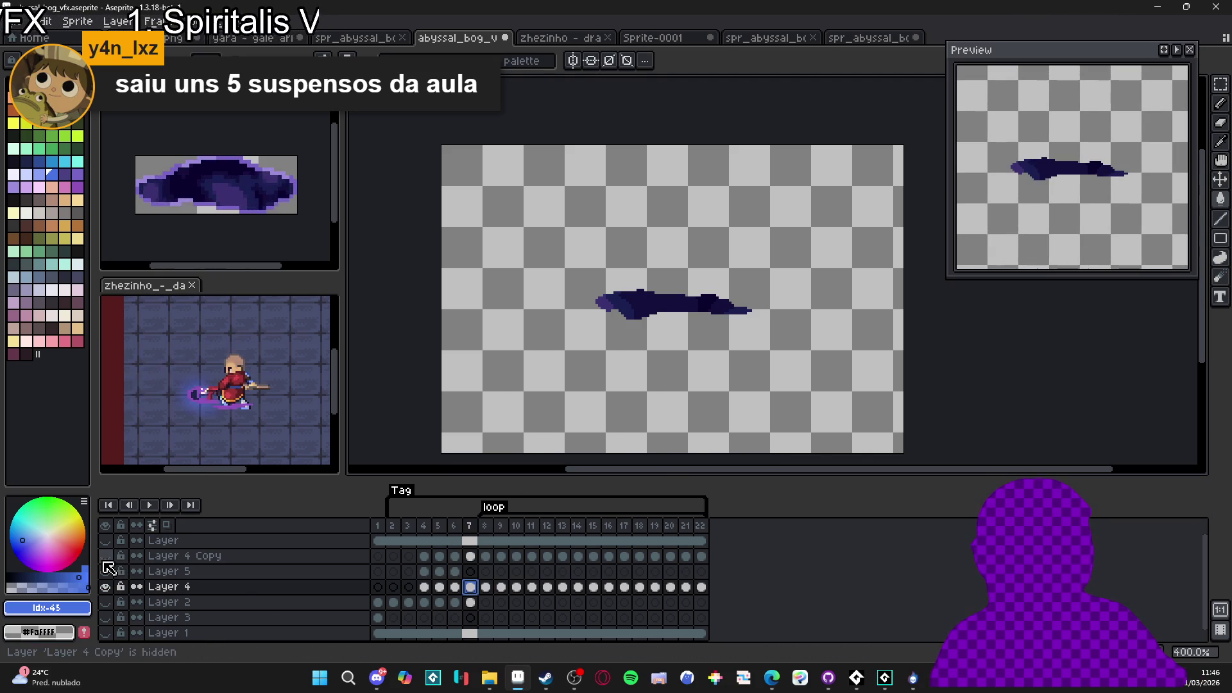
left_click(486, 588)
left_click(473, 590)
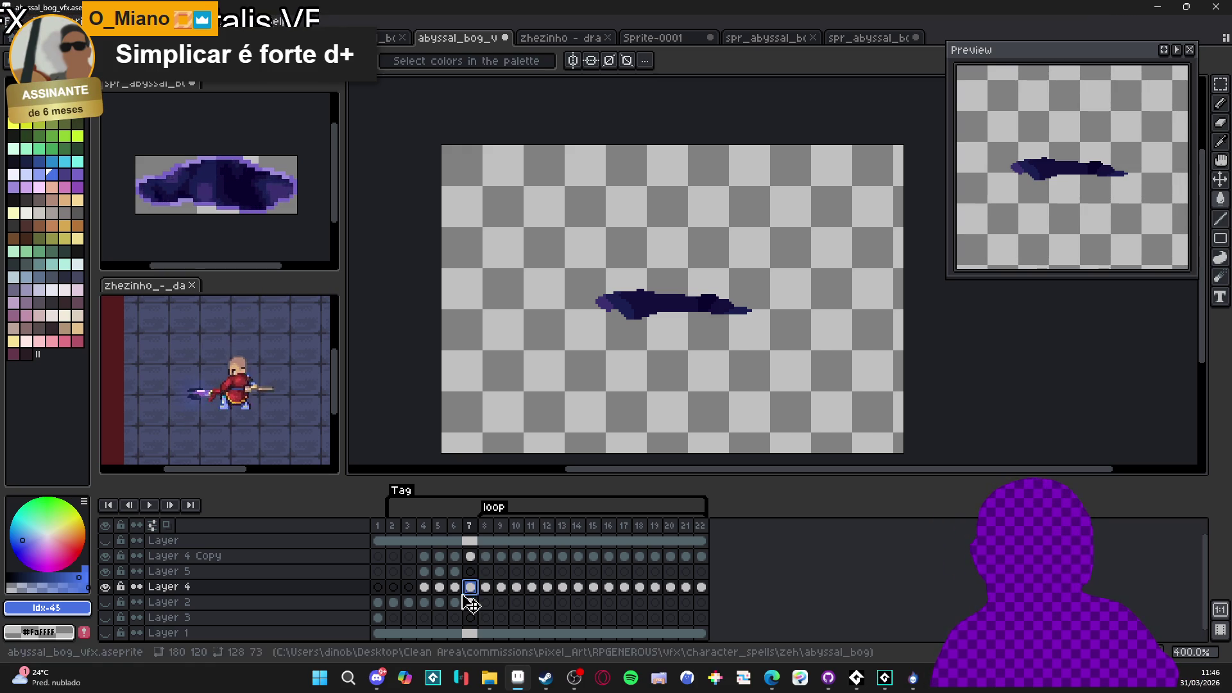
left_click(455, 589)
left_click(439, 589)
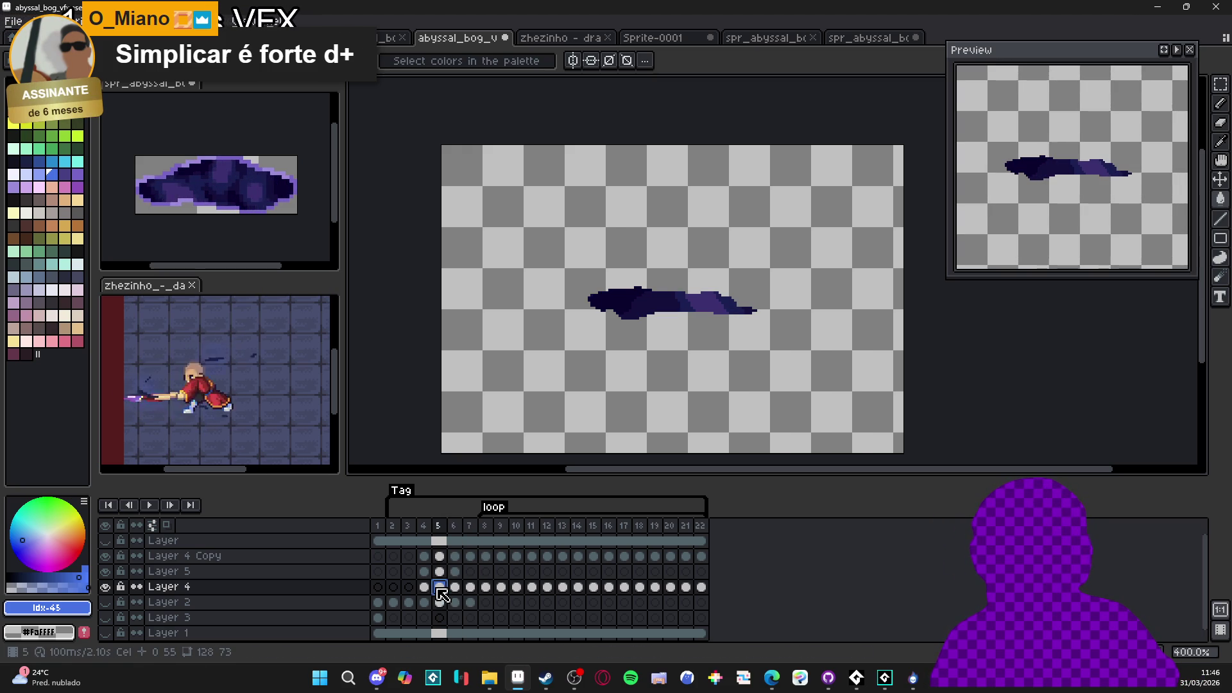
left_click(440, 590)
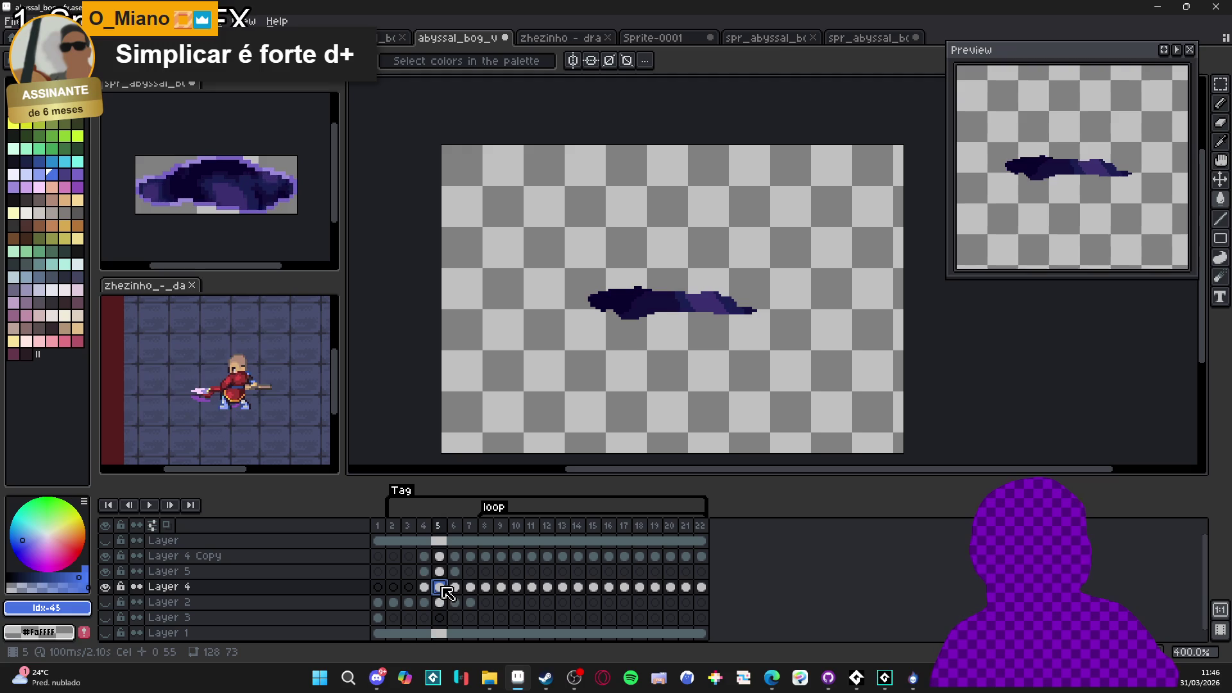
left_click(456, 588)
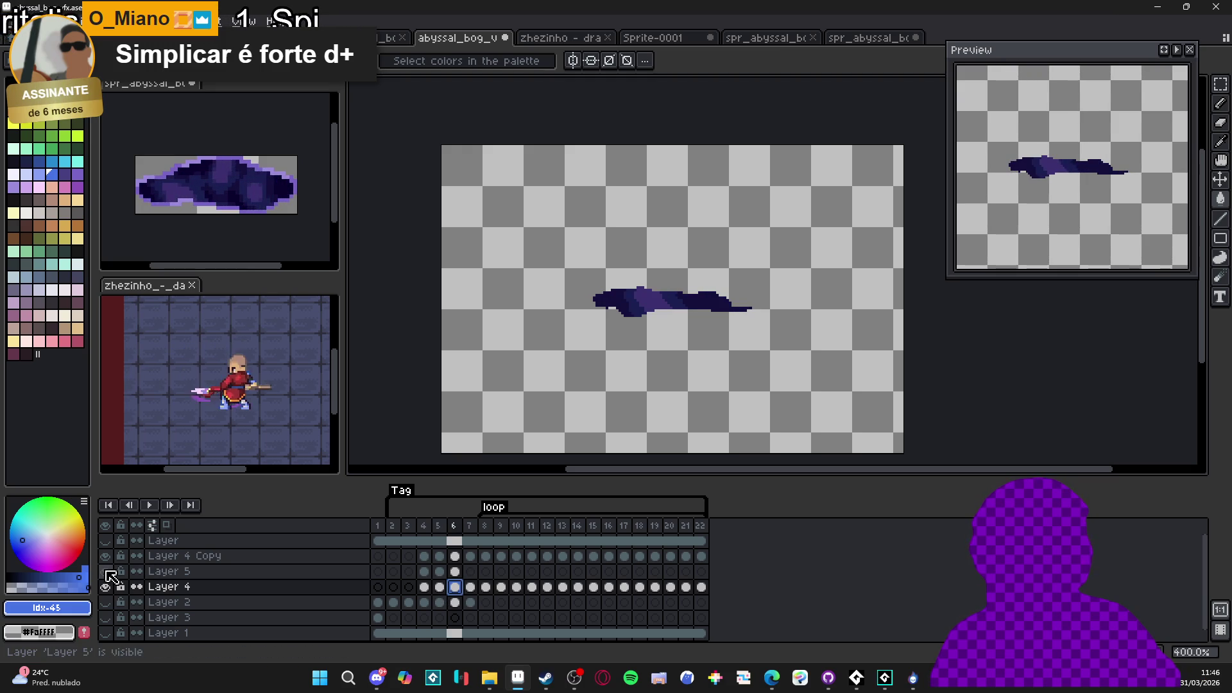
Hide Layer 4 Copy and step through Layer 5's frames 4 to 6 with the Paint Bucket ready
left_click(424, 571)
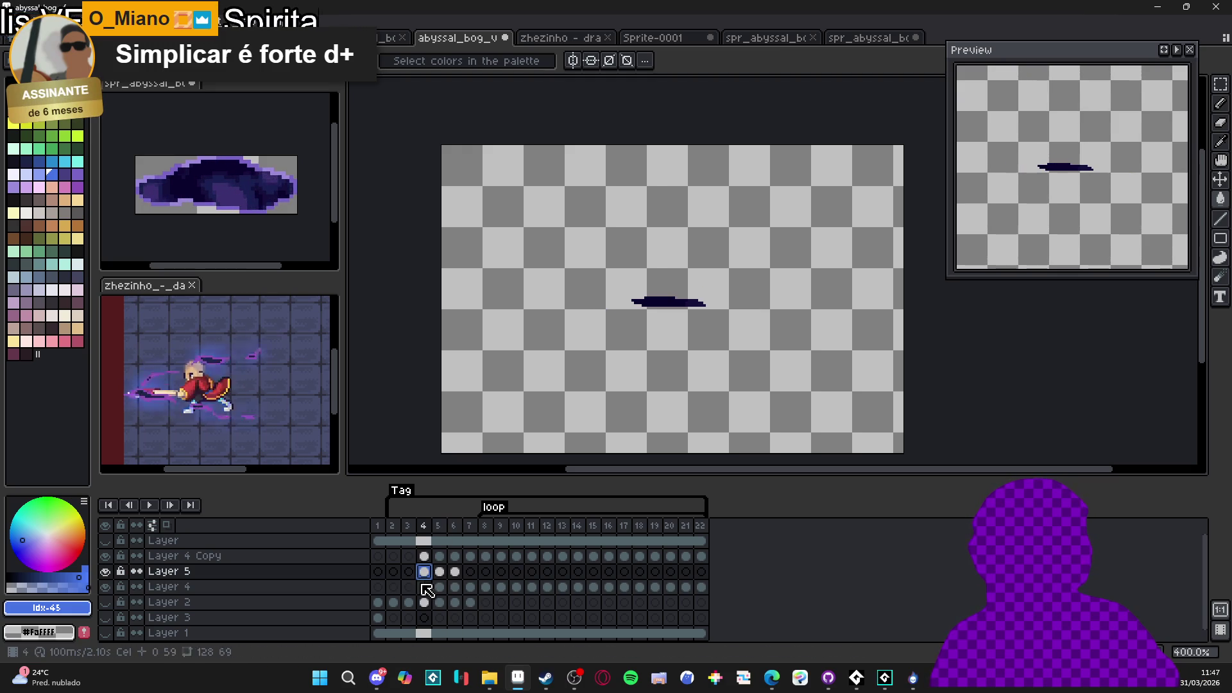
key("g")
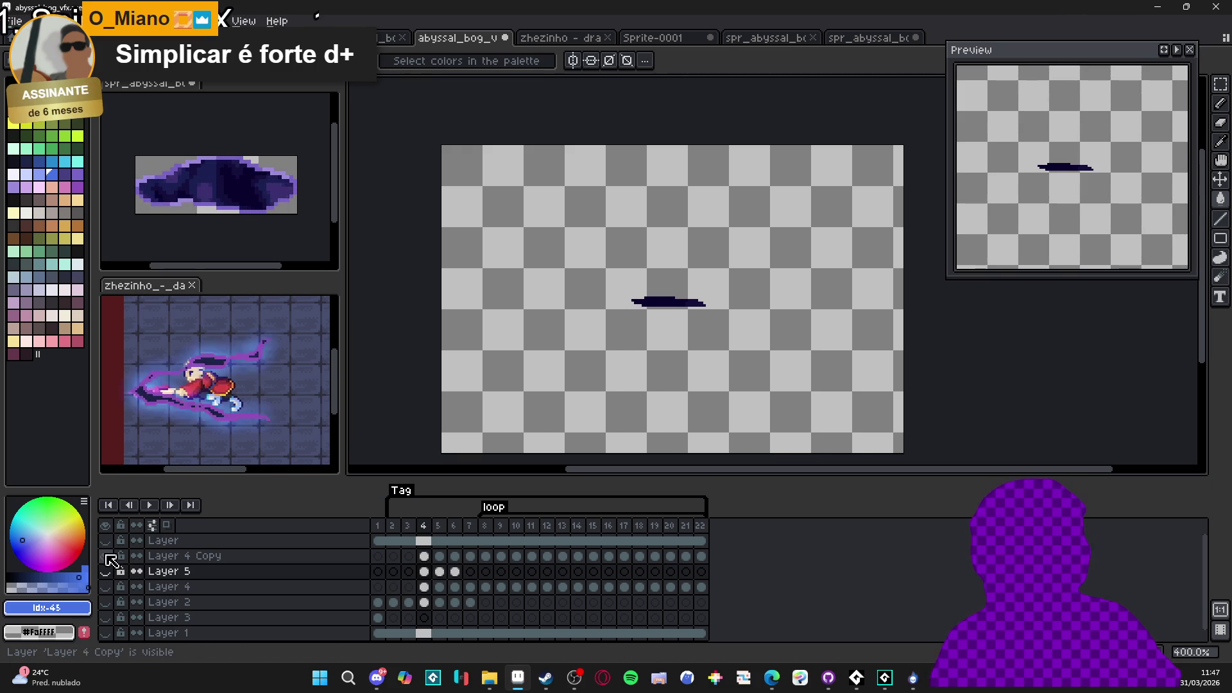
left_click(108, 556)
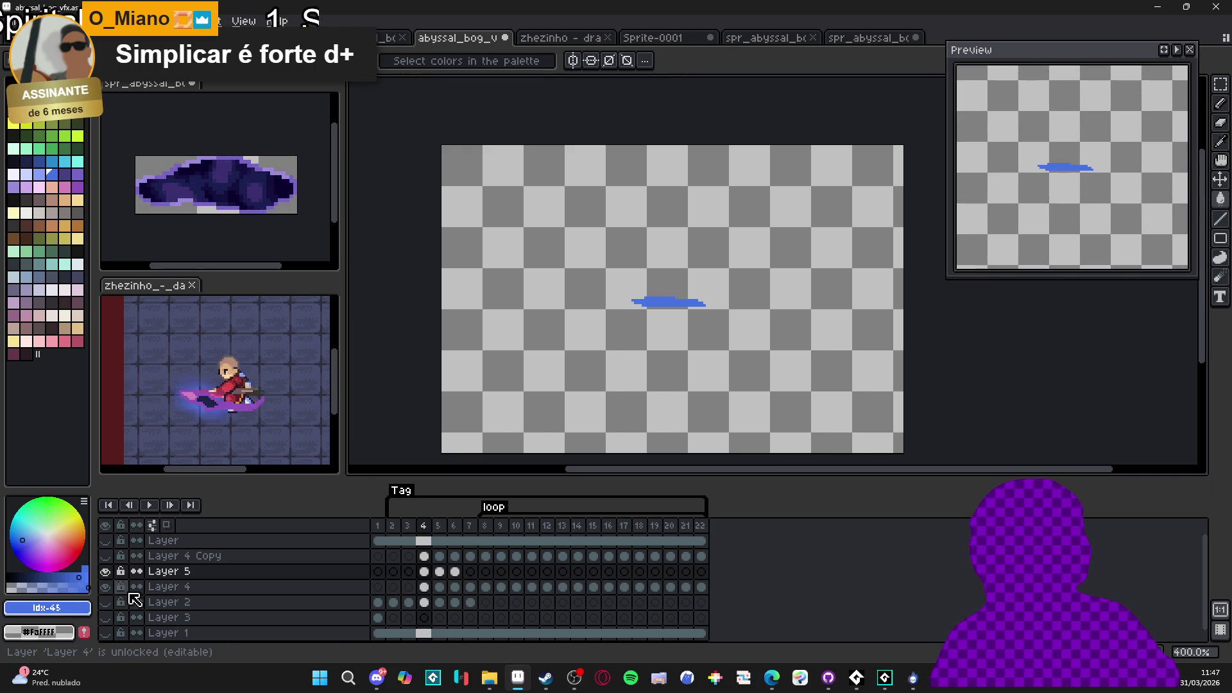
left_click(441, 572)
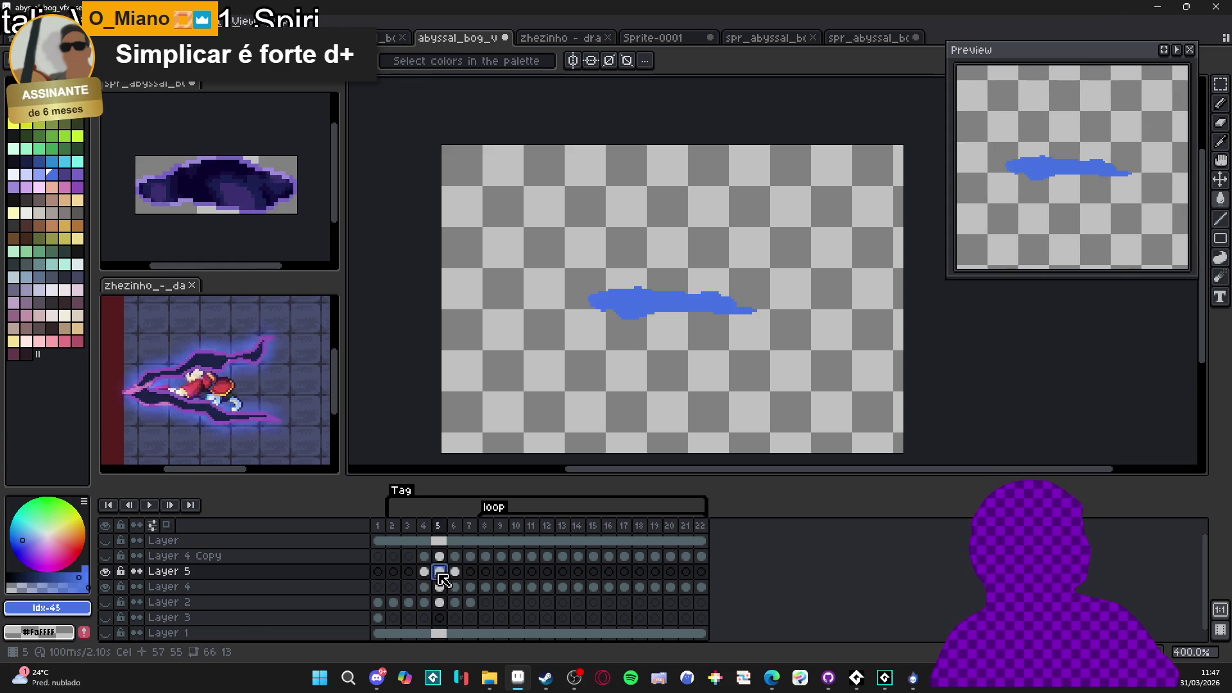
left_click(456, 572)
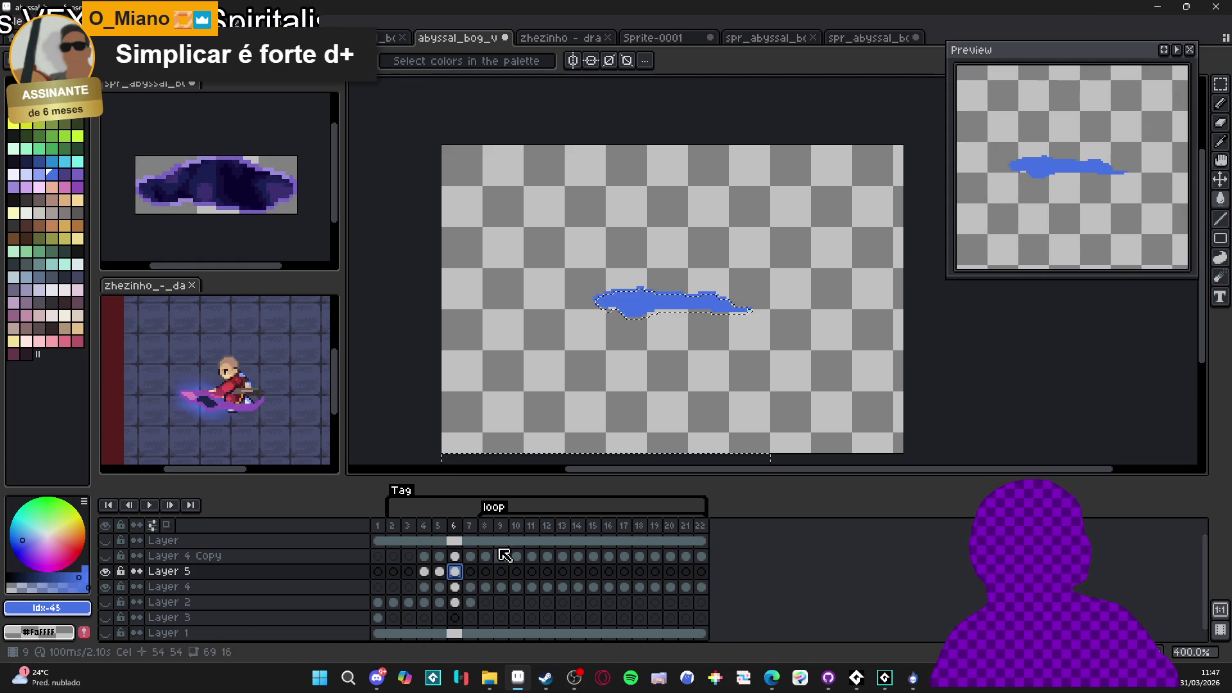
left_click(455, 587)
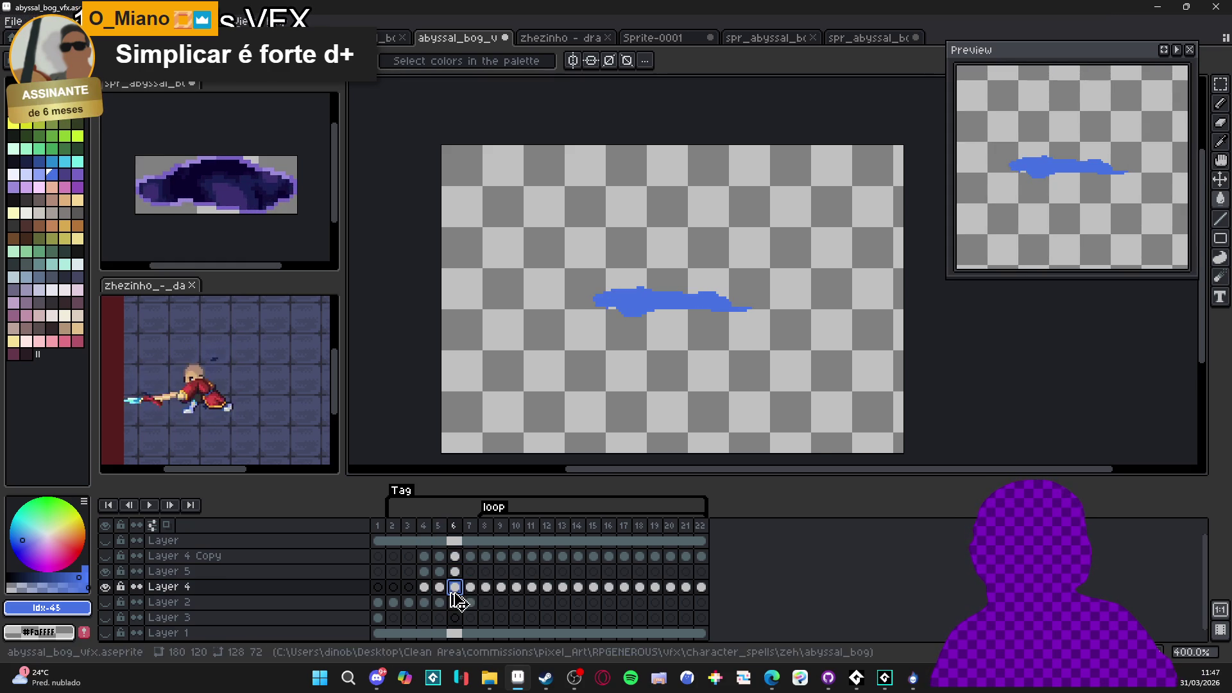
Fill the shapes in frames 7 and 8 of Layer 5 with flat blue, then move to frame 9
left_click(471, 585)
left_click(471, 572)
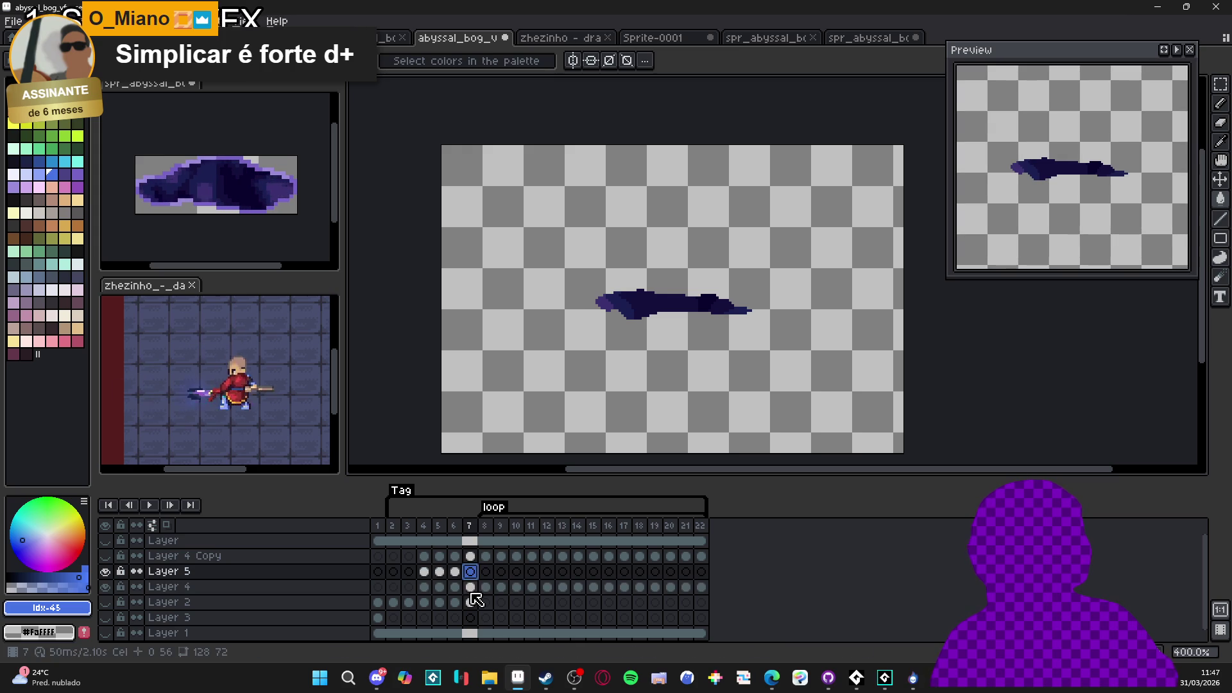
key("g")
left_click(677, 297)
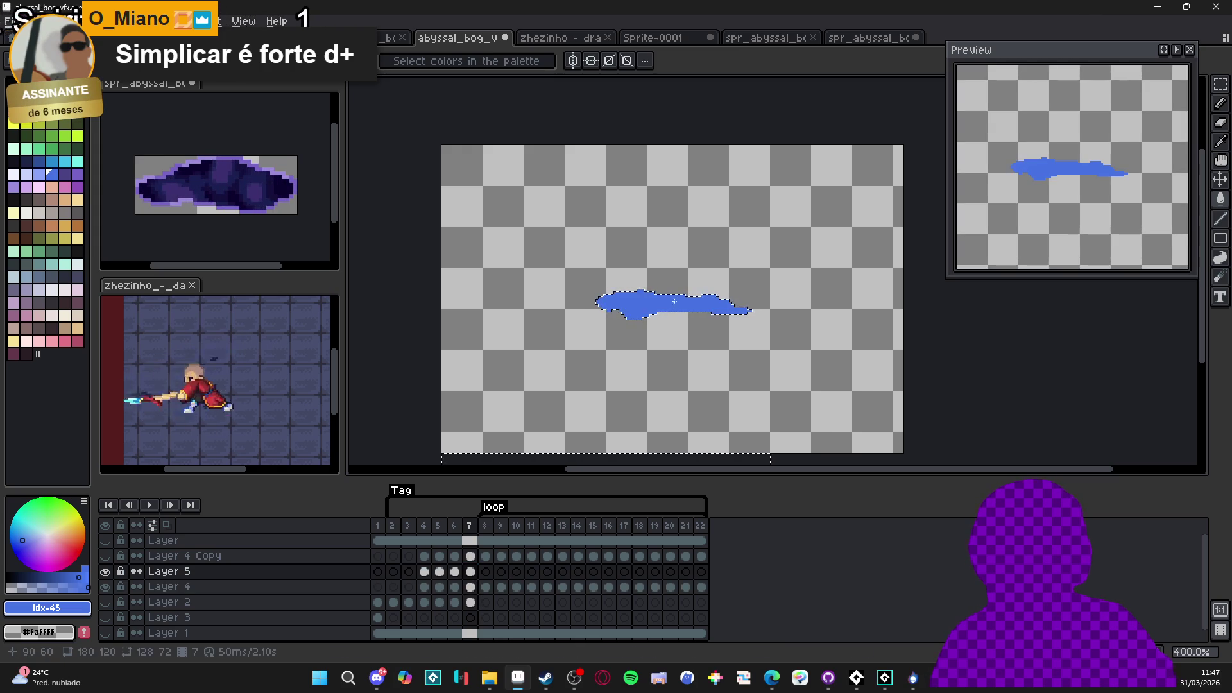
left_click(486, 572)
left_click(667, 302)
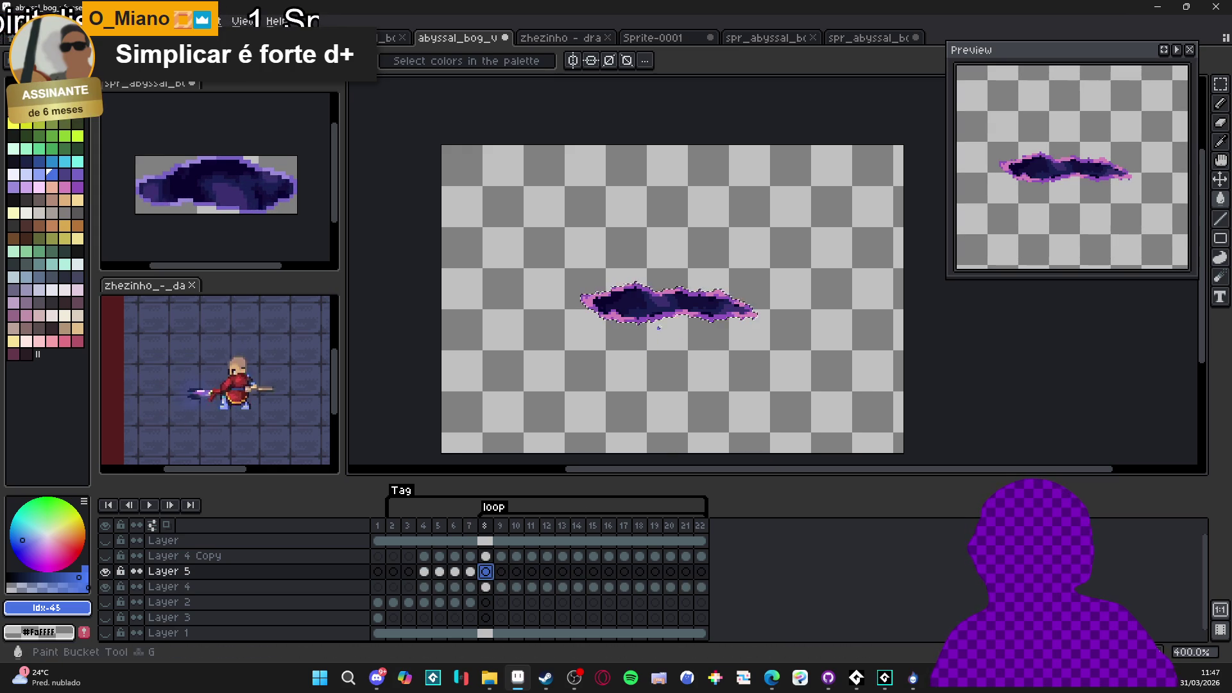
left_click(501, 587)
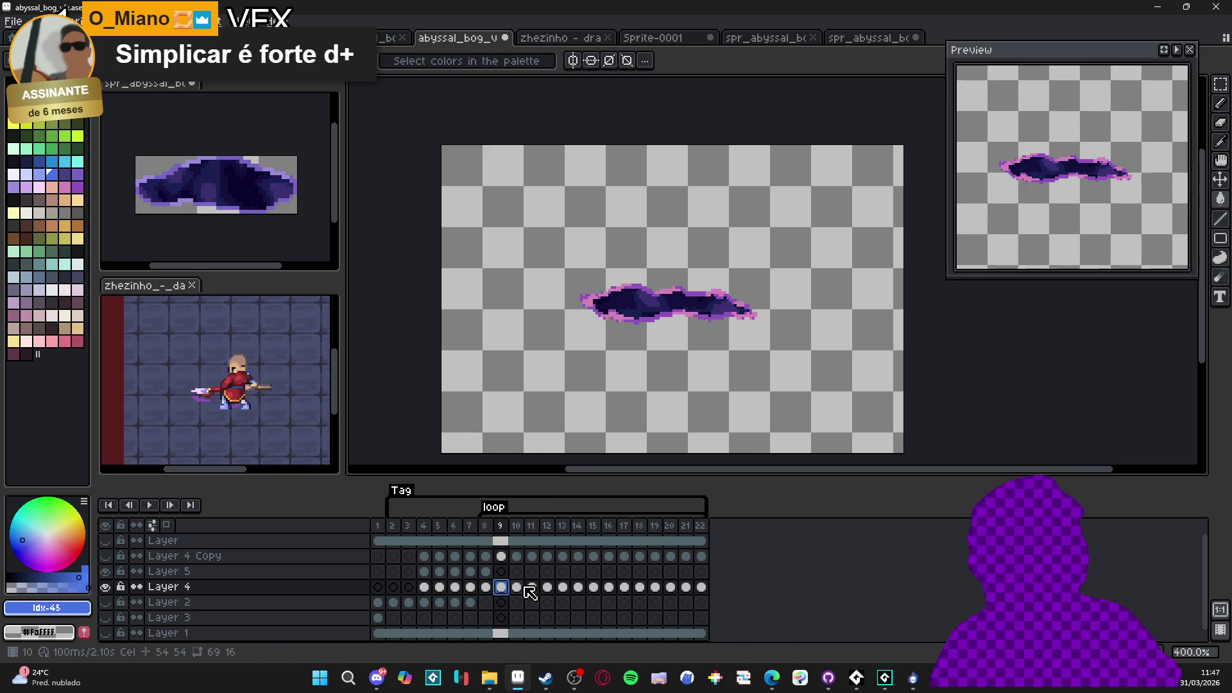
key("Up")
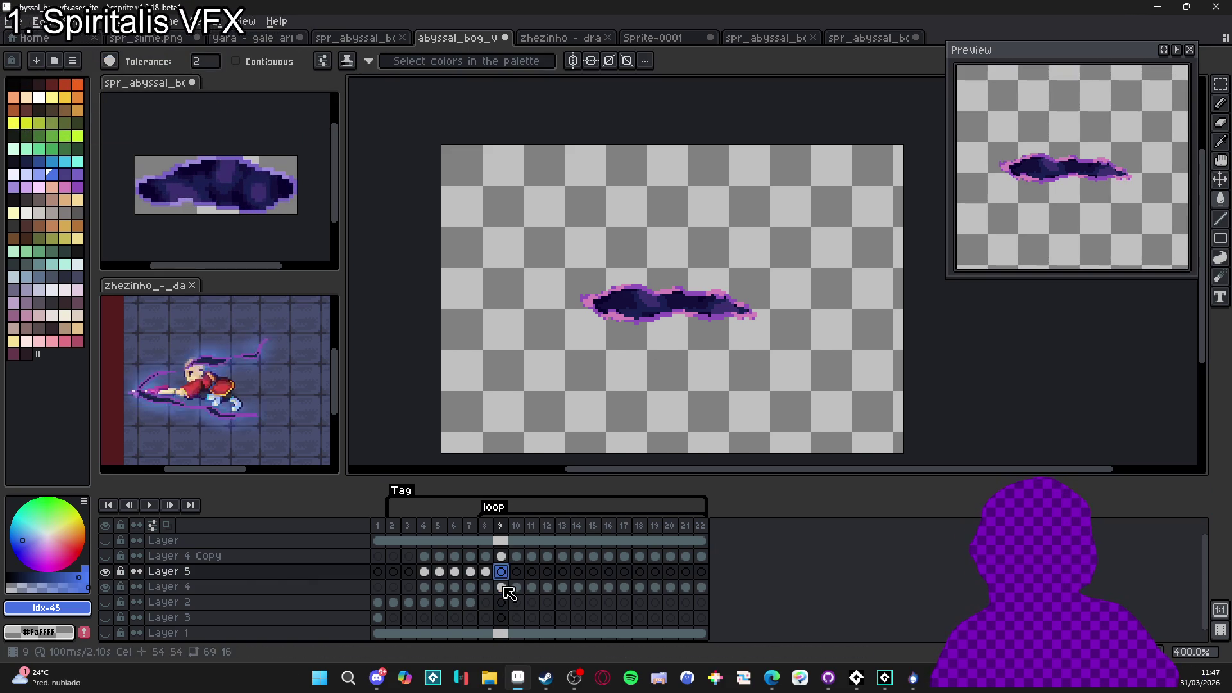
Advance through frames 10–15, paste the purple shape into frames 14 and 15, and fill frame 15 blue
left_click(524, 577)
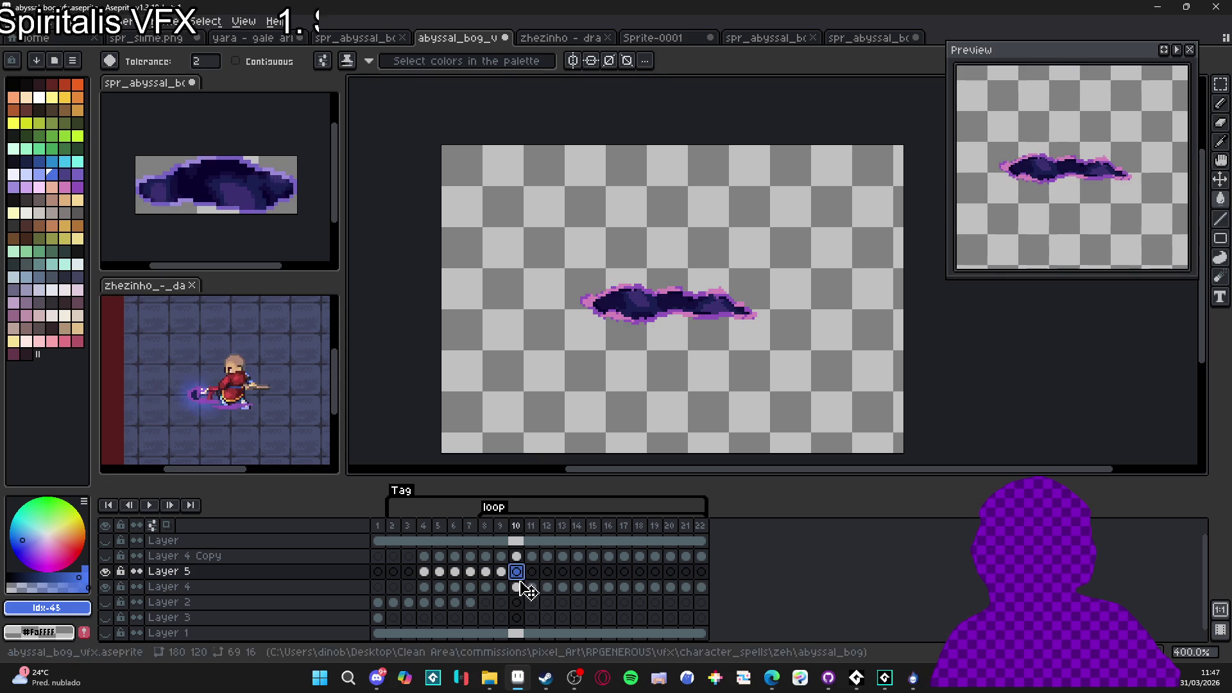
left_click(534, 574)
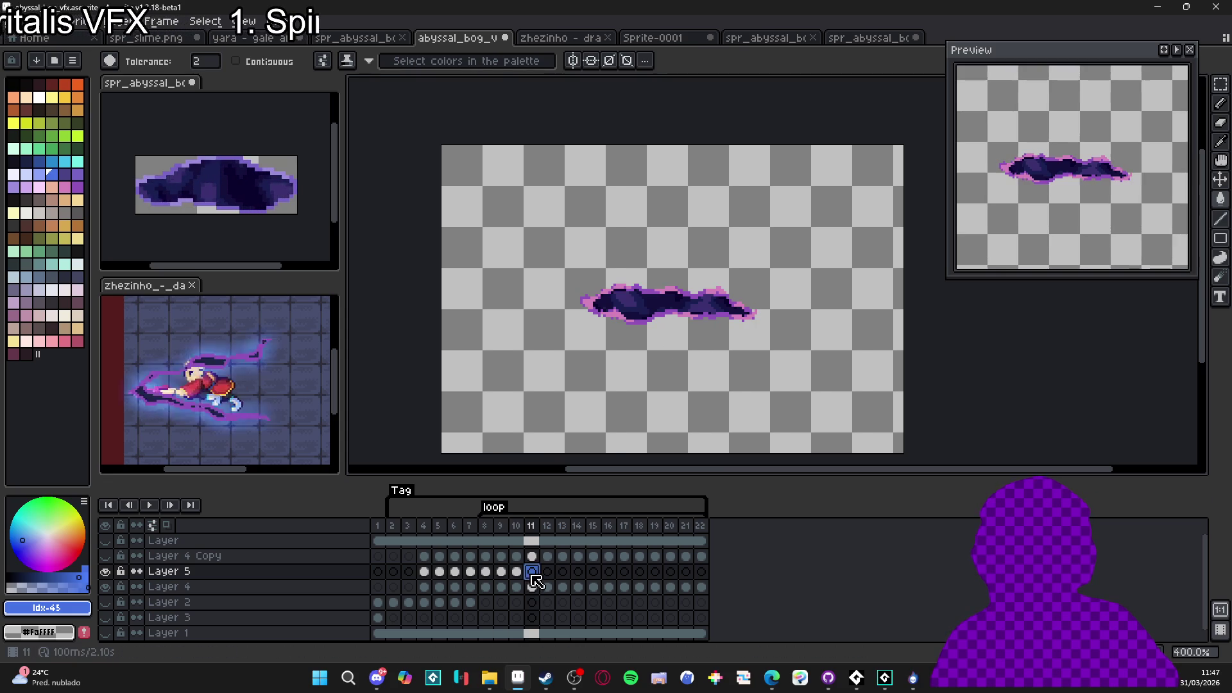
left_click(548, 573)
left_click(548, 575)
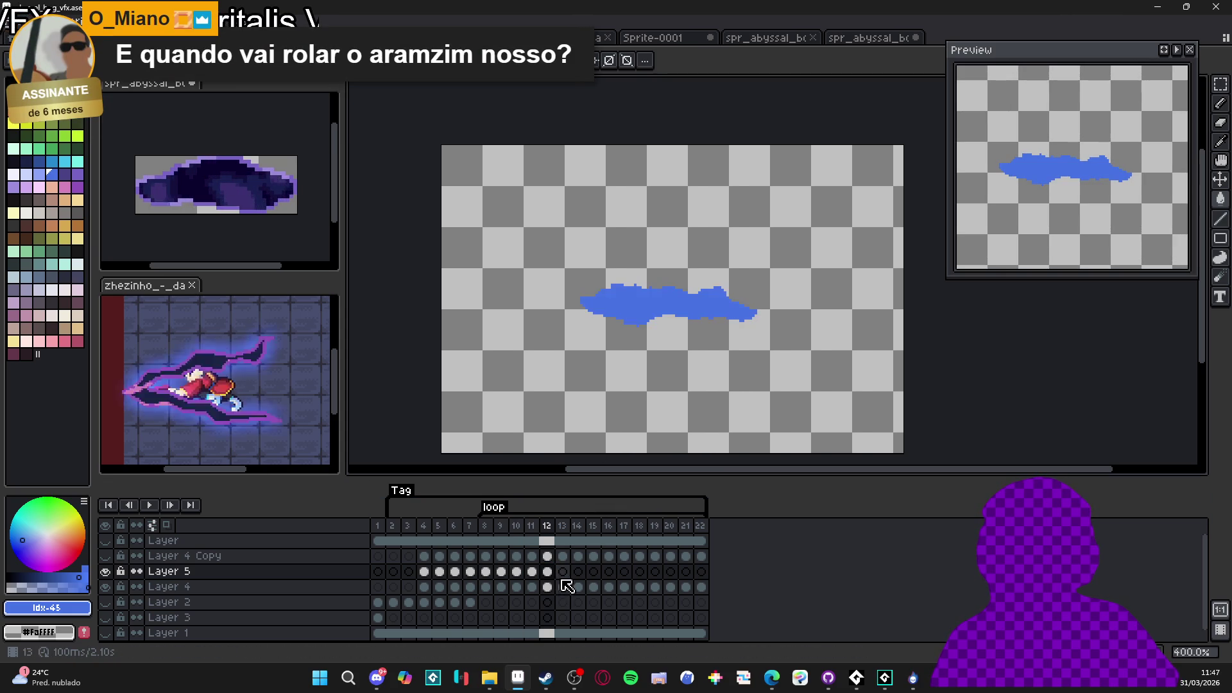
left_click(562, 572)
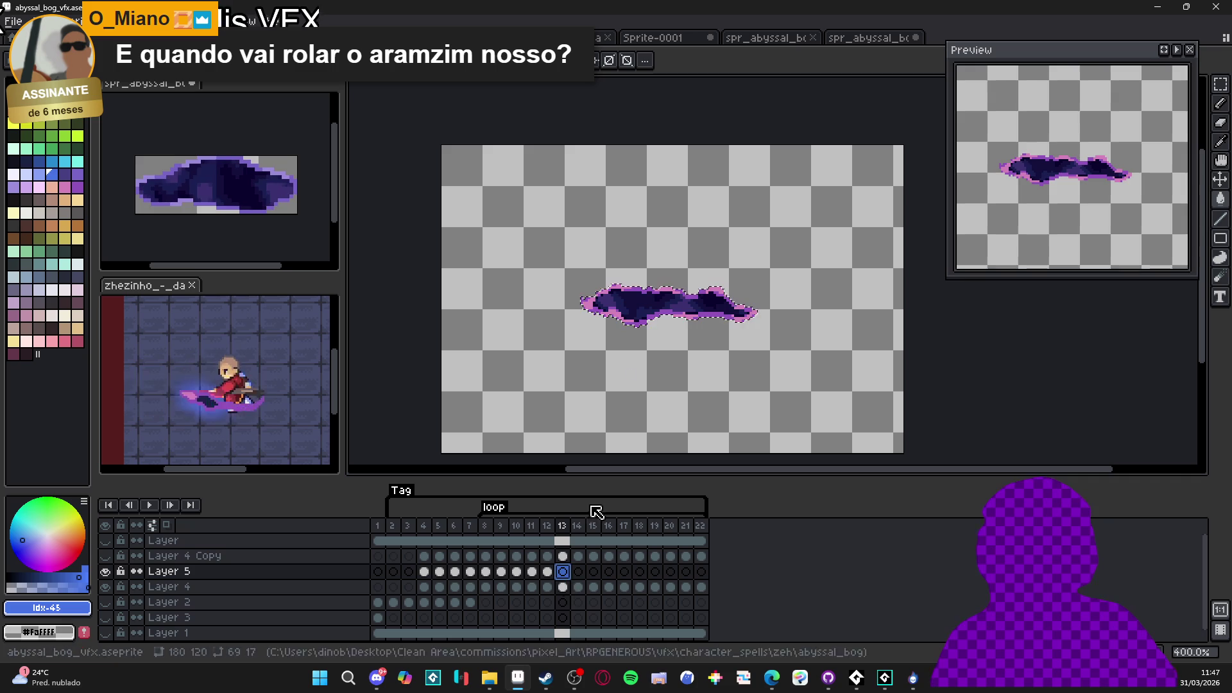
left_click(578, 572)
key("ctrl+v")
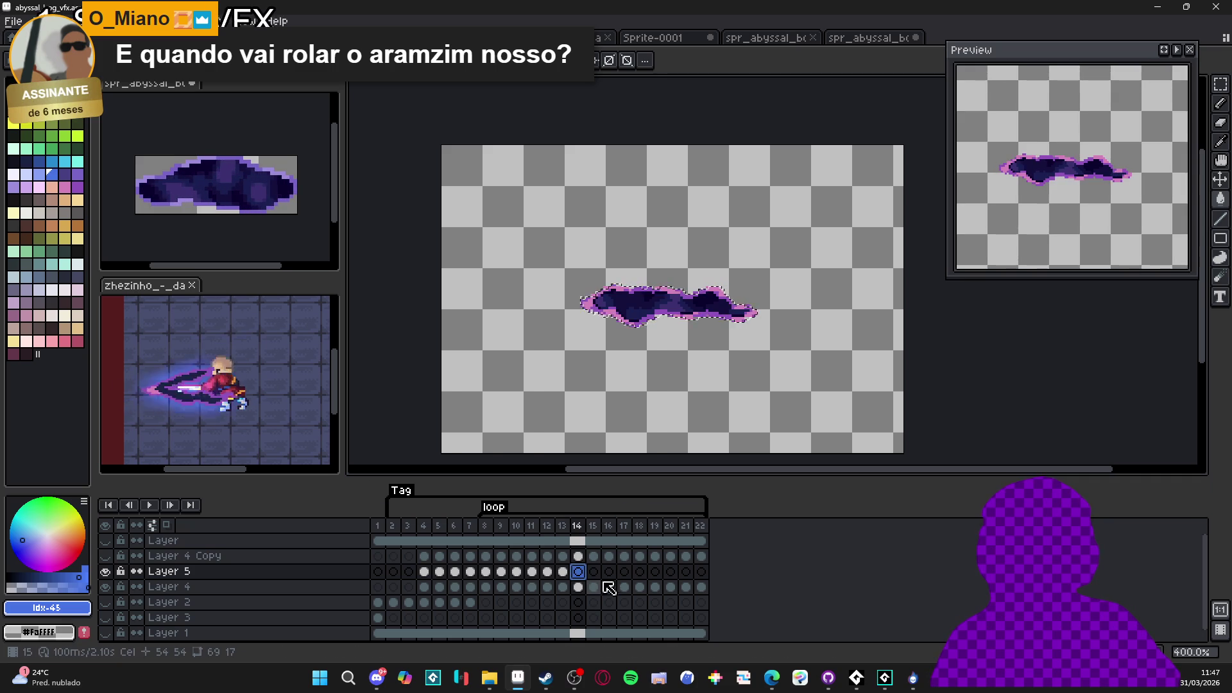
left_click(594, 572)
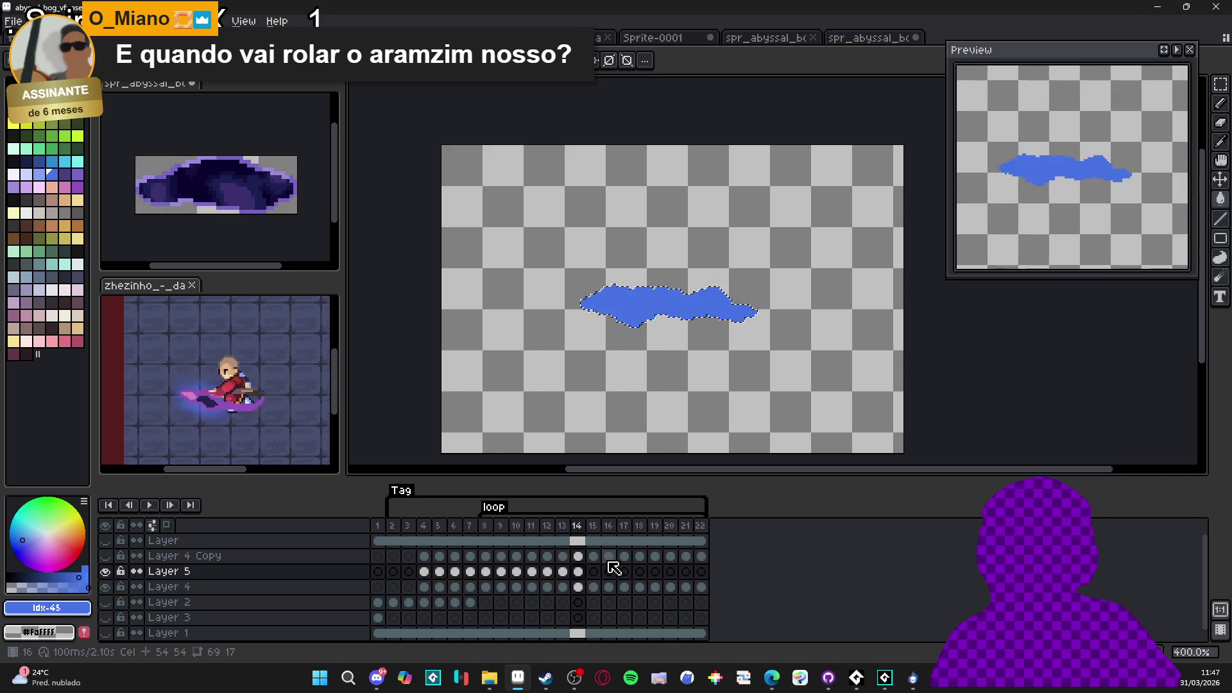
key("ctrl+v")
key("g")
left_click(663, 325)
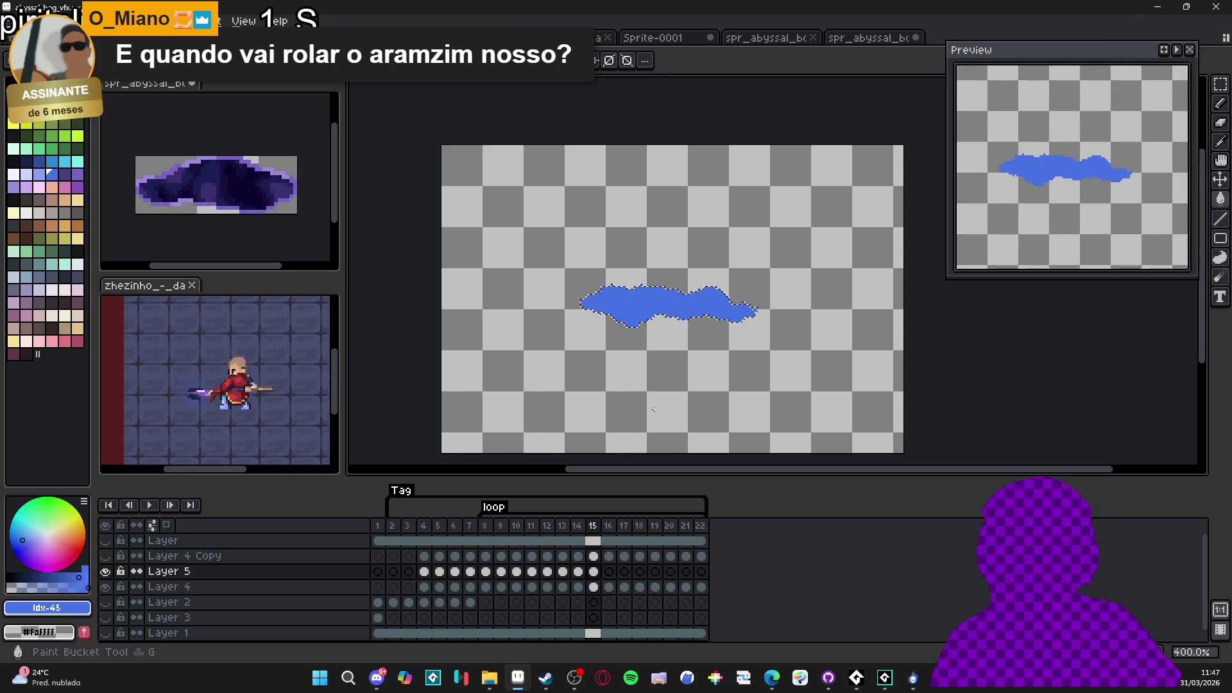
Paste the shape into frame 16 and fill frames 16 through 19 with flat blue
left_click(609, 572)
key("ctrl+v")
key("f")
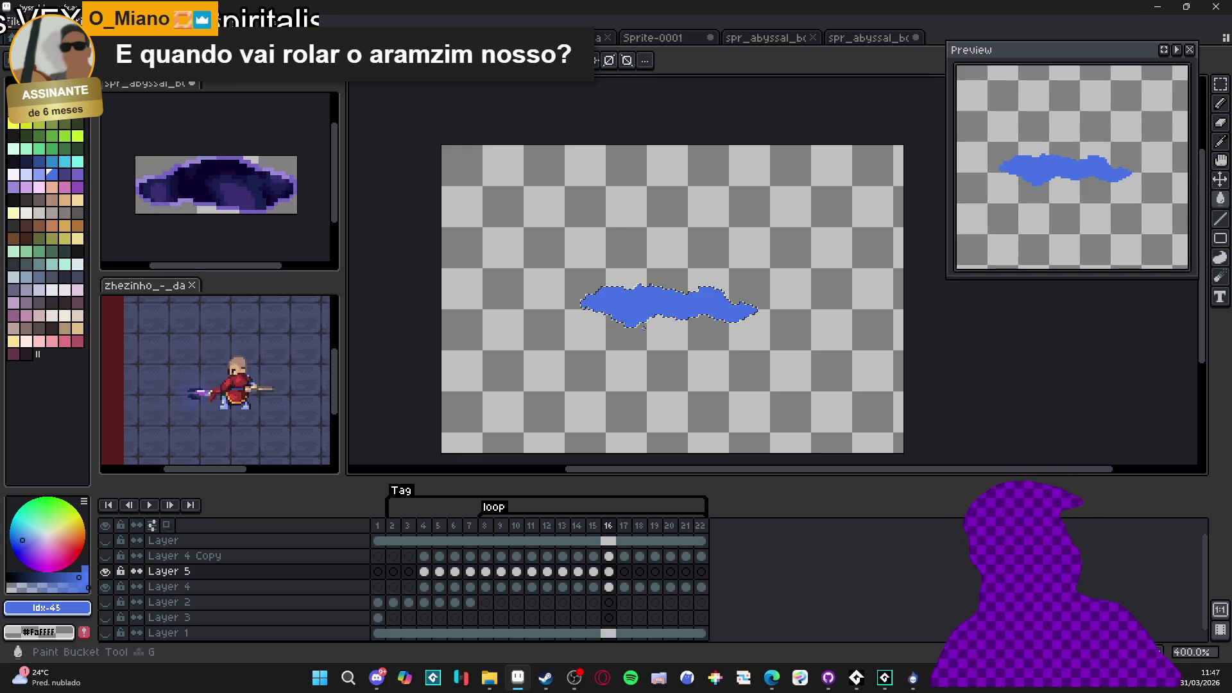
left_click(625, 573)
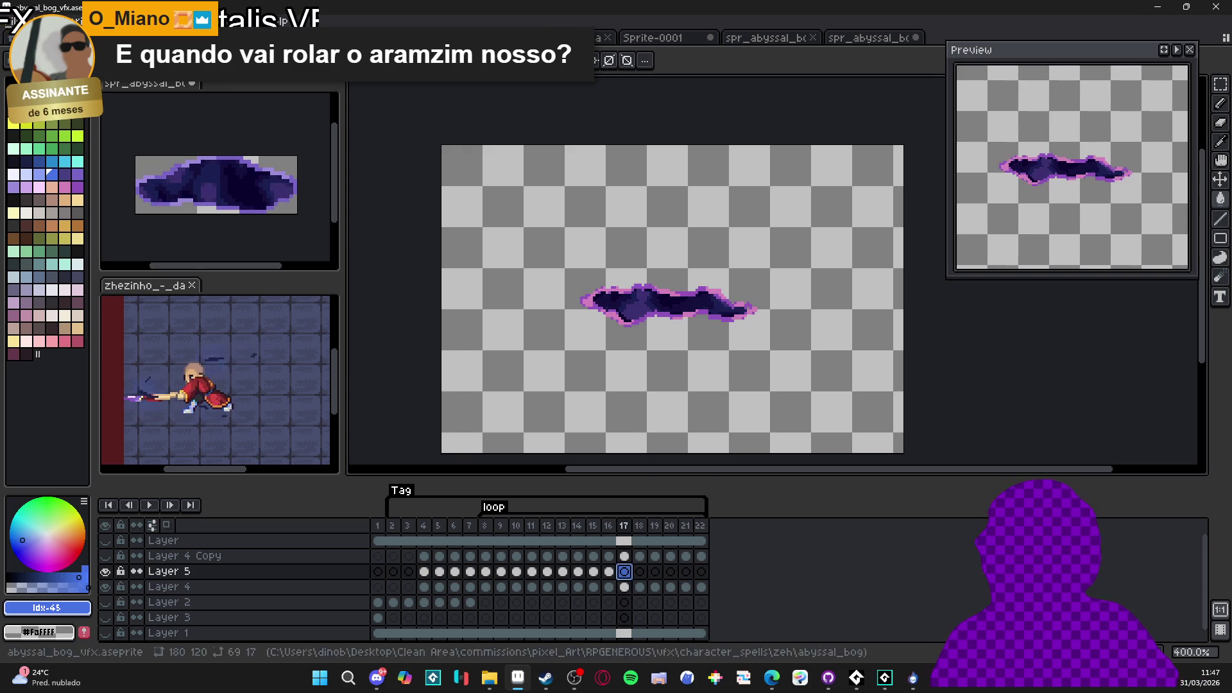
key("f")
left_click(640, 572)
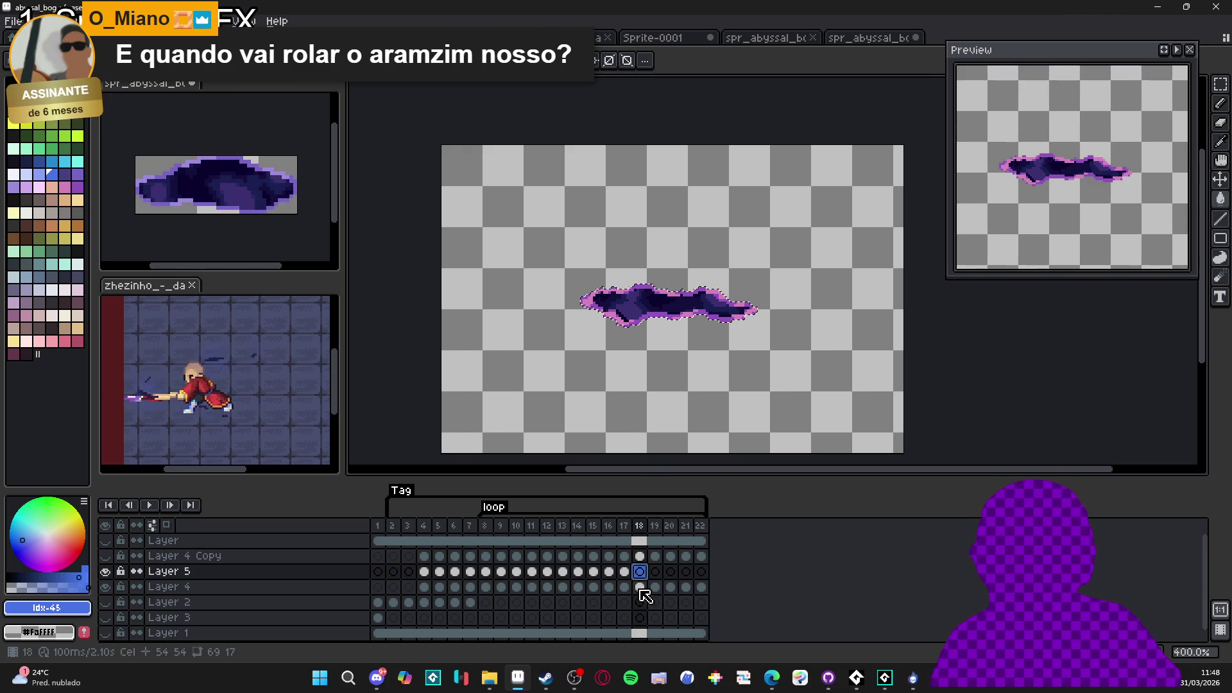
key("f")
left_click(656, 574)
key("f")
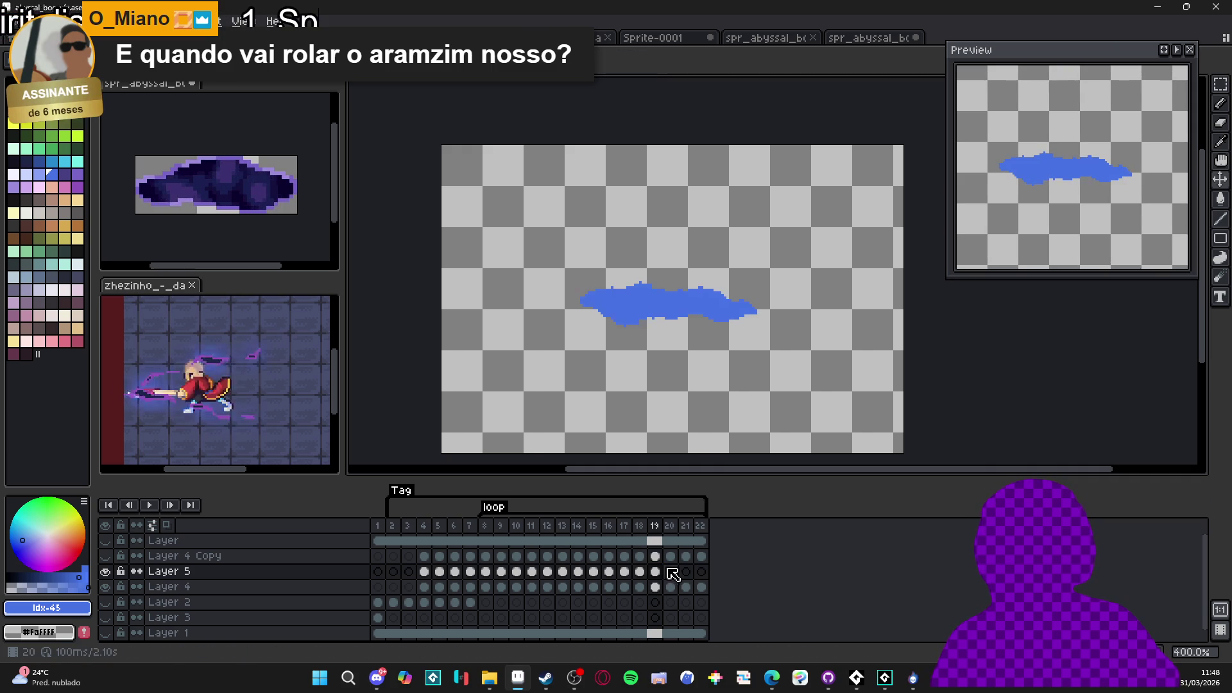
Fill frames 20, 21 and 22 with flat blue, then return to an earlier frame
left_click(670, 573)
key("f")
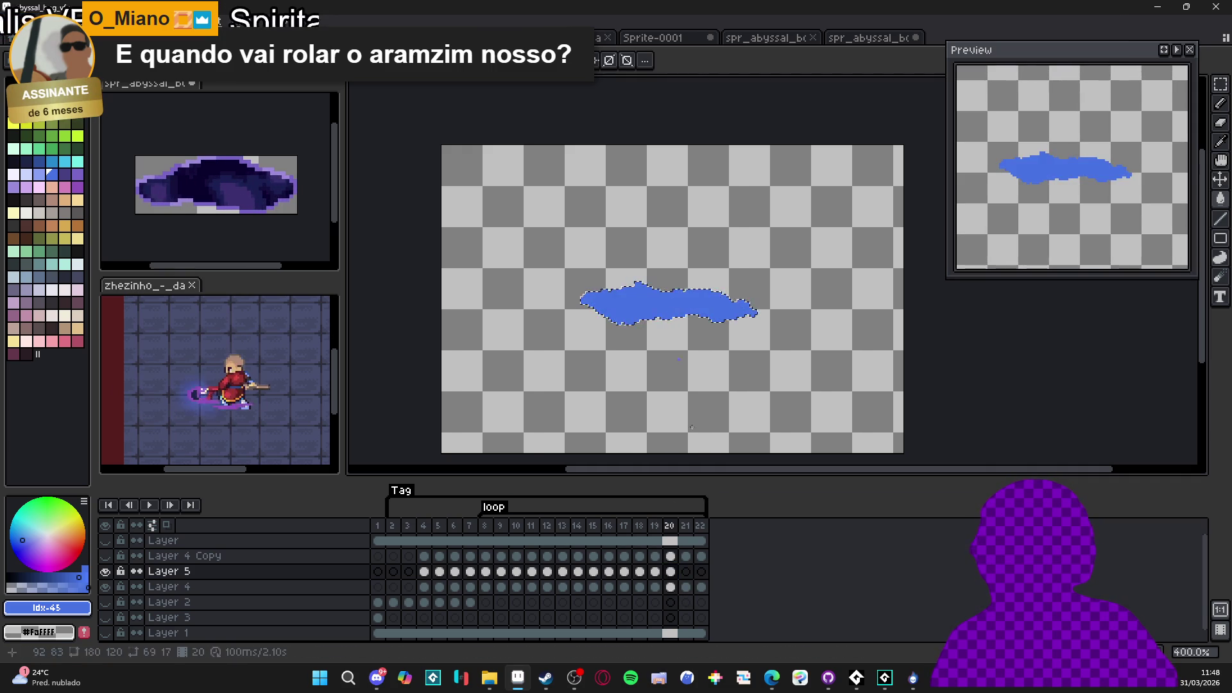
left_click(686, 573)
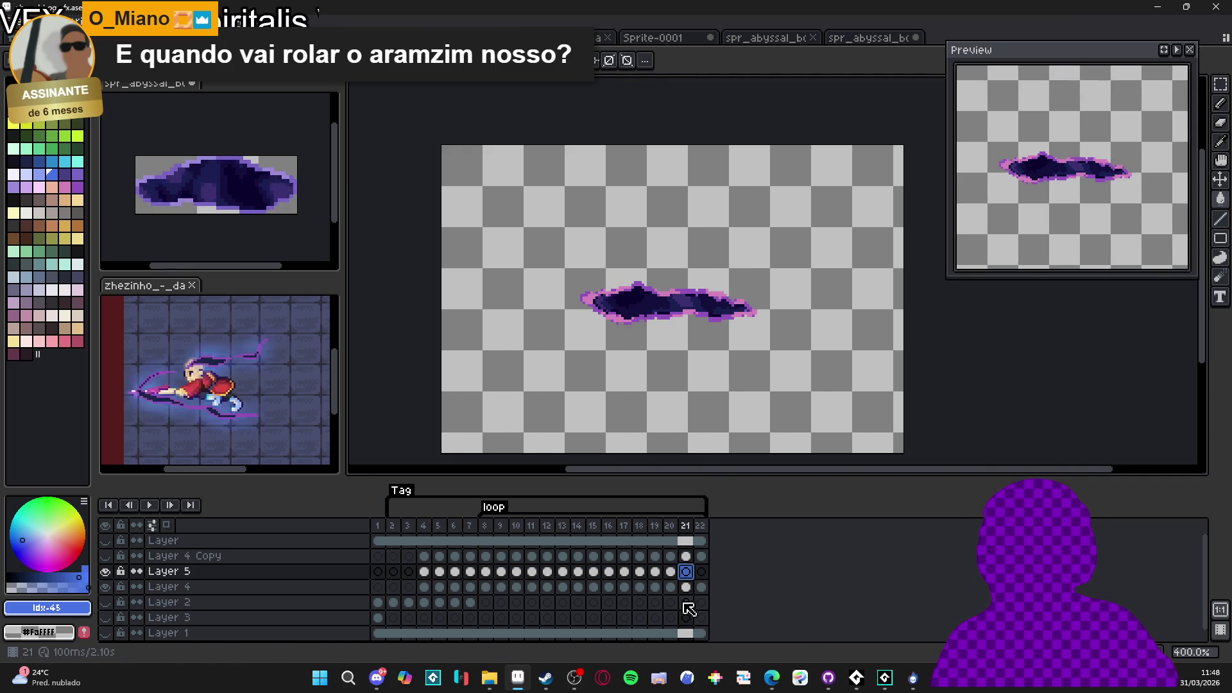
key("f")
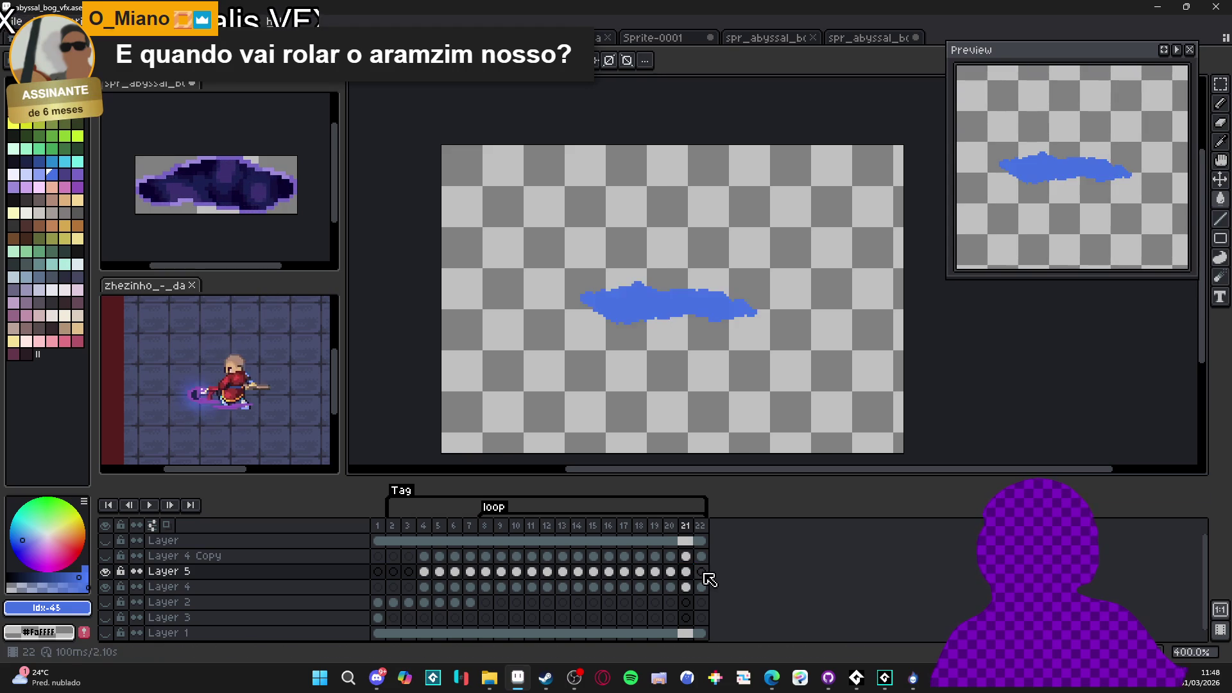
left_click(701, 572)
key("f")
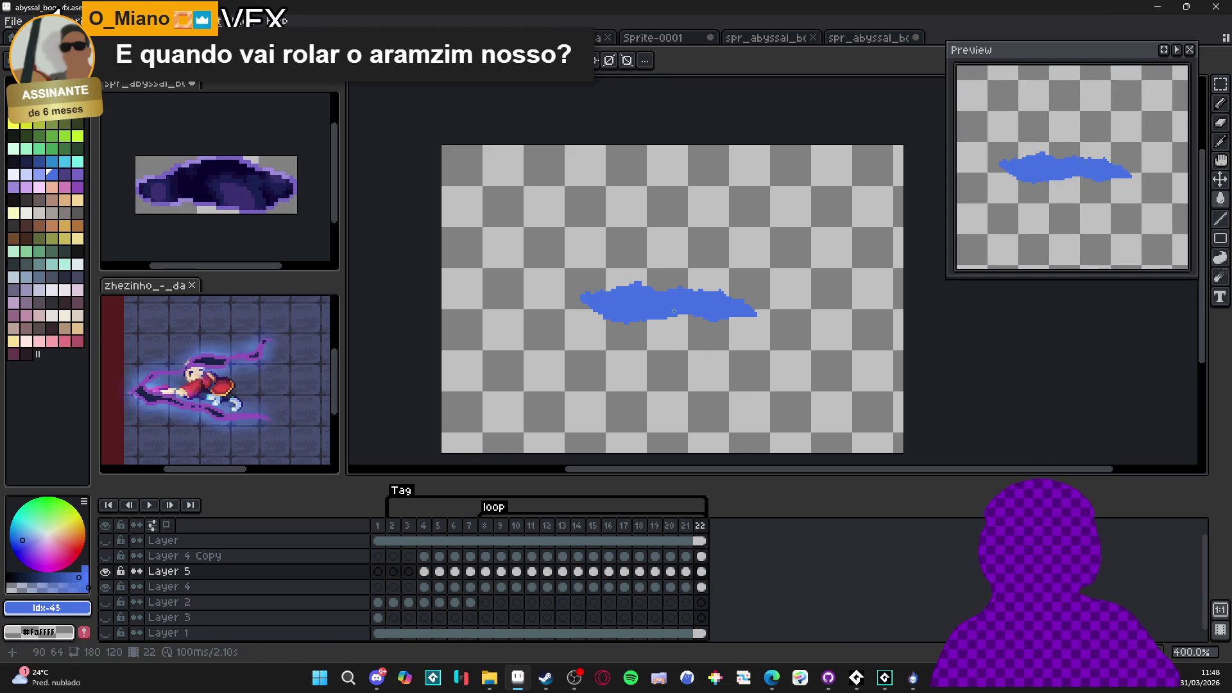
left_click(472, 572)
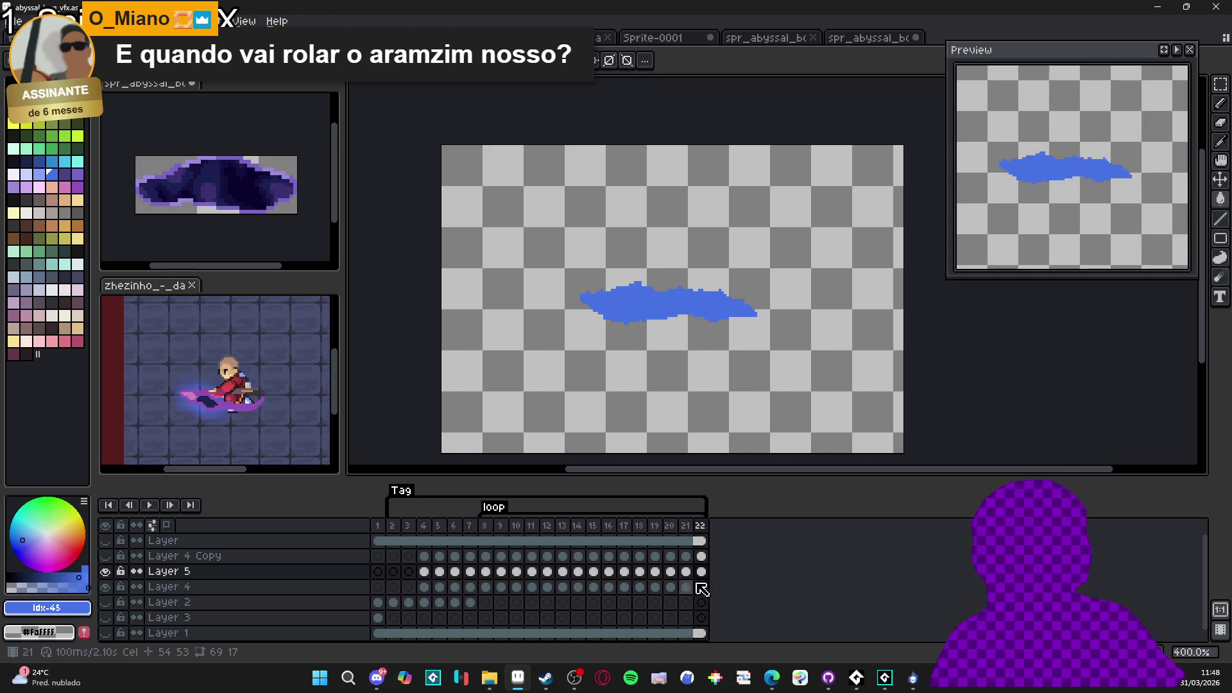
Select Layer 5's cels across the later frames and preview a blur-9x9 convolution, then cancel
left_click_drag(703, 572, 430, 574)
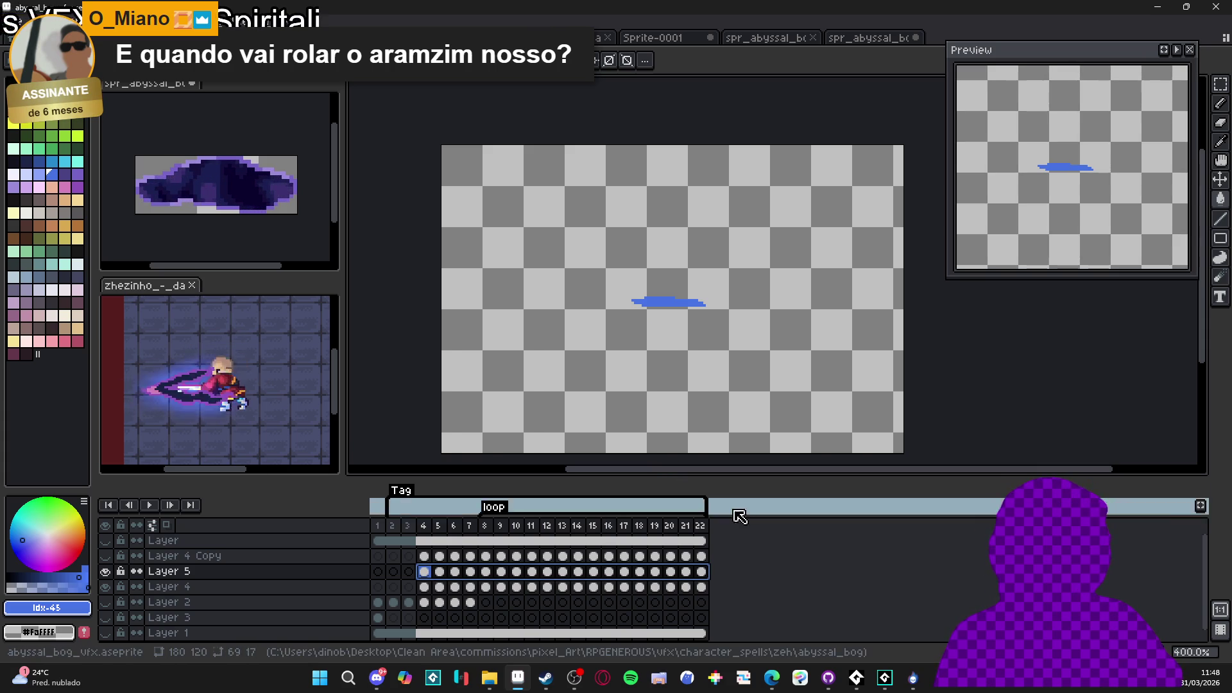
key("F9")
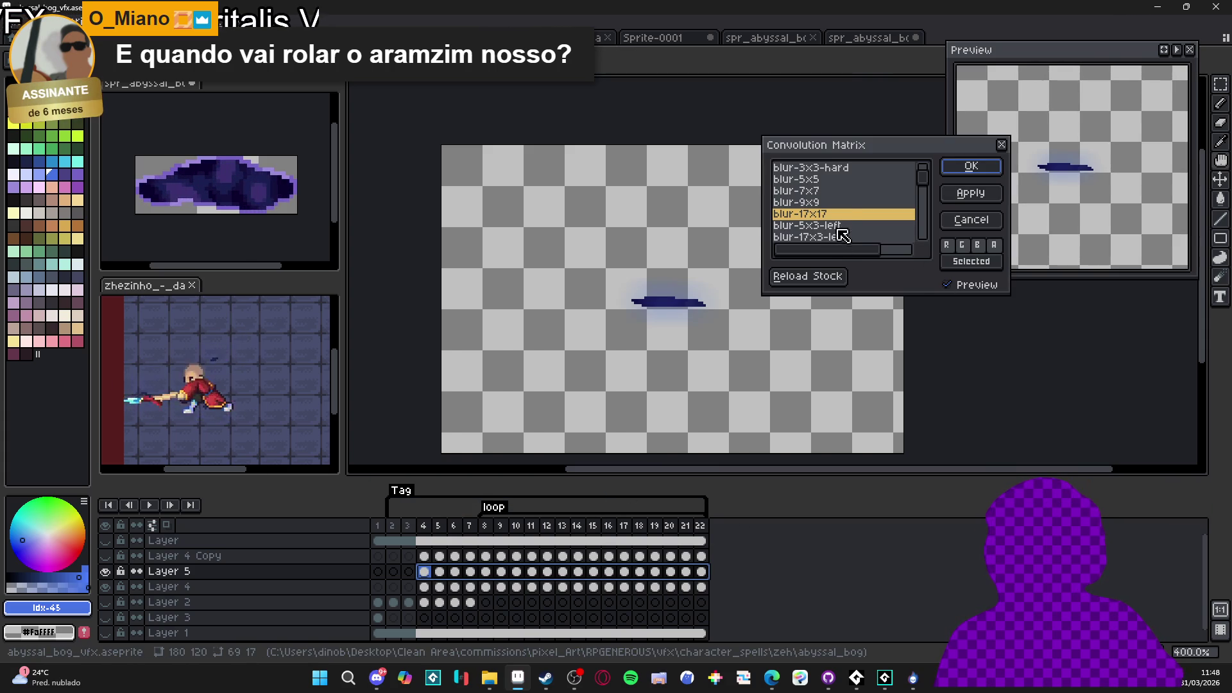
left_click(834, 212)
key("Up")
left_click(971, 220)
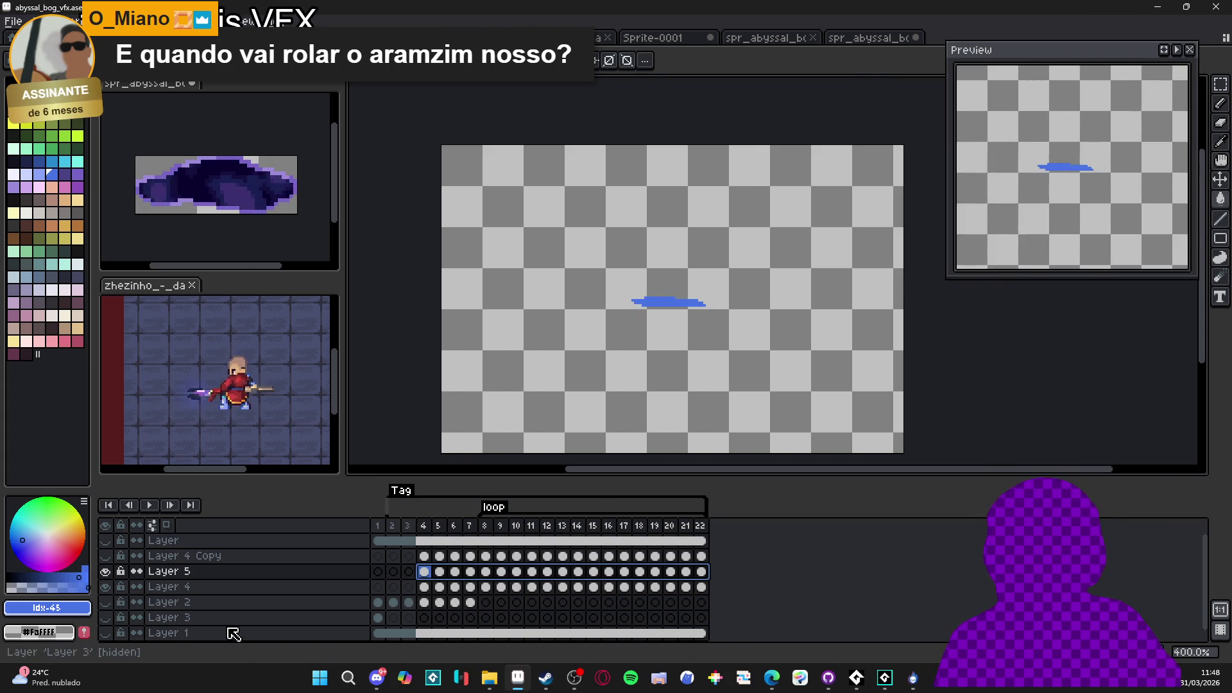
Show the tiled floor layer, recheck blur-9x9, and hide Layer 4 and Layer 4 Copy
scroll(254, 610, "down", 1)
left_click(106, 620)
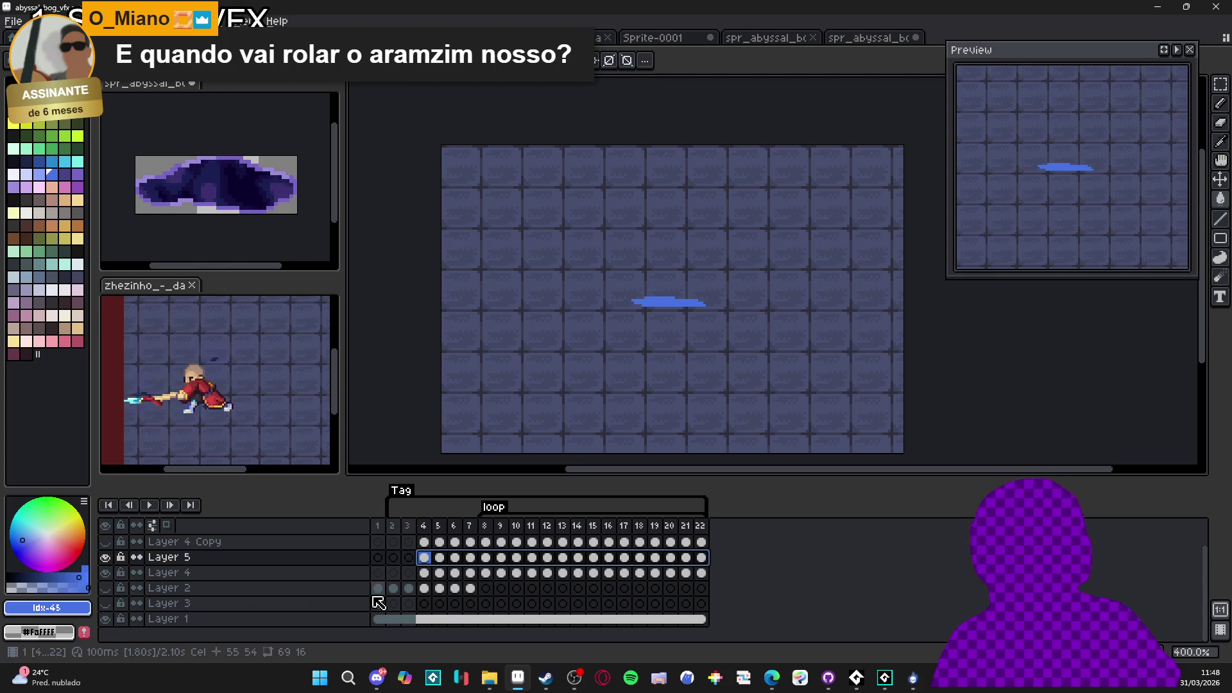
key("F9")
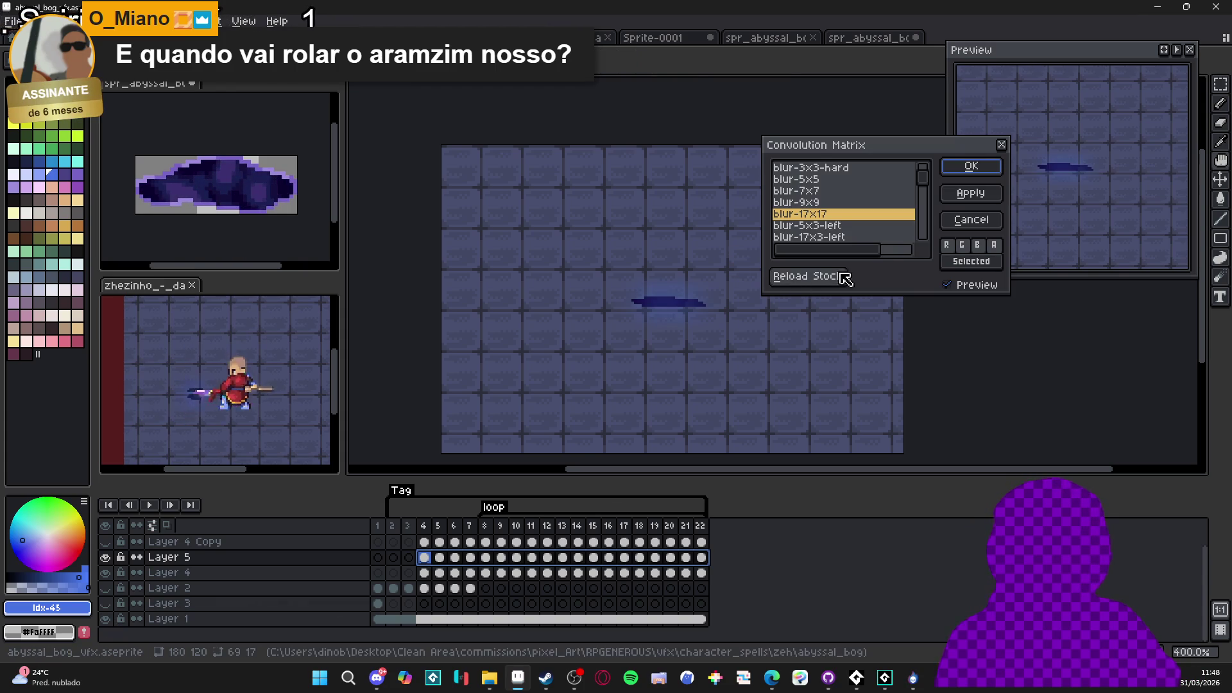
key("Up")
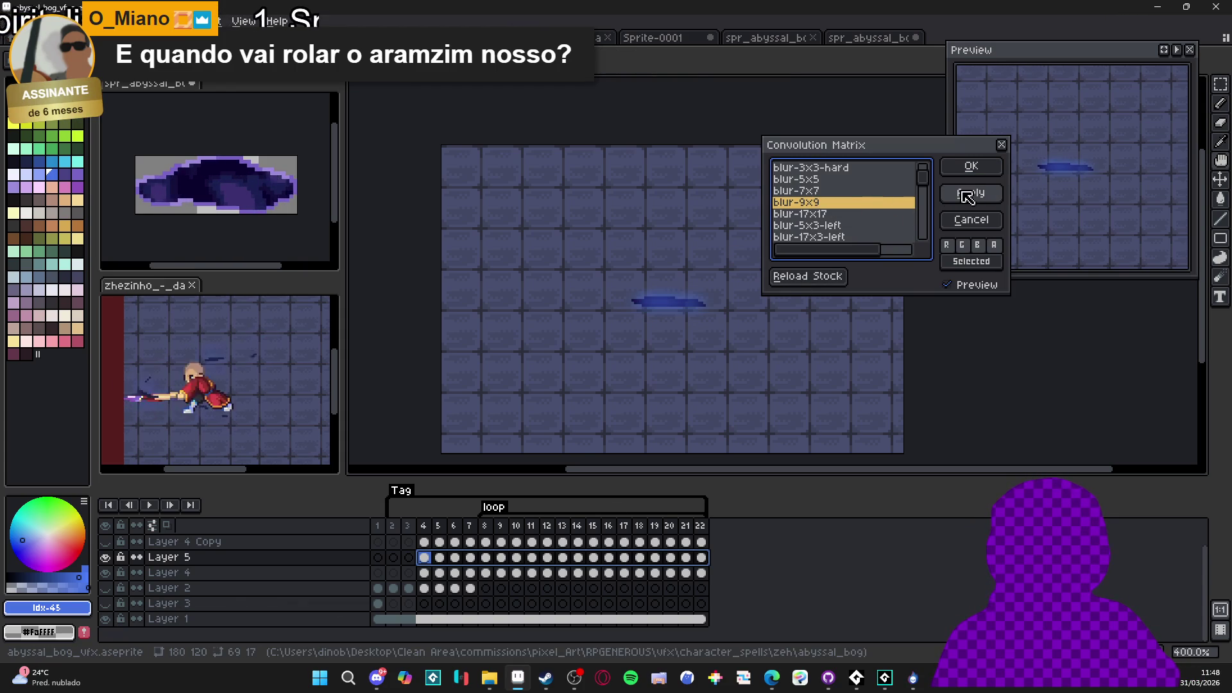
left_click(971, 219)
left_click(105, 557)
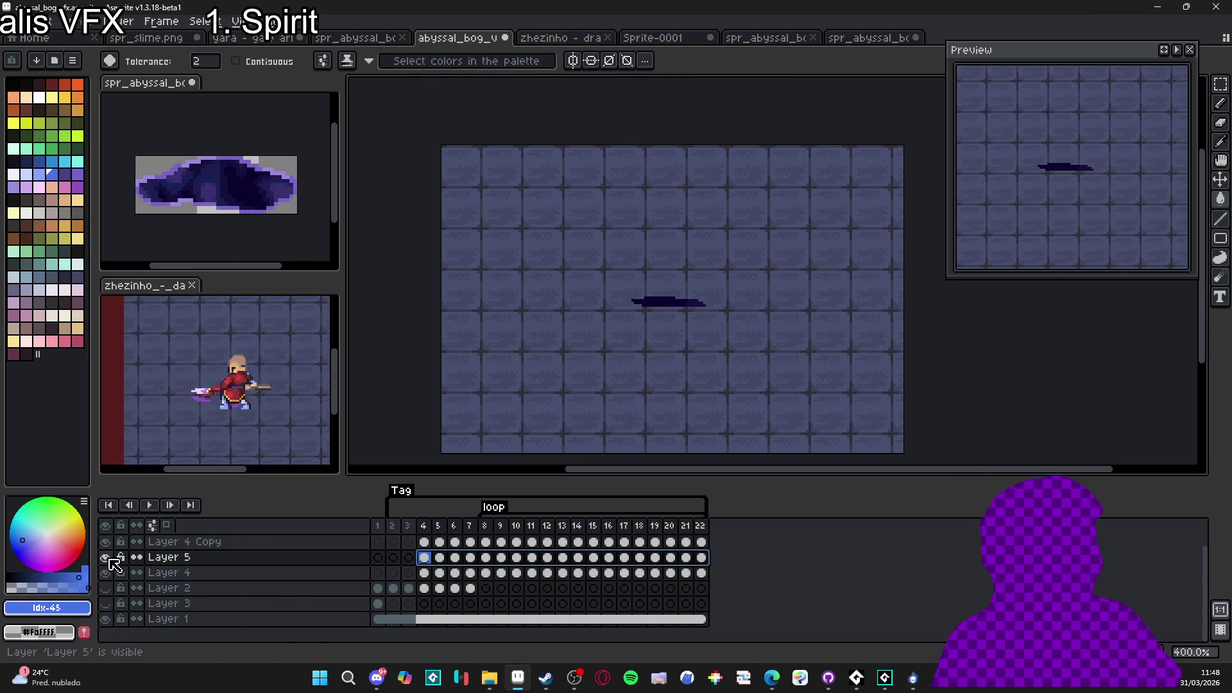
left_click(108, 573)
left_click(106, 541)
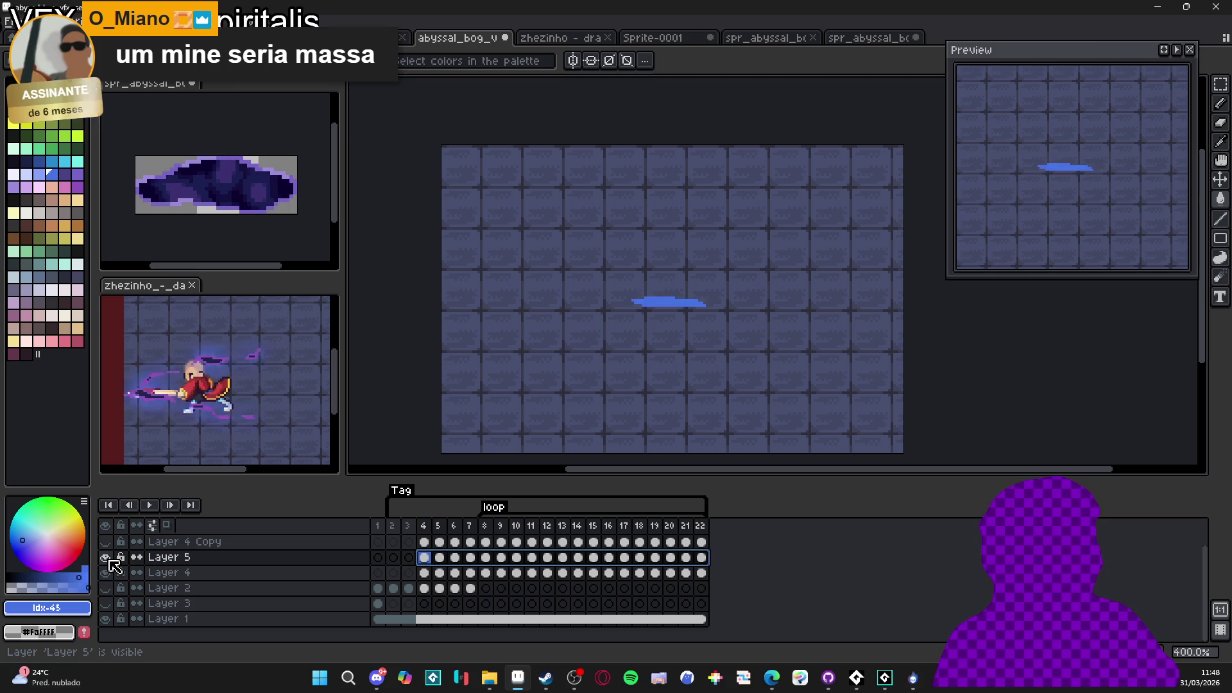
Rename Layer 5 to 'light', briefly check Layer 2, and select a cel on the light layer
double_click(179, 562)
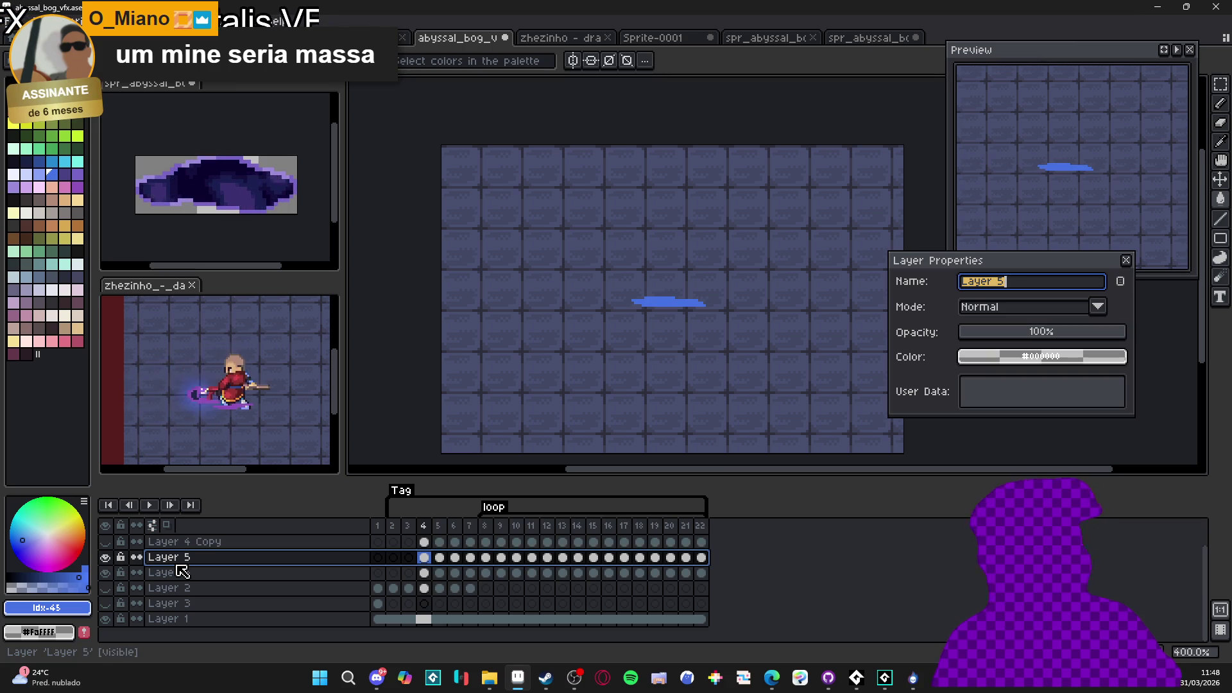
type("light")
key("Return")
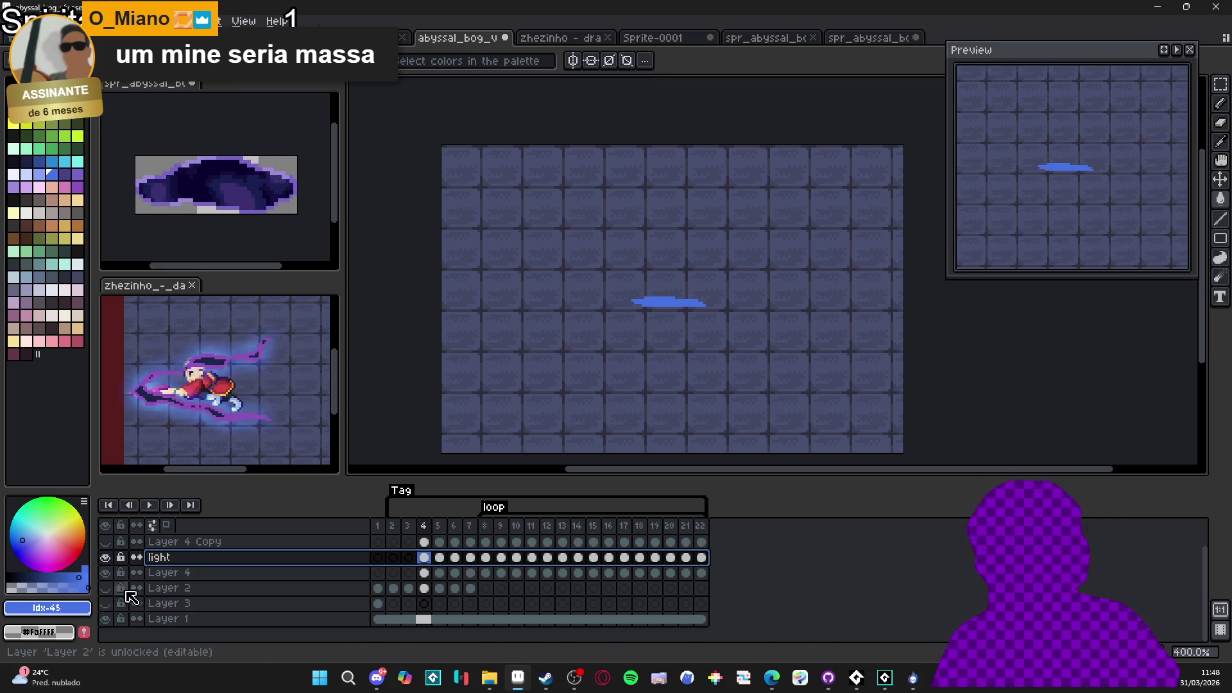
left_click(106, 589)
left_click(107, 588)
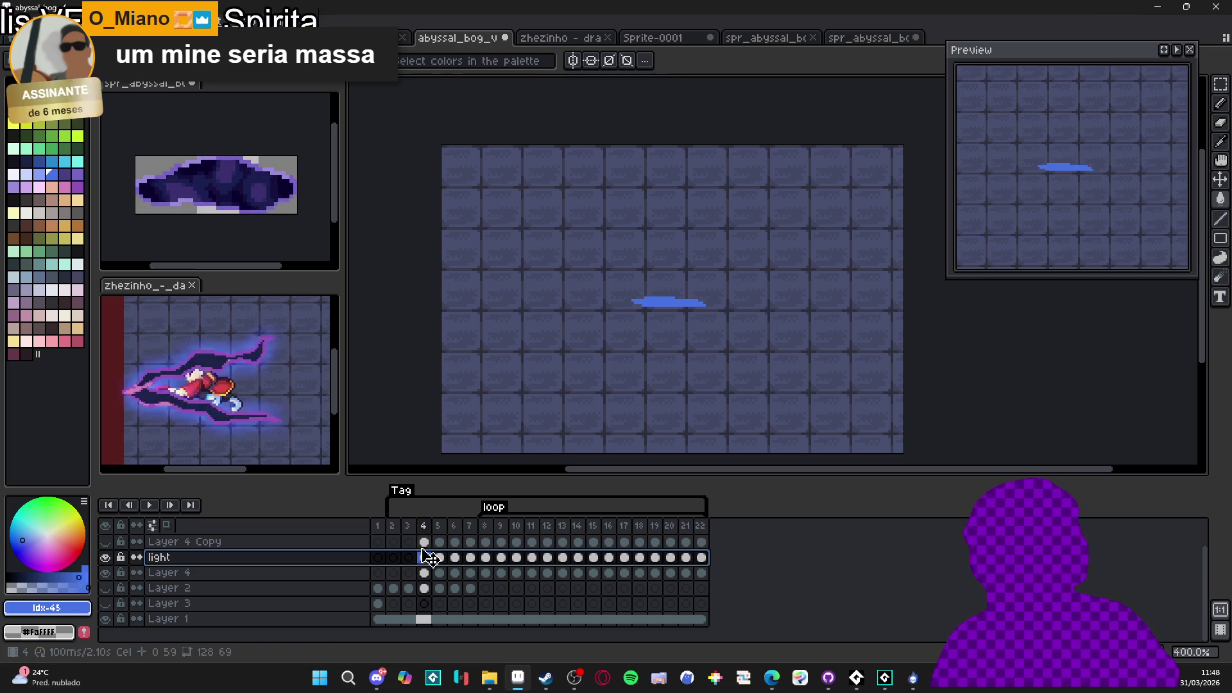
left_click(701, 558)
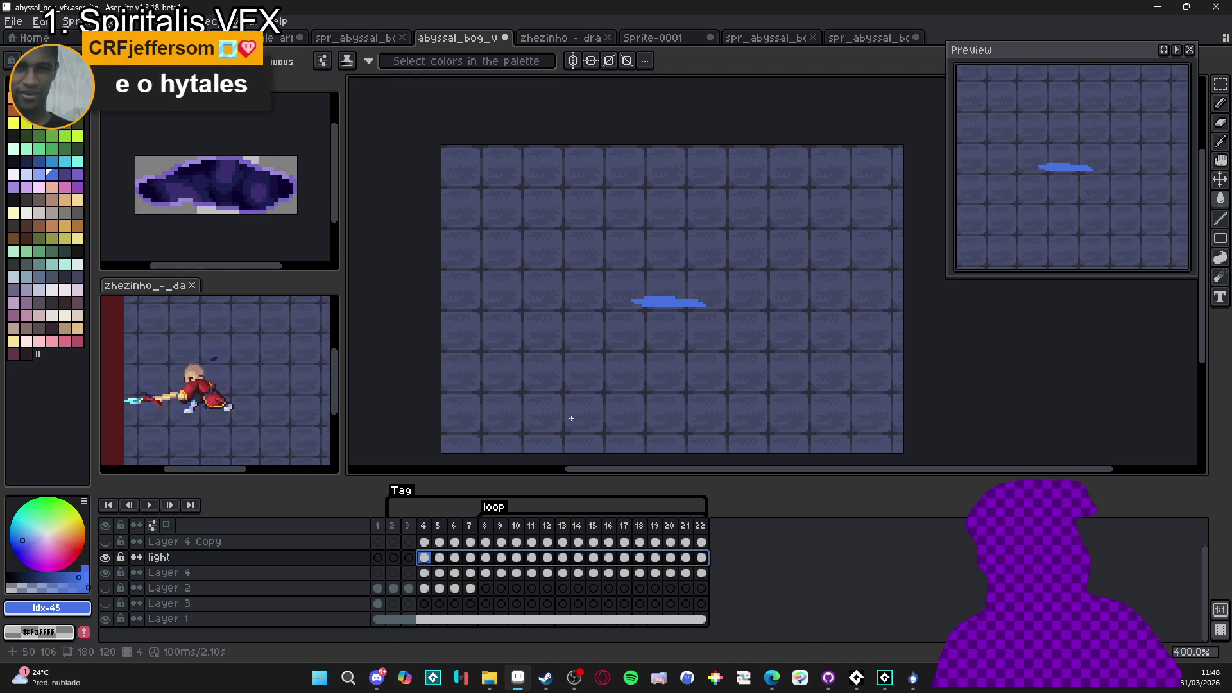
Compare blur-5x5, 7x7 and 9x9 on the light layer, cancel, then show Layer 4 Copy and Layer 2
key("ctrl+shift+c")
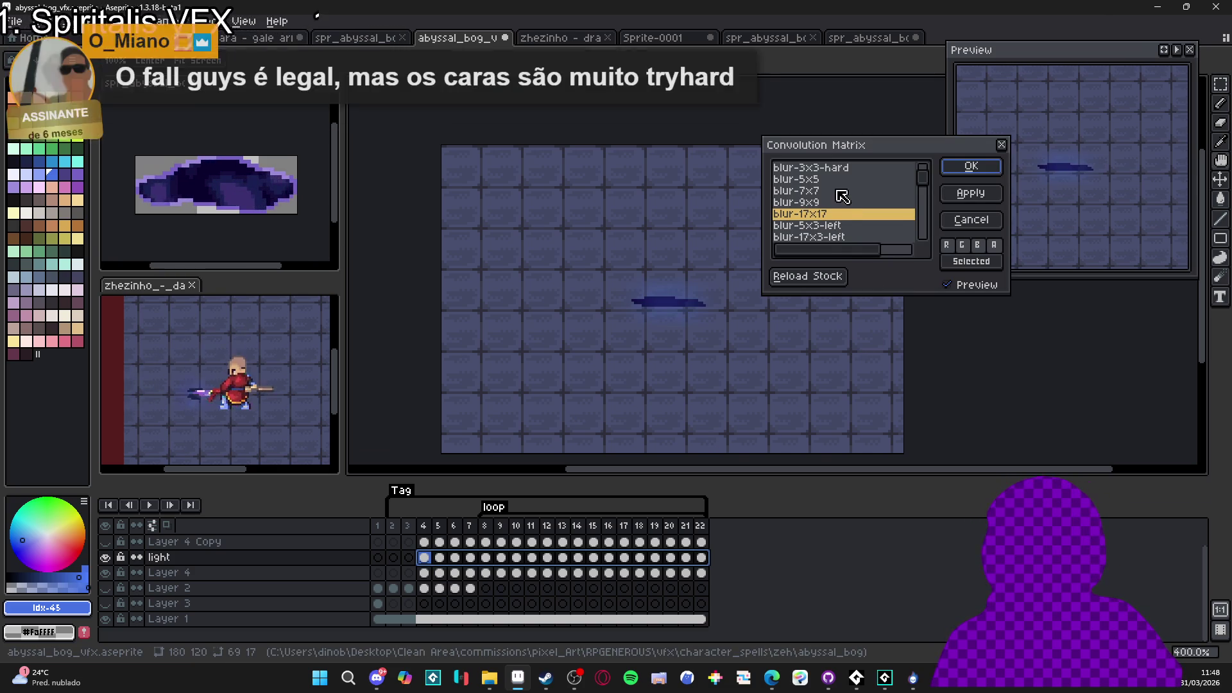
left_click(838, 202)
left_click(832, 191)
left_click(831, 203)
left_click(828, 179)
left_click(828, 191)
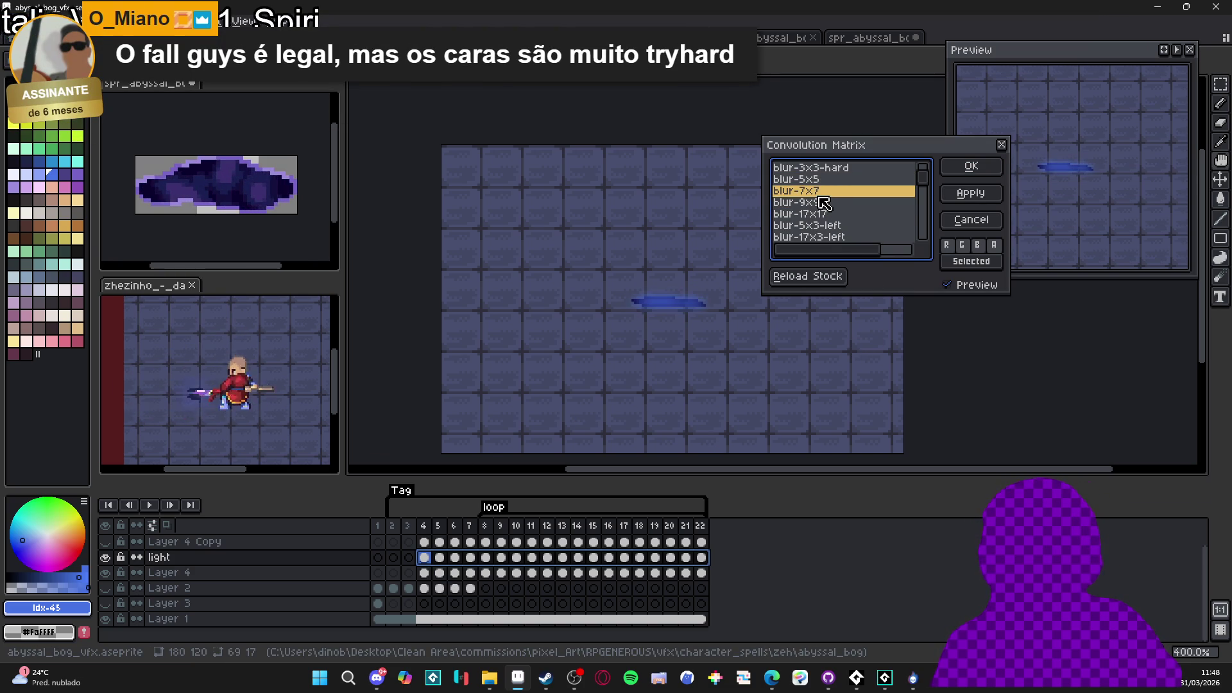
left_click(824, 180)
left_click(823, 191)
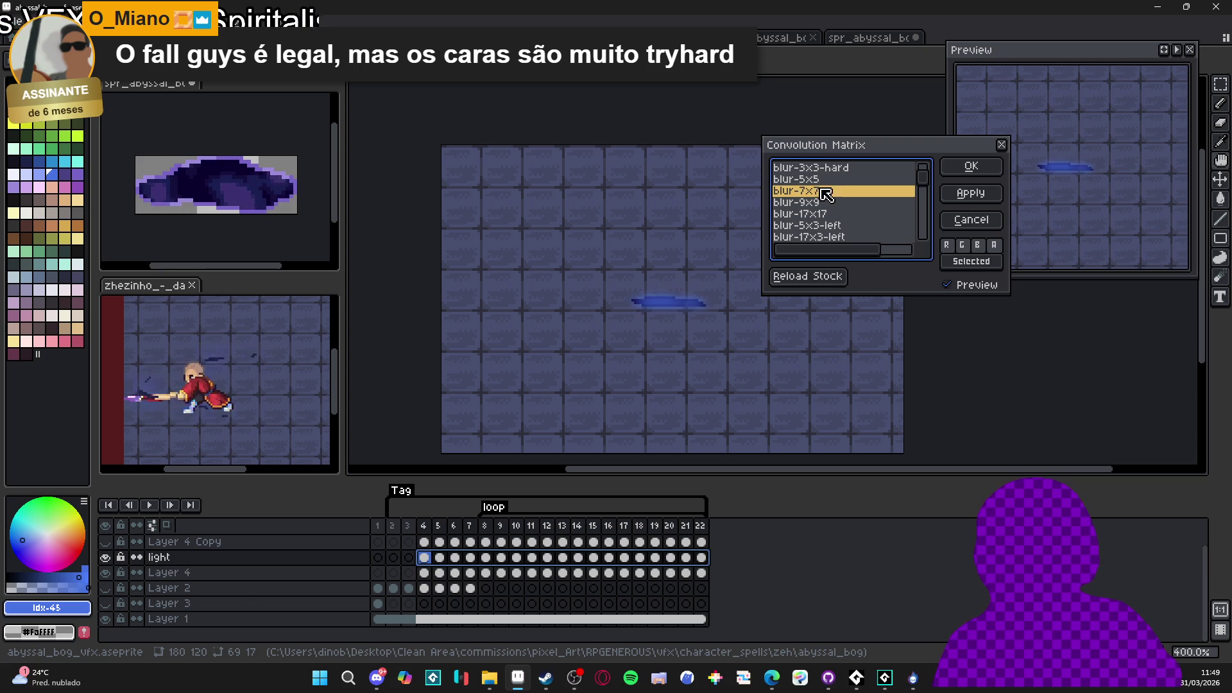
left_click(819, 181)
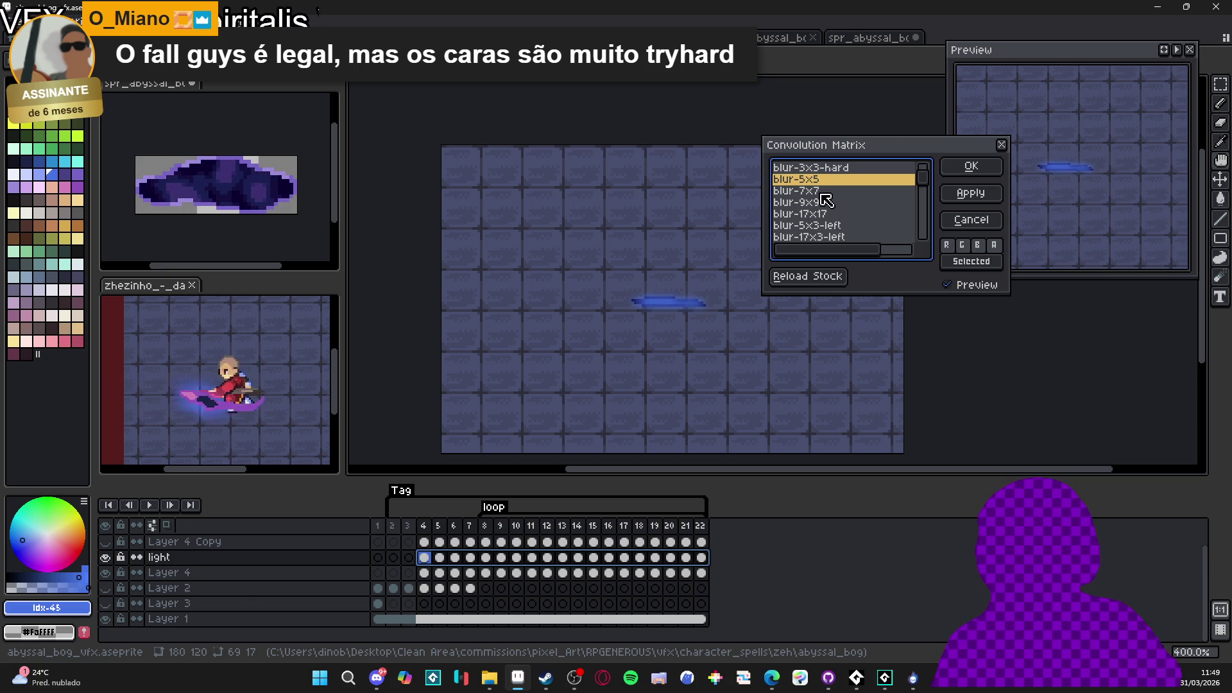
left_click(971, 220)
left_click(105, 542)
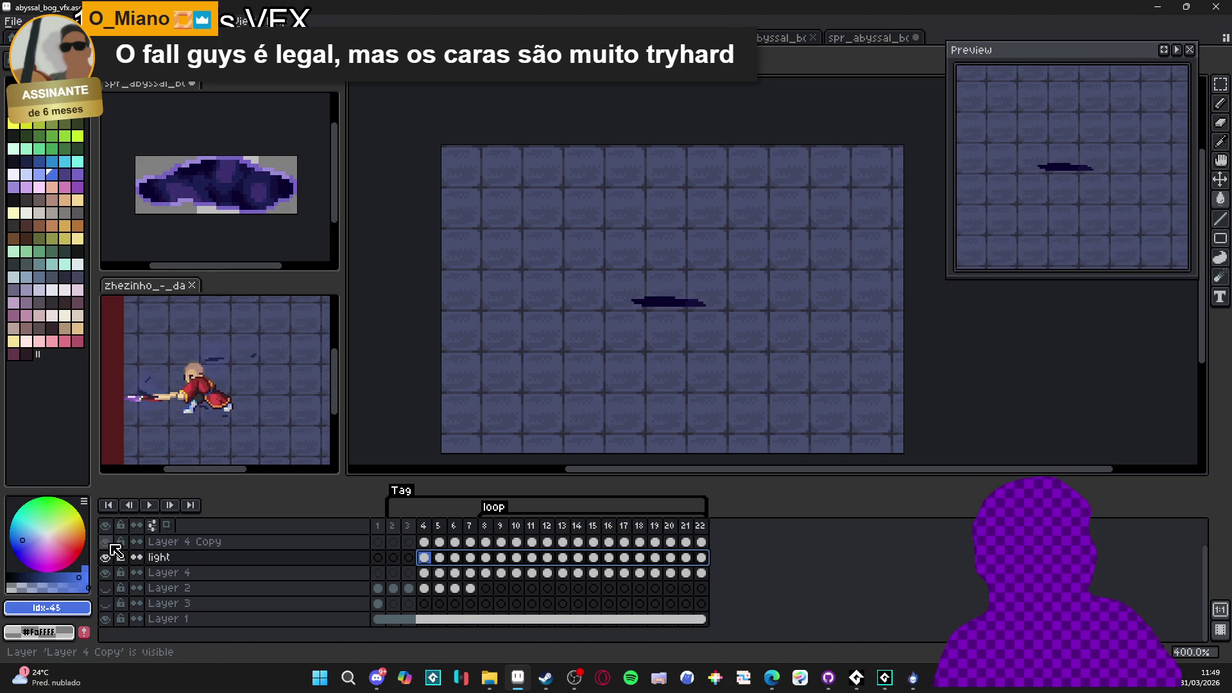
left_click(105, 590)
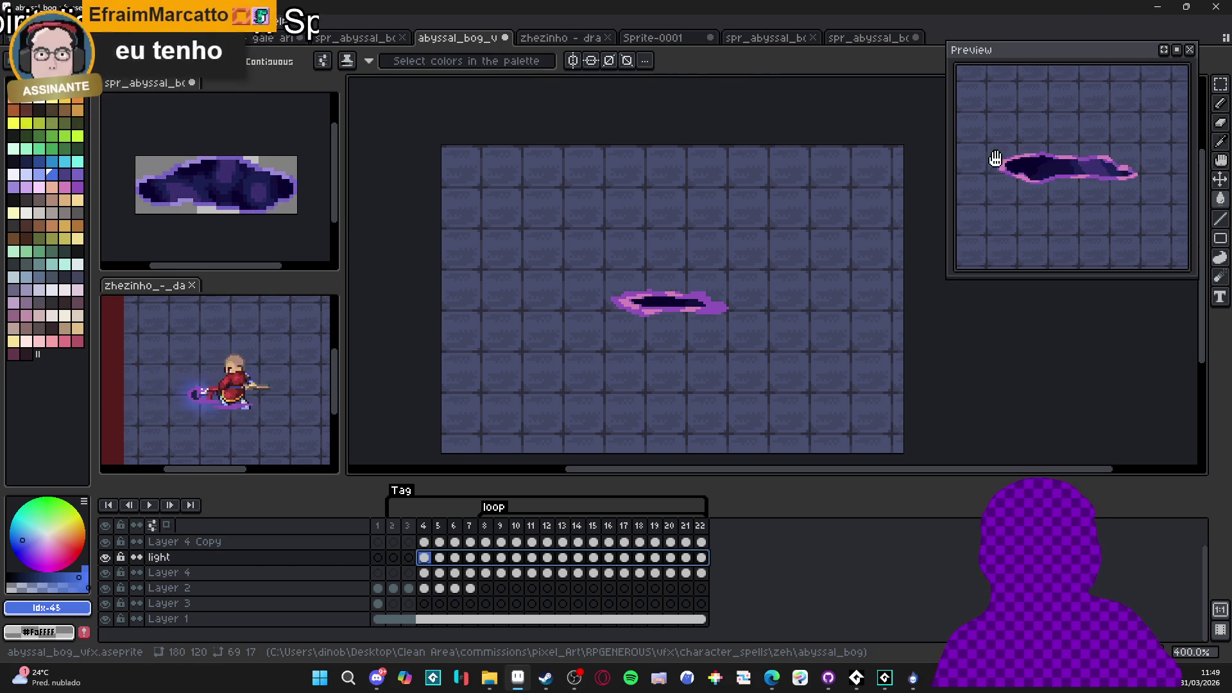
Scroll the timeline up and jump to frame 2 of the loop
scroll(524, 581, "up", 1)
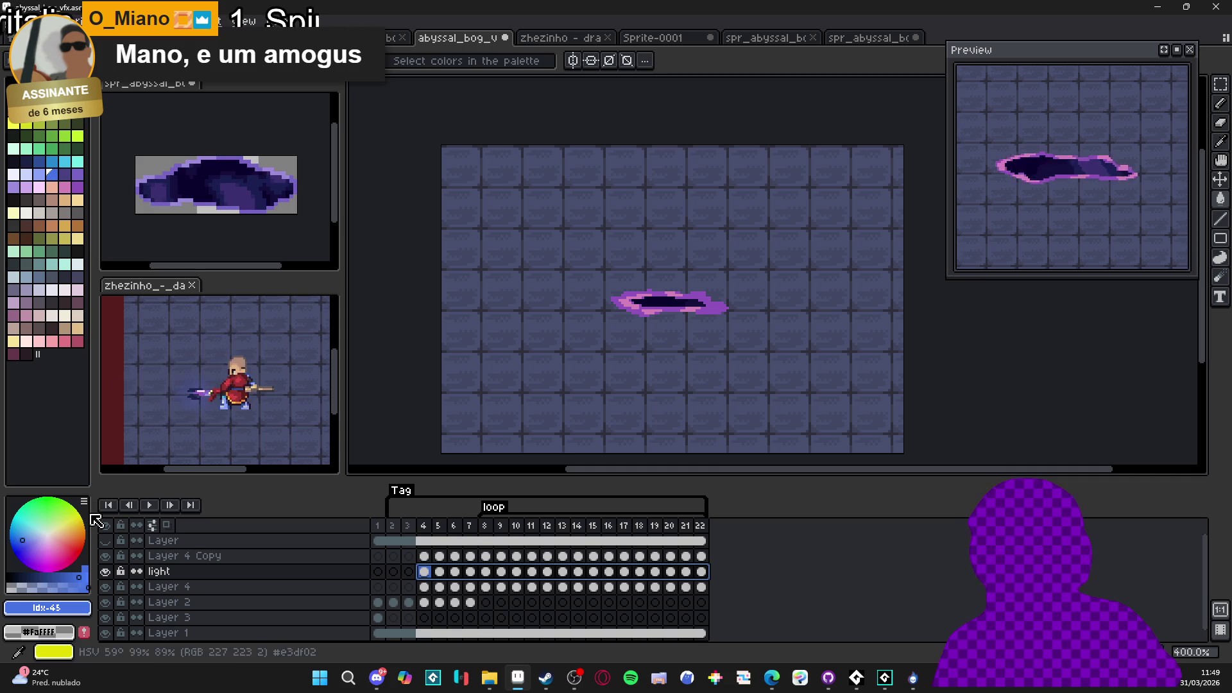
left_click(398, 529)
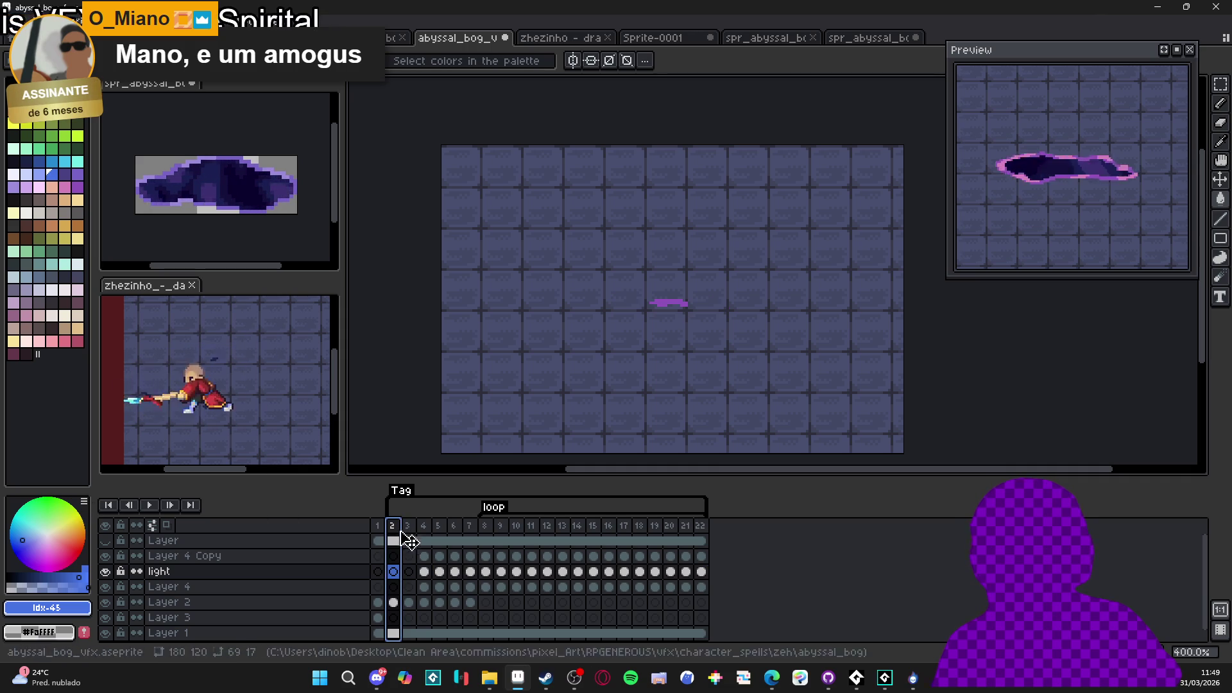